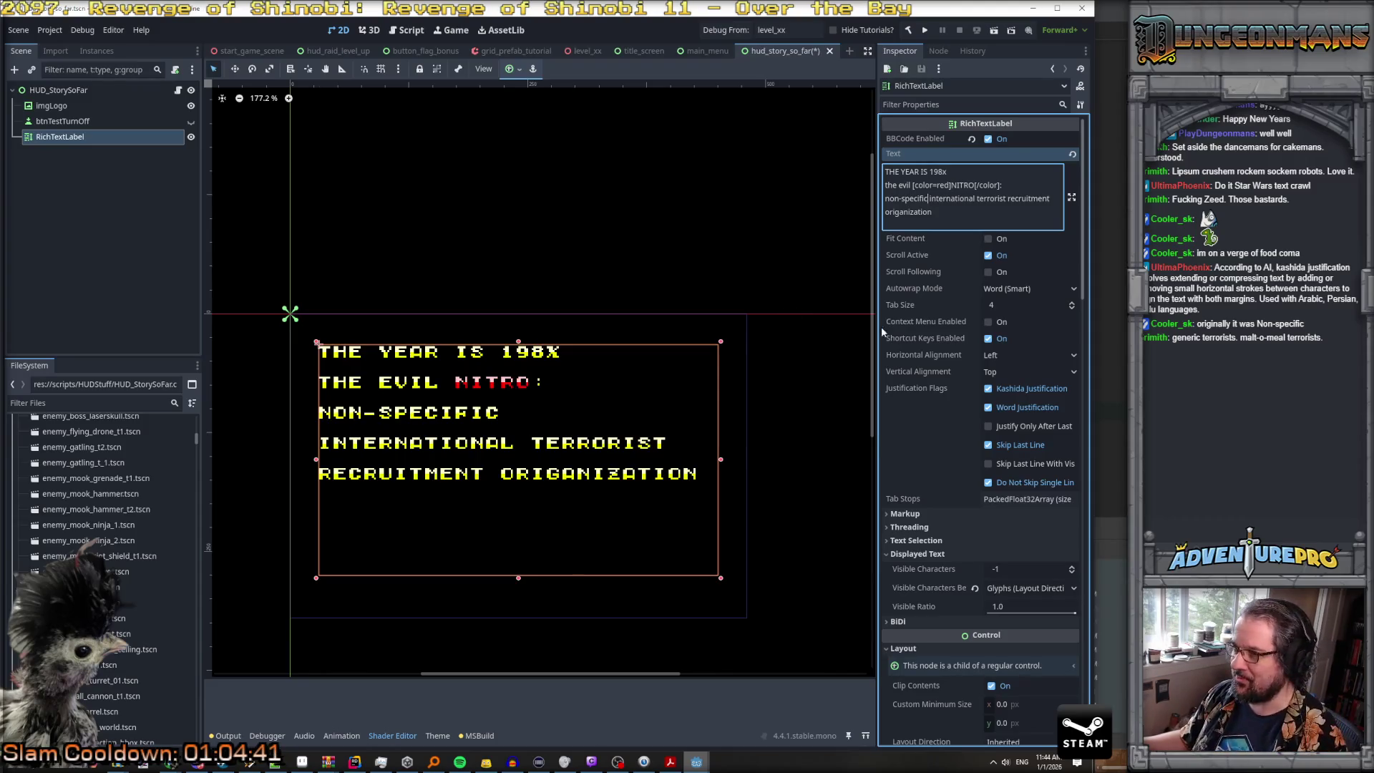
# Step: Join the NITRO lines, delete 'the evil' before NITRO, and insert 'the' before non-specific
pyautogui.scroll(-5, 994, 591)
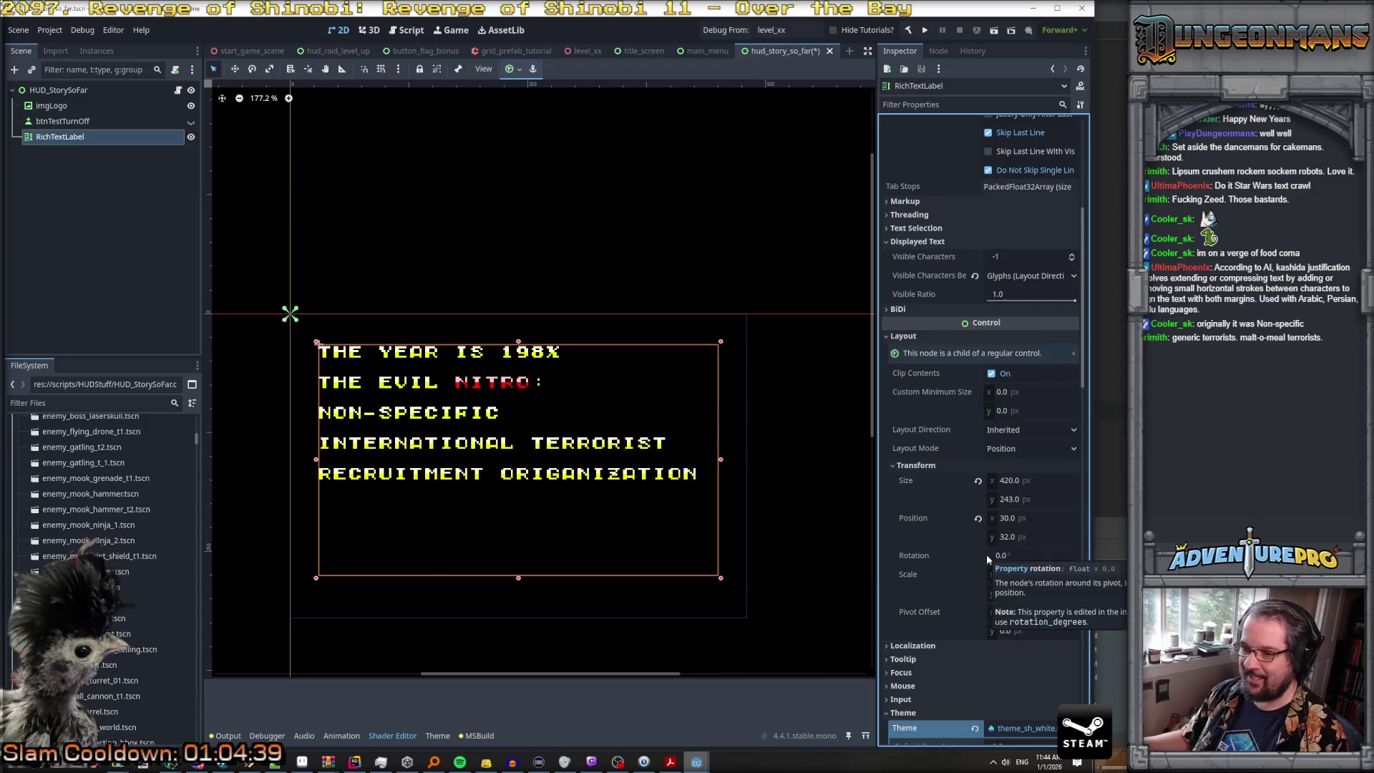
pyautogui.scroll(-1, 986, 554)
pyautogui.scroll(-2, 1012, 460)
pyautogui.scroll(2, 1005, 478)
pyautogui.scroll(5, 963, 430)
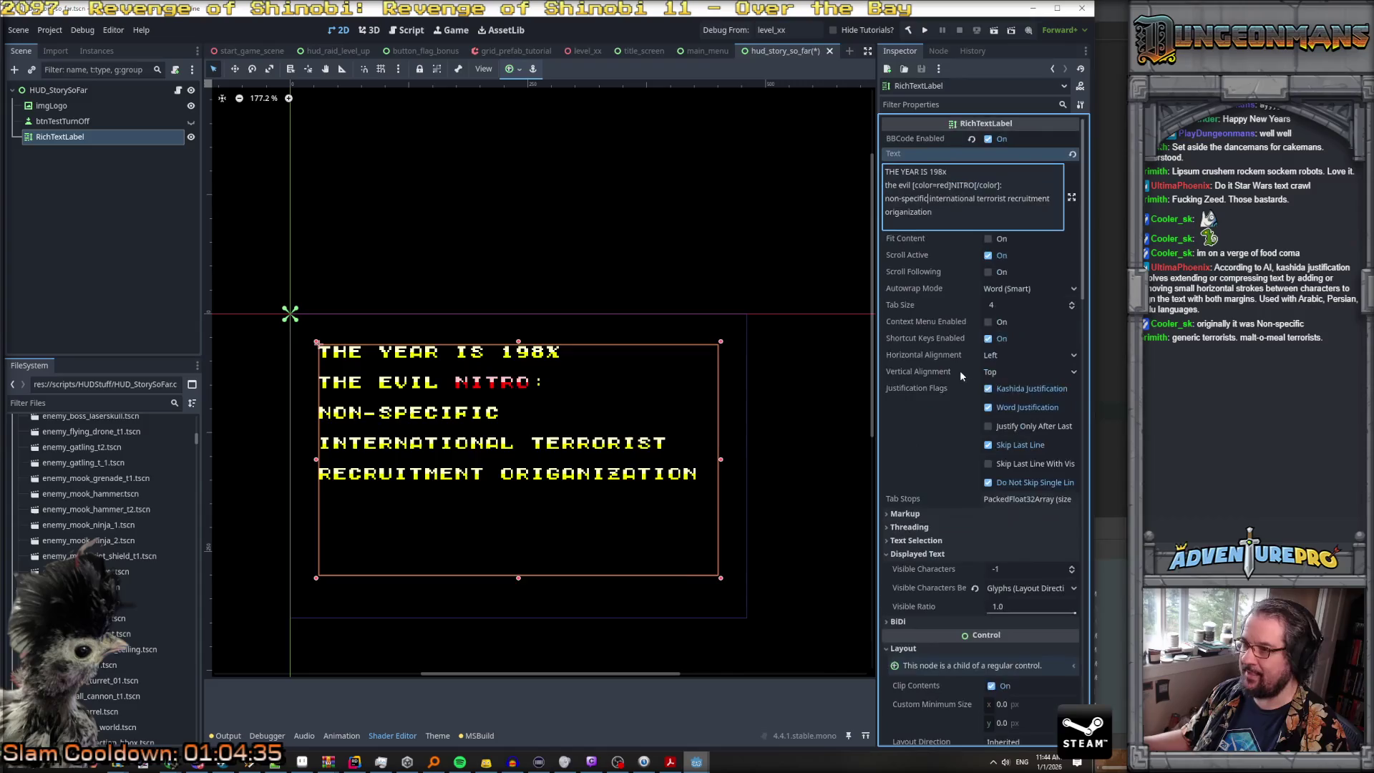
pyautogui.press('Delete')
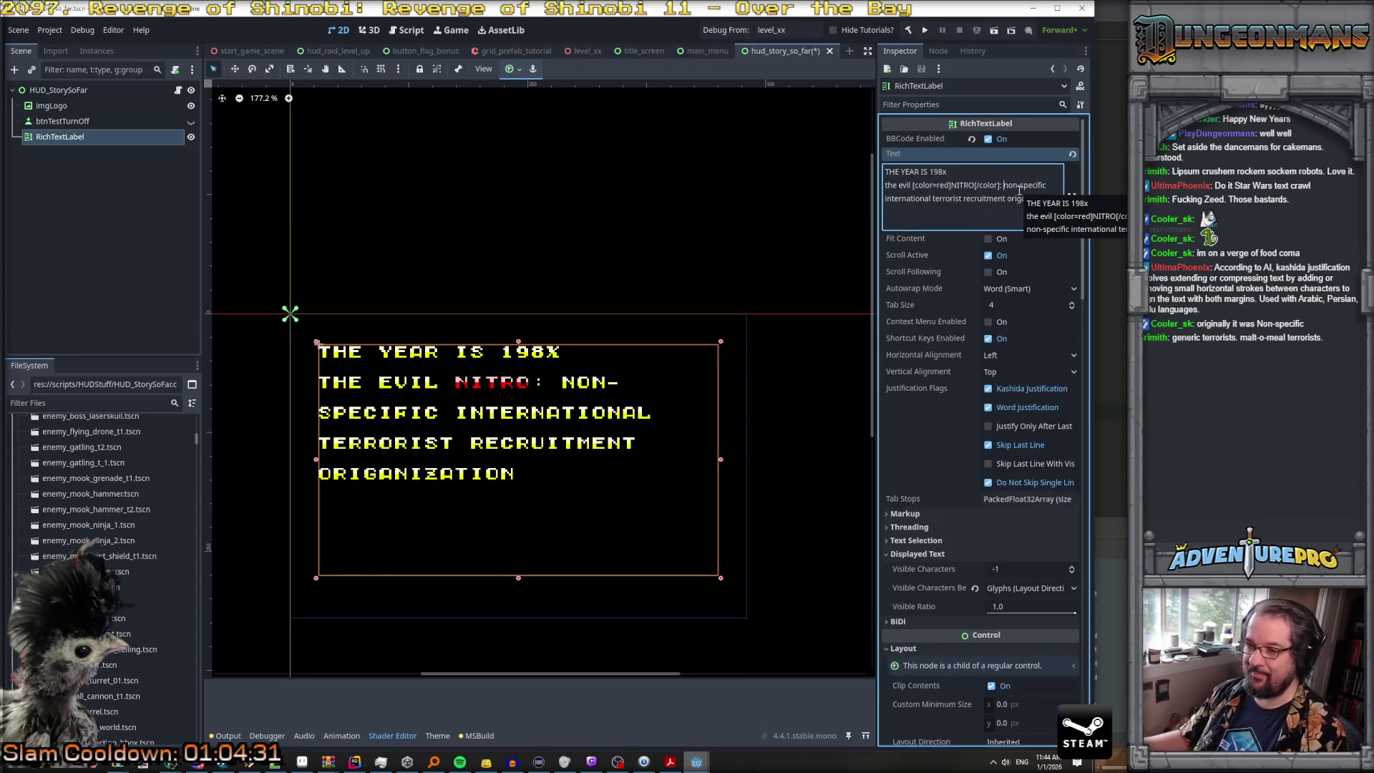
pyautogui.moveTo(909, 186); pyautogui.dragTo(883, 186)
pyautogui.press('BackSpace')
pyautogui.press('Delete')
pyautogui.press('Delete')
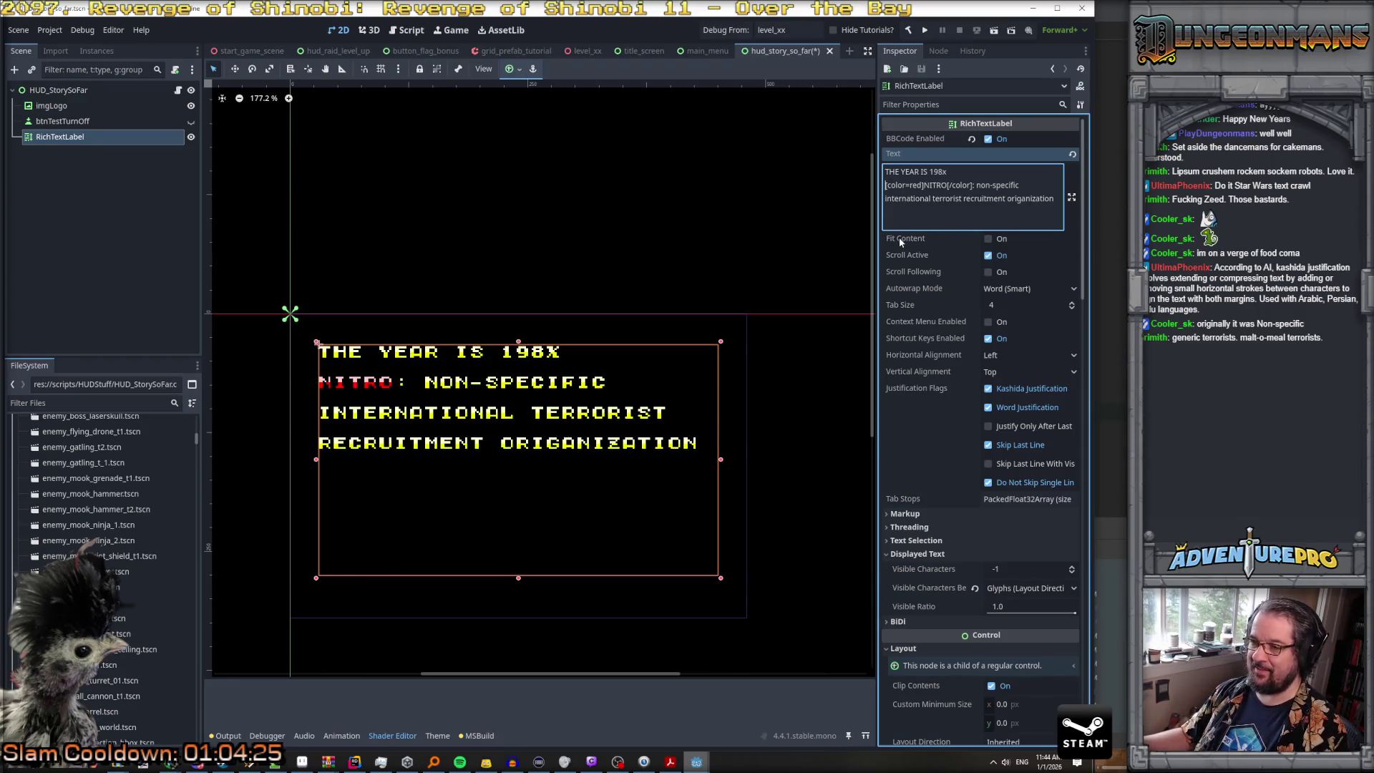
pyautogui.click(979, 185)
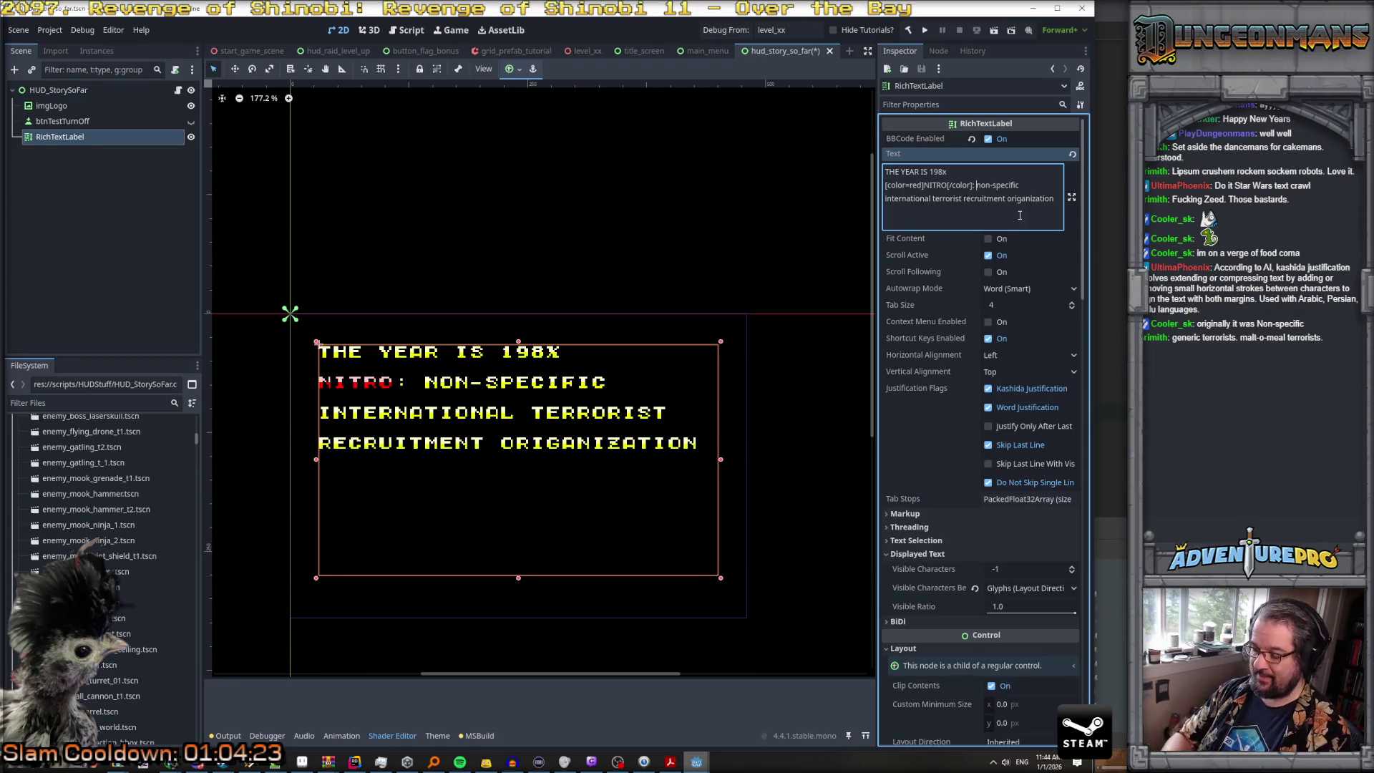
pyautogui.write('the')
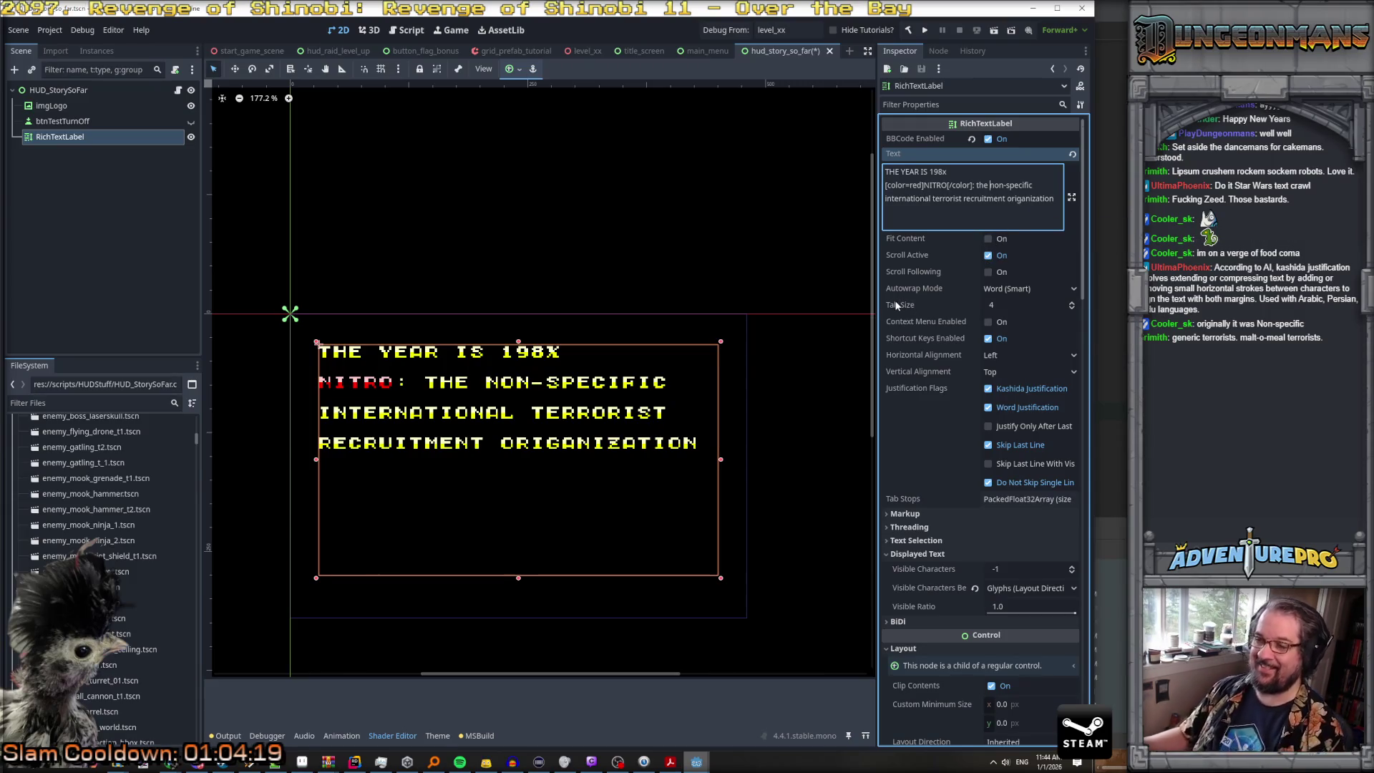
# Step: Prepend 'THE YEAR IS [color=silver]198x[/color]' to the start of the label text
pyautogui.hotkey('ctrl', 'Home')
pyautogui.write('THE YEAR IS')
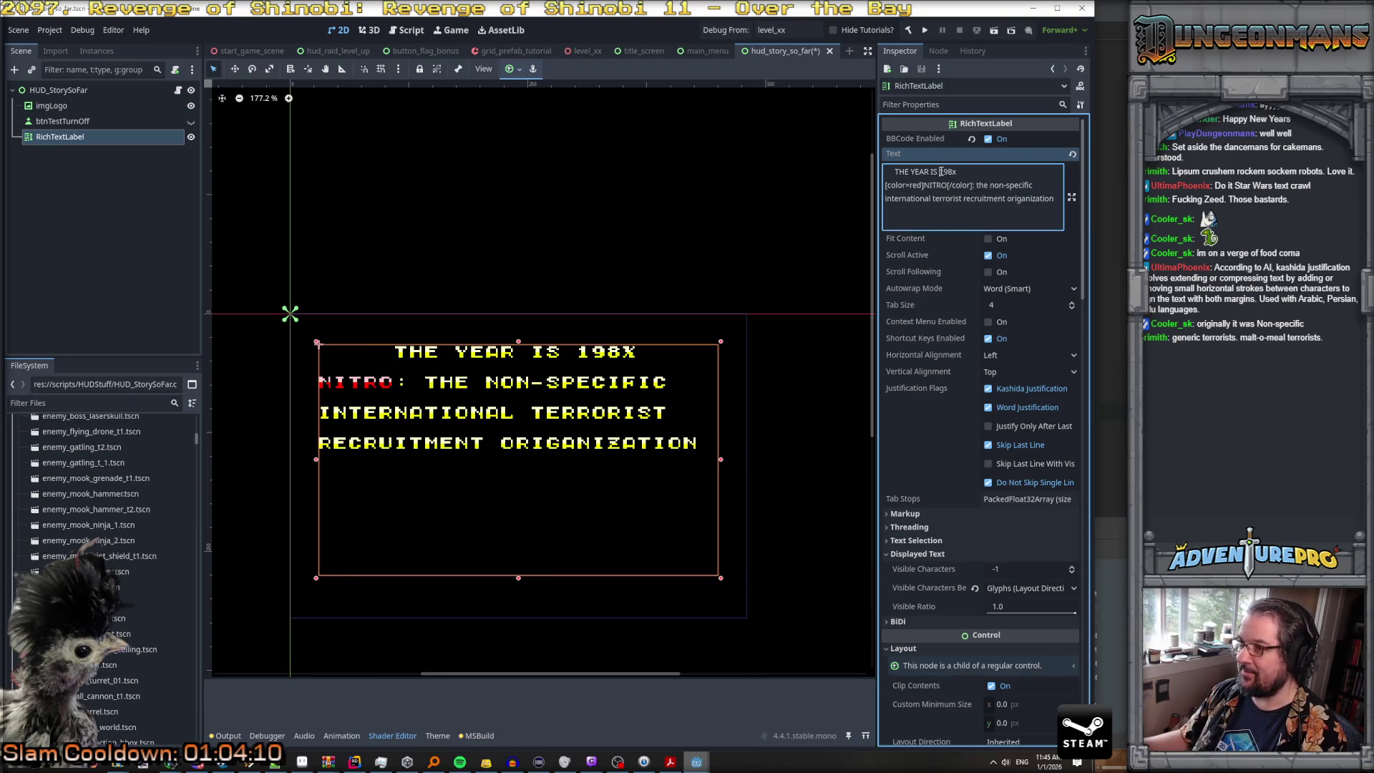
pyautogui.write(' [color')
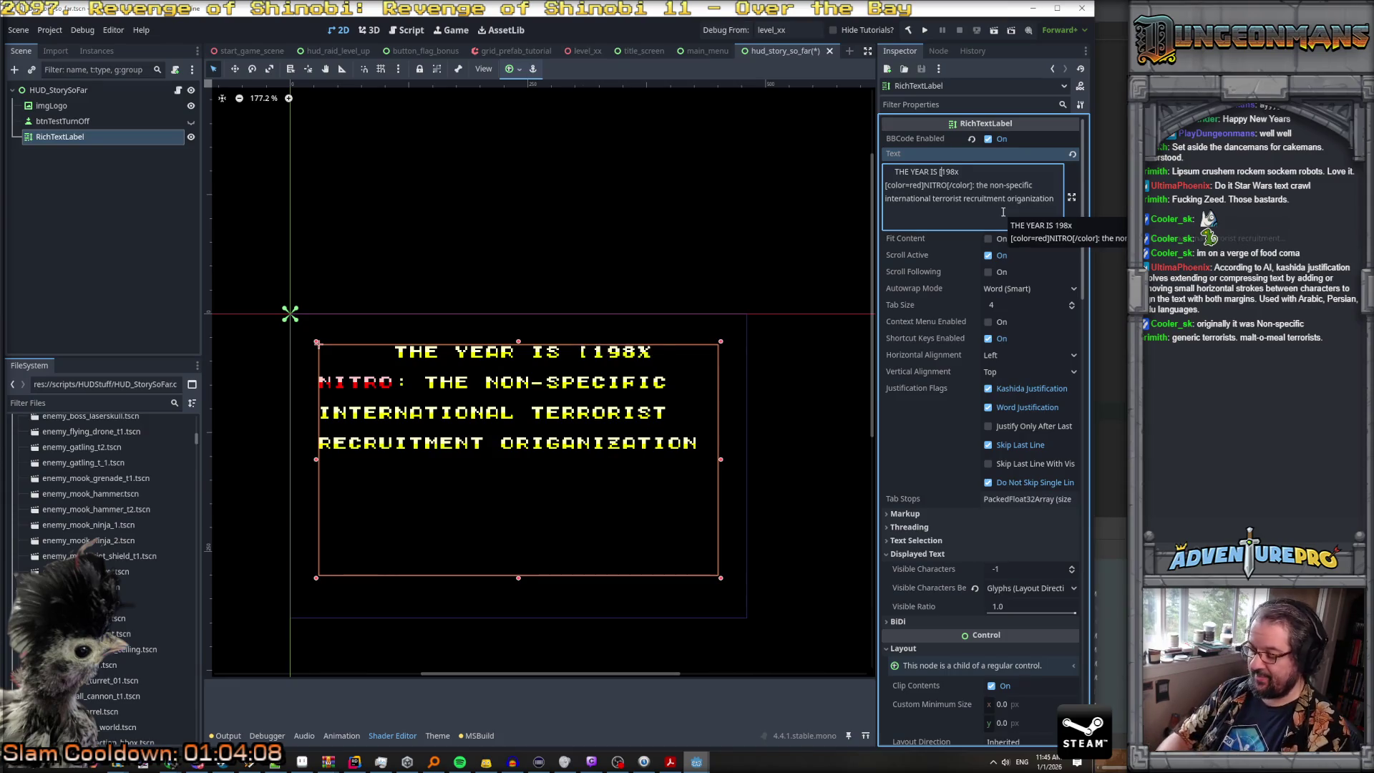
pyautogui.write('=white]198x')
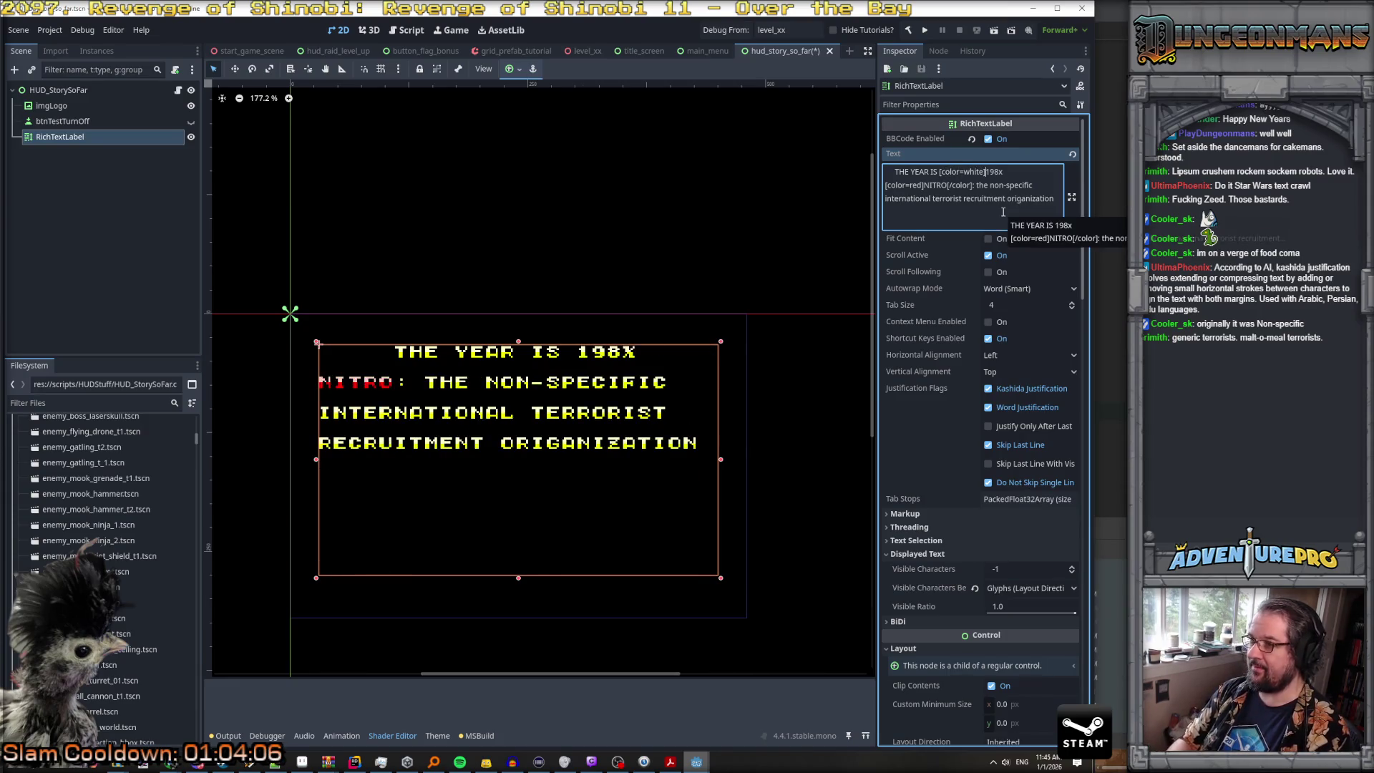
pyautogui.write('[/color]')
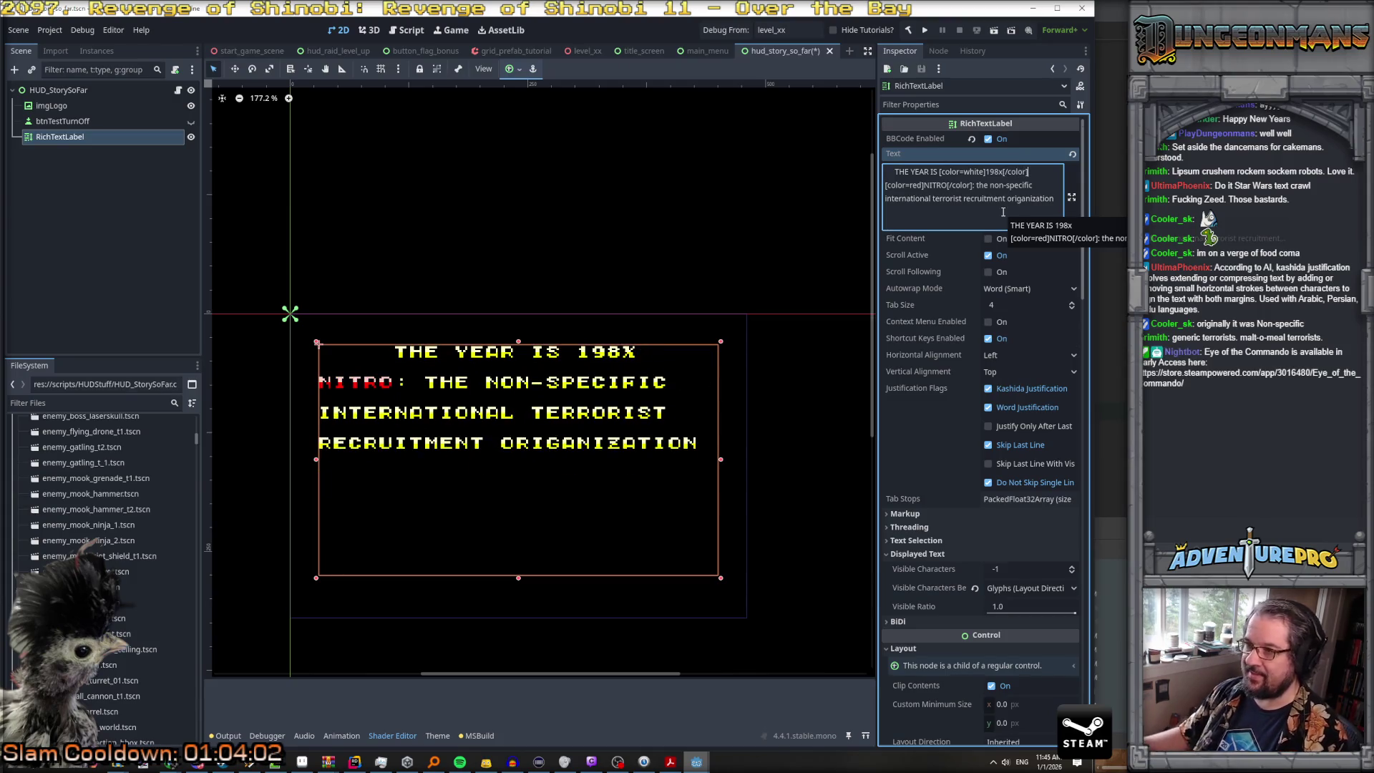
pyautogui.click(978, 172)
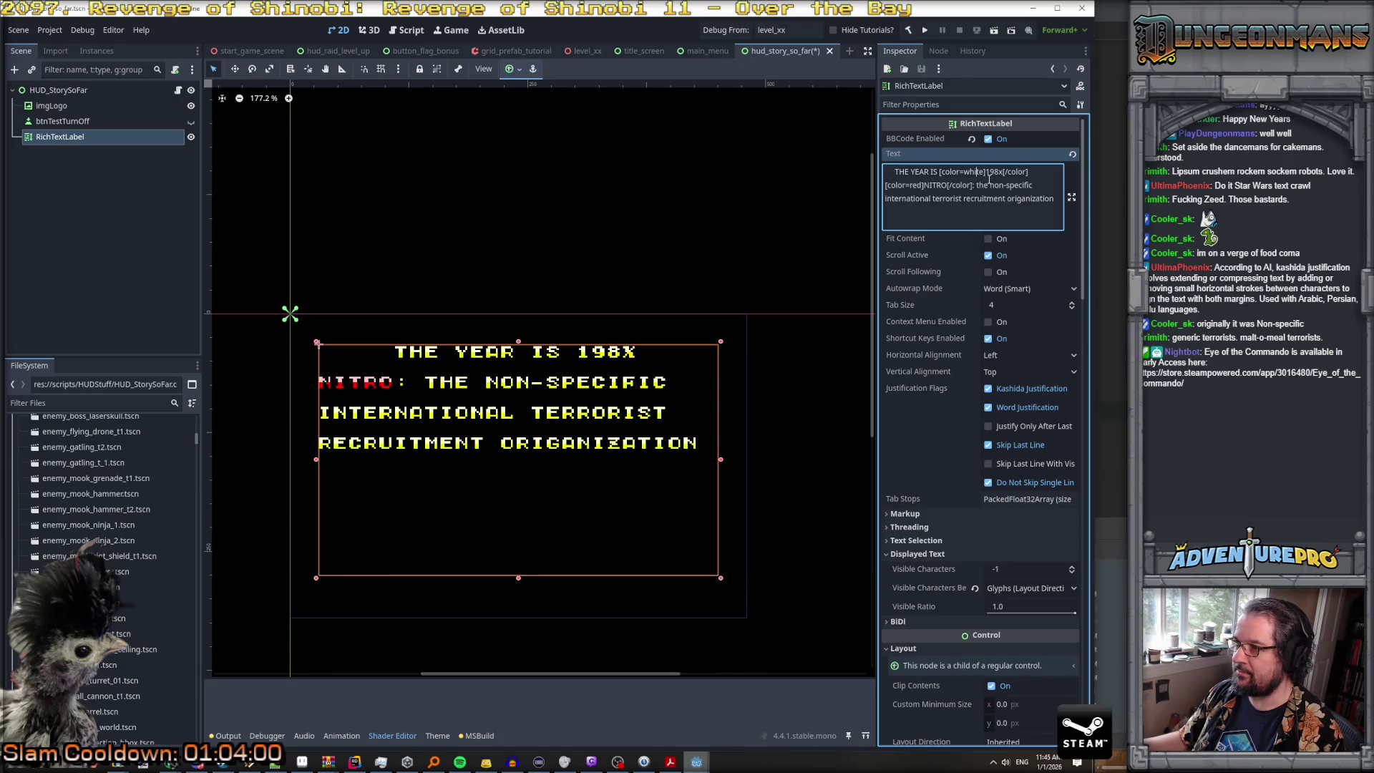
pyautogui.moveTo(964, 172); pyautogui.dragTo(984, 172)
pyautogui.write('silver')
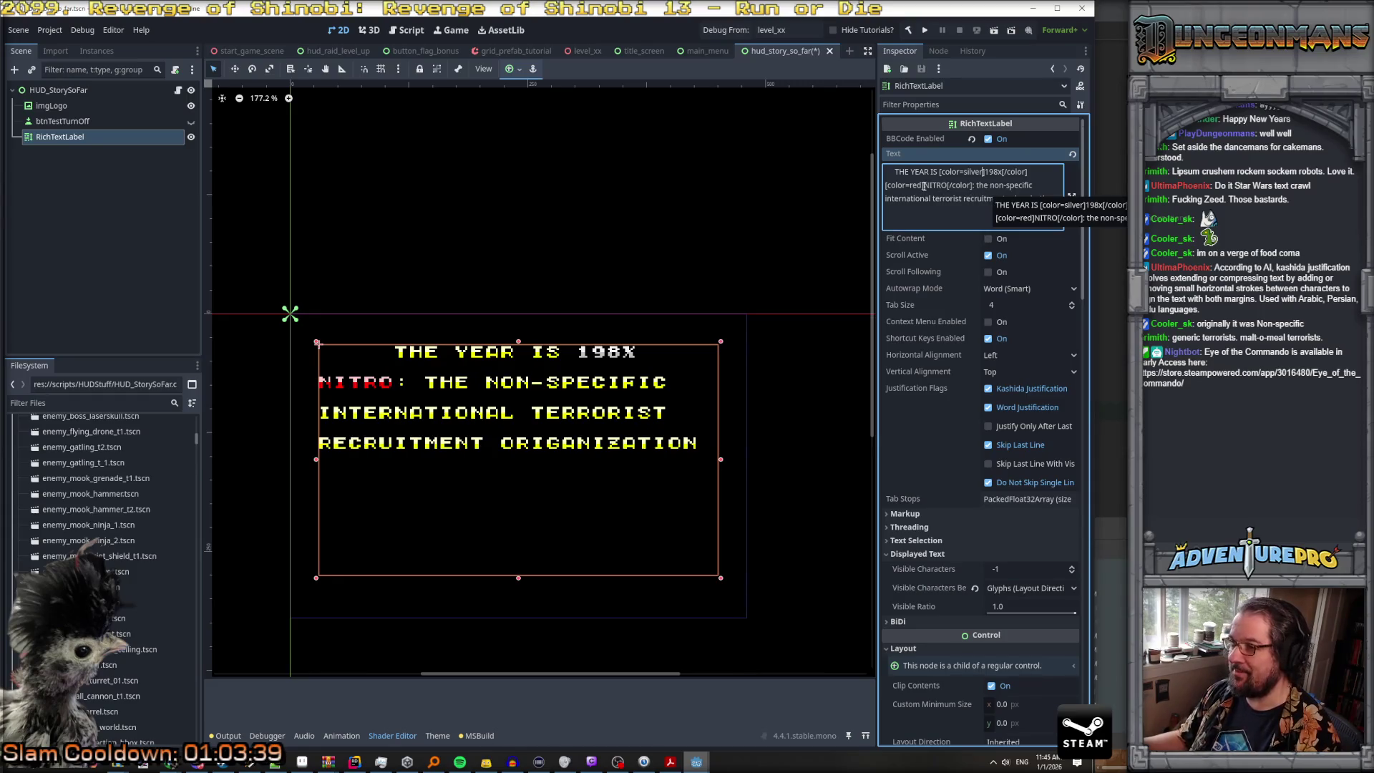
# Step: Paste the [color=red] tag before non-specific, international, terrorist, recruitment and origanization
pyautogui.moveTo(925, 187); pyautogui.dragTo(876, 188)
pyautogui.hotkey('ctrl', 'c')
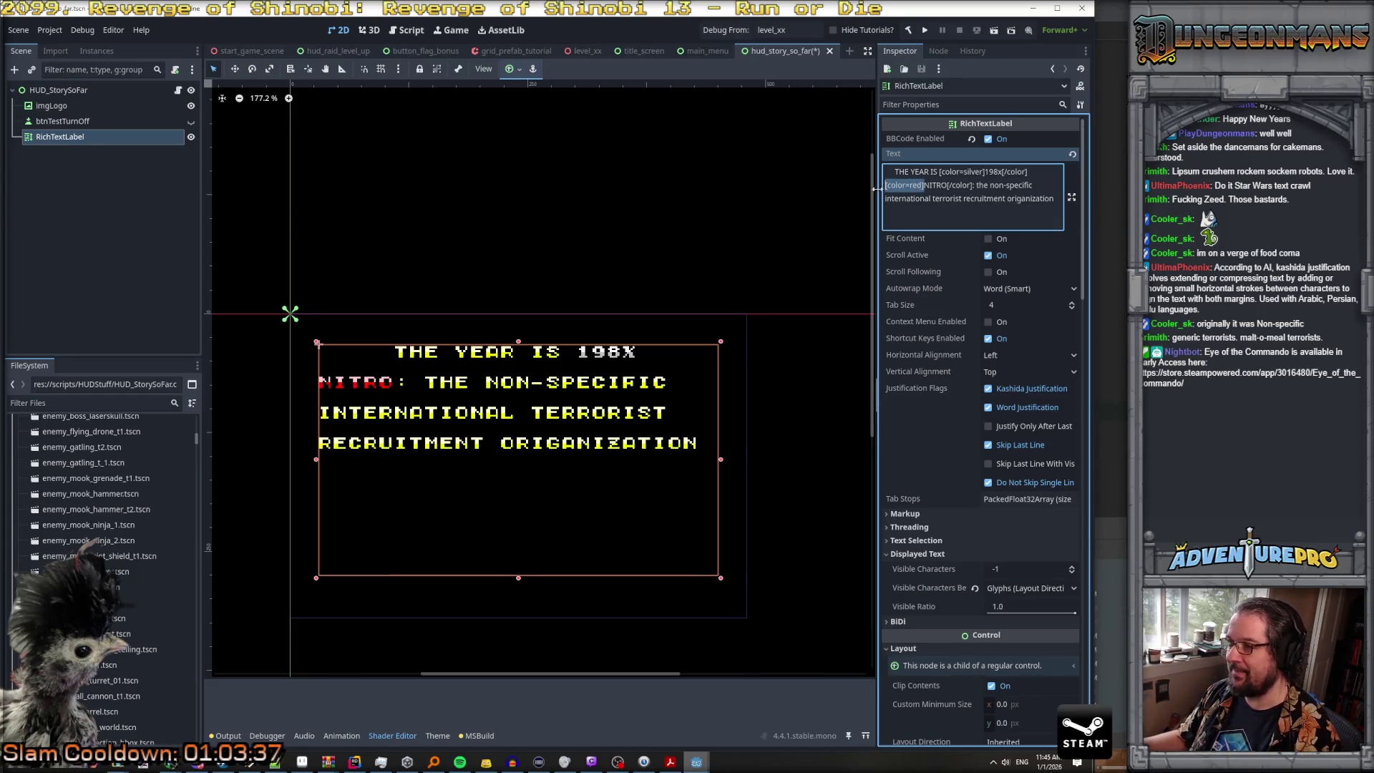
pyautogui.click(990, 186)
pyautogui.hotkey('ctrl', 'v')
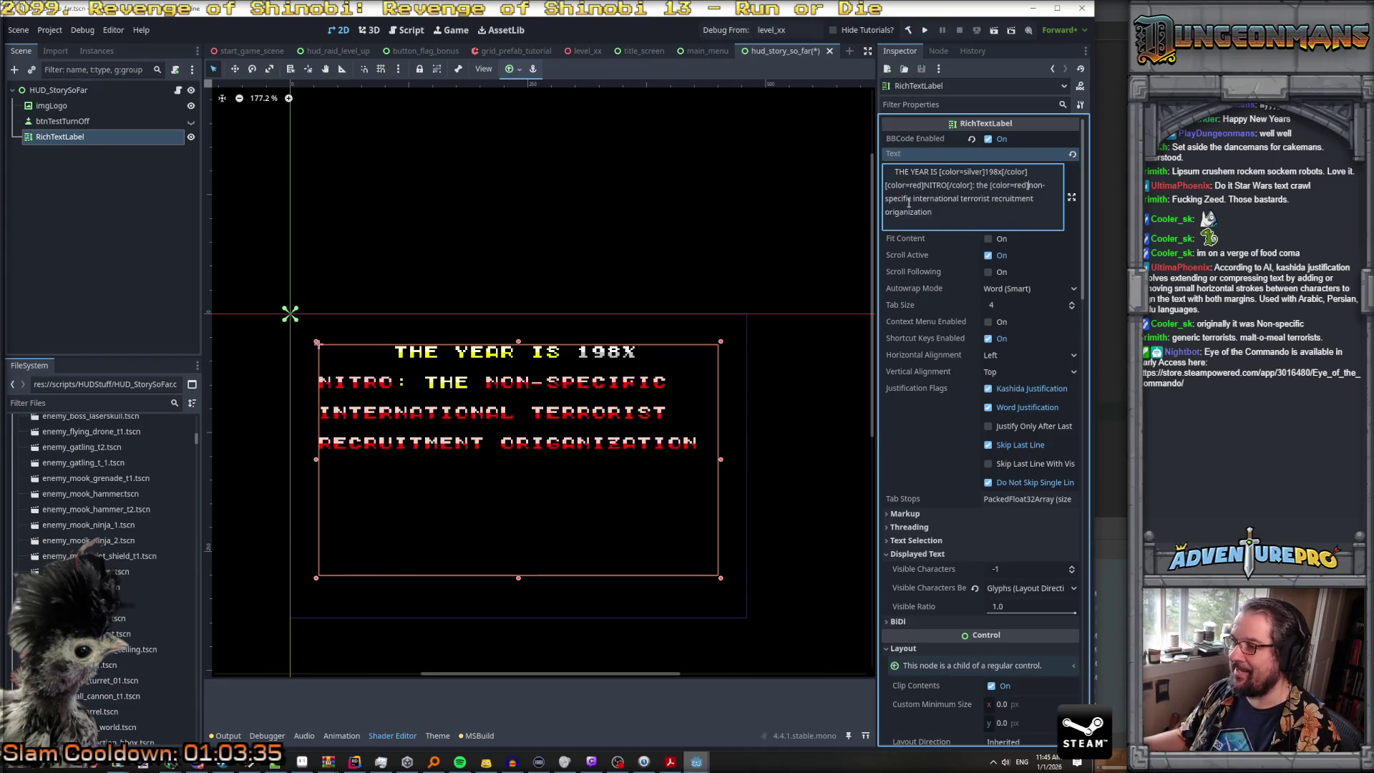
pyautogui.hotkey('ctrl', 'v')
pyautogui.hotkey('ctrl', 'v')
pyautogui.click(955, 212)
pyautogui.hotkey('ctrl', 'v')
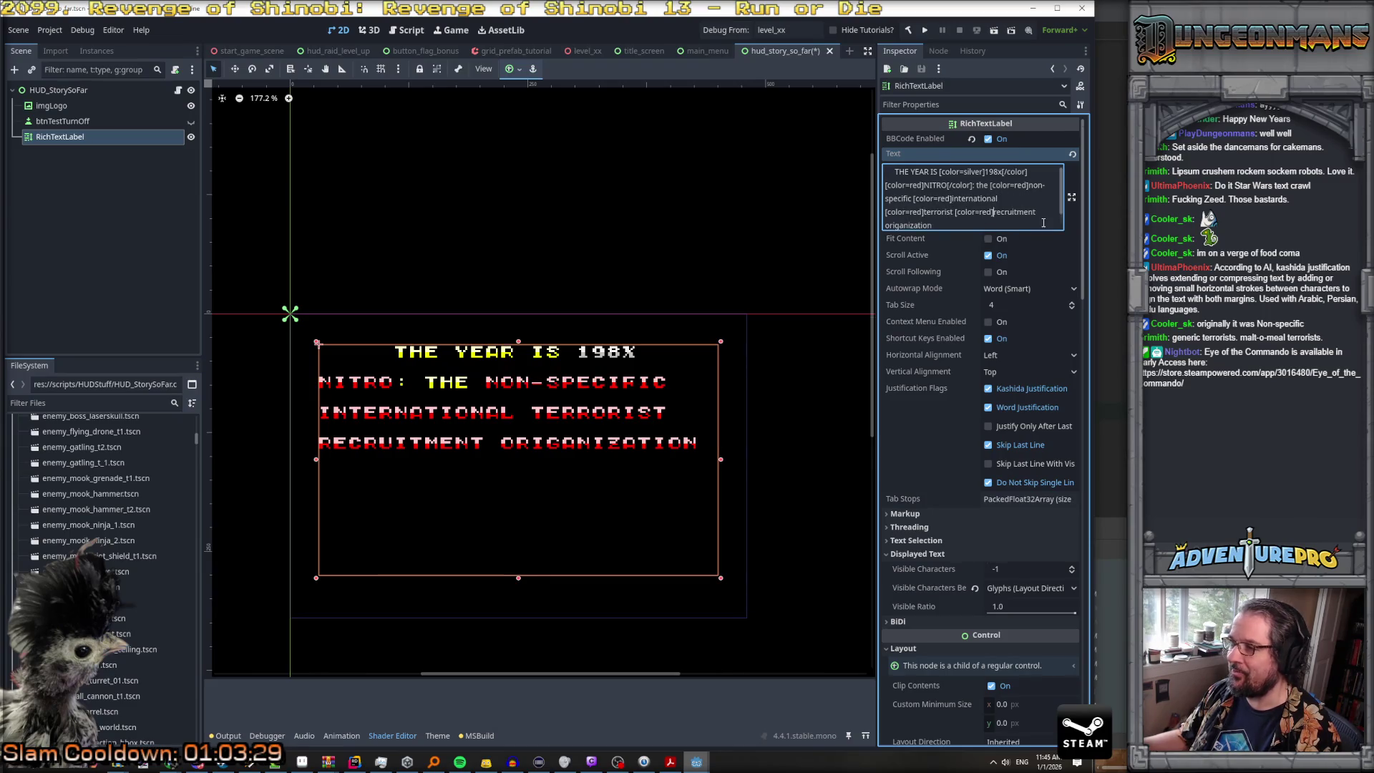
pyautogui.click(887, 225)
pyautogui.hotkey('ctrl', 'v')
# Step: Paste [/color] after the first letters n, i, t and r of the acronym words
pyautogui.moveTo(948, 185); pyautogui.dragTo(973, 186)
pyautogui.hotkey('ctrl', 'c')
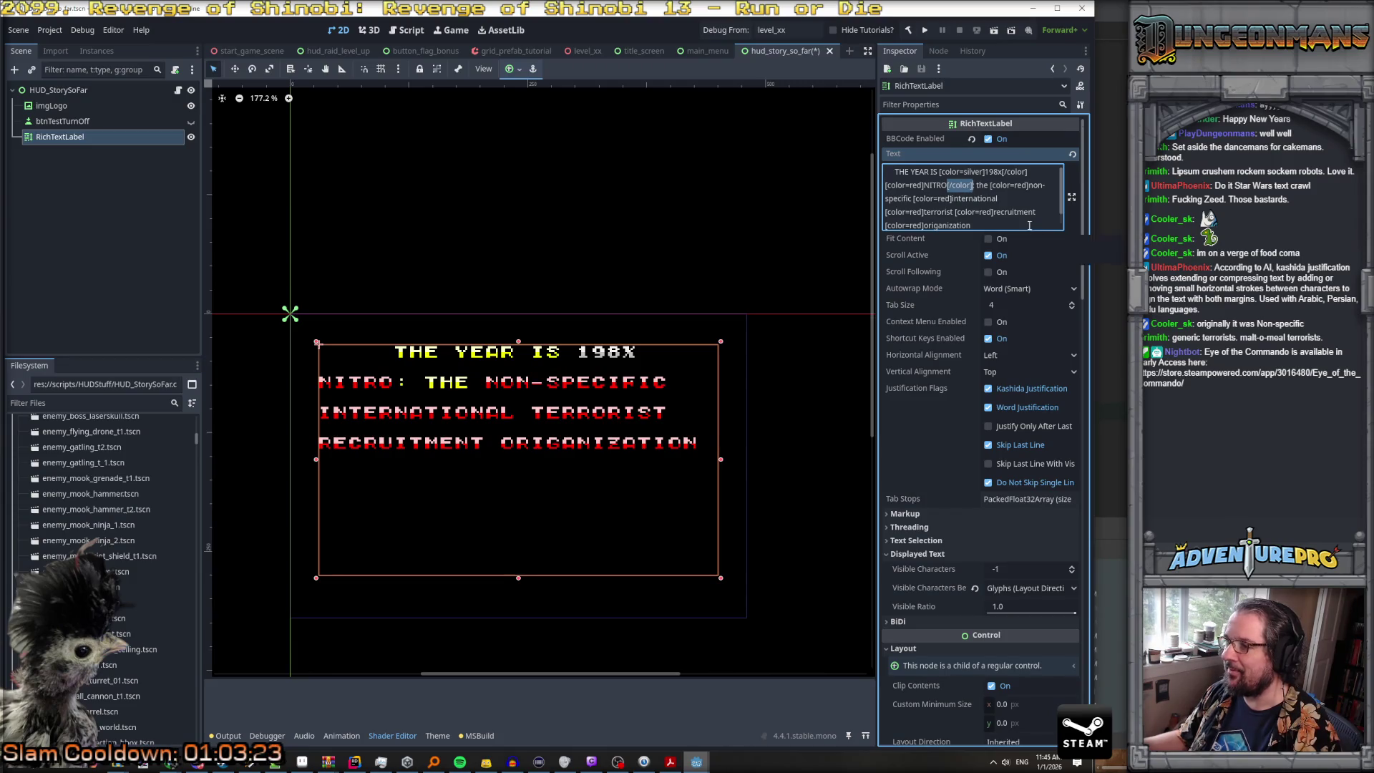
pyautogui.click(1035, 187)
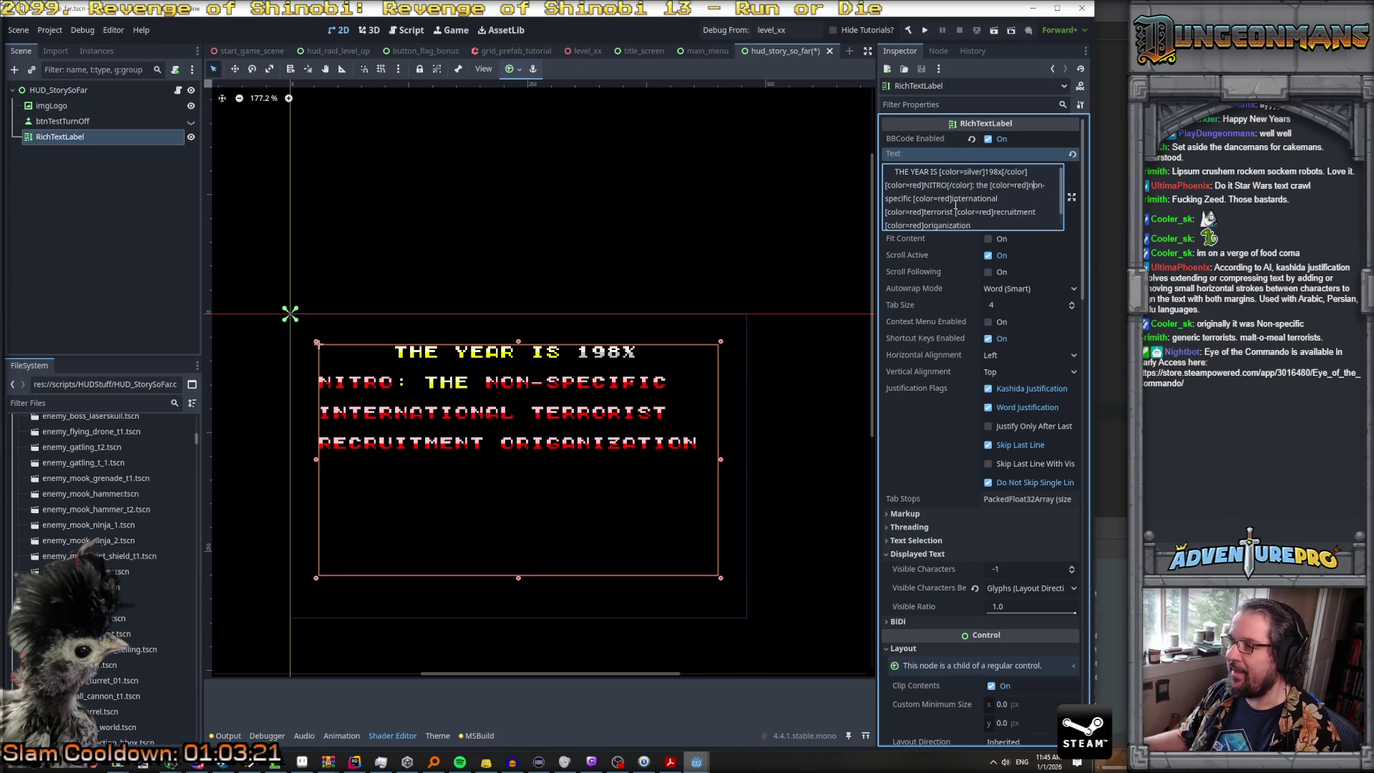
pyautogui.hotkey('ctrl', 'v')
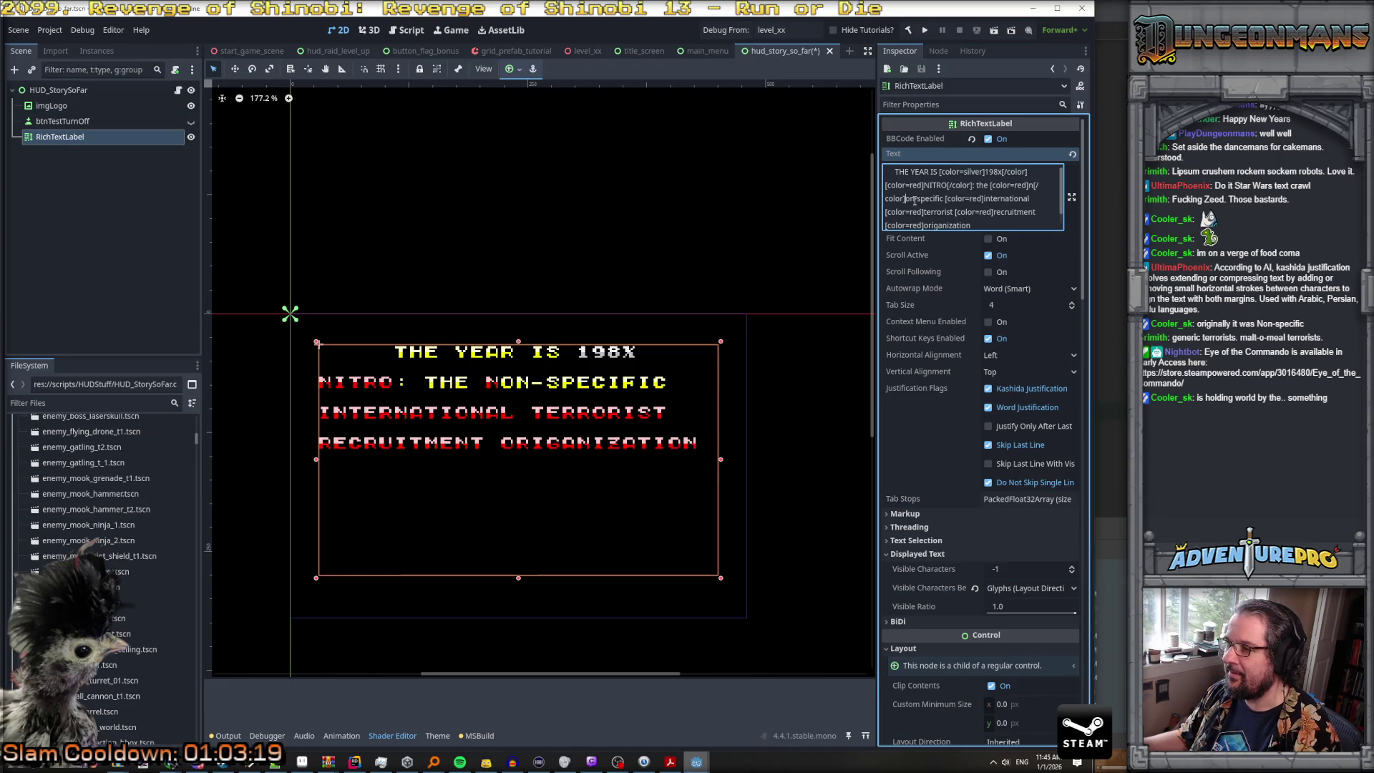
pyautogui.click(987, 199)
pyautogui.hotkey('ctrl', 'v')
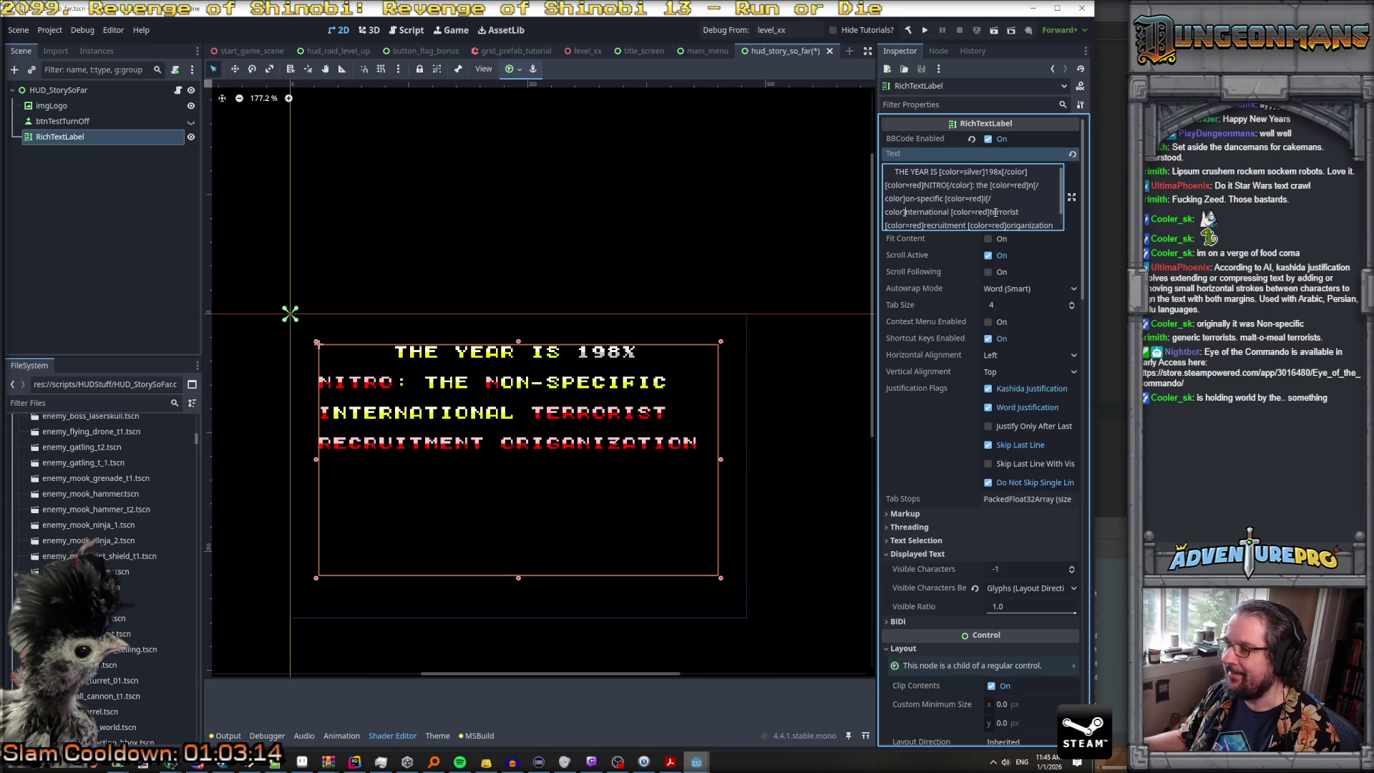
pyautogui.click(994, 212)
pyautogui.hotkey('ctrl', 'v')
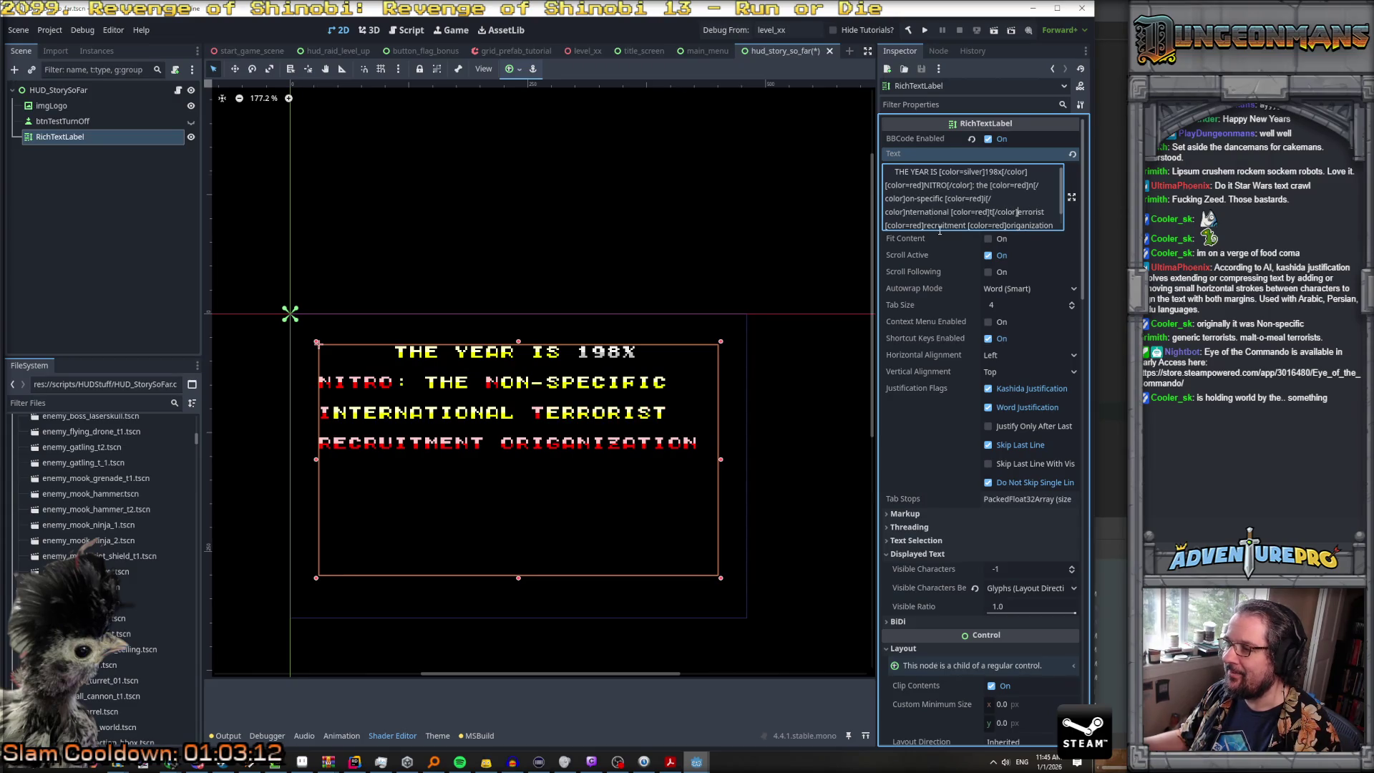
pyautogui.click(931, 226)
pyautogui.hotkey('ctrl', 'v')
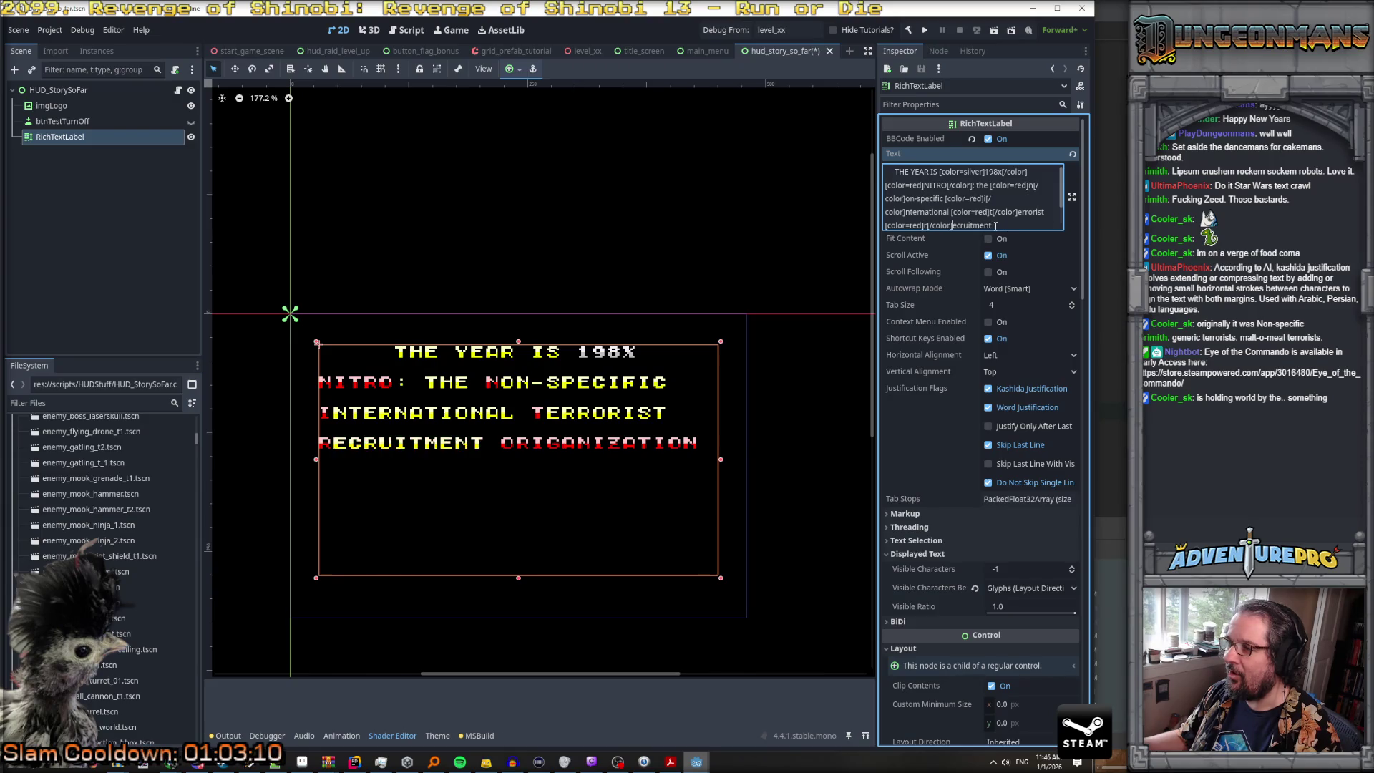
pyautogui.scroll(-3, 977, 228)
# Step: Close the red color after origanization's O and append 'has the world by the throat.'
pyautogui.click(932, 134)
pyautogui.hotkey('ctrl', 'v')
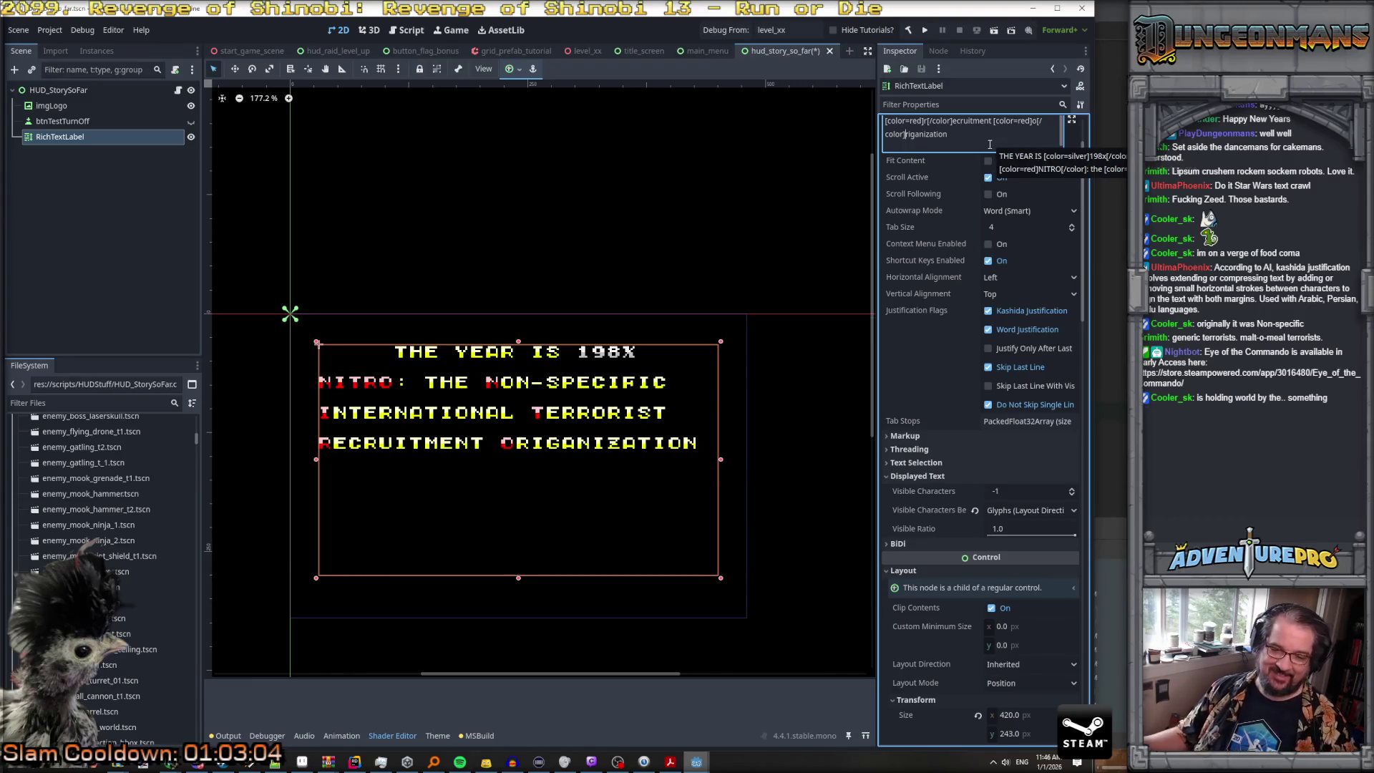
pyautogui.click(978, 139)
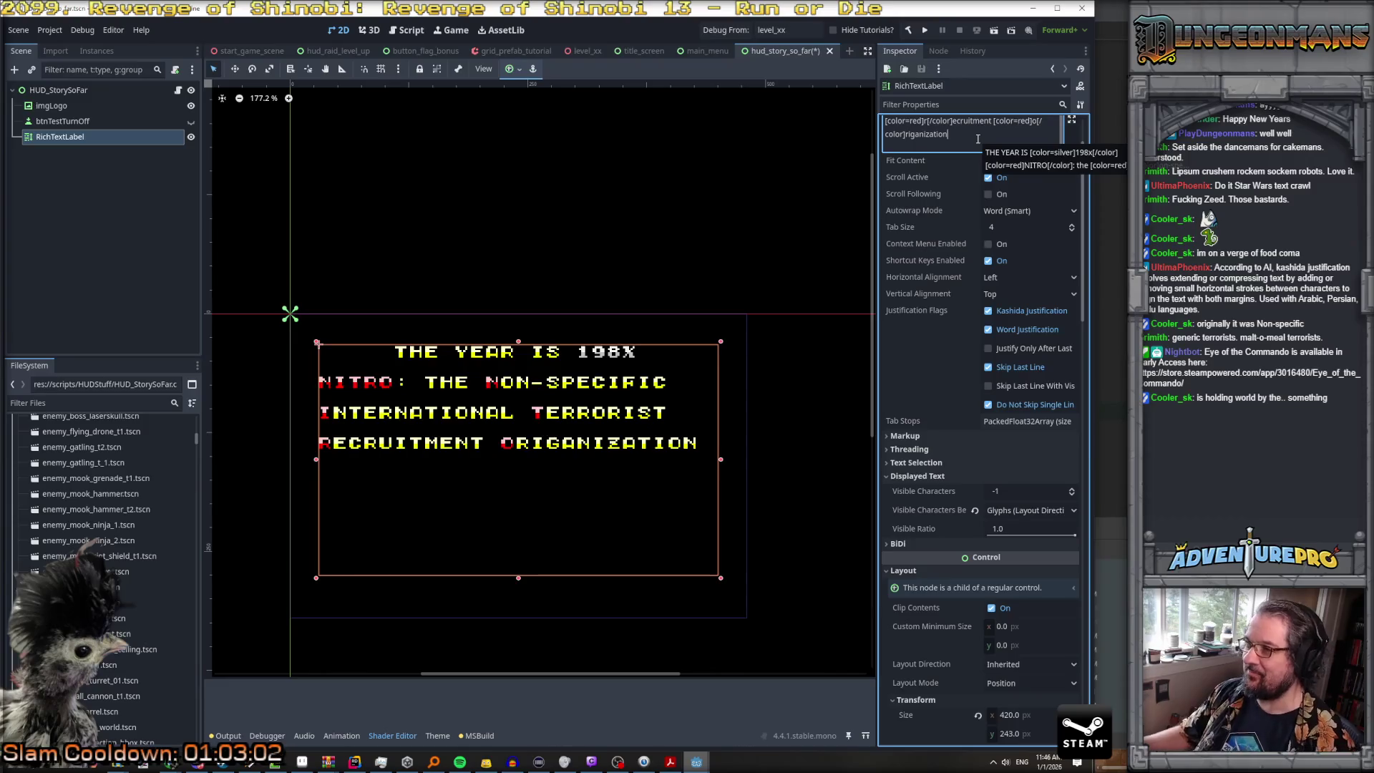
pyautogui.write('[co')
pyautogui.press('BackSpace')
pyautogui.press('BackSpace')
pyautogui.press('BackSpace')
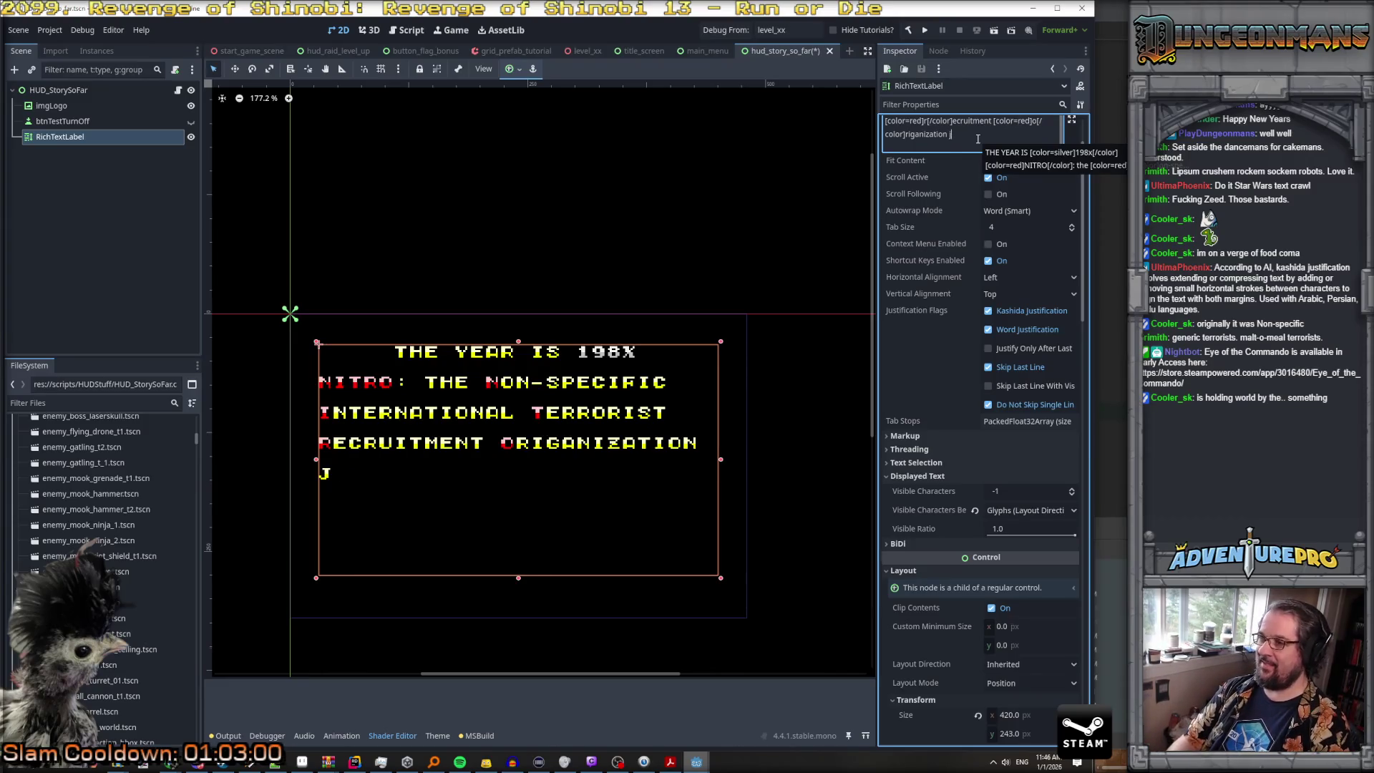
pyautogui.write('has the world')
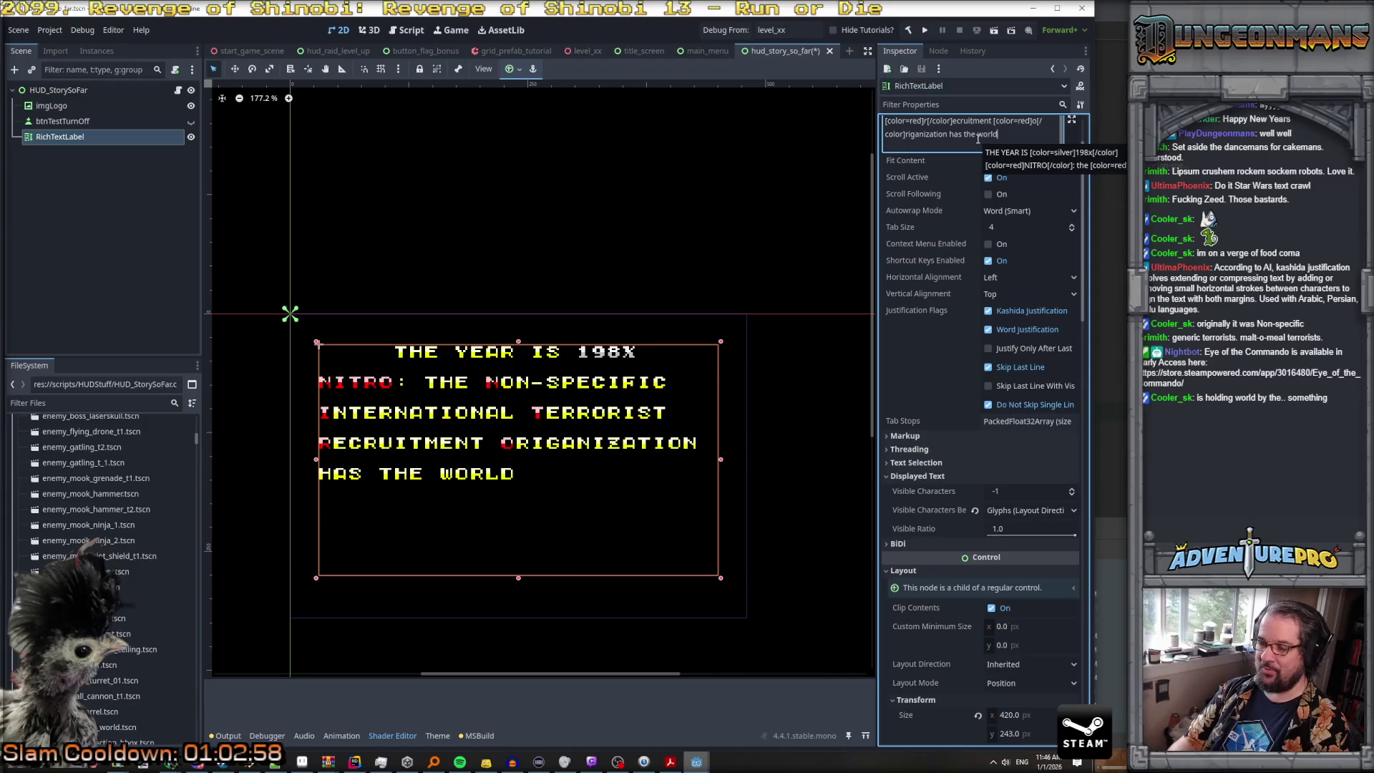
pyautogui.write(' by the throat')
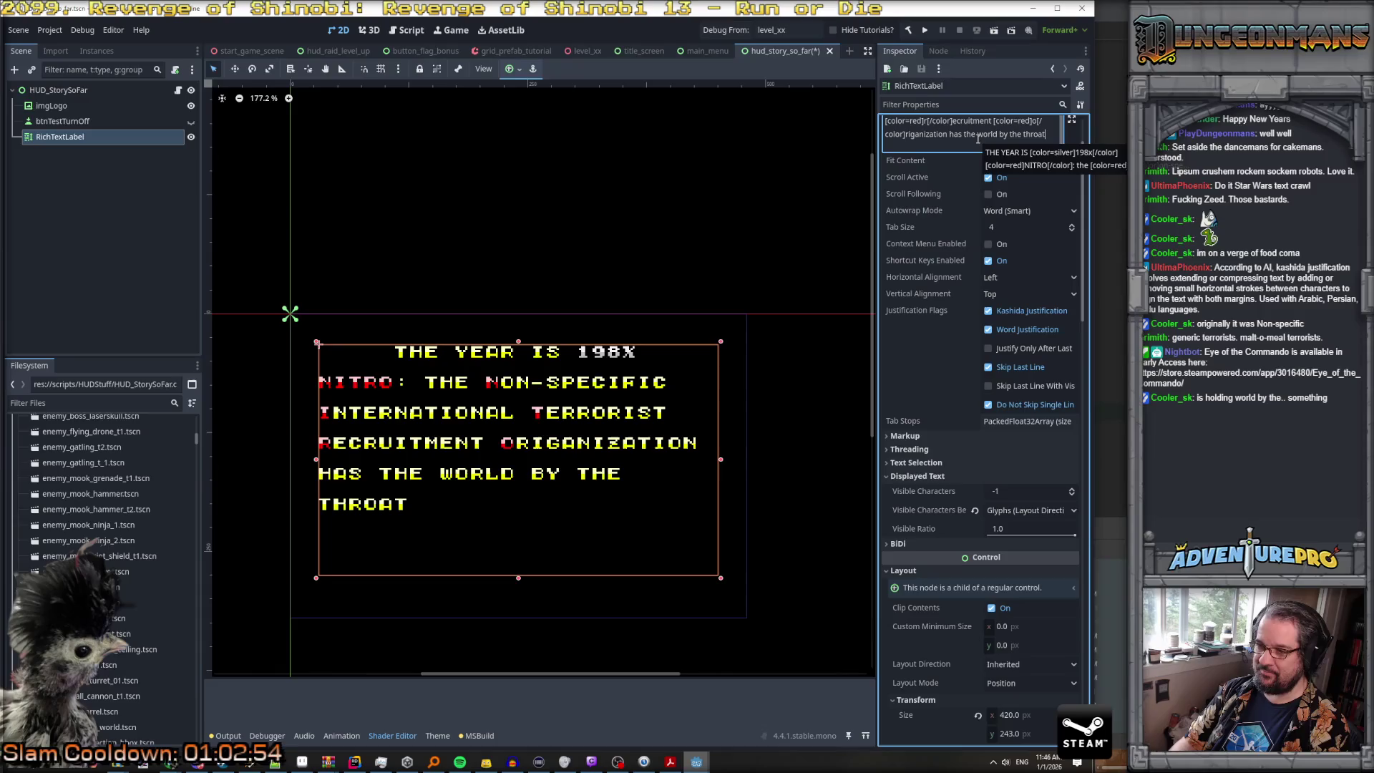
pyautogui.write('.')
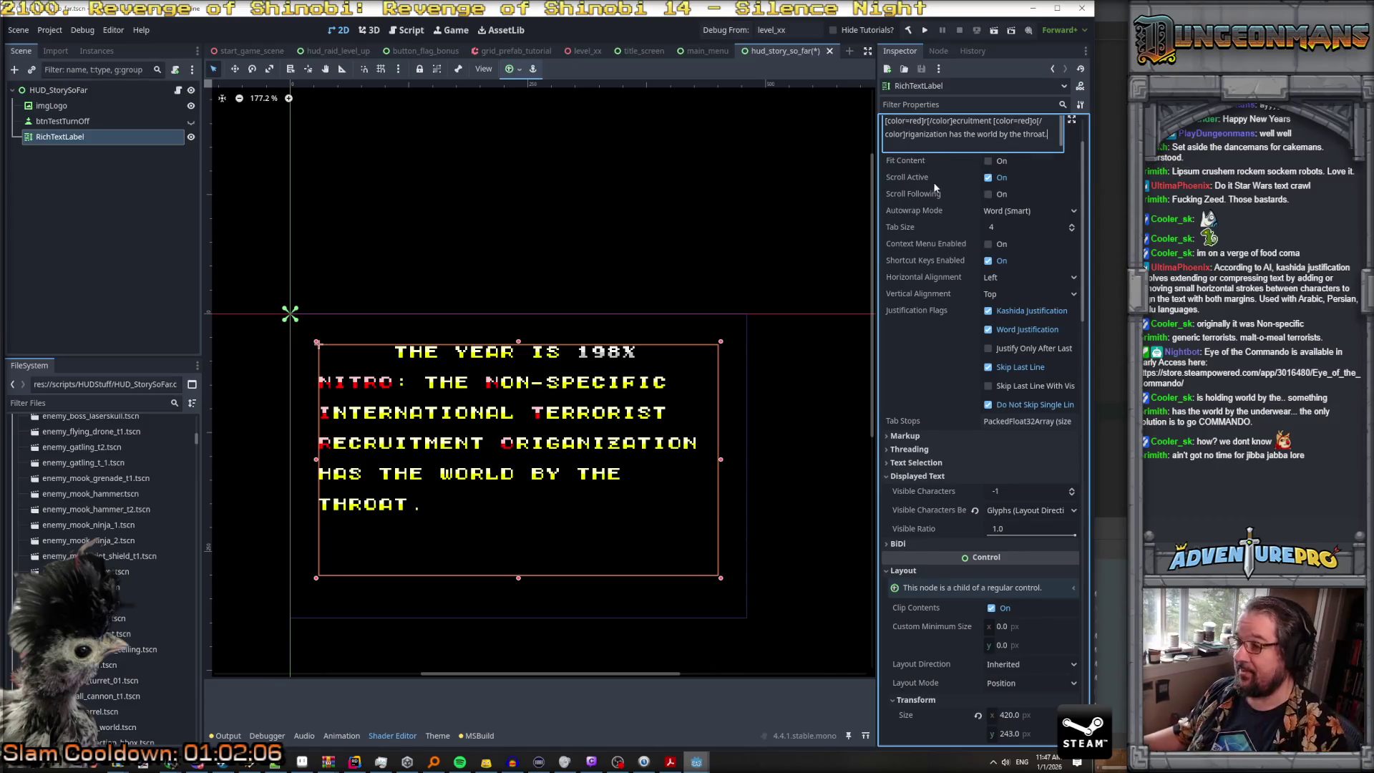
# Step: Switch from Godot to the lee_stringtables spreadsheet
pyautogui.scroll(3, 938, 184)
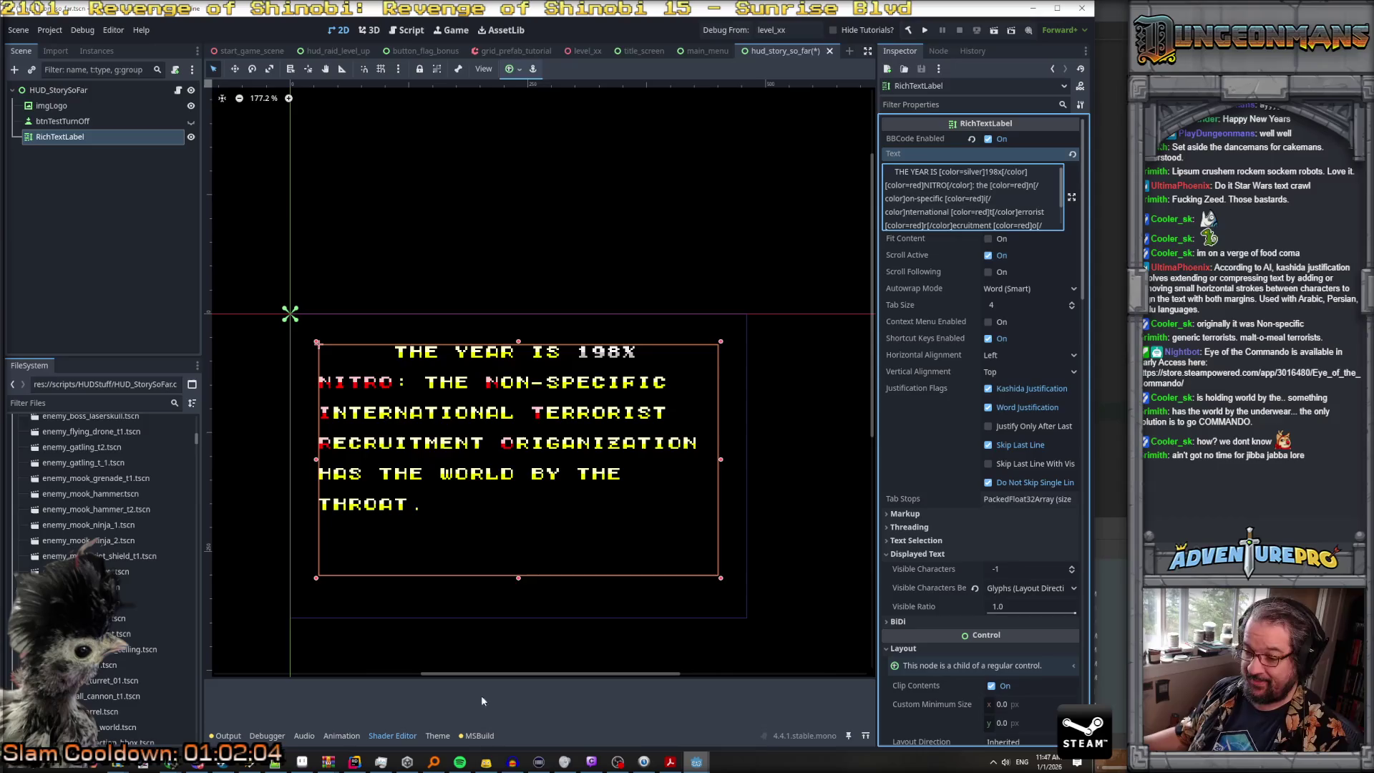
pyautogui.moveTo(645, 761)
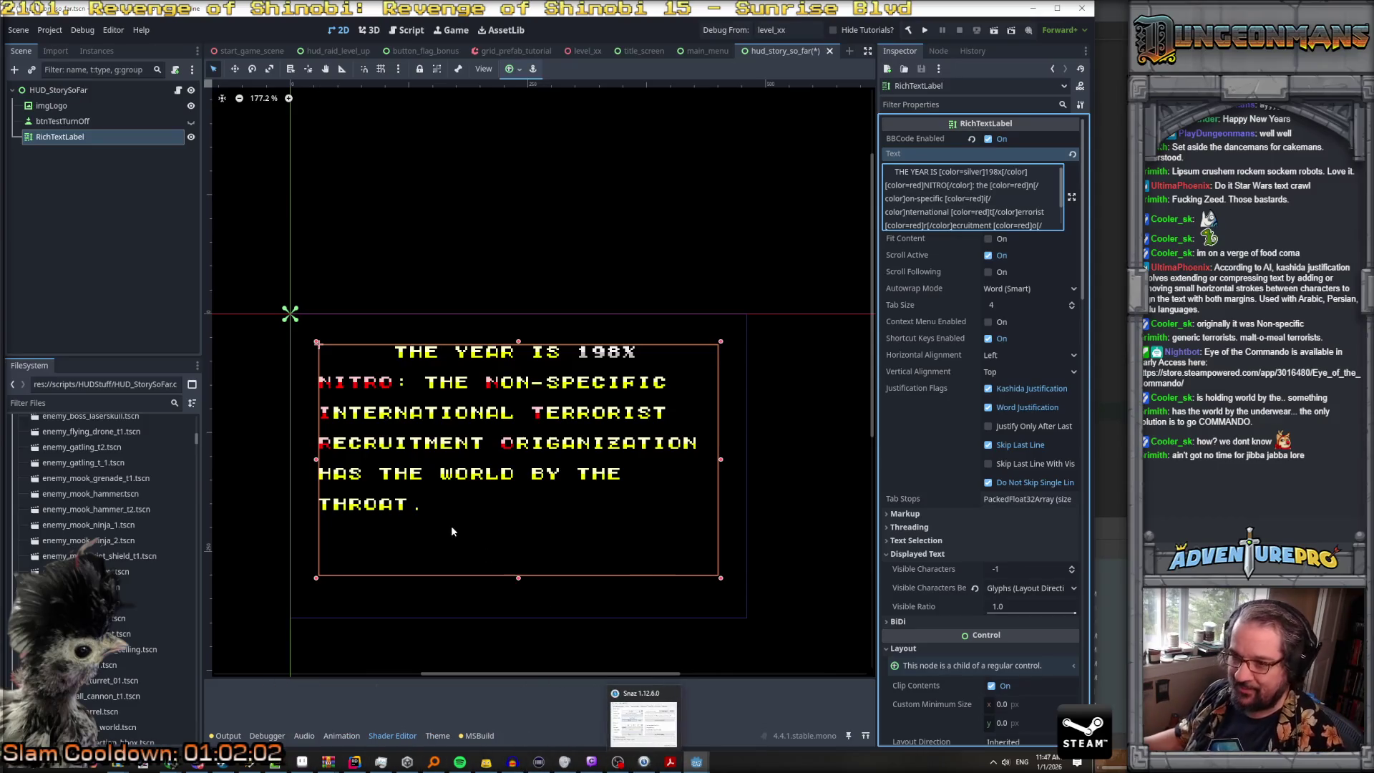
pyautogui.moveTo(337, 769)
pyautogui.moveTo(169, 761)
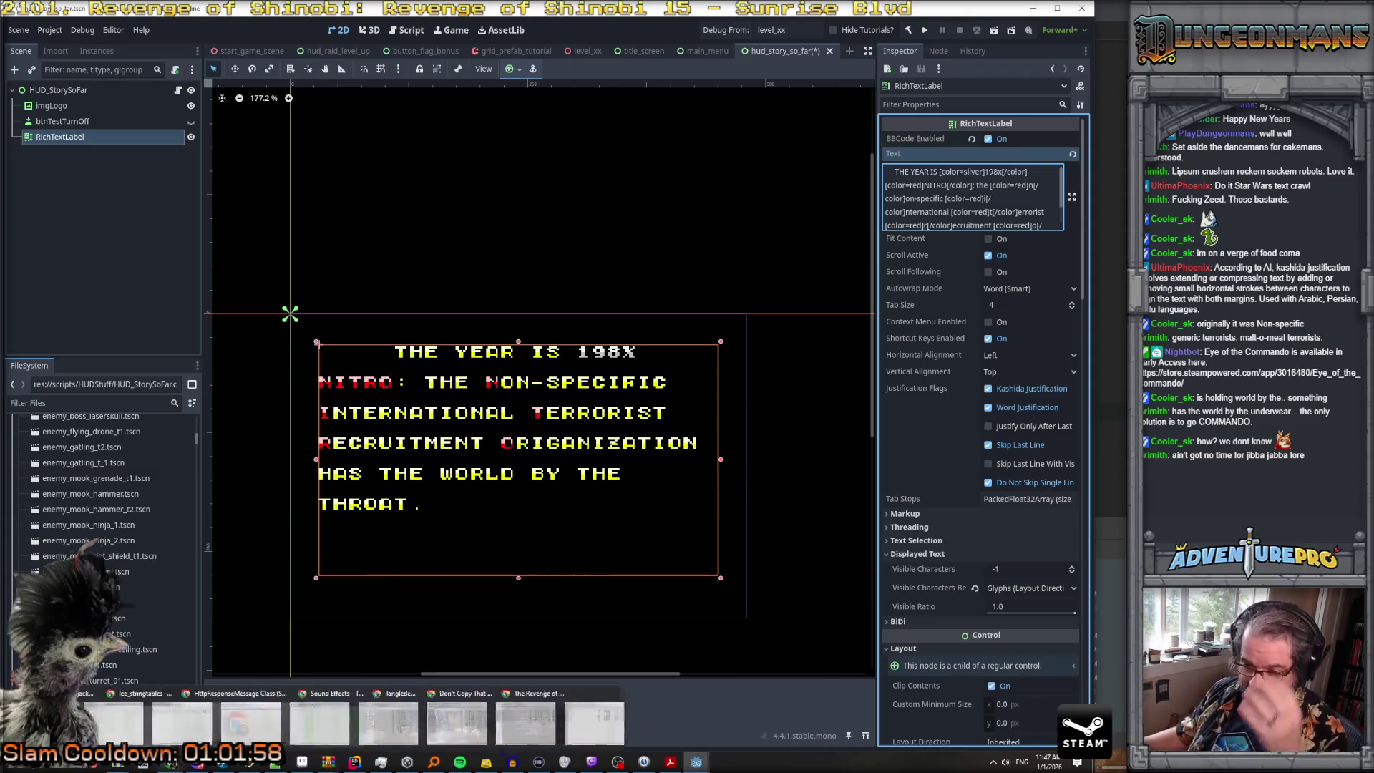
pyautogui.click(153, 737)
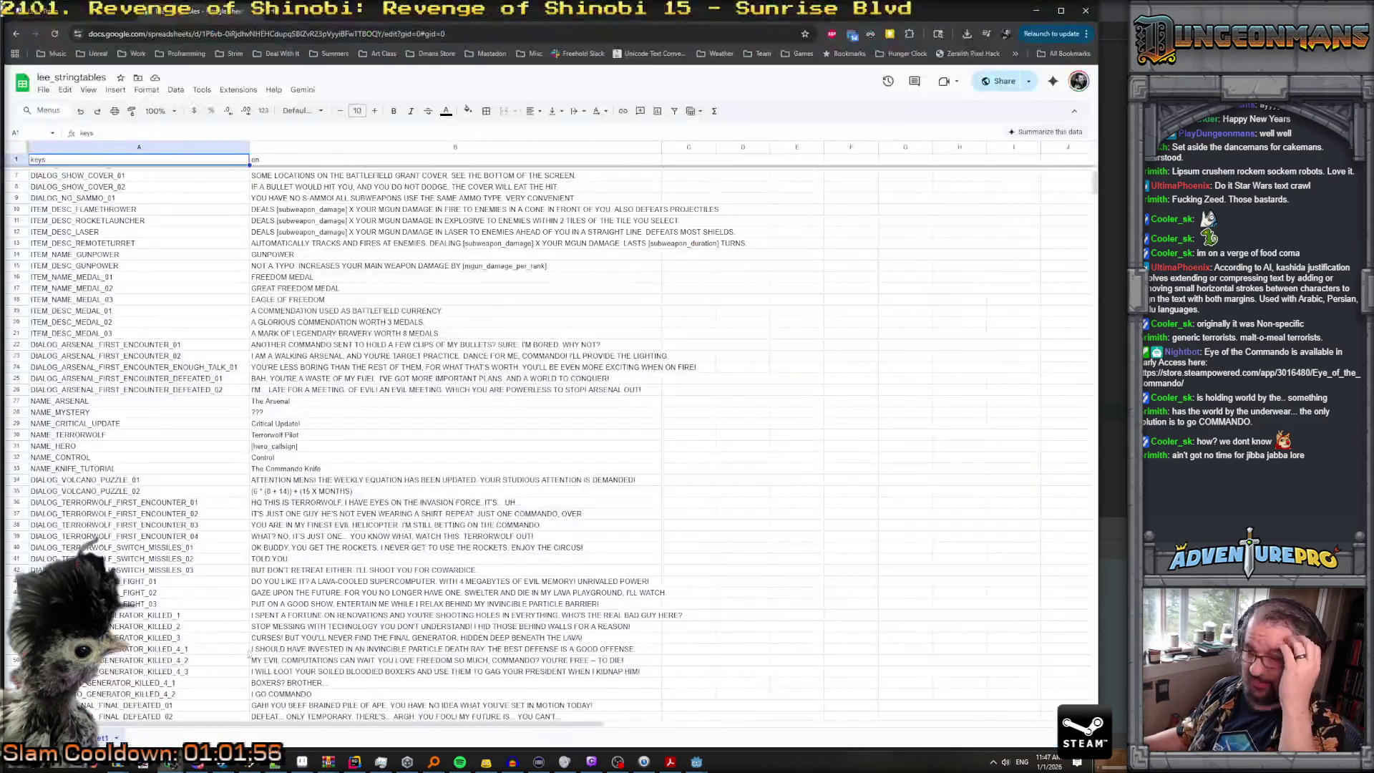
# Step: Turn on Dark Reader for docs.google.com and reload the spreadsheet
pyautogui.click(870, 34)
pyautogui.click(781, 81)
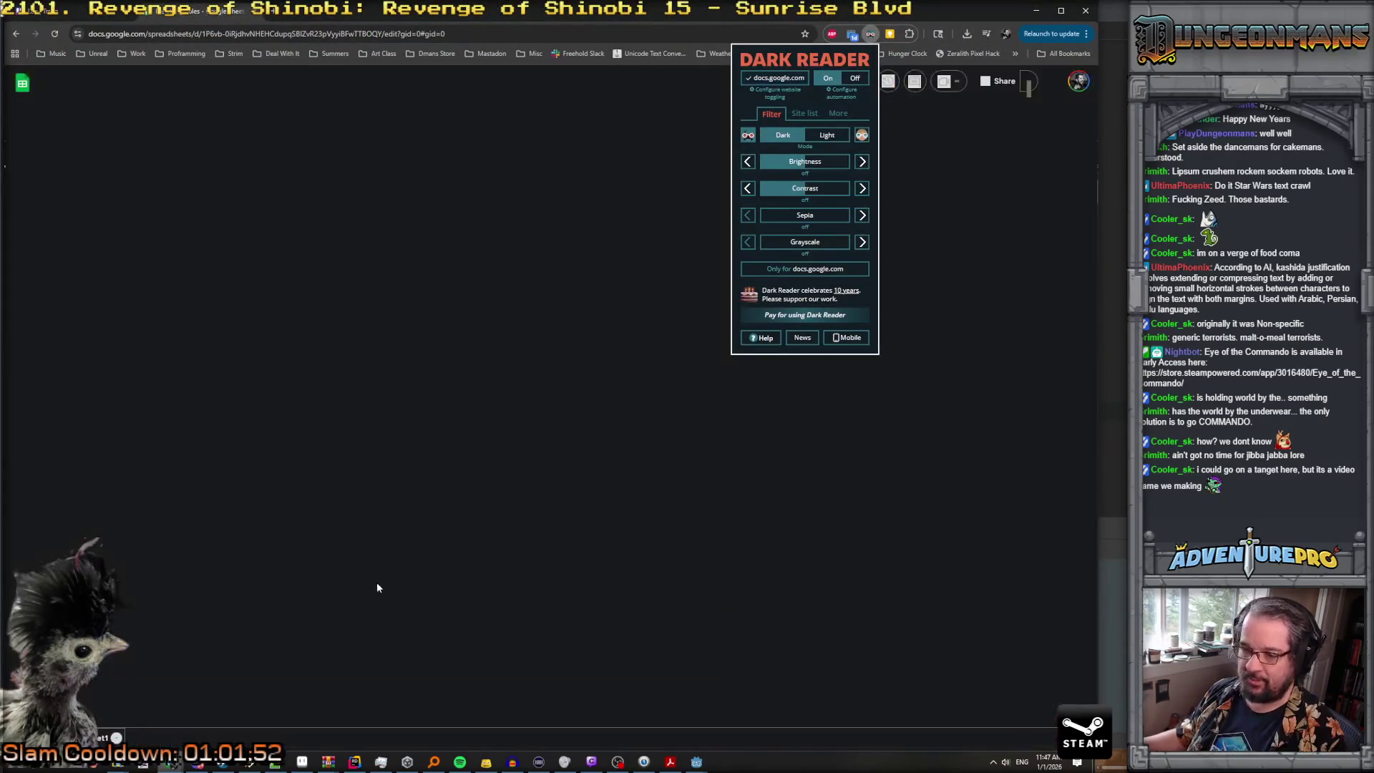
pyautogui.click(61, 104)
pyautogui.press('F5')
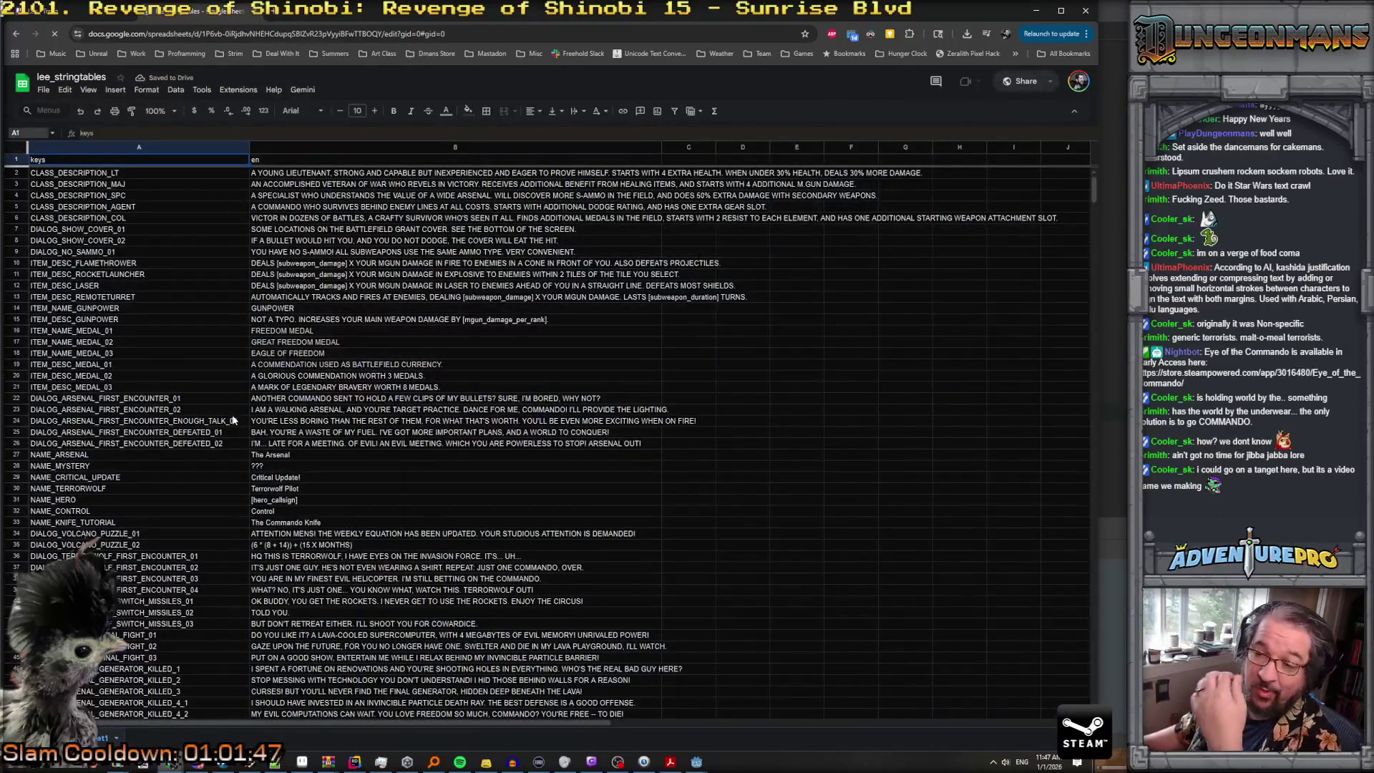
# Step: Enter the key DEMO_STORY_JIBBA_01 in cell A160
pyautogui.scroll(-10, 232, 420)
pyautogui.scroll(-15, 232, 415)
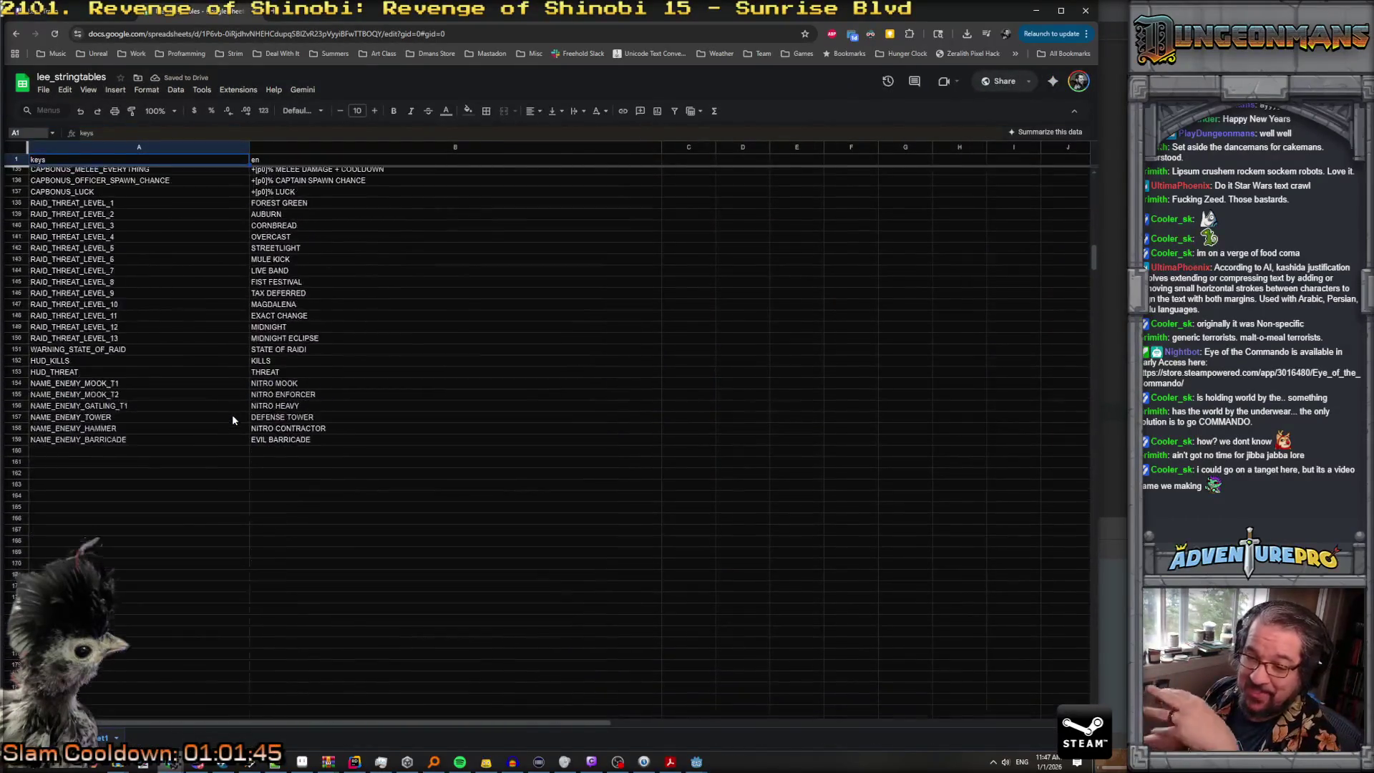
pyautogui.click(114, 451)
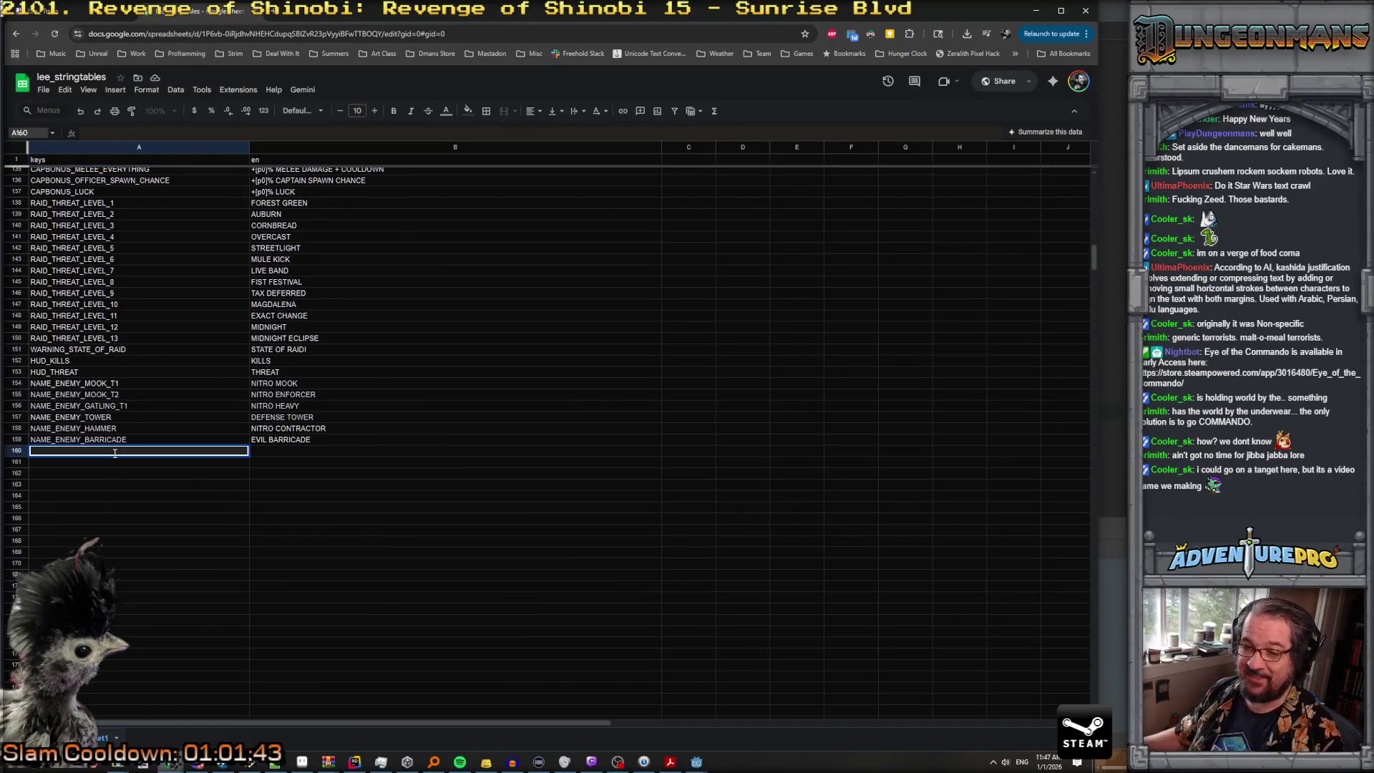
pyautogui.write('DEM')
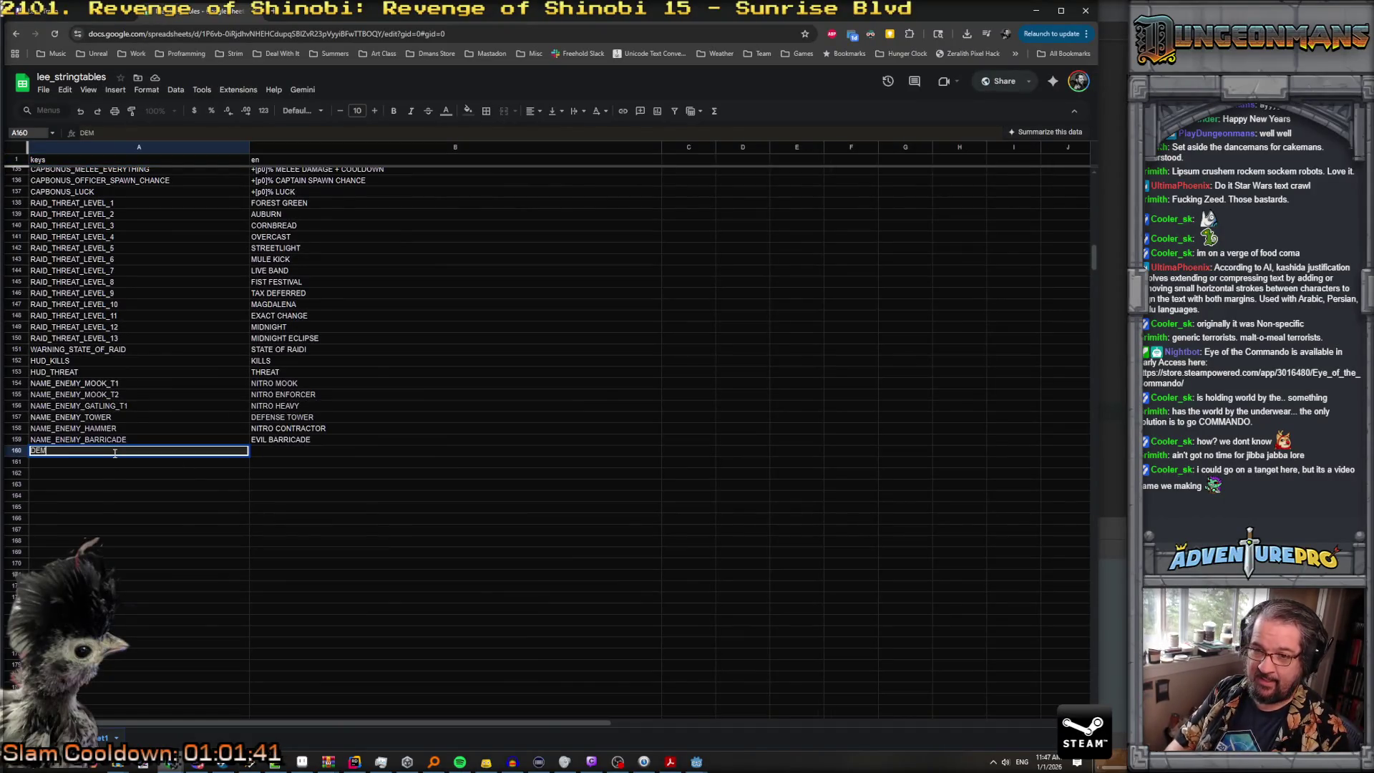
pyautogui.write('O_STORY')
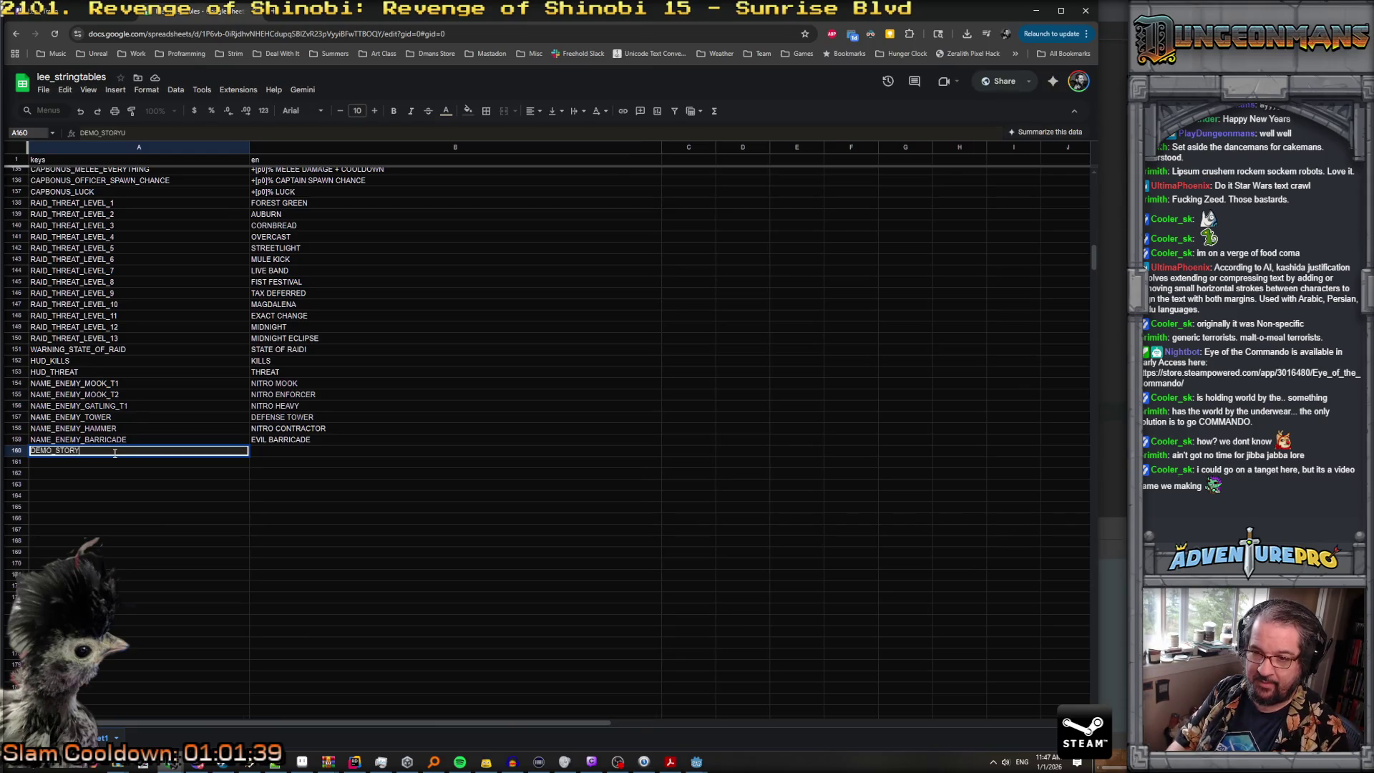
pyautogui.write('_JIBBA_01')
pyautogui.press('Return')
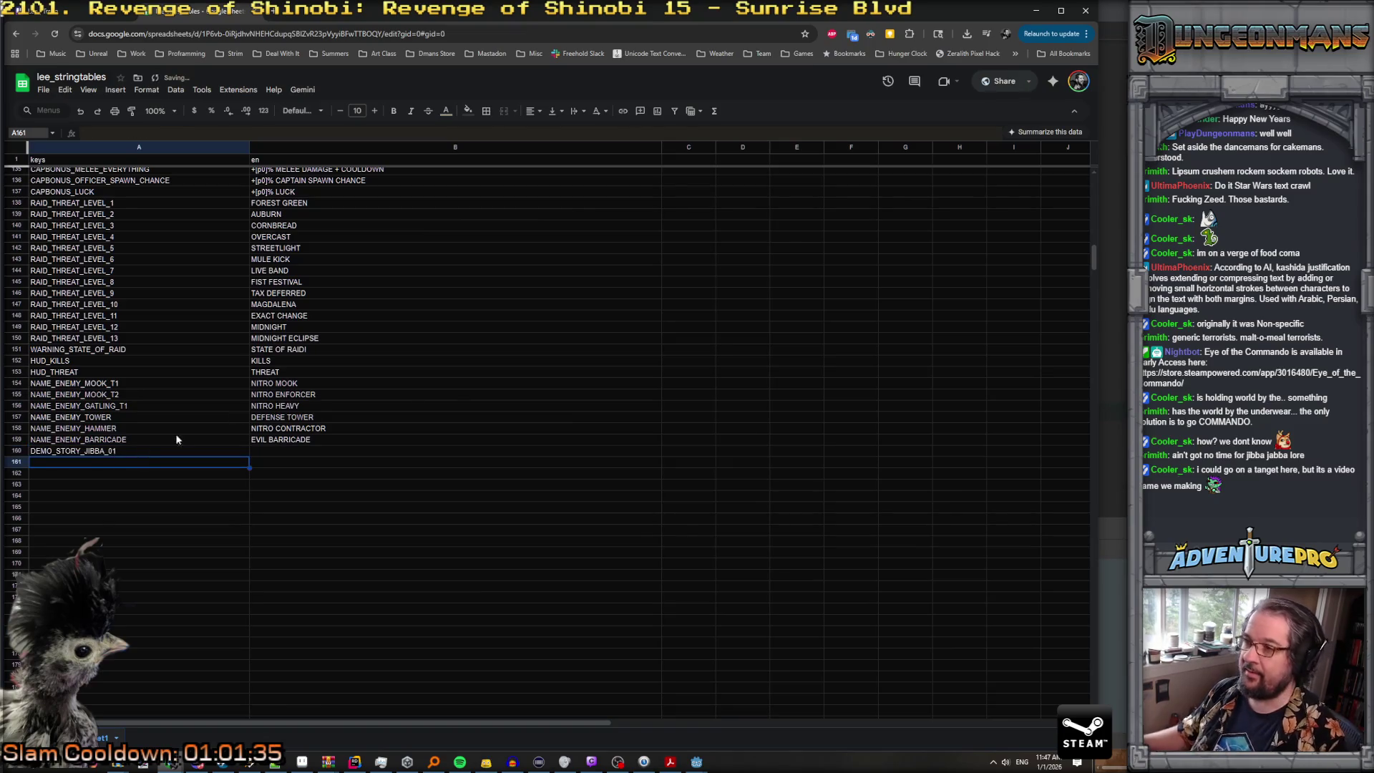
# Step: Select all of the Godot label's BBCode text for copying
pyautogui.hotkey('alt', 'Tab')
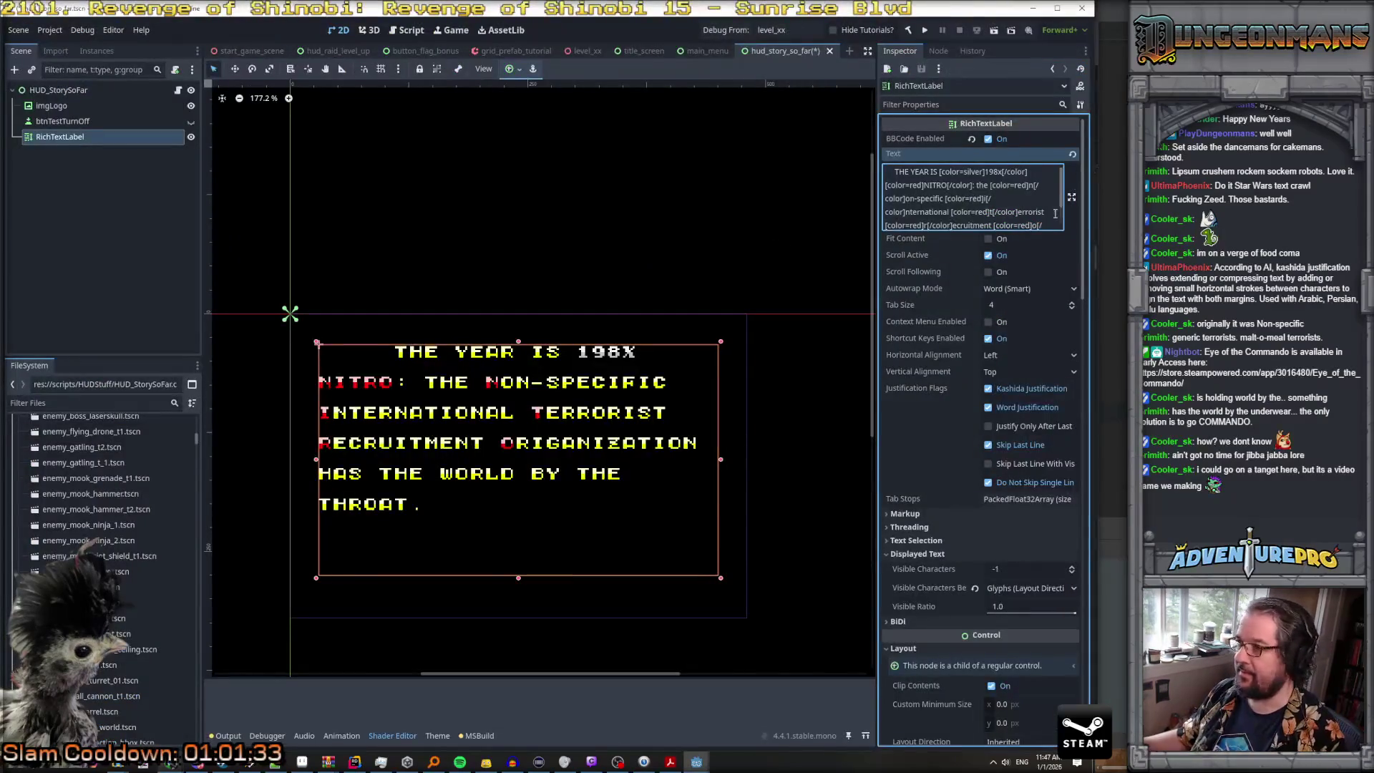
pyautogui.hotkey('ctrl', 'a')
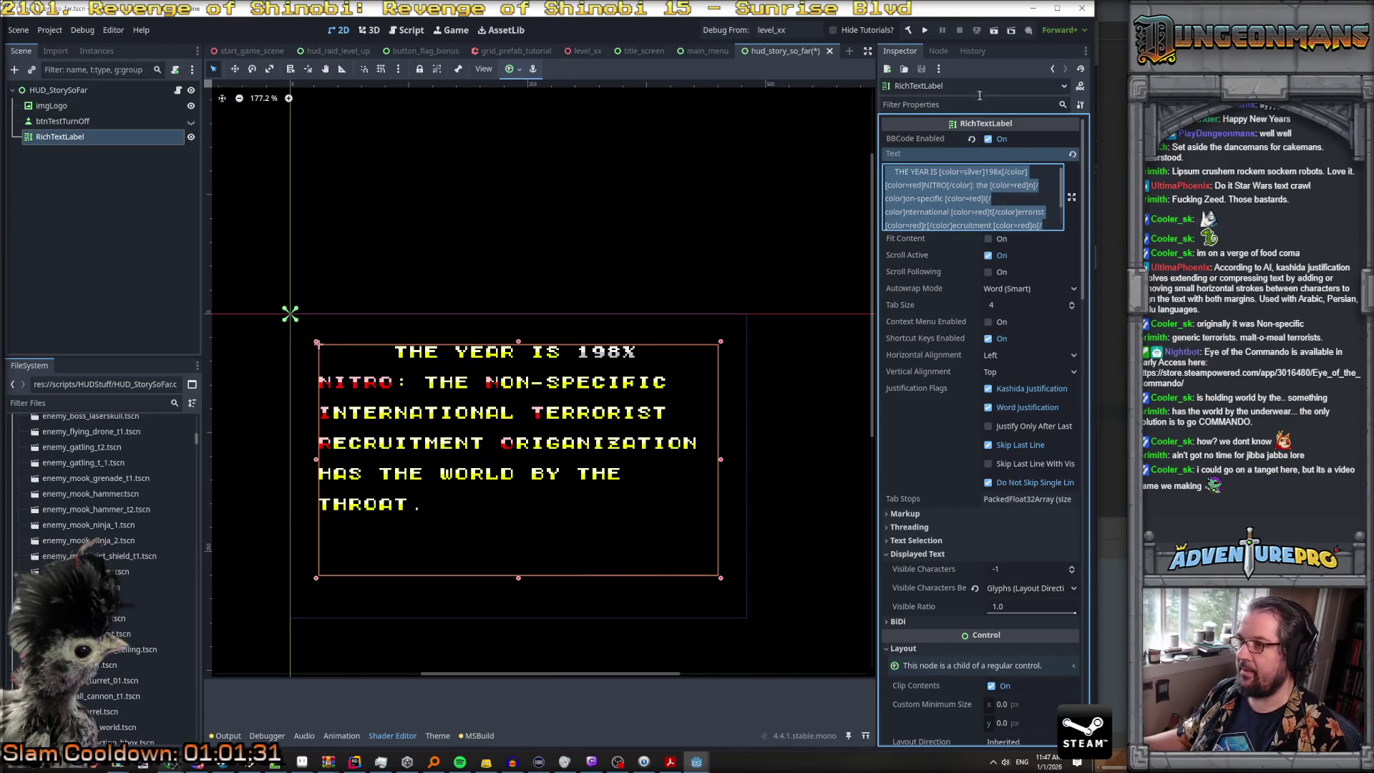
pyautogui.moveTo(259, 766)
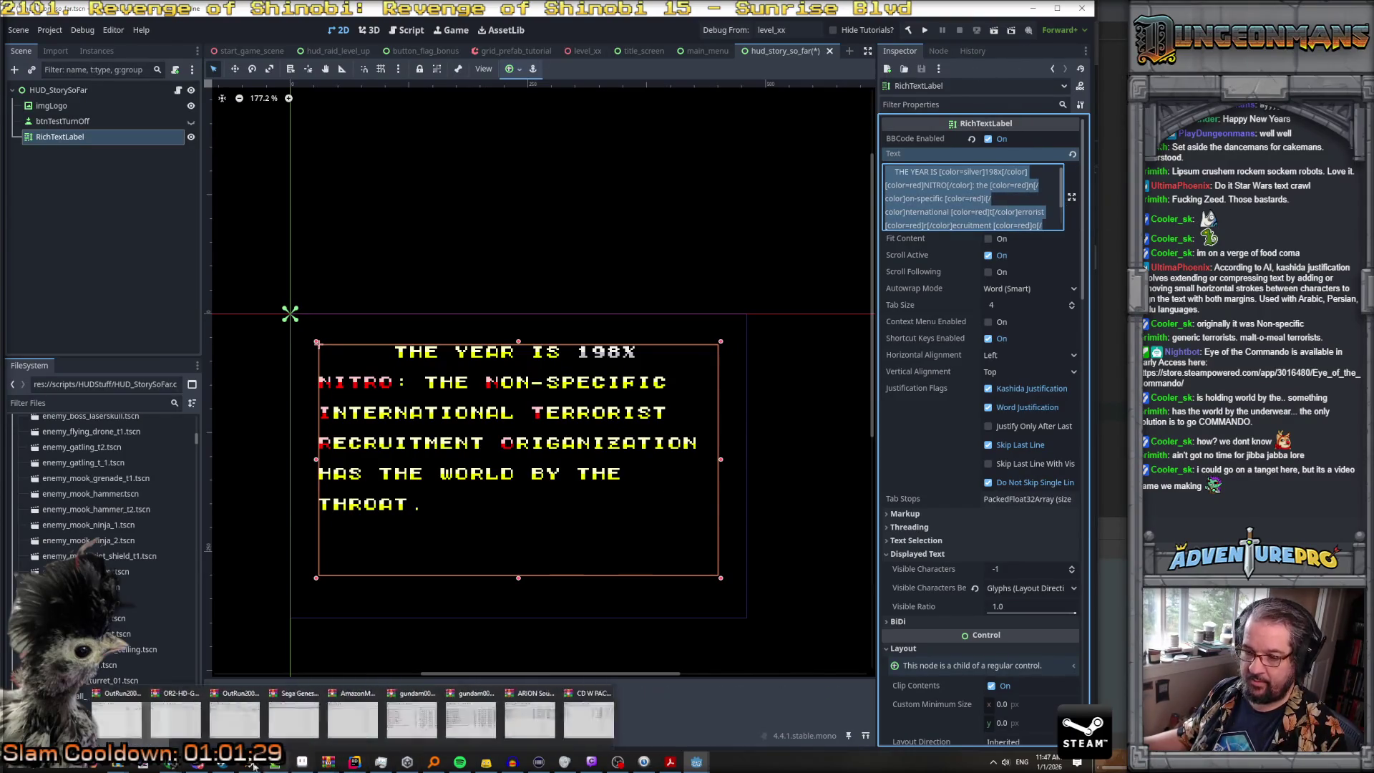
pyautogui.moveTo(178, 767)
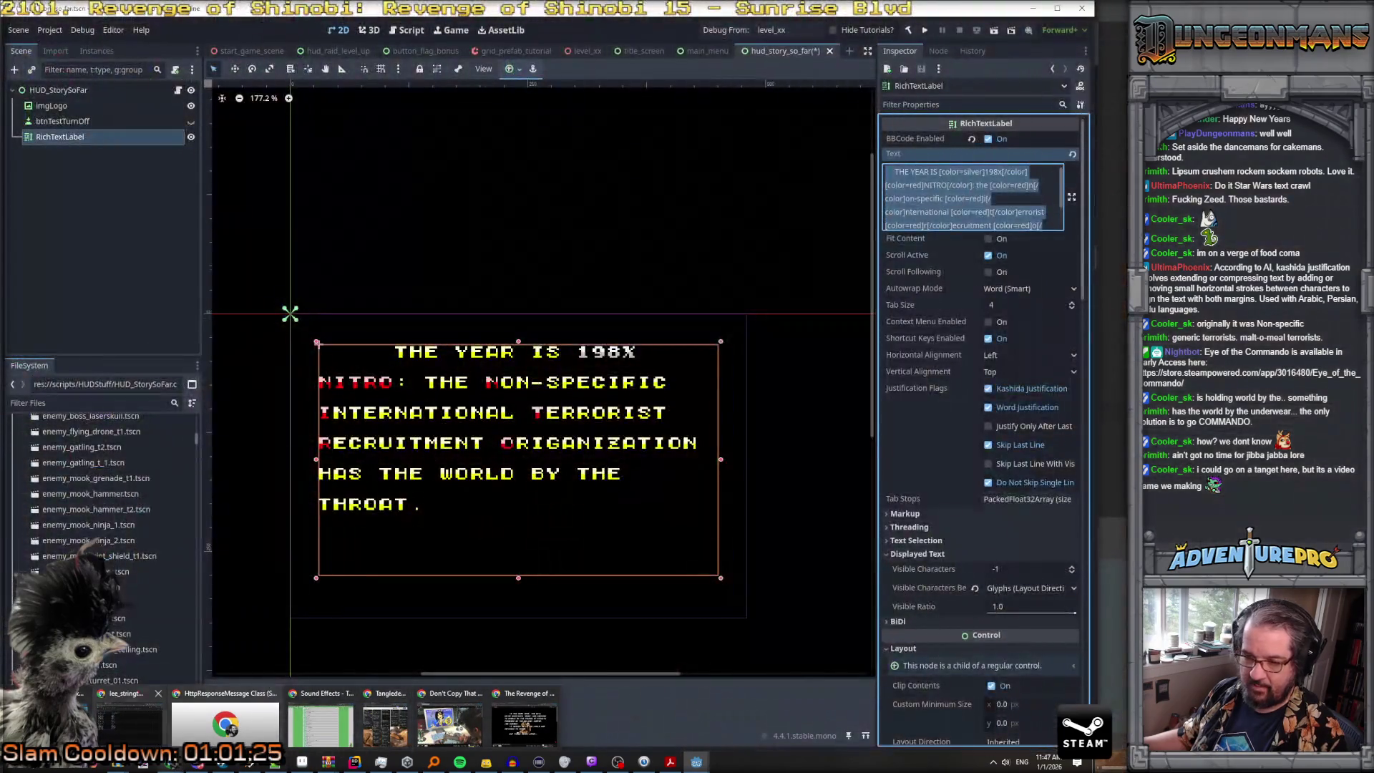
# Step: Paste the story BBCode into B160, check B160 and B161, then clear the two-row paste
pyautogui.click(128, 723)
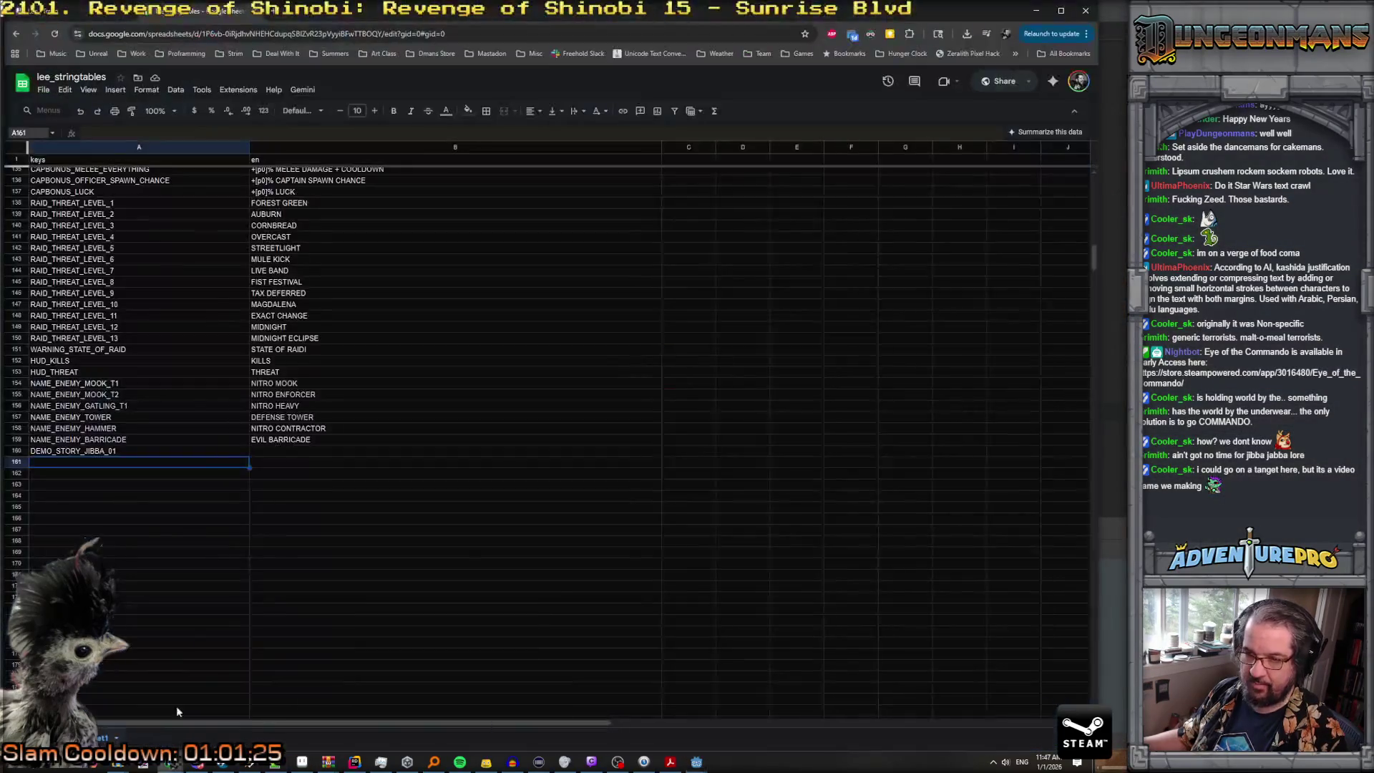
pyautogui.click(264, 451)
pyautogui.hotkey('ctrl', 'v')
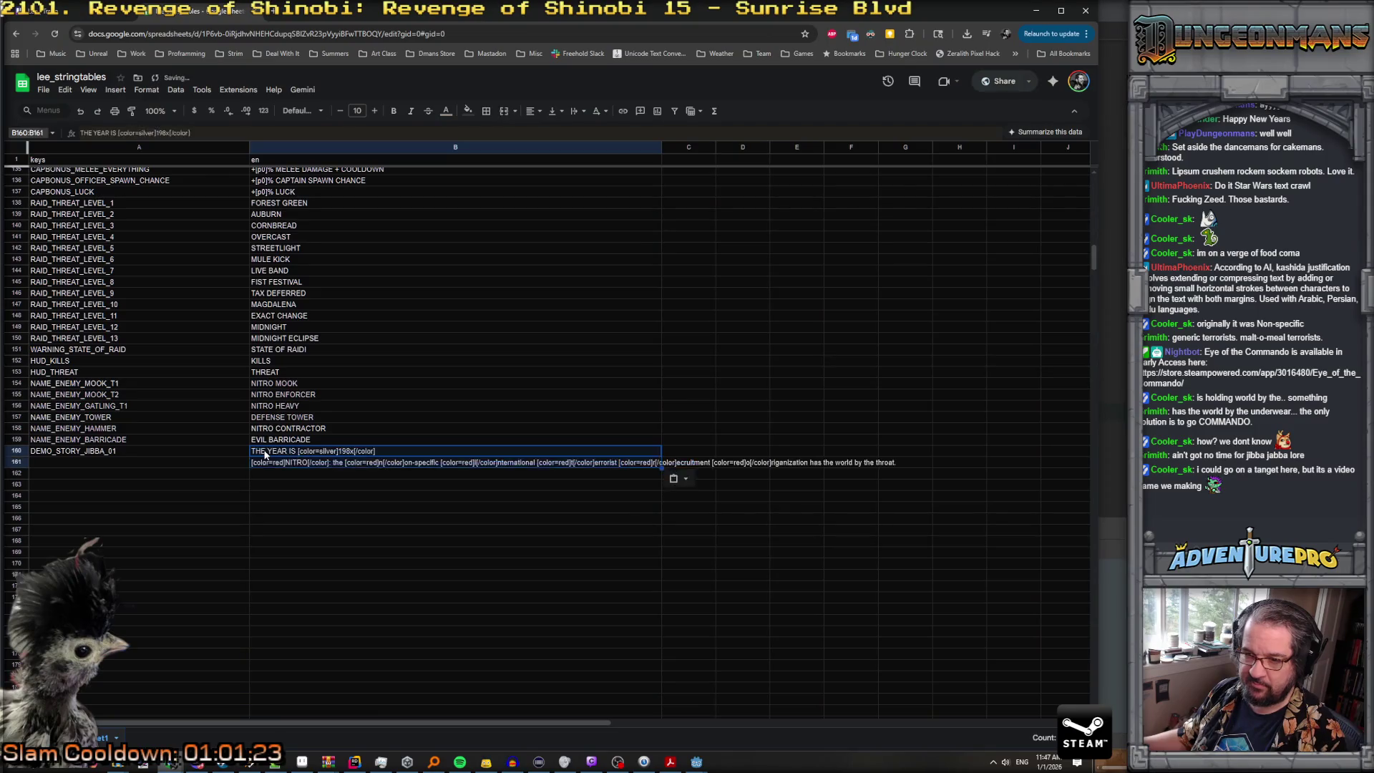
pyautogui.click(214, 463)
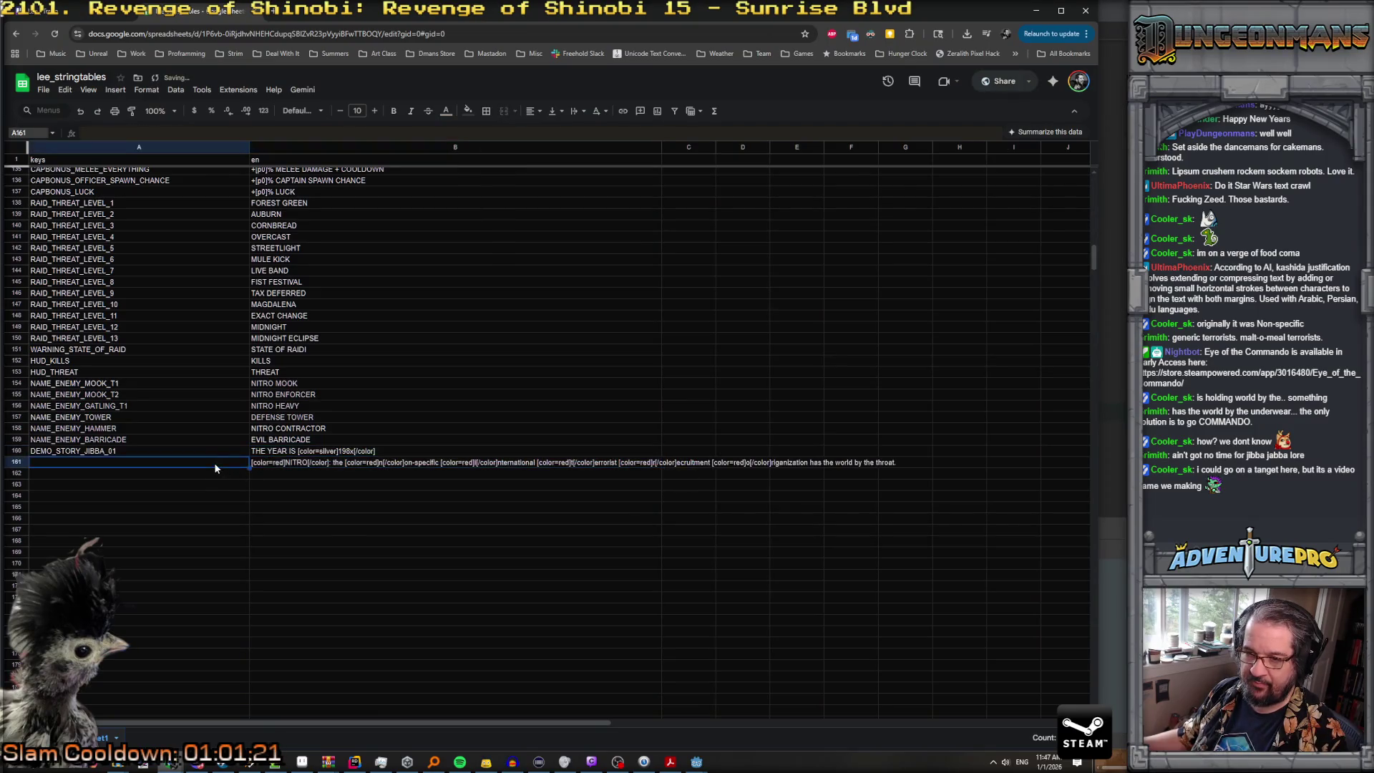
pyautogui.click(213, 451)
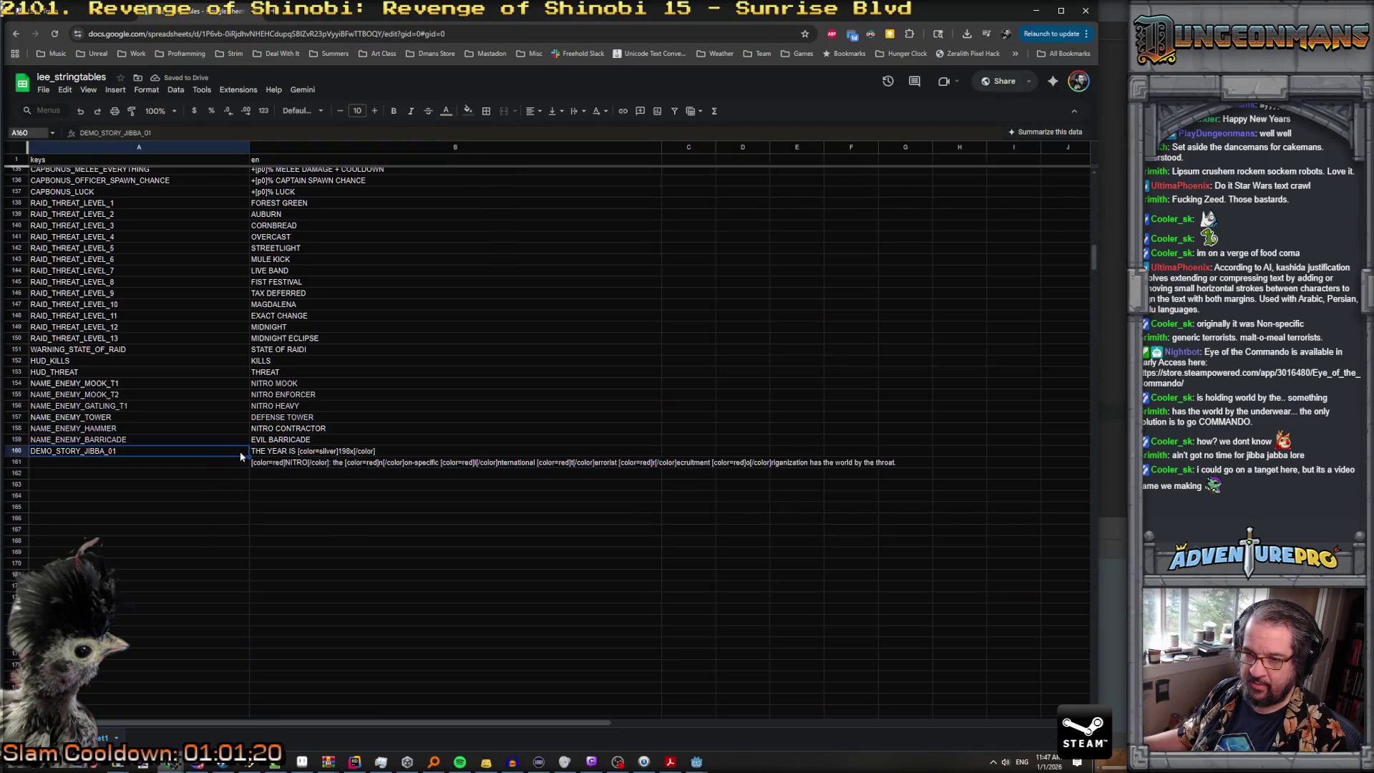
pyautogui.click(406, 451)
pyautogui.click(405, 463)
pyautogui.press('Delete')
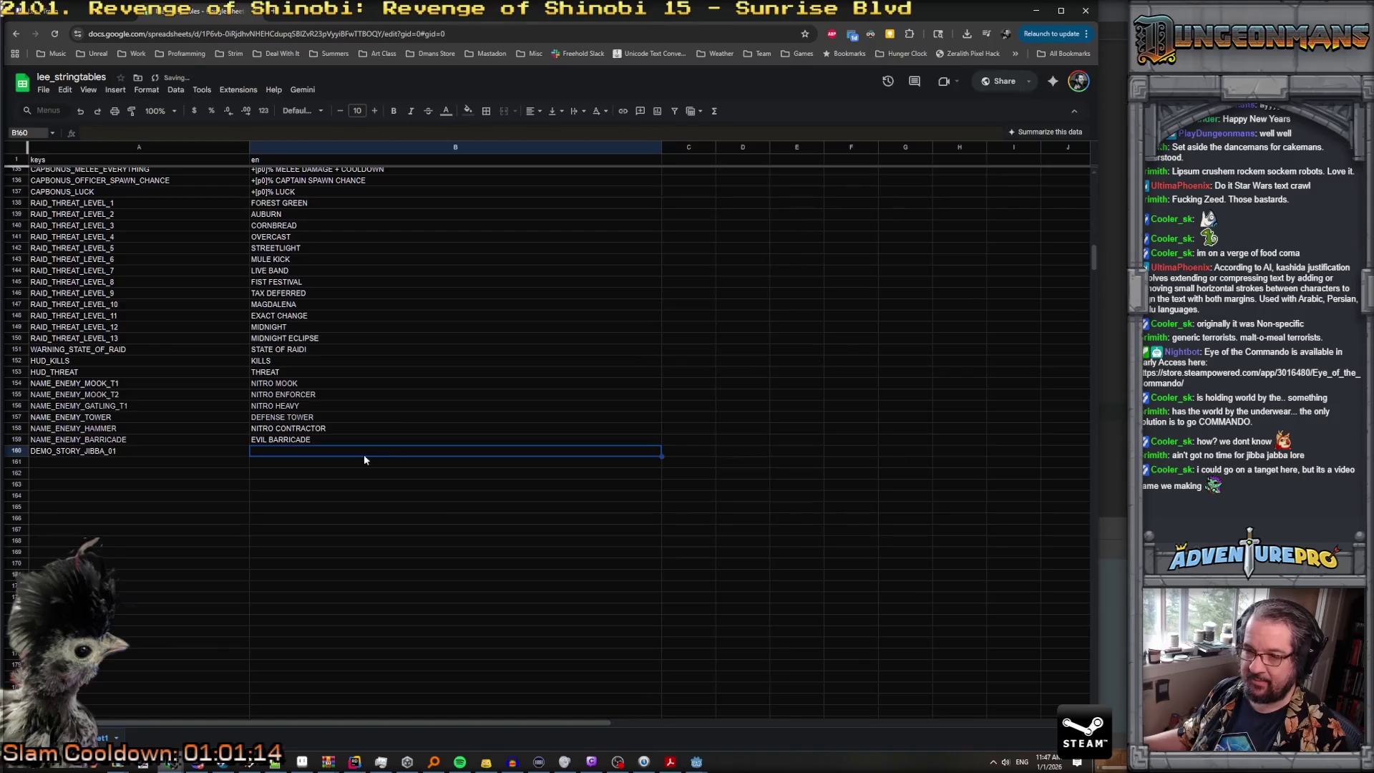
# Step: Try Paste special > Values only in B160, undo it, and paste the BBCode again
pyautogui.rightClick(316, 450)
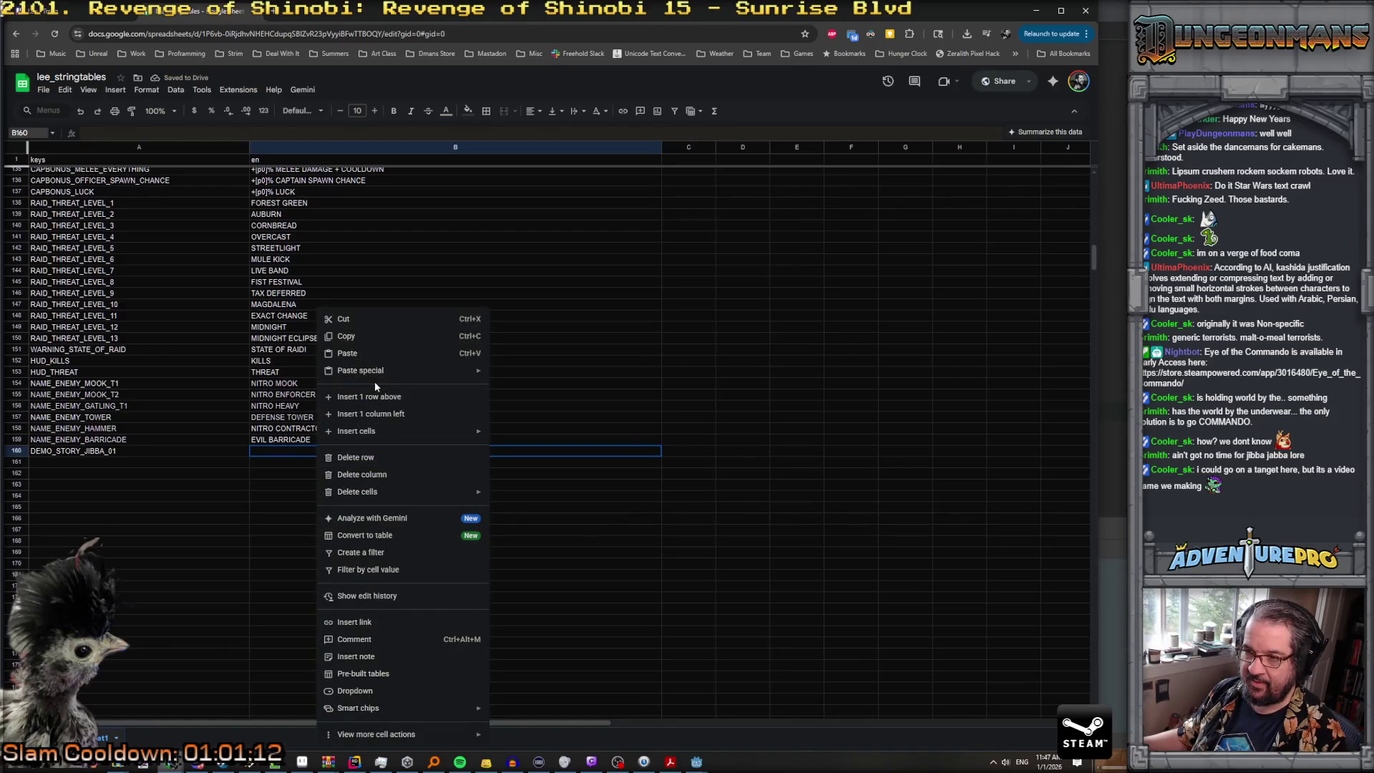
pyautogui.moveTo(374, 372)
pyautogui.click(530, 377)
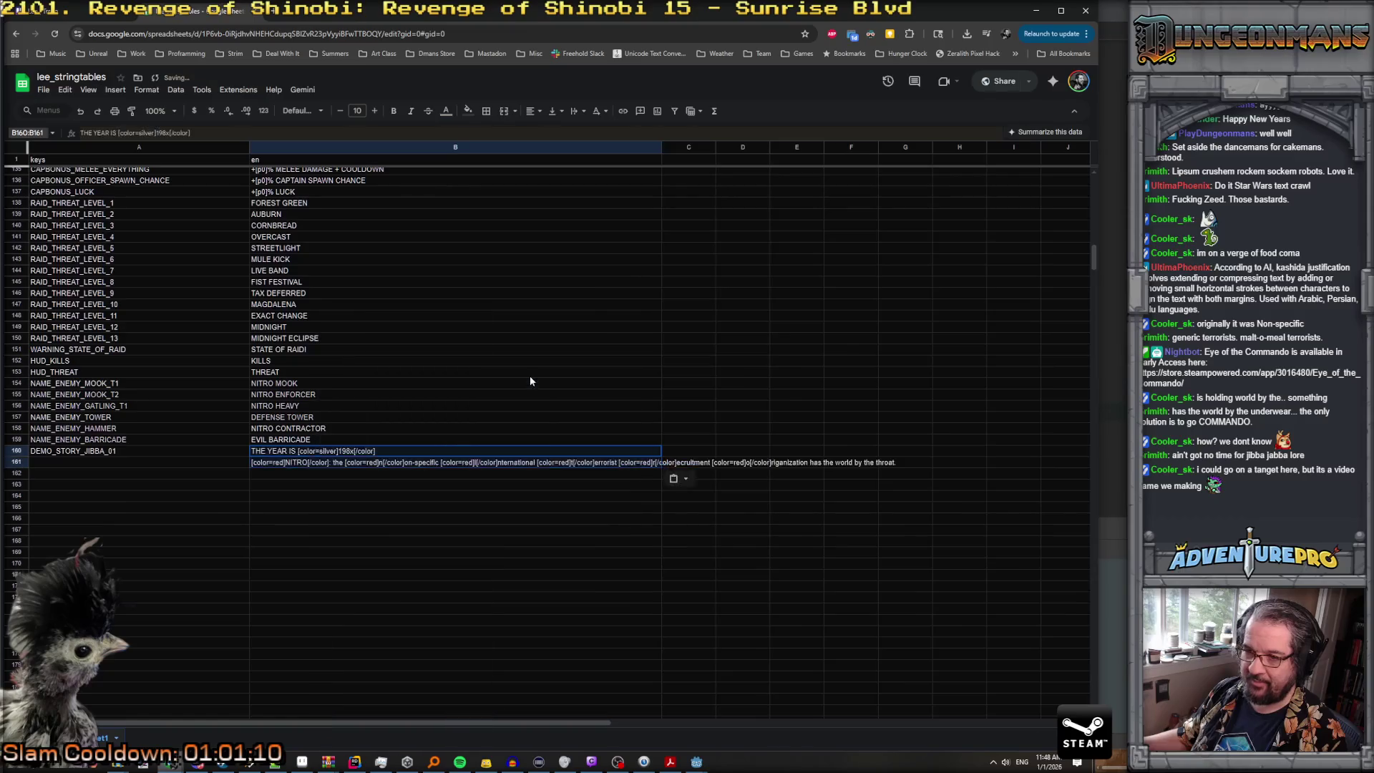
pyautogui.click(264, 496)
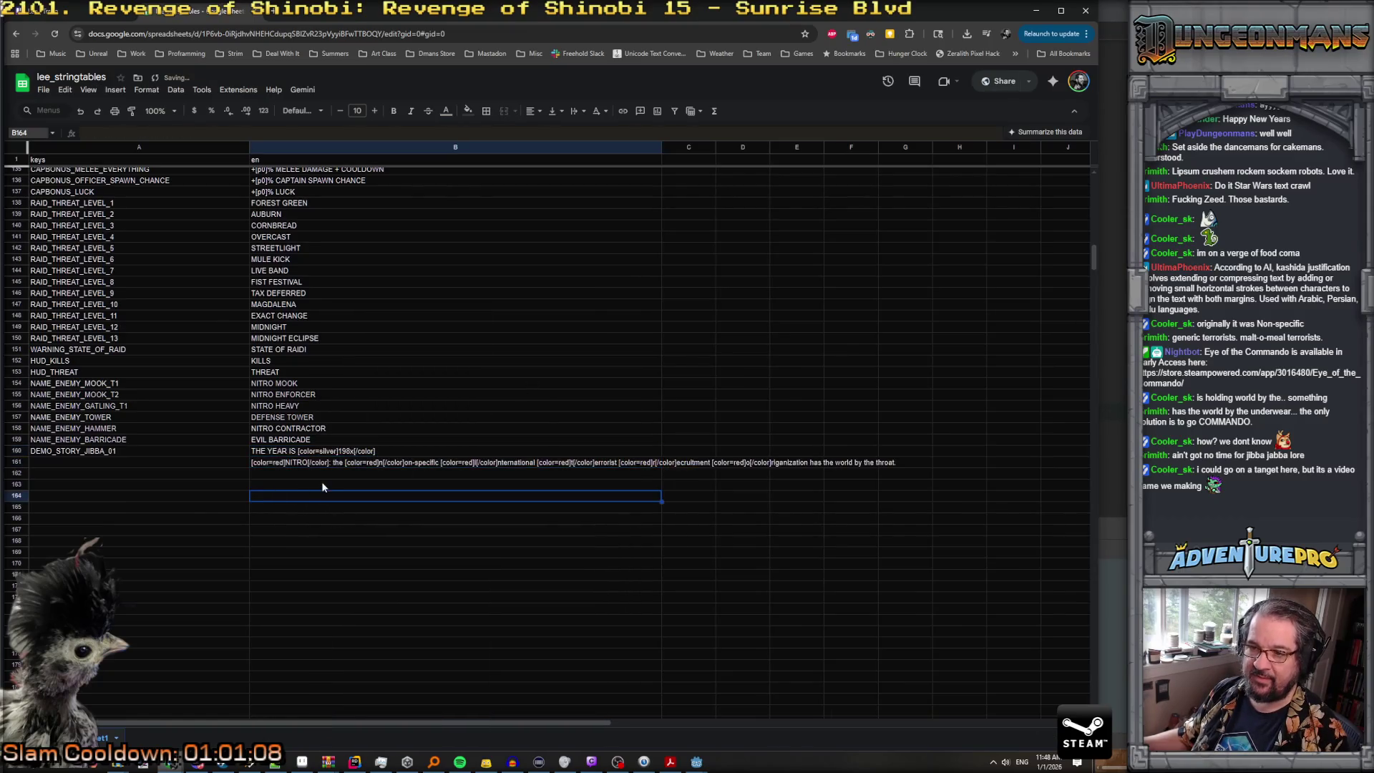
pyautogui.click(334, 452)
pyautogui.hotkey('ctrl', 'z')
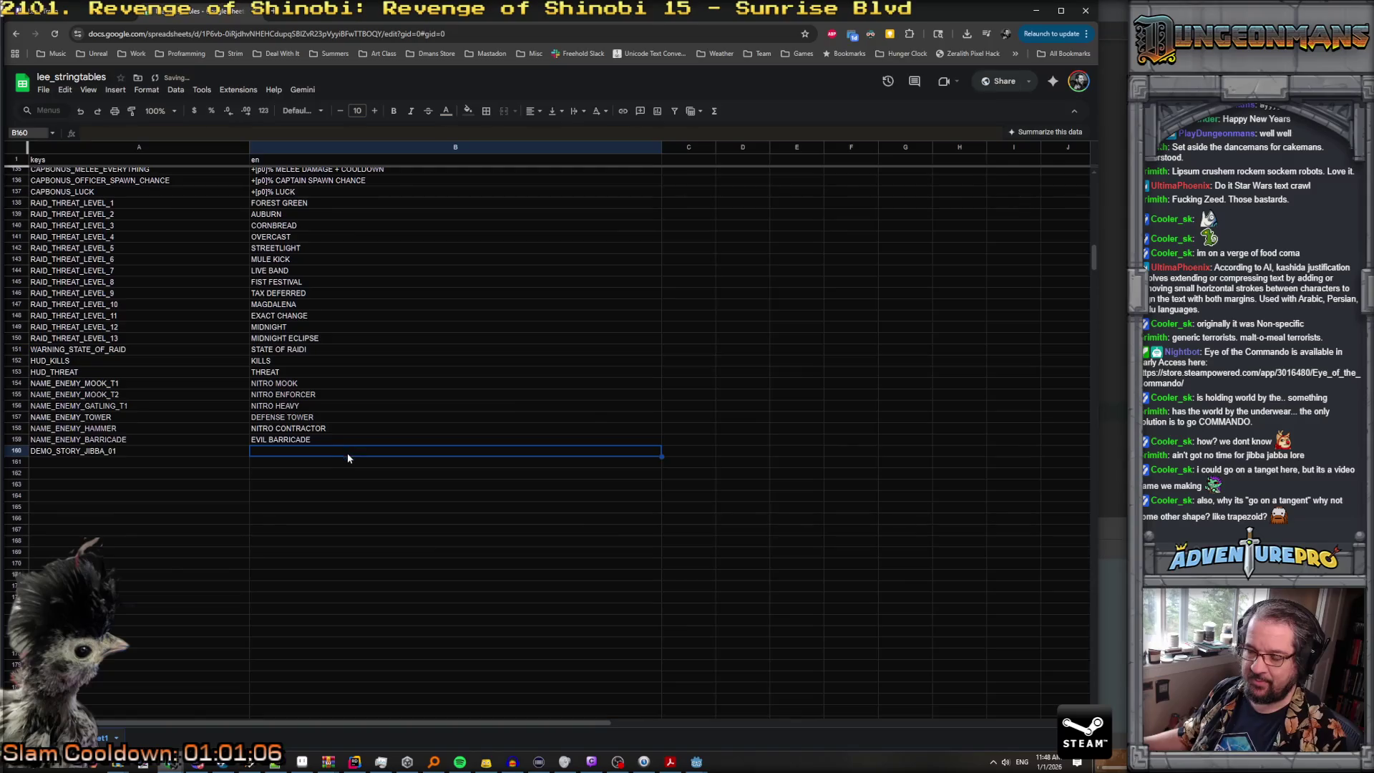
pyautogui.write('THE YEAR IS [color=silver]198x[/color] [color=red]NITRO[/color]: the [color=red]n[/color]on-specific [color=red]i[/color]nternational [color=red]t[/color]errorist [color=red]r[/color]ecruitment [color=red]o[/color]rganization has the world by the throat.')
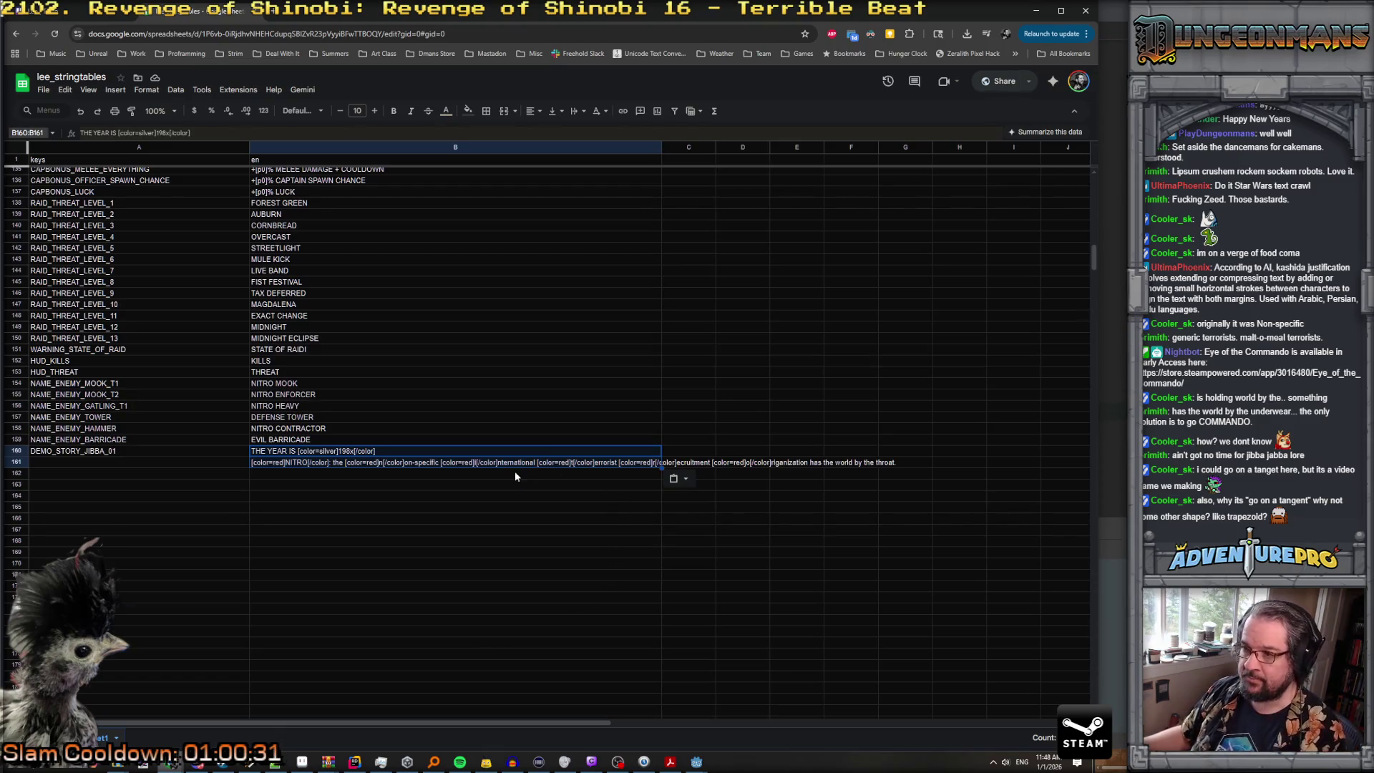
# Step: Edit the end of B160's story text
pyautogui.click(412, 456)
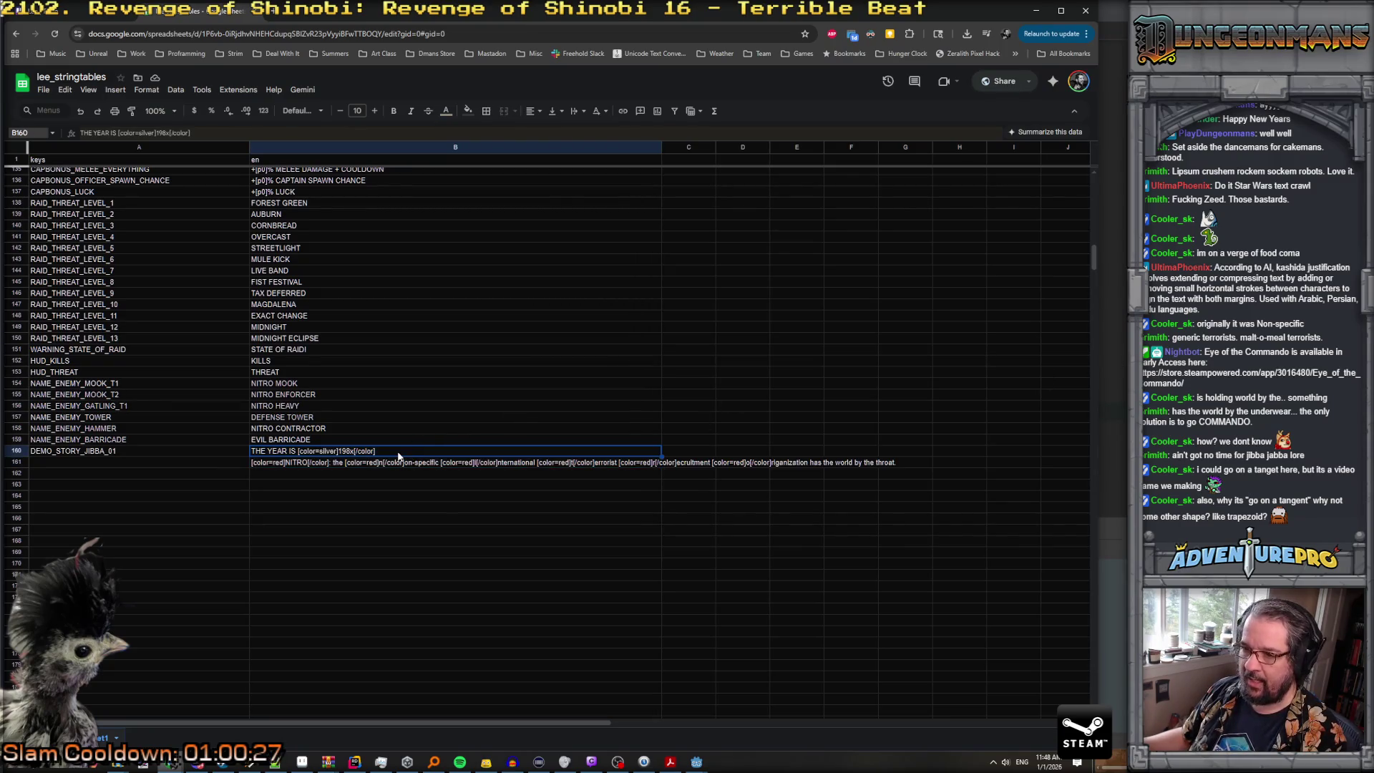
pyautogui.doubleClick(398, 451)
pyautogui.write('\\n')
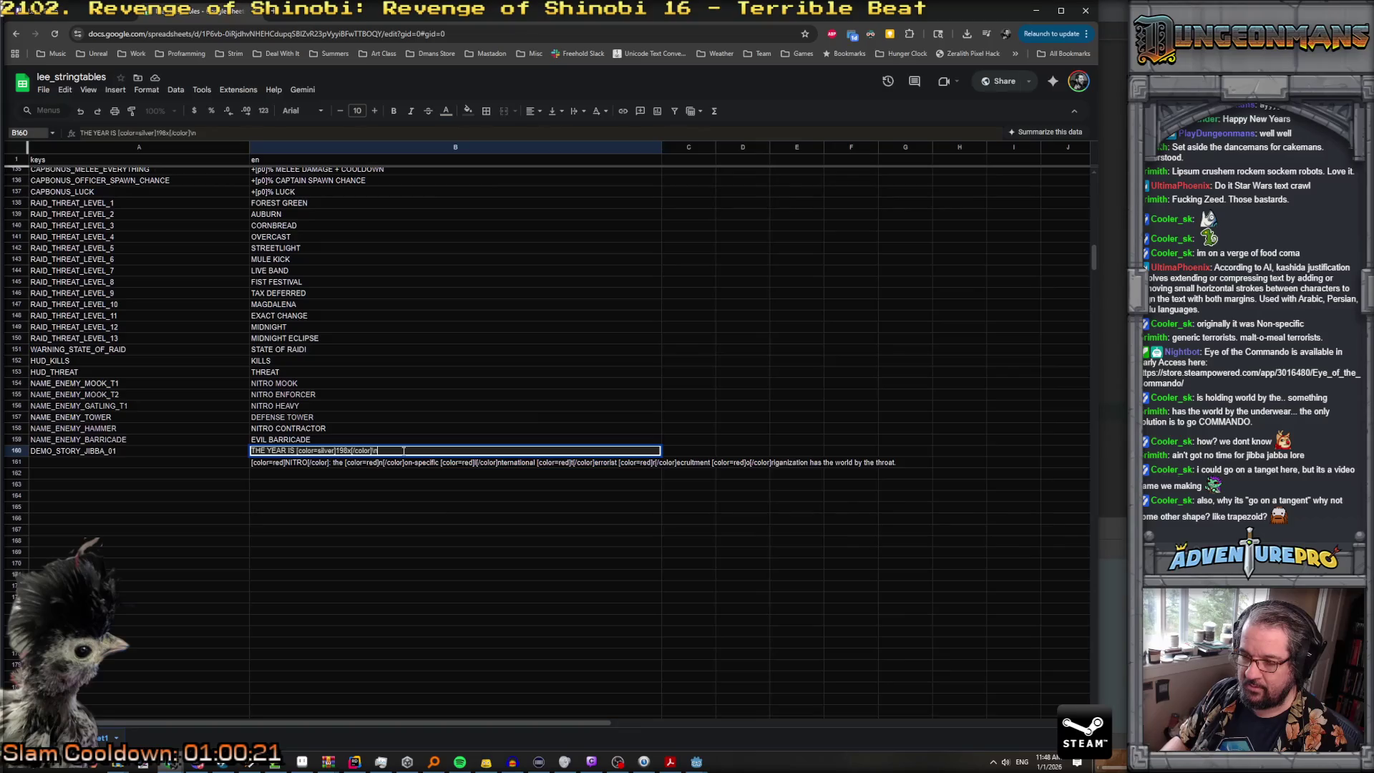
pyautogui.click(390, 464)
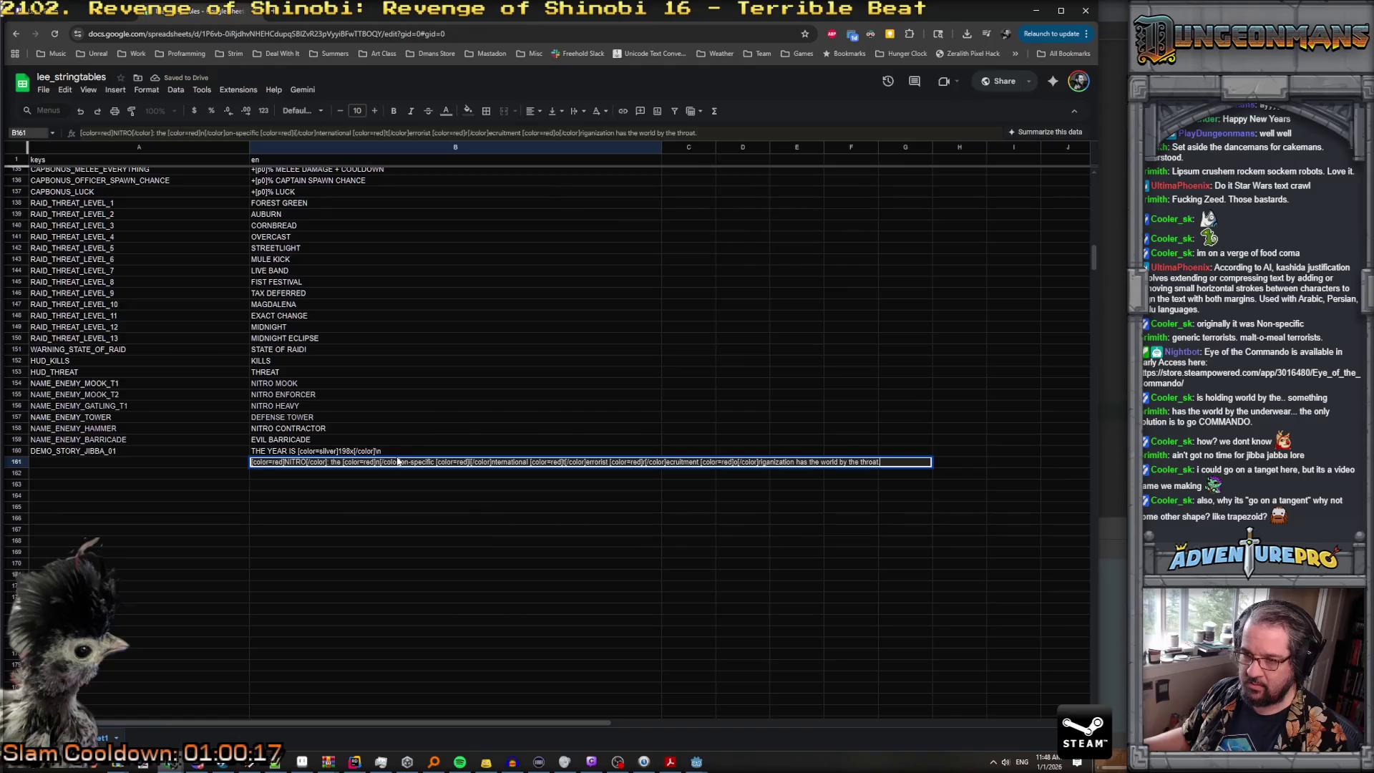
pyautogui.click(401, 452)
pyautogui.doubleClick(401, 452)
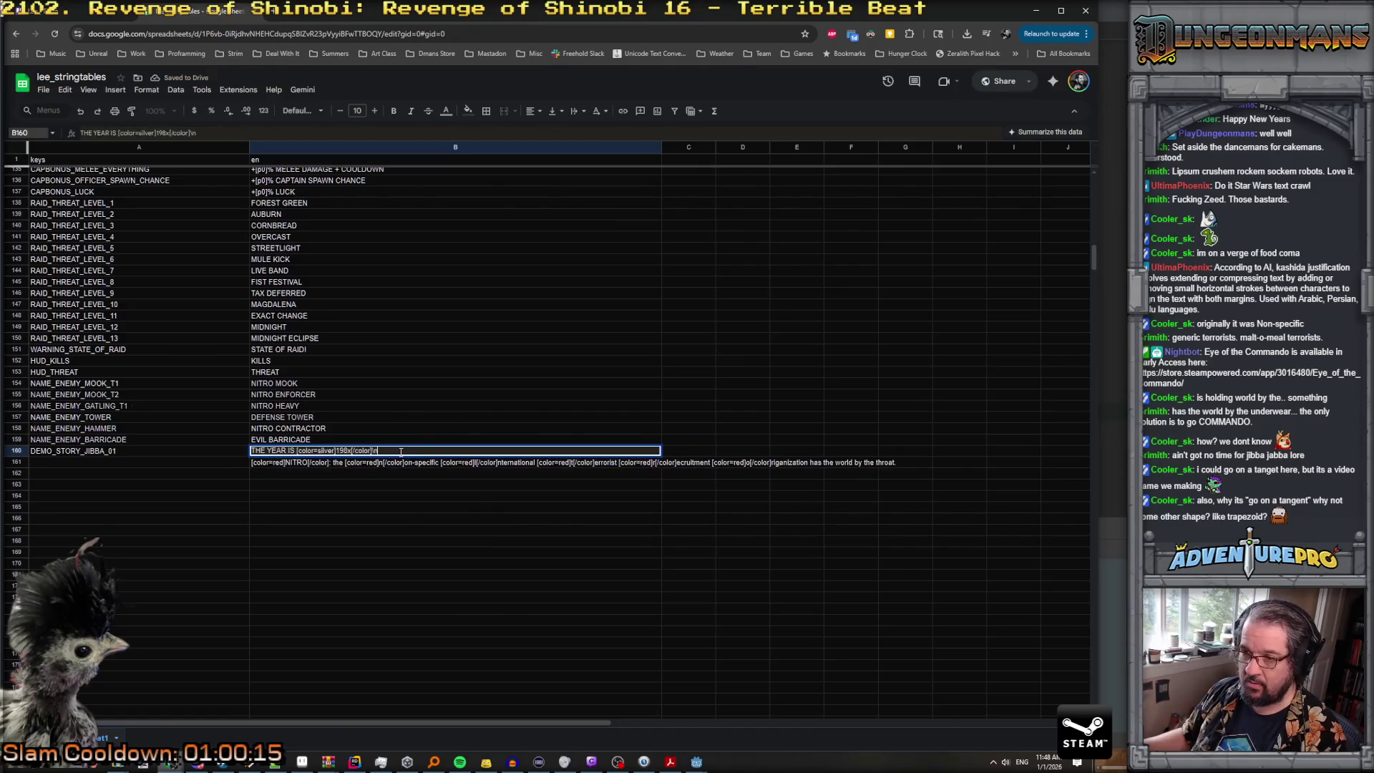
pyautogui.click(396, 465)
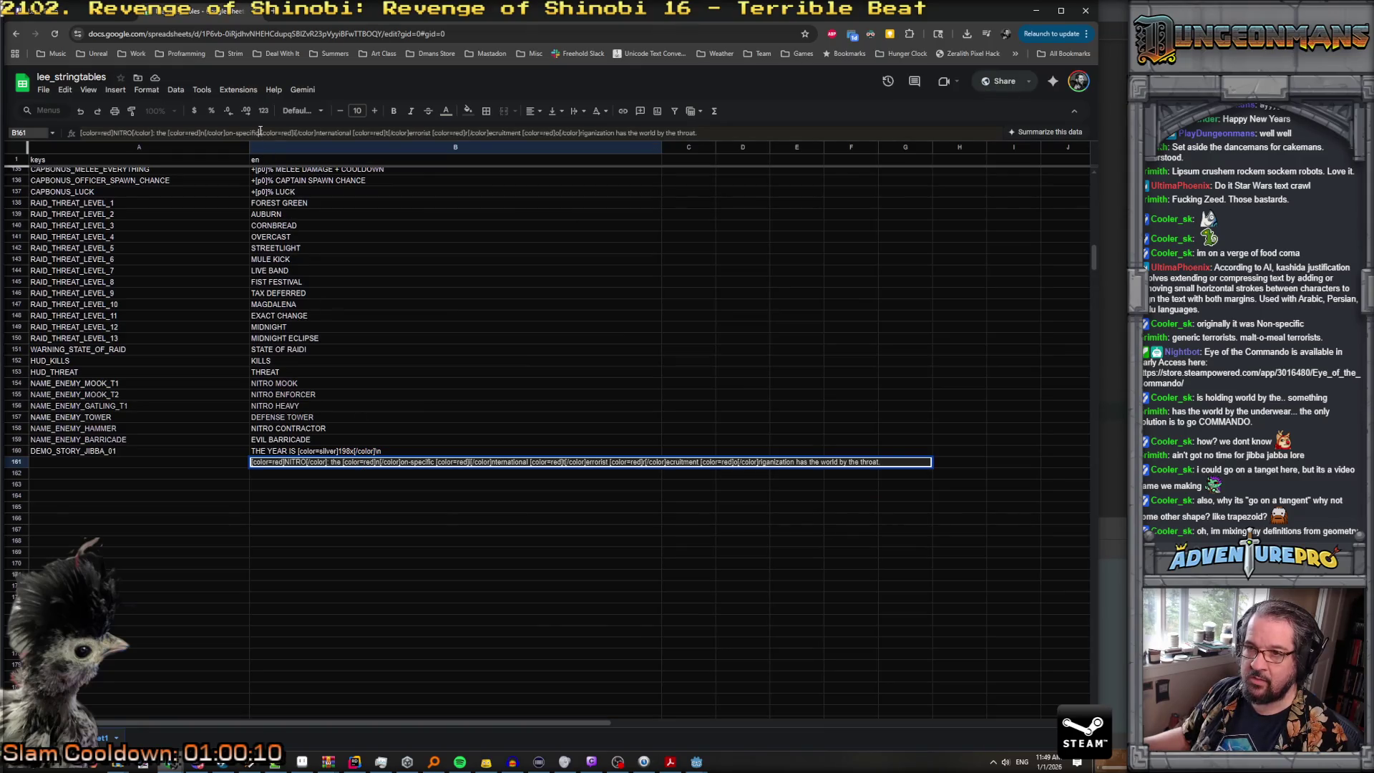
# Step: Append B161's NITRO line to the end of B160 and leave B161 empty
pyautogui.hotkey('ctrl', 'a')
pyautogui.hotkey('ctrl', 'c')
pyautogui.click(399, 451)
pyautogui.hotkey('ctrl', 'v')
pyautogui.press('Return')
pyautogui.doubleClick(392, 464)
pyautogui.hotkey('ctrl', 'a')
pyautogui.press('BackSpace')
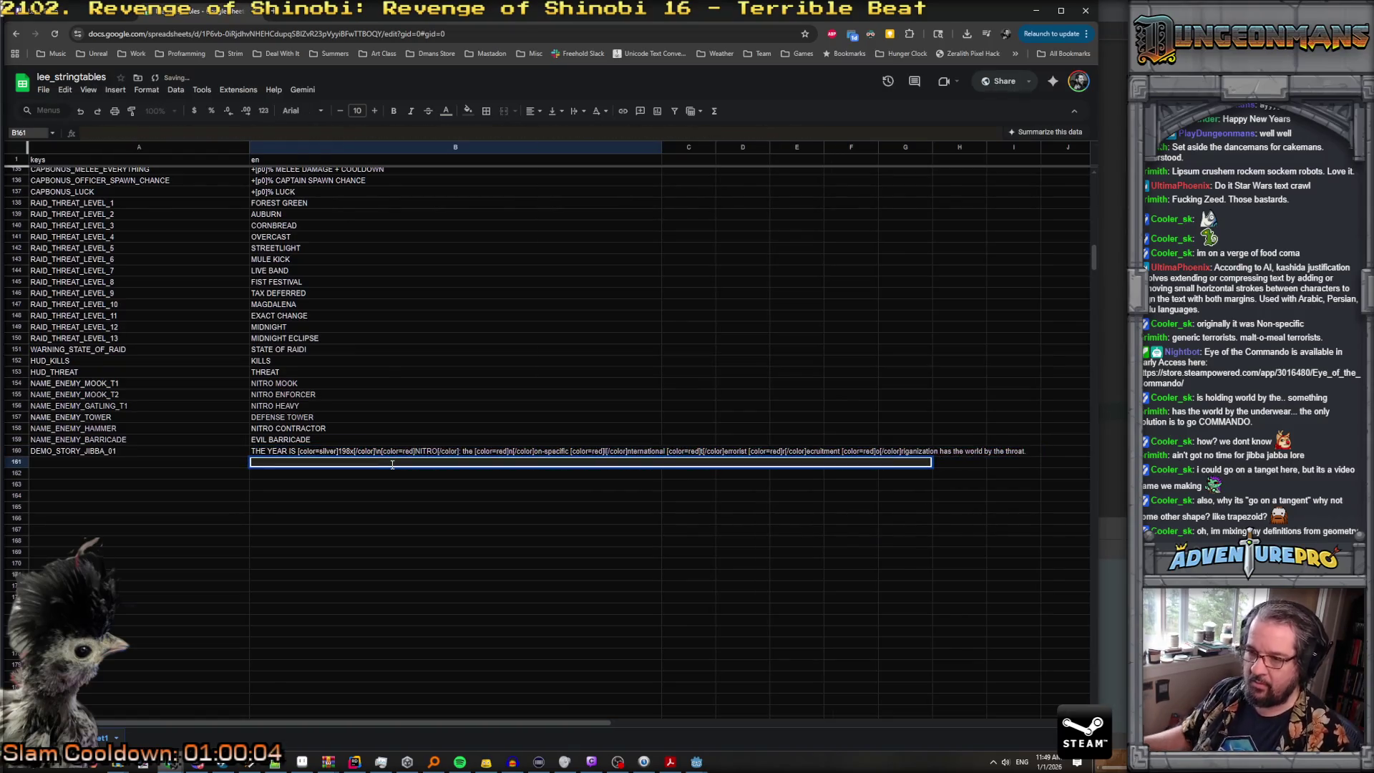
pyautogui.press('Escape')
# Step: Select all of B160's joined story text to copy it
pyautogui.click(383, 451)
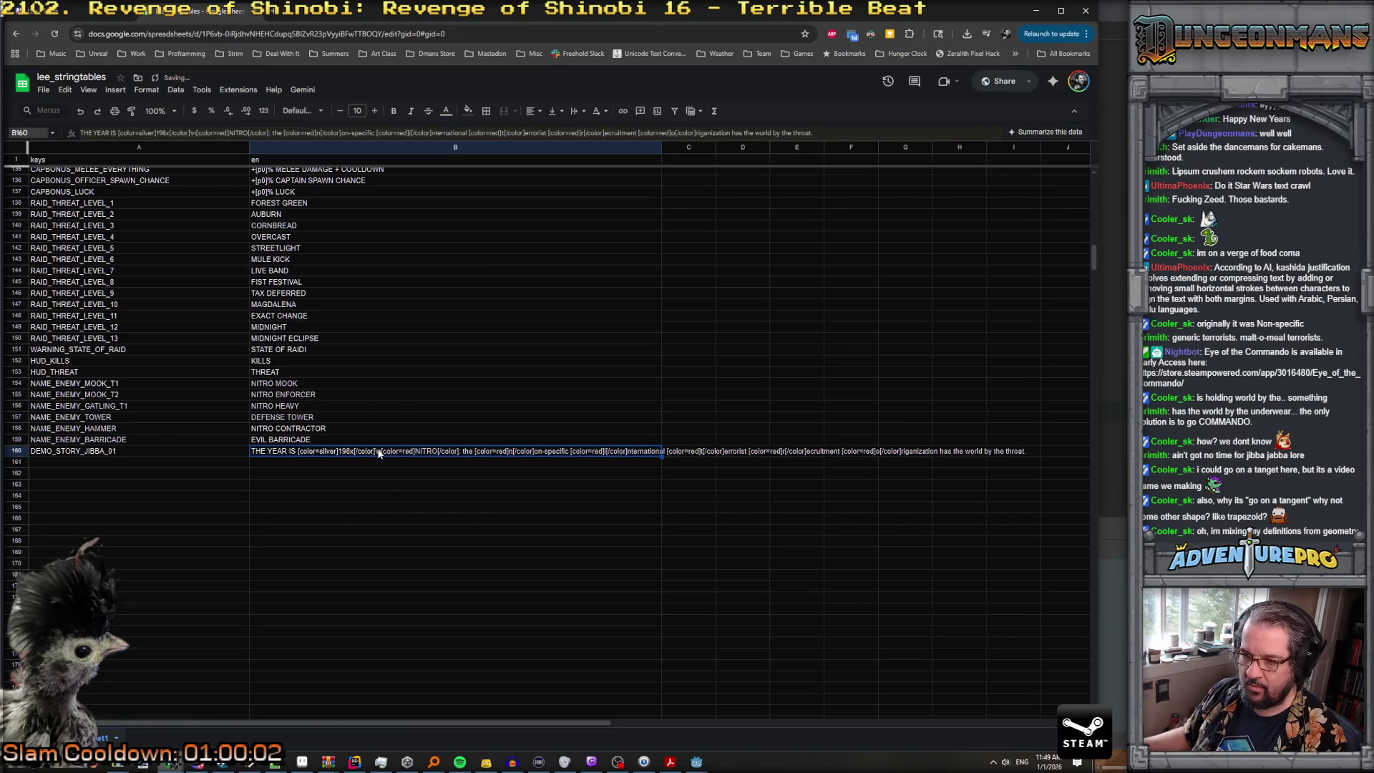
pyautogui.doubleClick(383, 451)
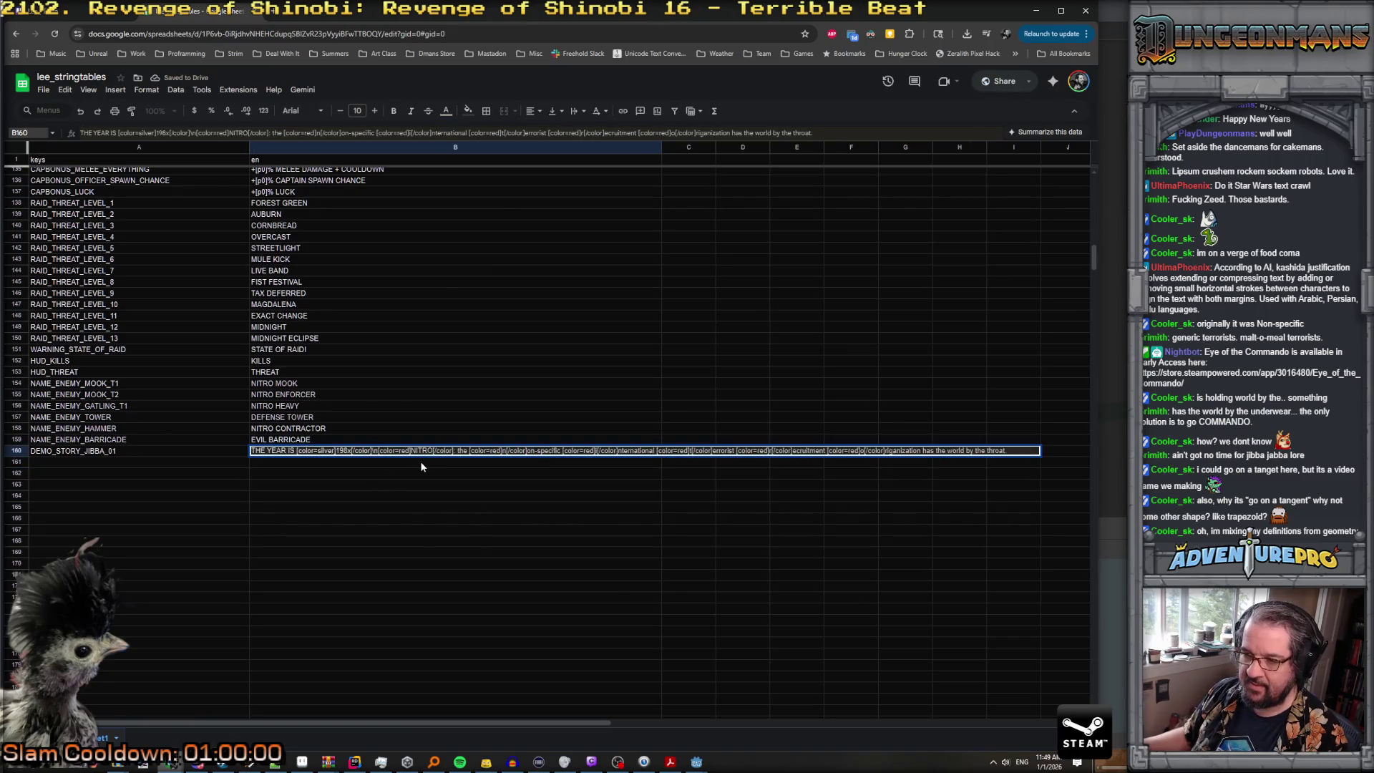
pyautogui.hotkey('ctrl', 'a')
pyautogui.hotkey('alt', 'Tab')
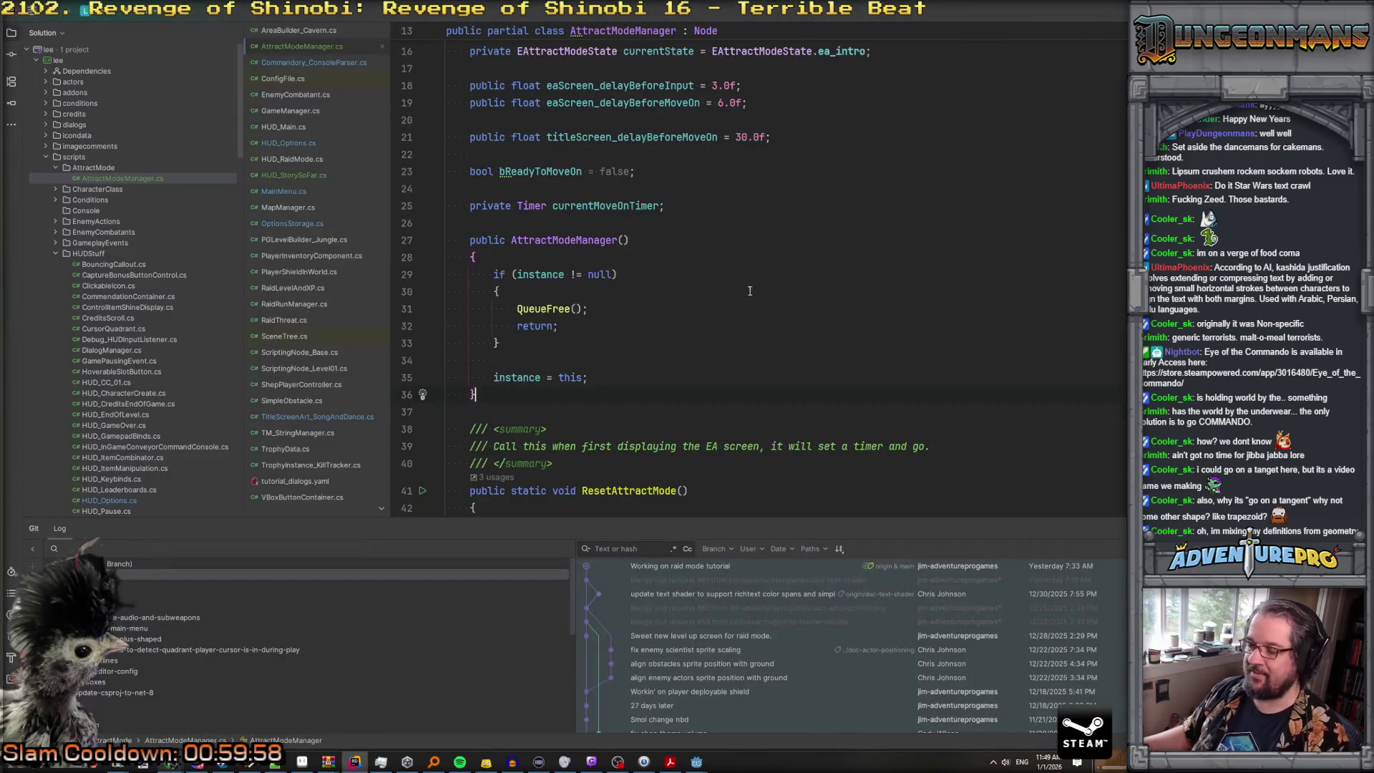
# Step: Replace the hud_story_so_far label text with the copied story and remove the literal \n before NITRO
pyautogui.moveTo(696, 764)
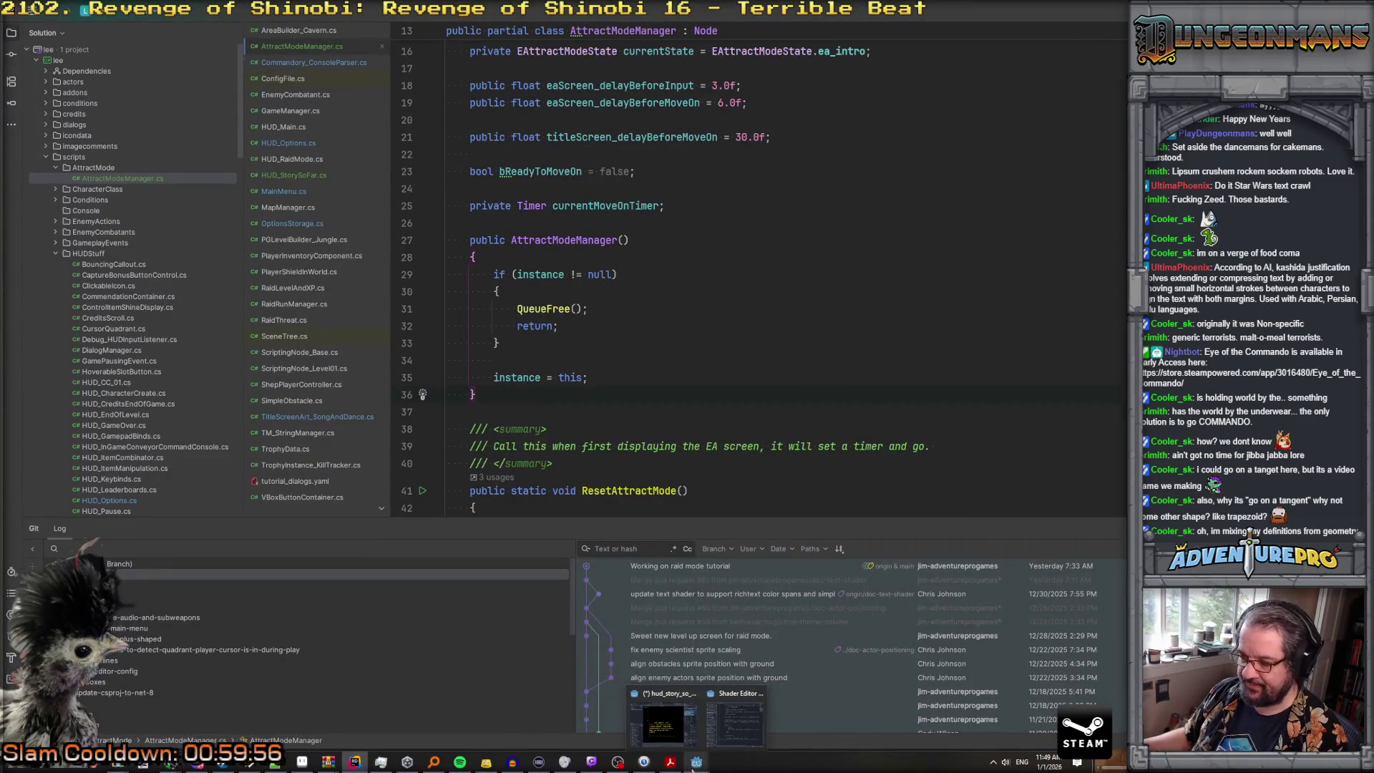
pyautogui.click(663, 723)
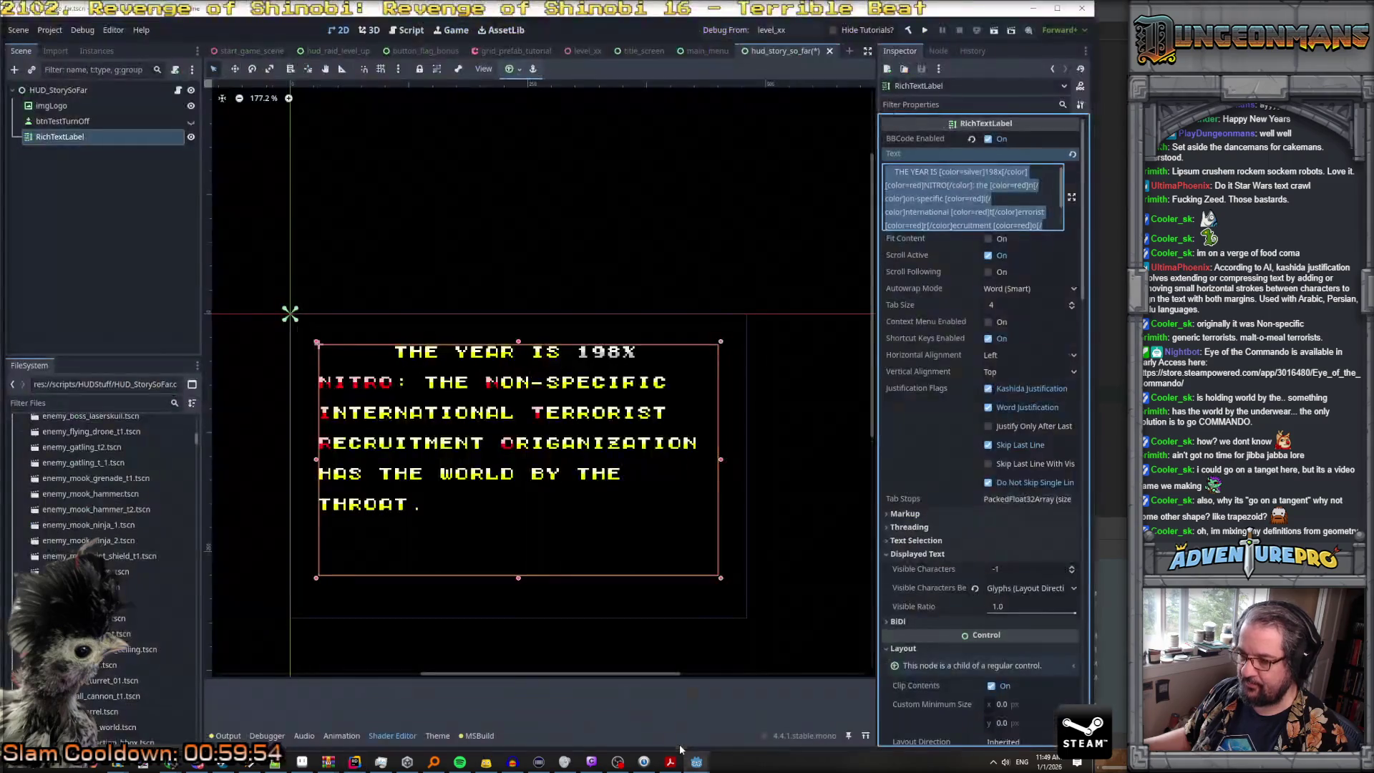
pyautogui.hotkey('ctrl', 'a')
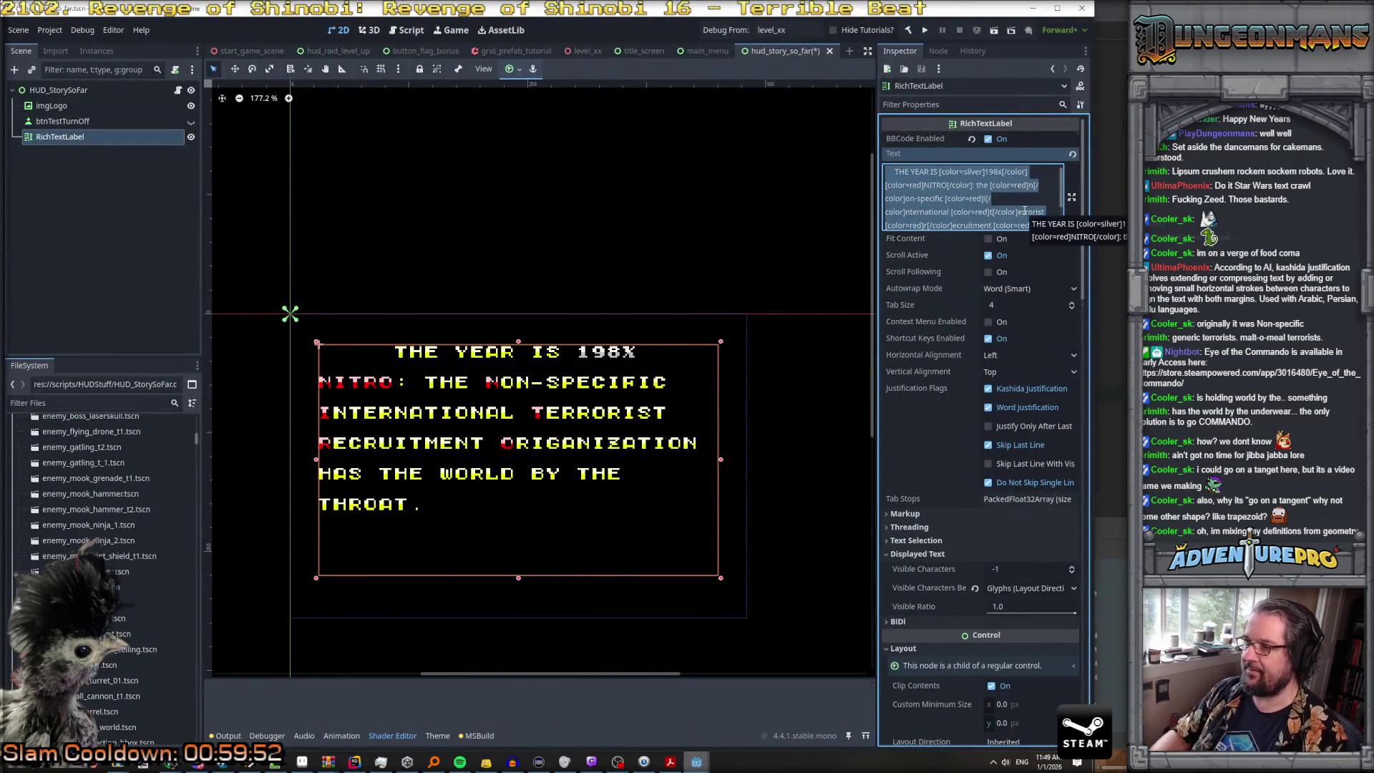
pyautogui.press('BackSpace')
pyautogui.hotkey('ctrl', 'v')
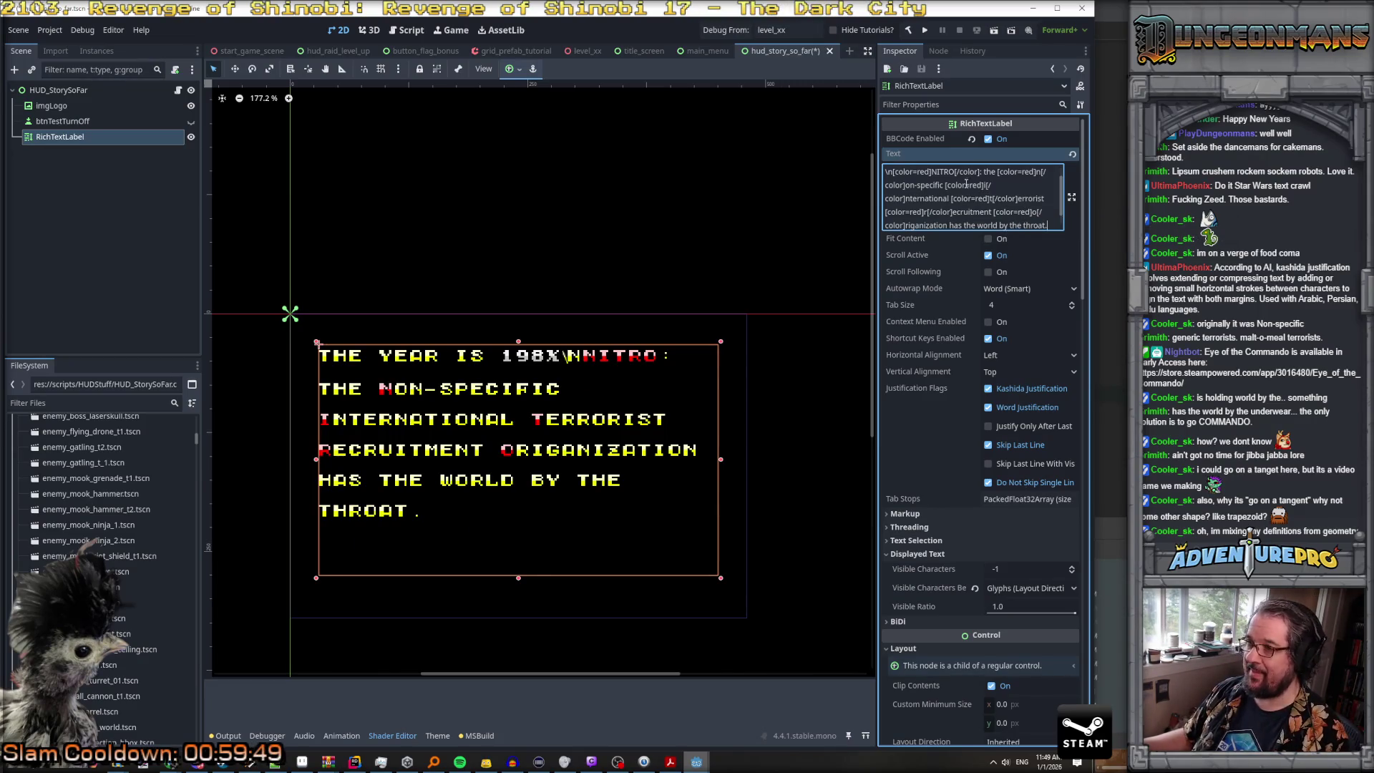
pyautogui.scroll(1, 967, 183)
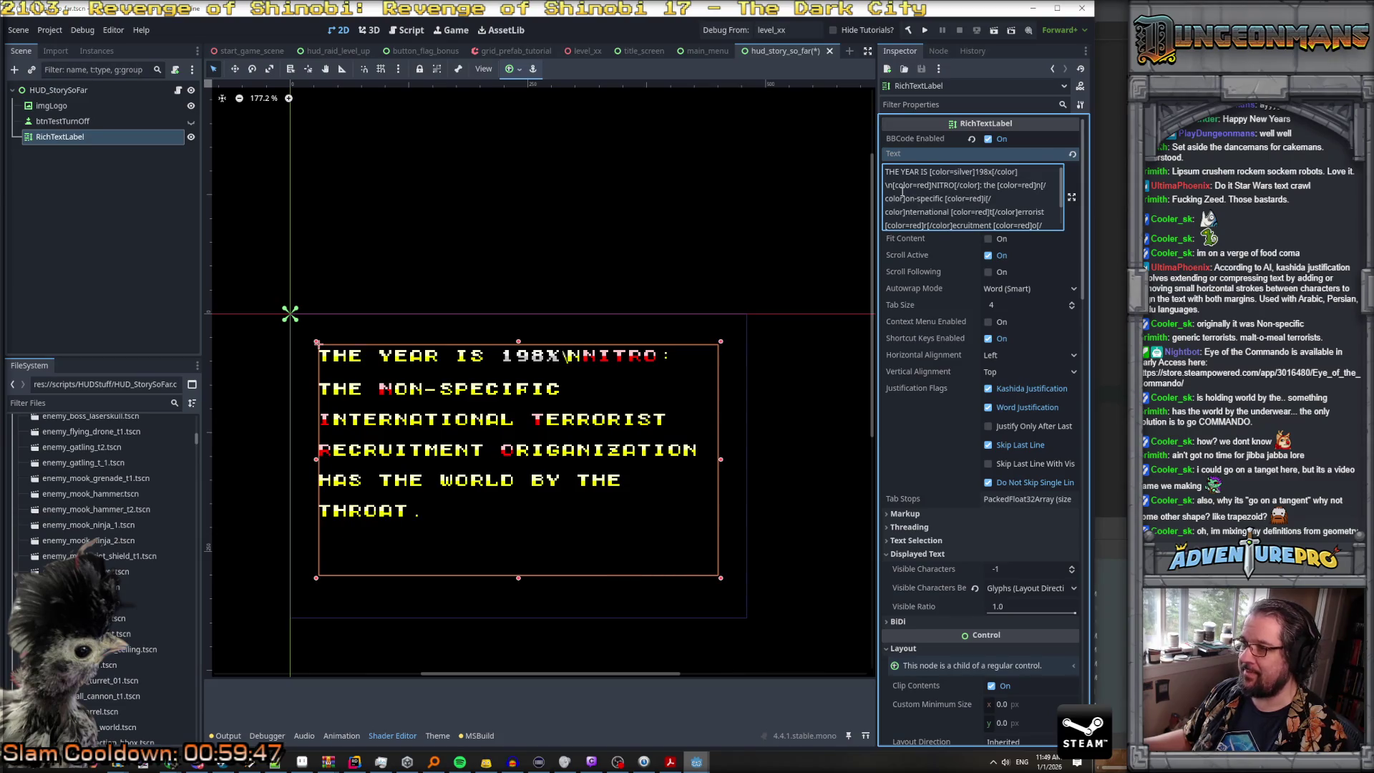
pyautogui.press('BackSpace')
pyautogui.press('BackSpace')
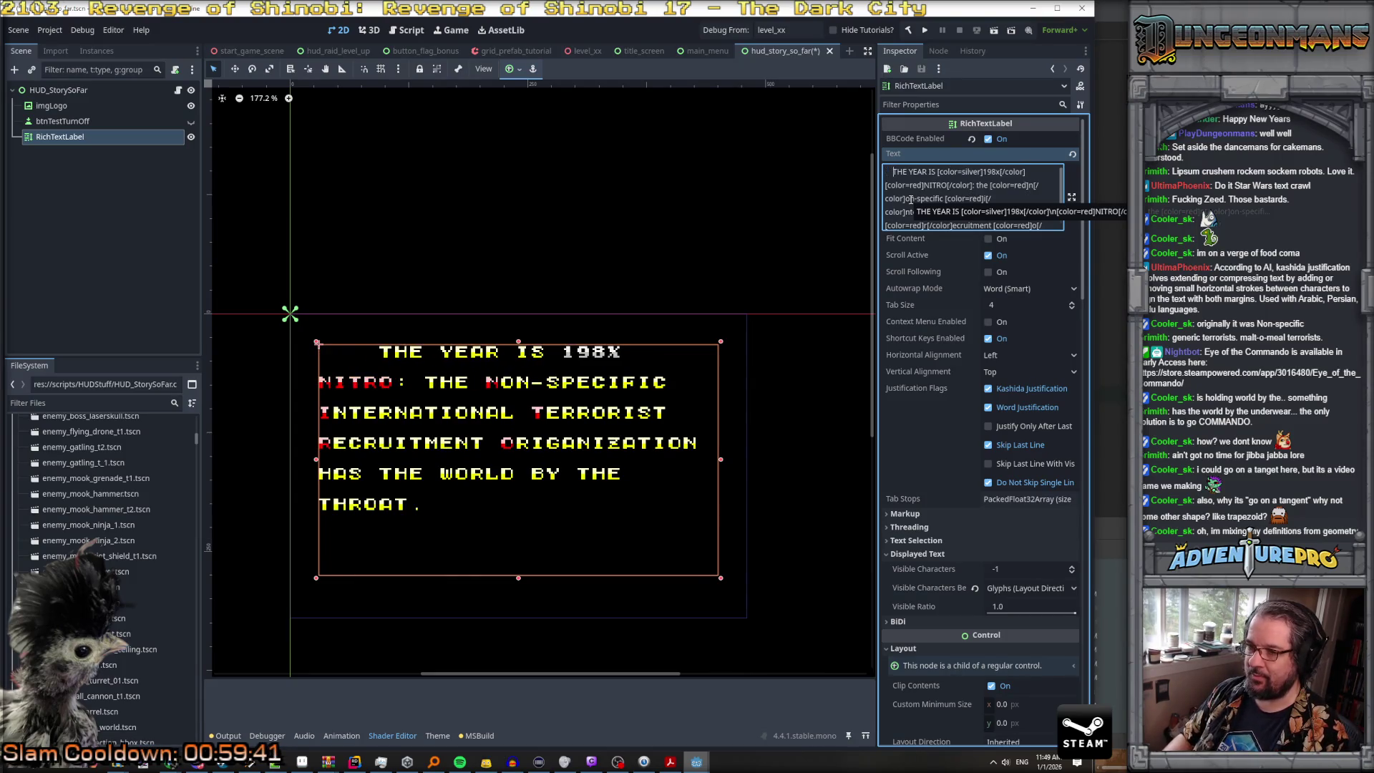
# Step: Return to the lee_stringtables spreadsheet
pyautogui.click(355, 761)
pyautogui.moveTo(407, 762)
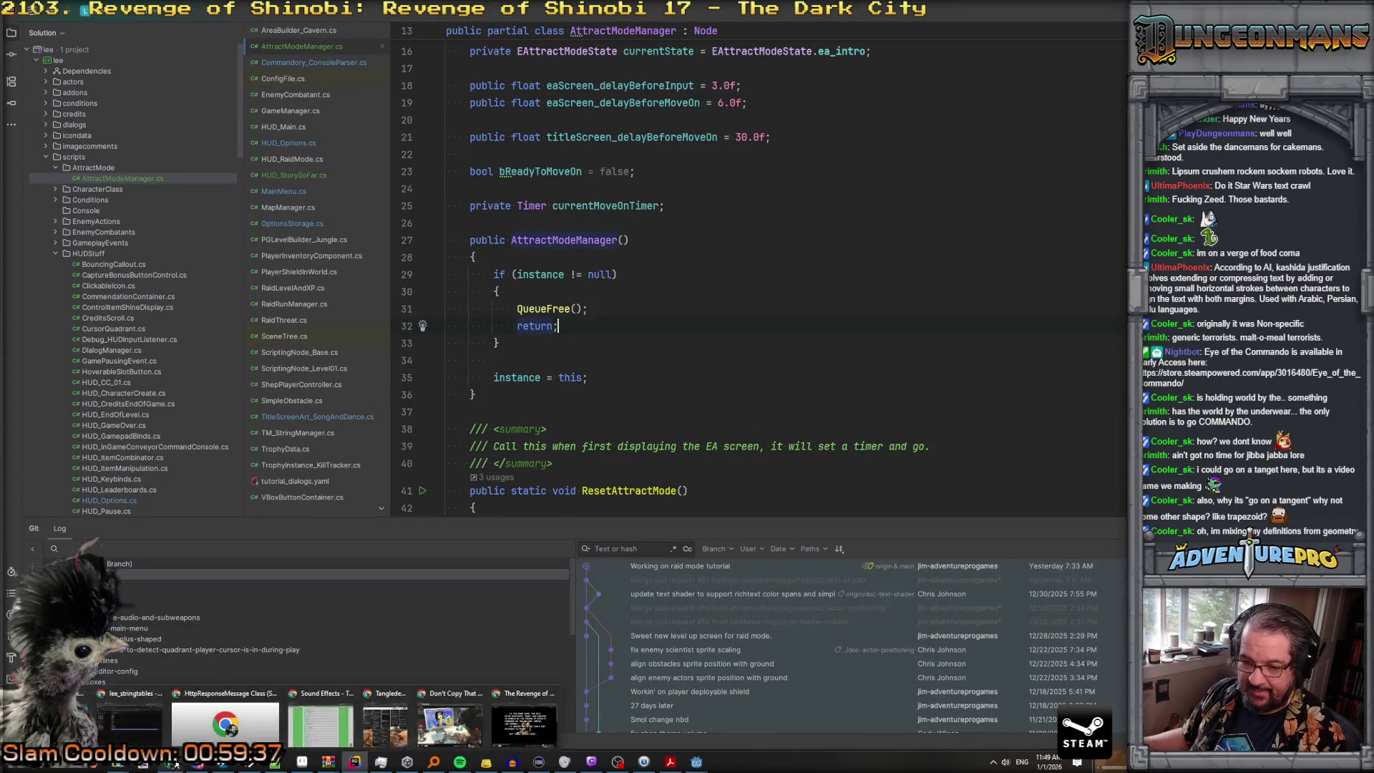
pyautogui.click(301, 705)
# Step: Inspect B160's story text and the cell formatting options without making changes
pyautogui.click(342, 451)
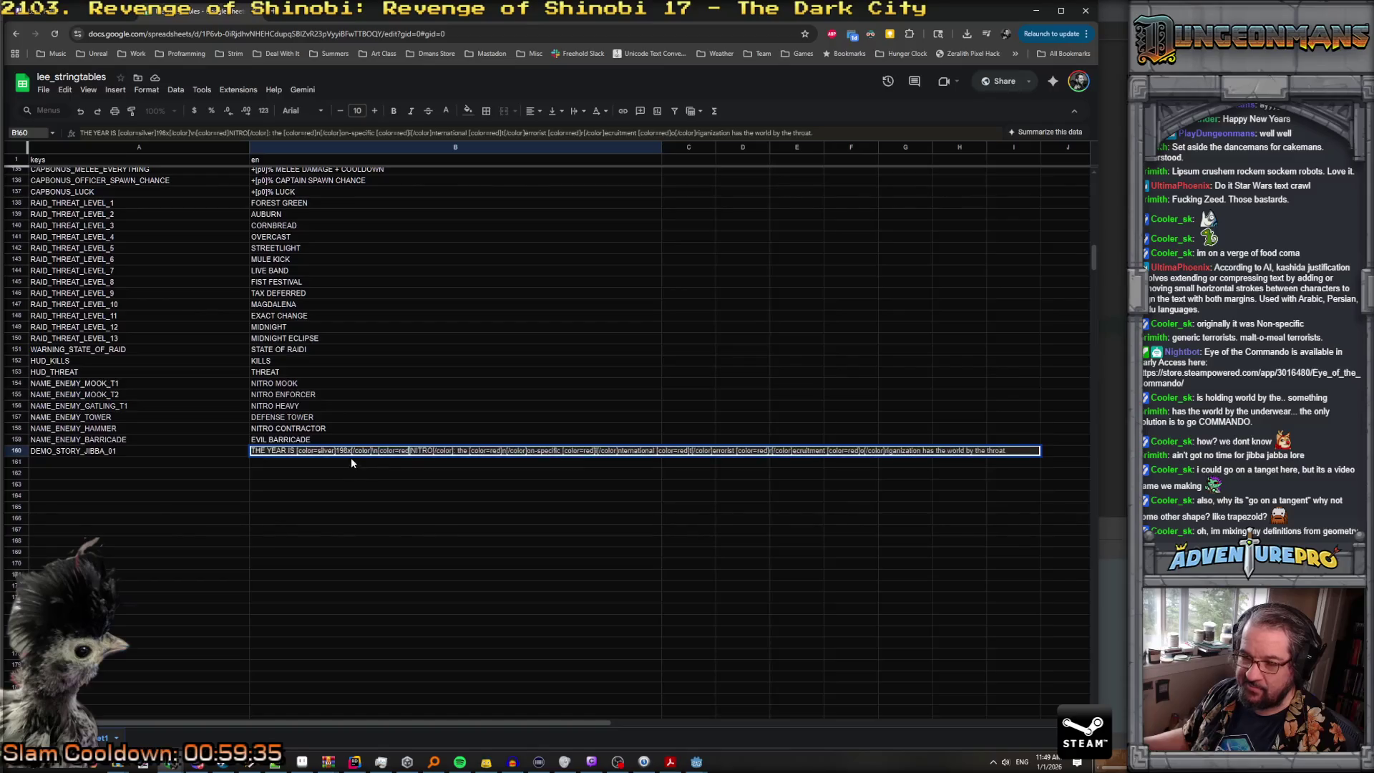
pyautogui.press('Home')
pyautogui.press('Escape')
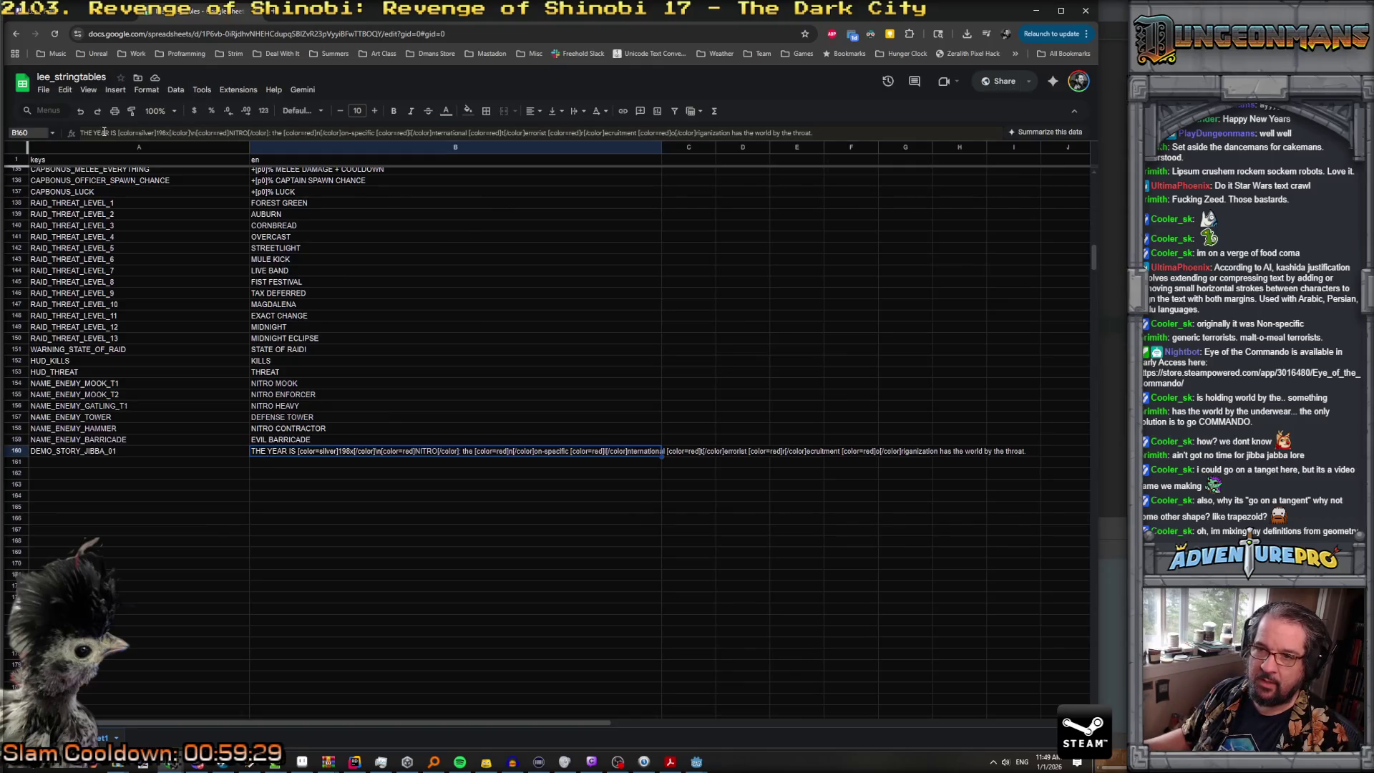
pyautogui.click(146, 90)
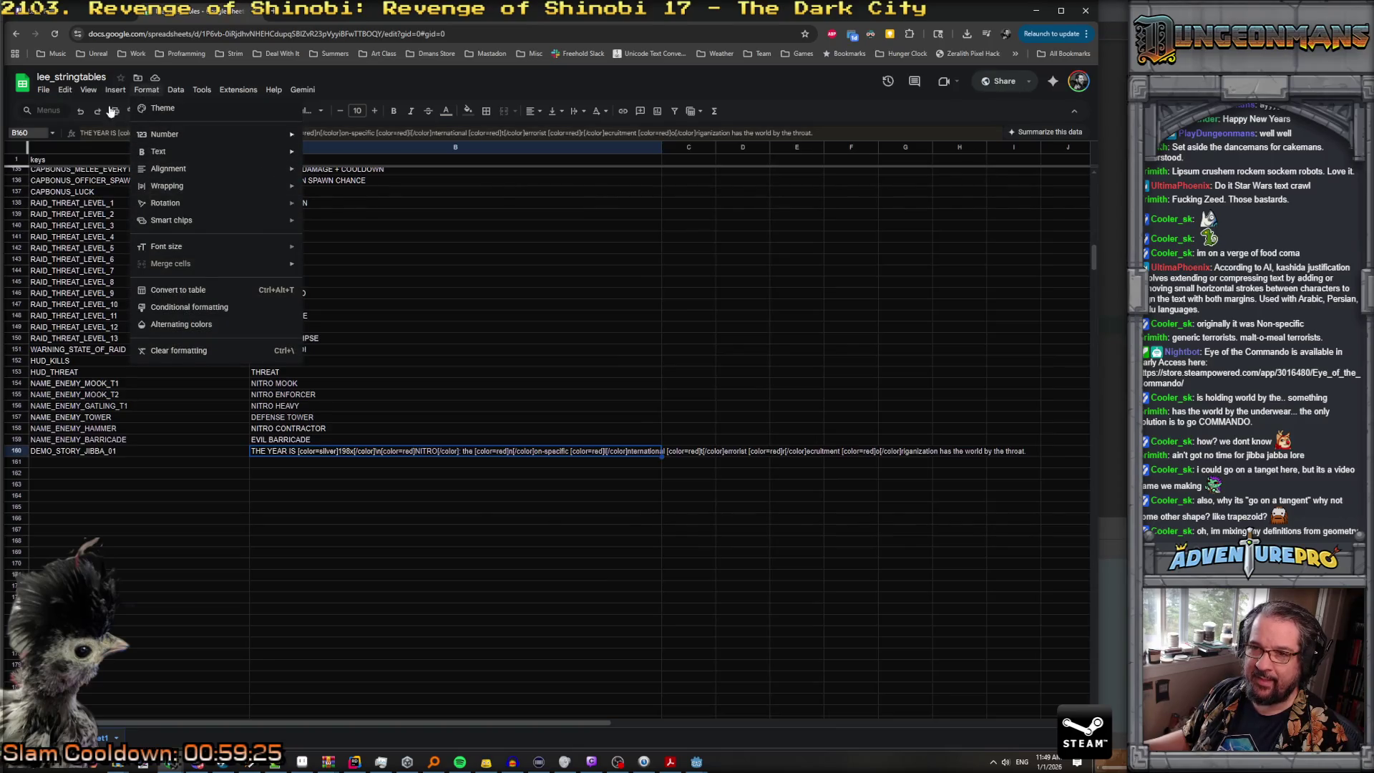
pyautogui.moveTo(184, 171)
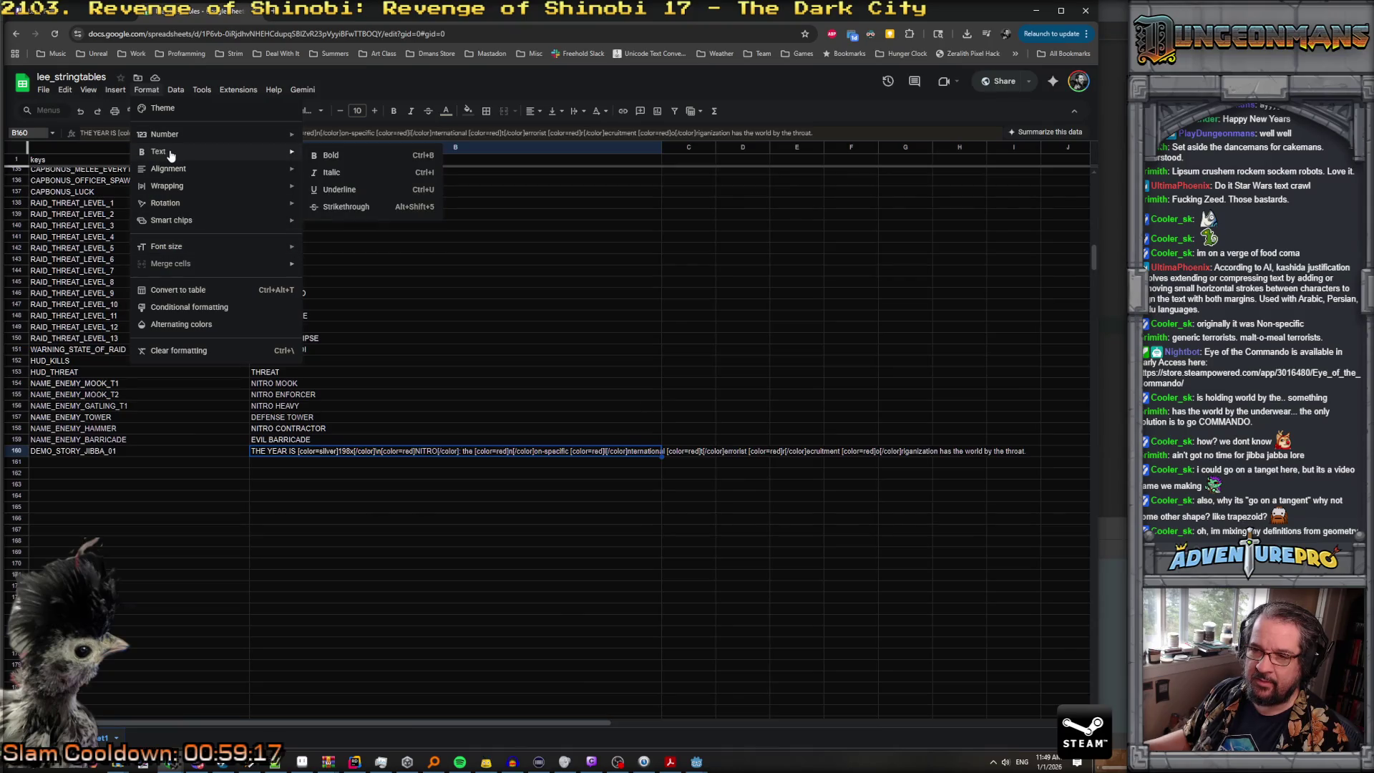
pyautogui.click(439, 451)
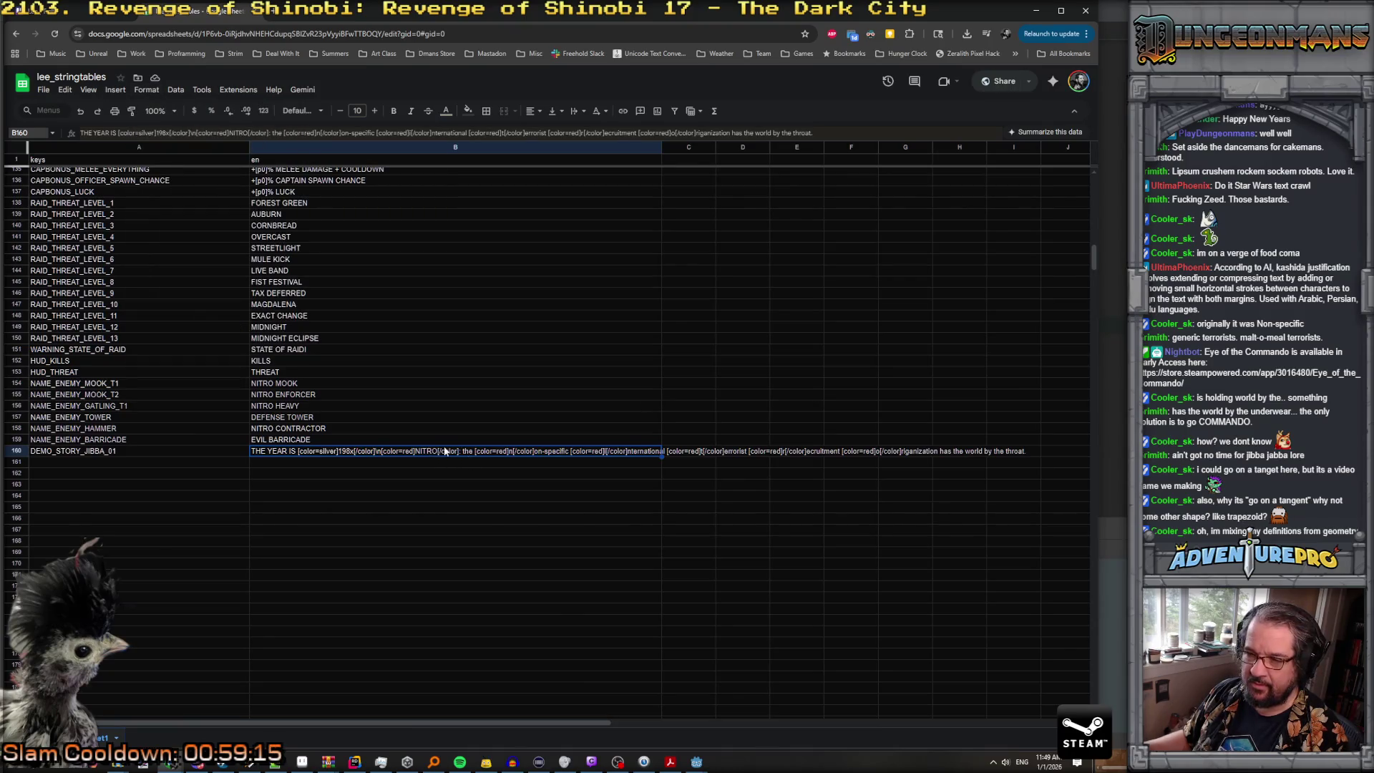
pyautogui.doubleClick(380, 451)
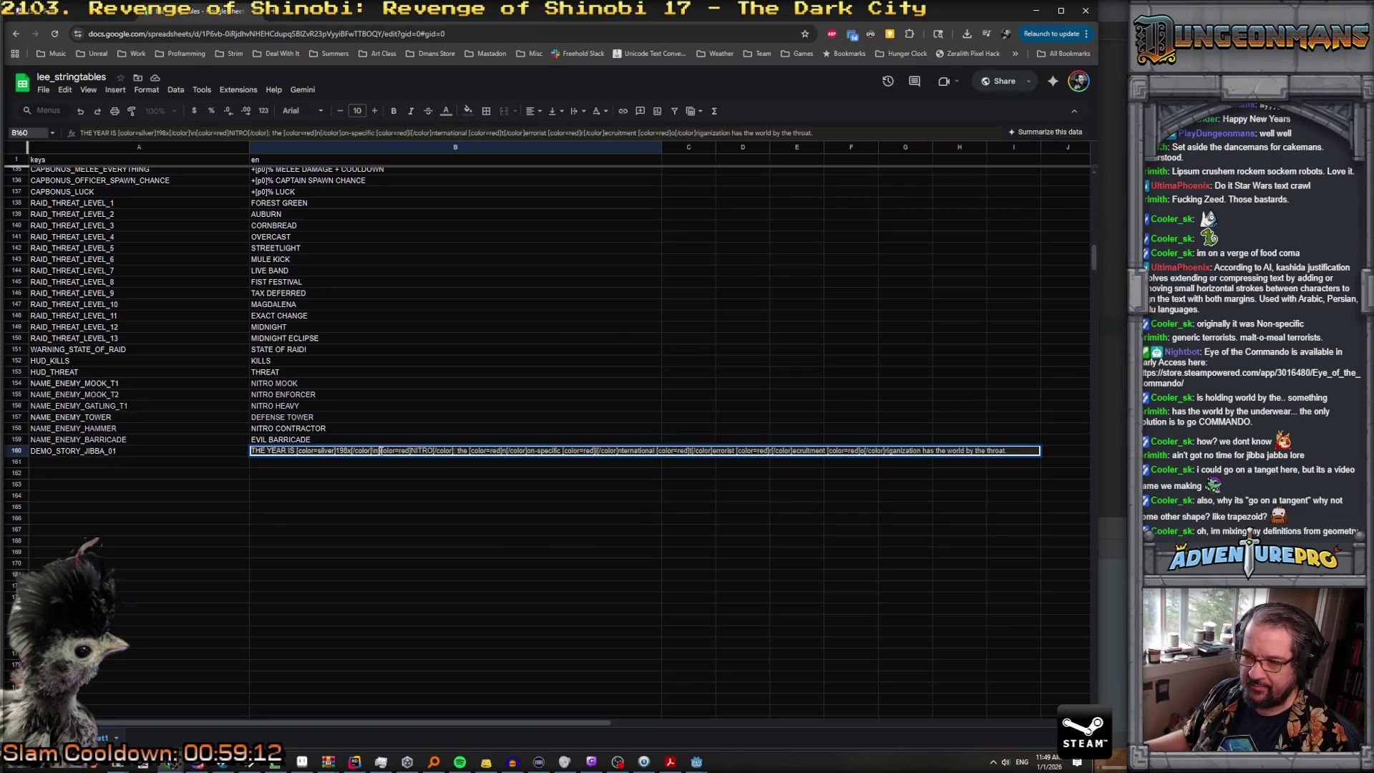
pyautogui.press('Escape')
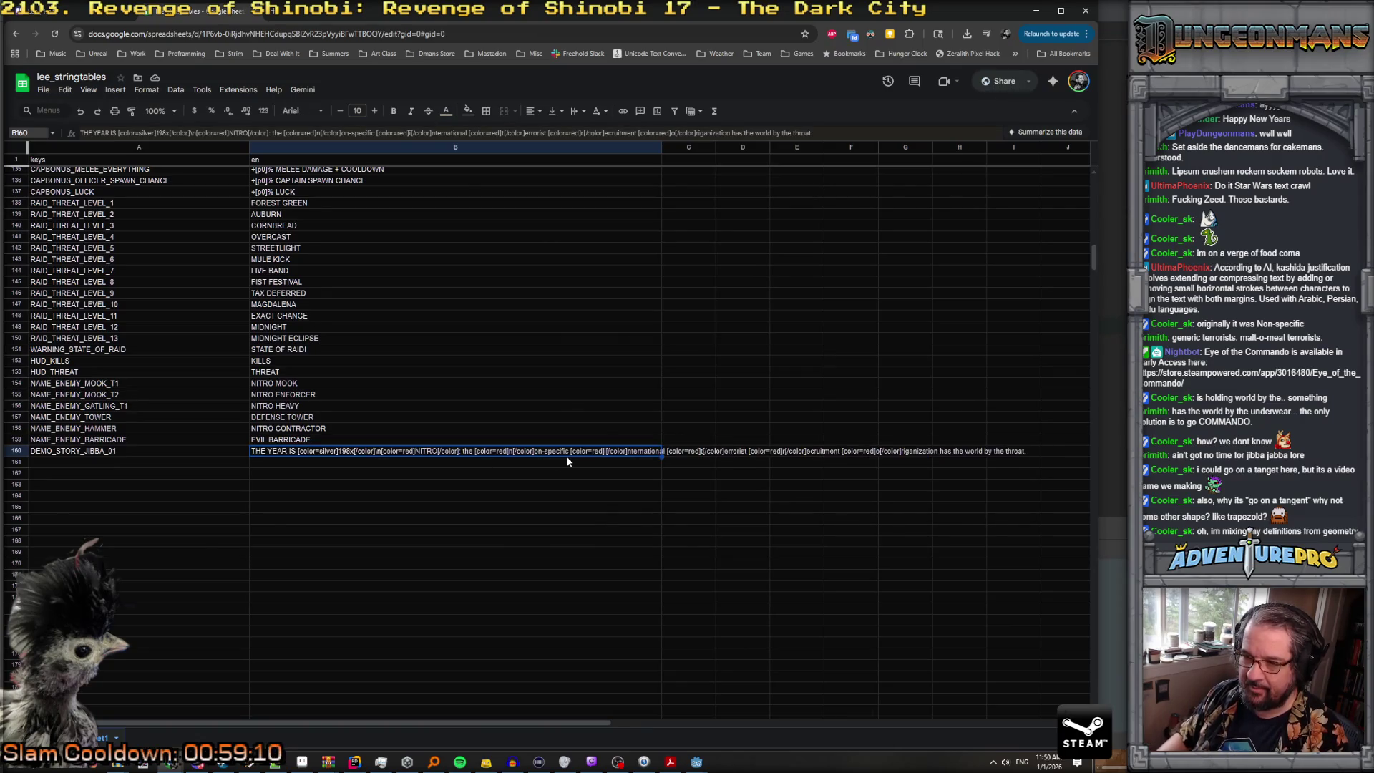
# Step: Delete the \n after 198x[/color] in B160 via the formula bar, restoring the bracket
pyautogui.click(194, 133)
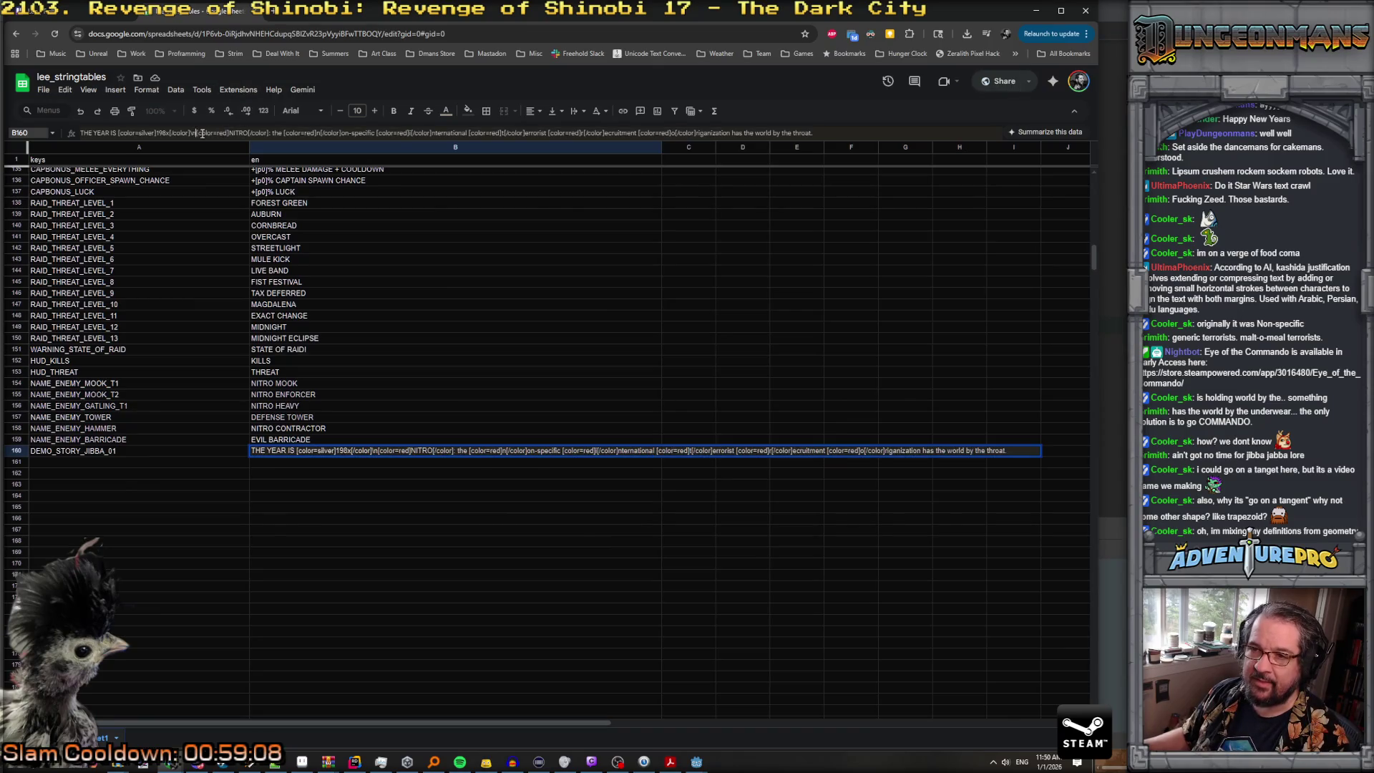
pyautogui.press('BackSpace')
pyautogui.press('BackSpace')
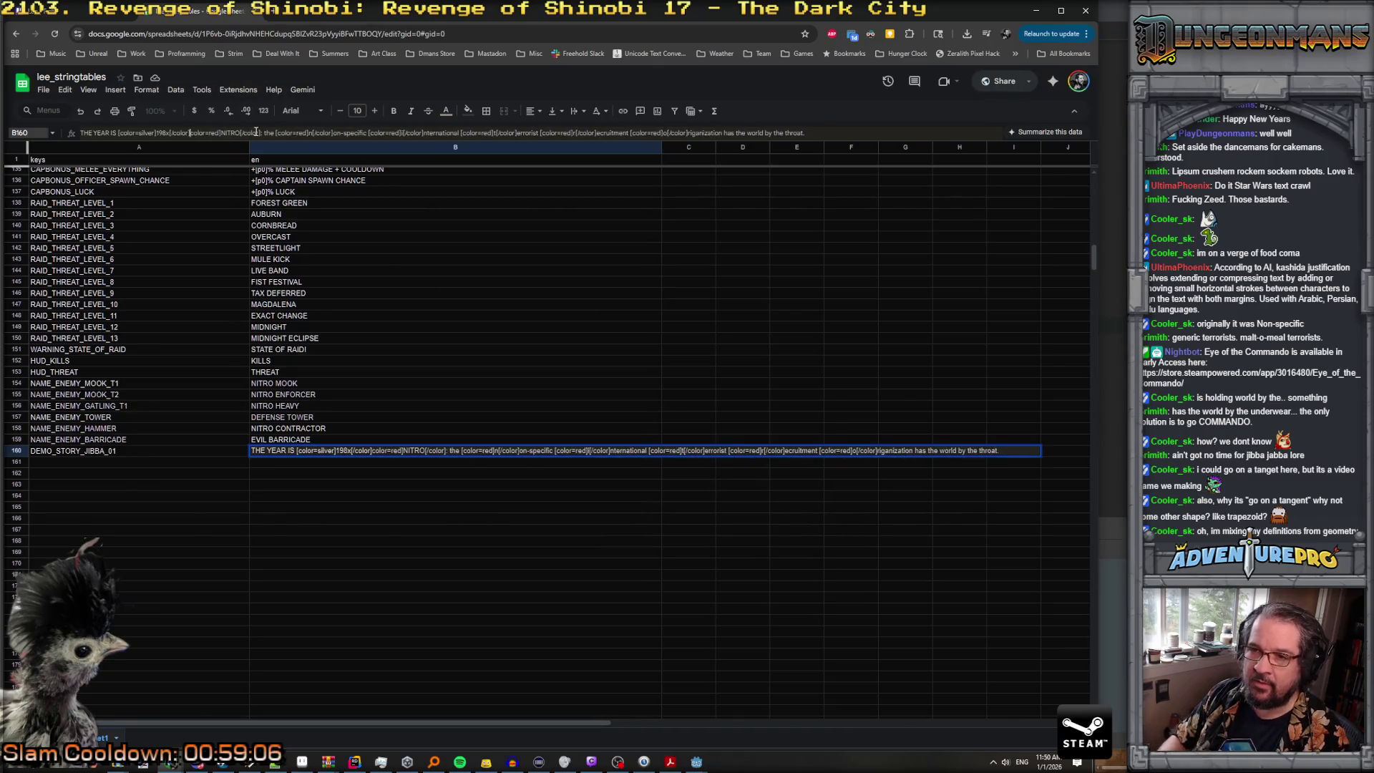
pyautogui.write('[')
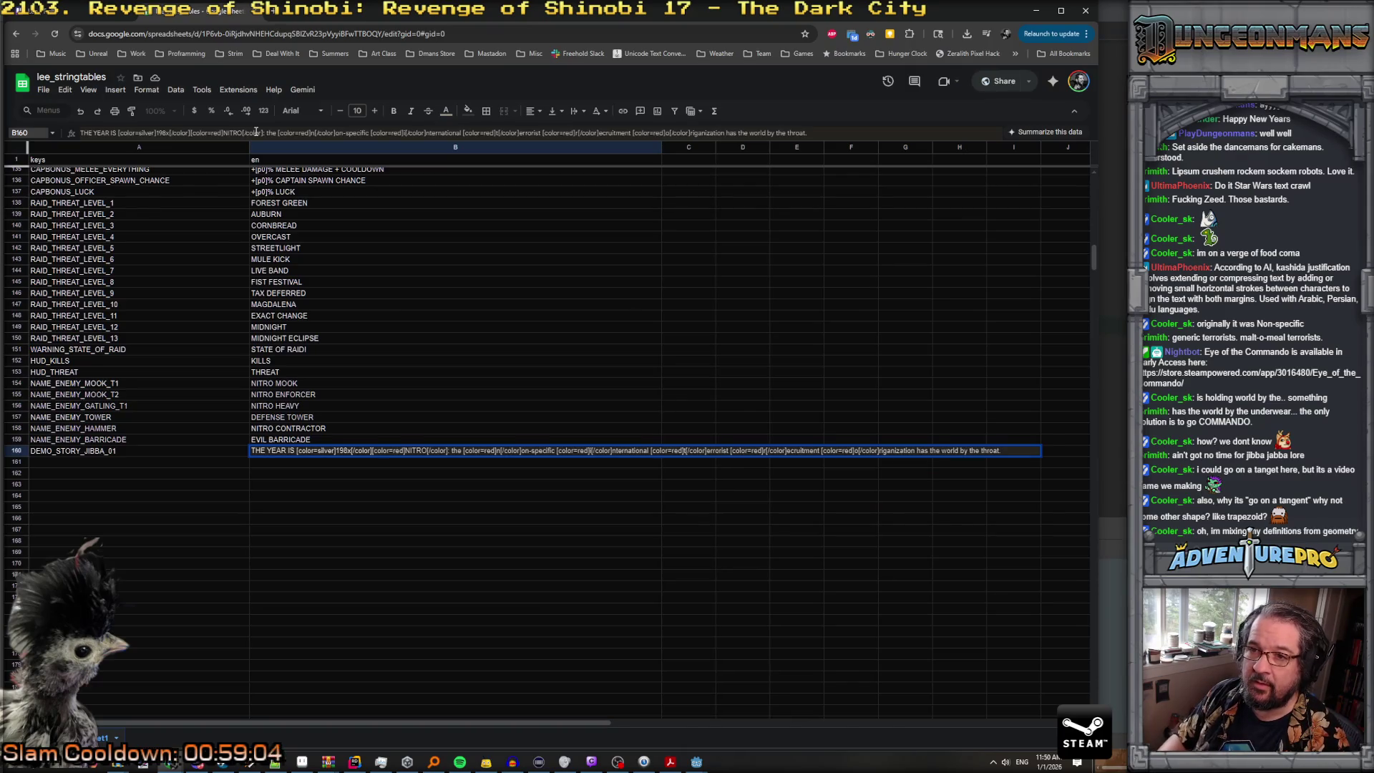
pyautogui.press('Return')
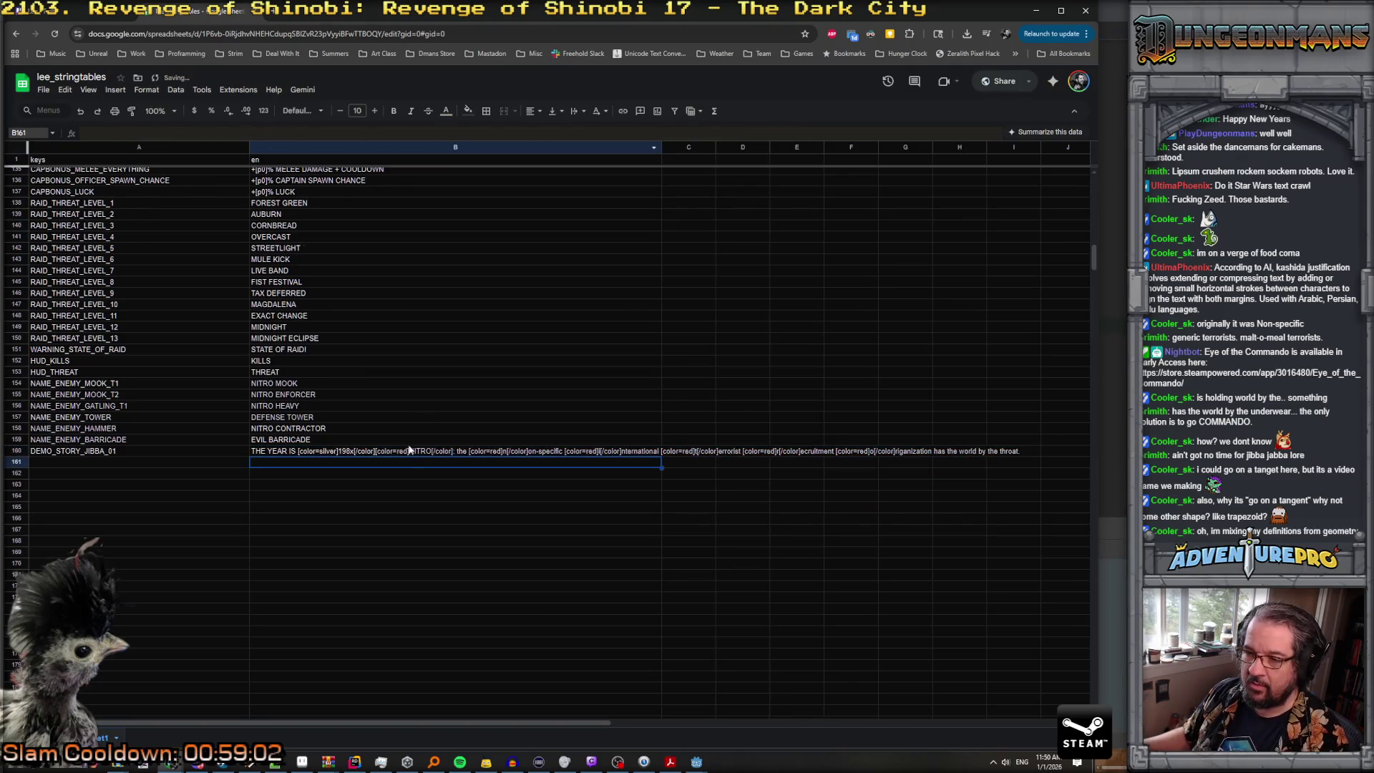
pyautogui.click(400, 452)
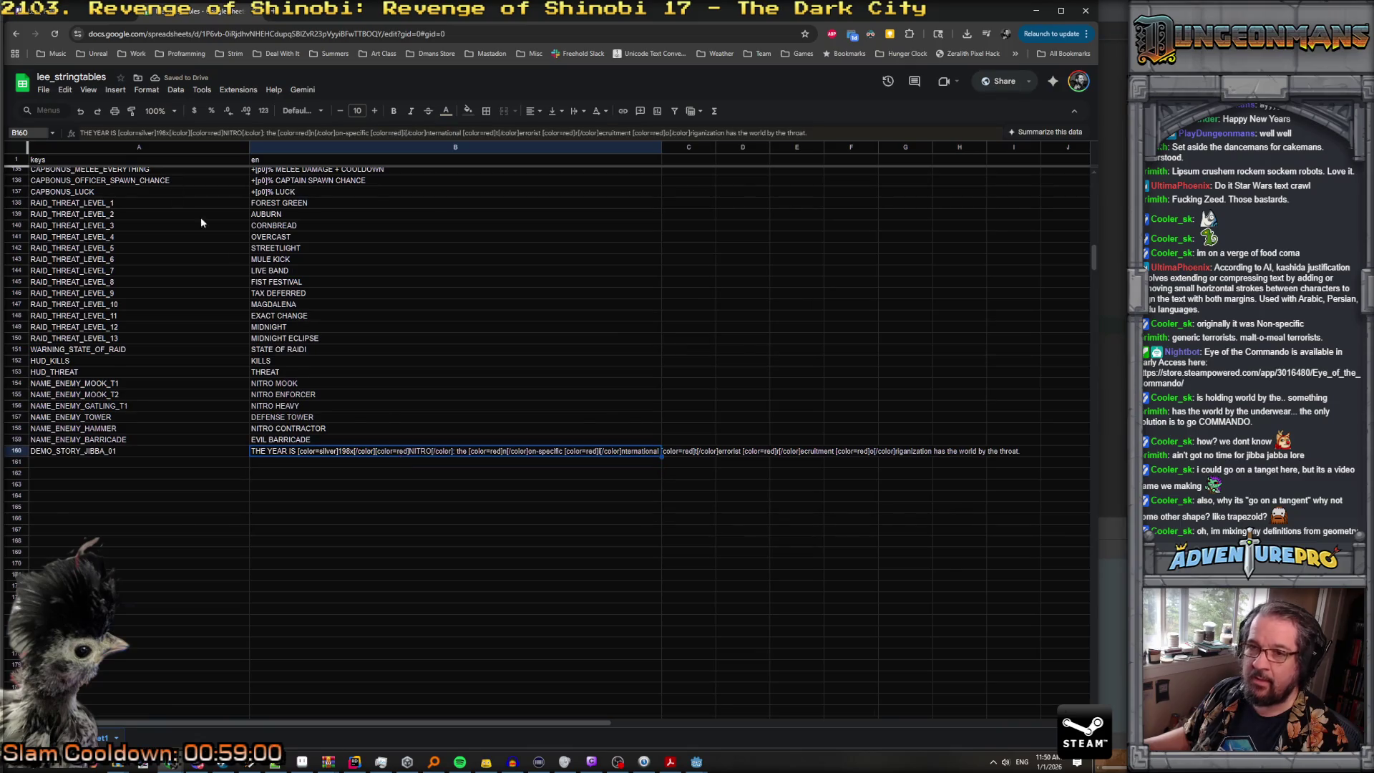
pyautogui.click(66, 91)
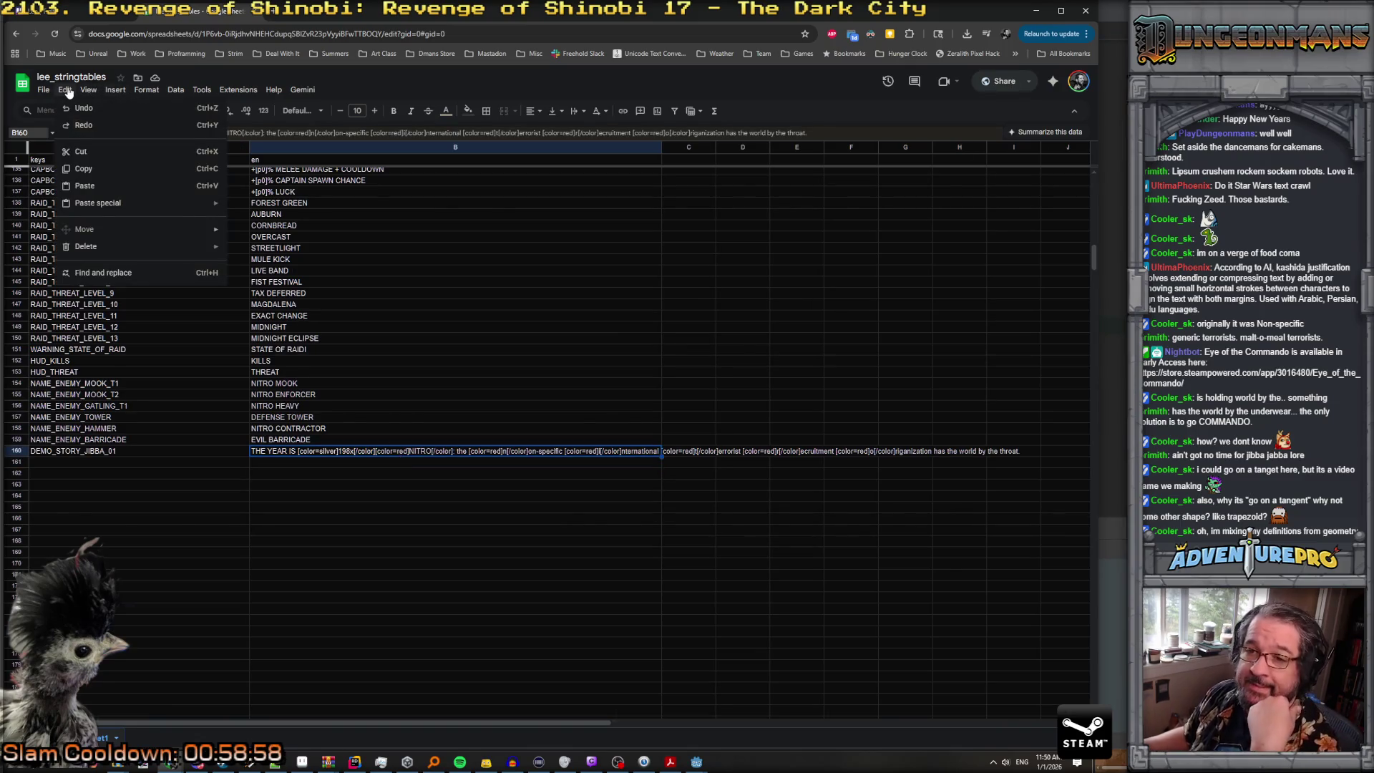
pyautogui.moveTo(116, 93)
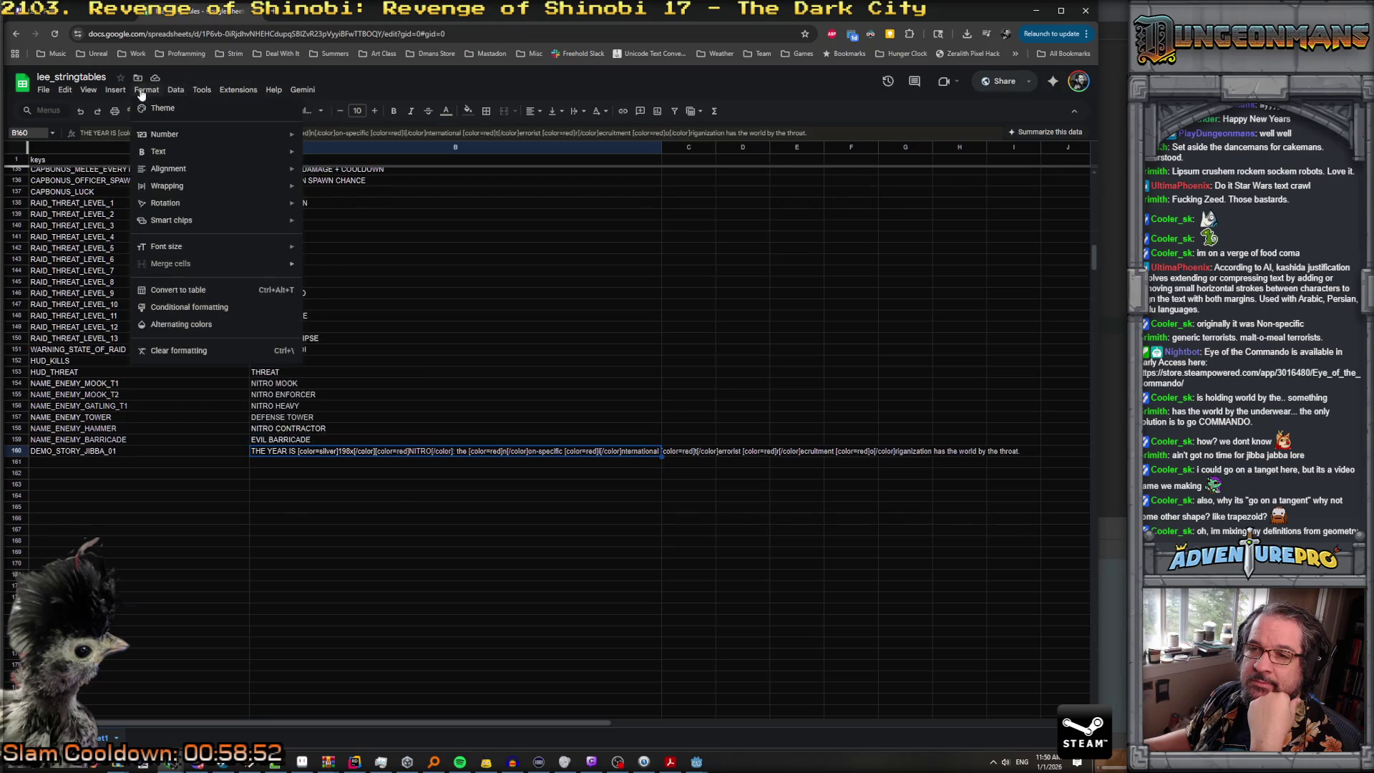
pyautogui.moveTo(163, 154)
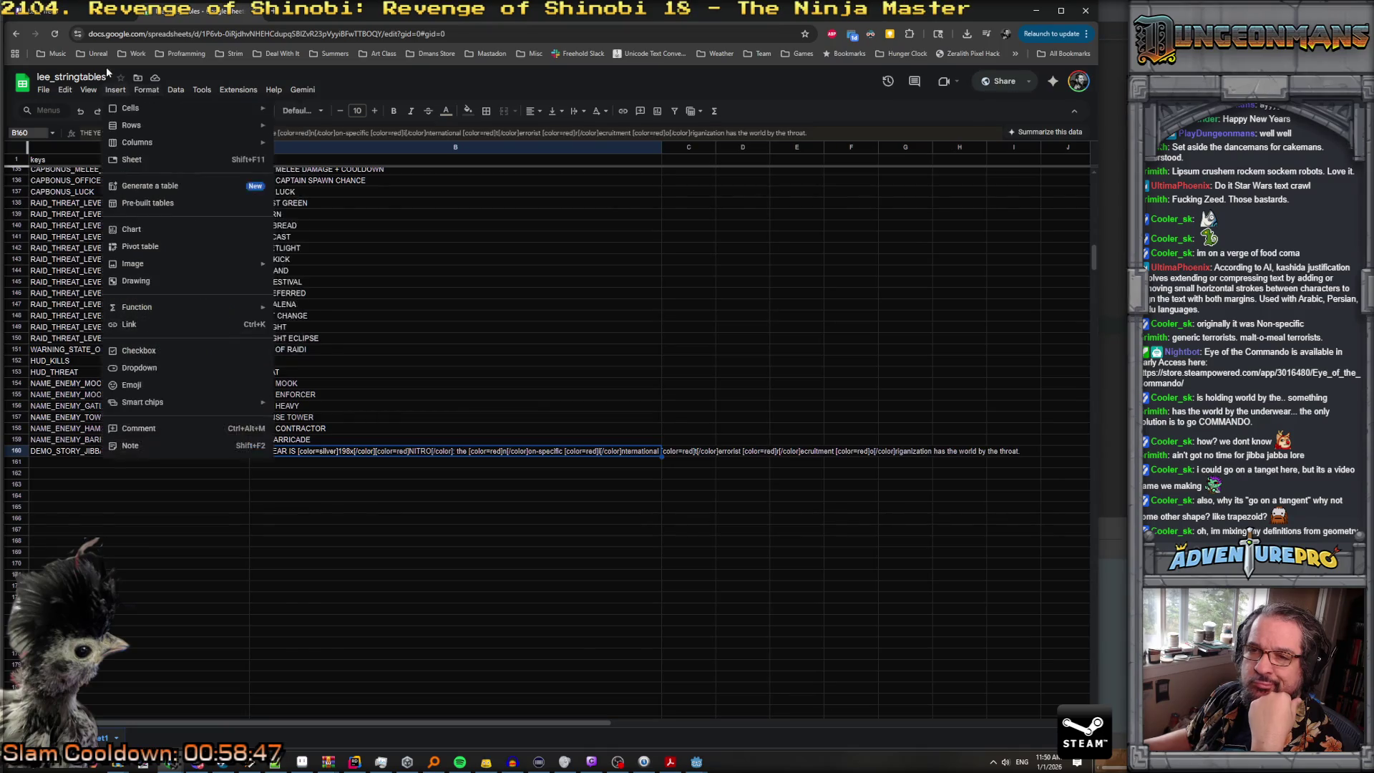
pyautogui.moveTo(68, 93)
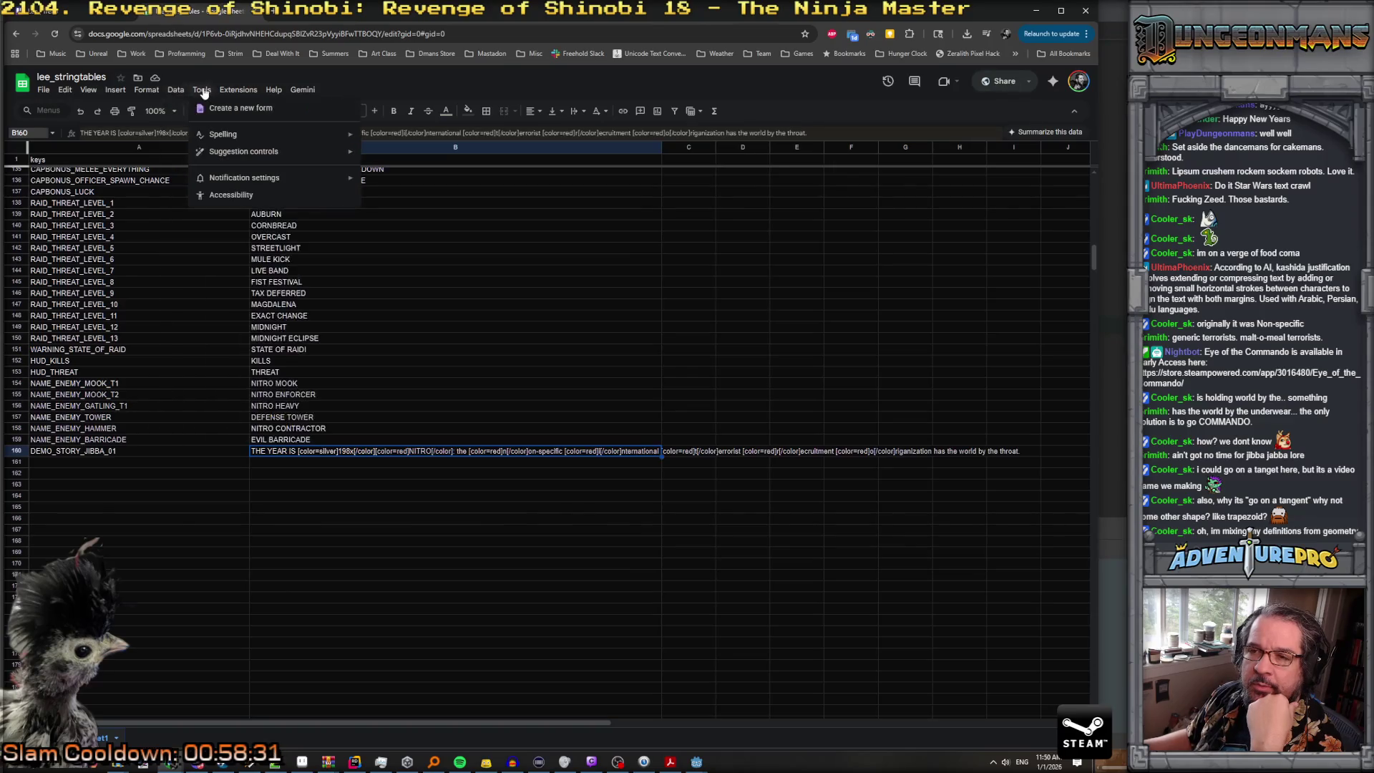
pyautogui.moveTo(228, 94)
pyautogui.moveTo(303, 91)
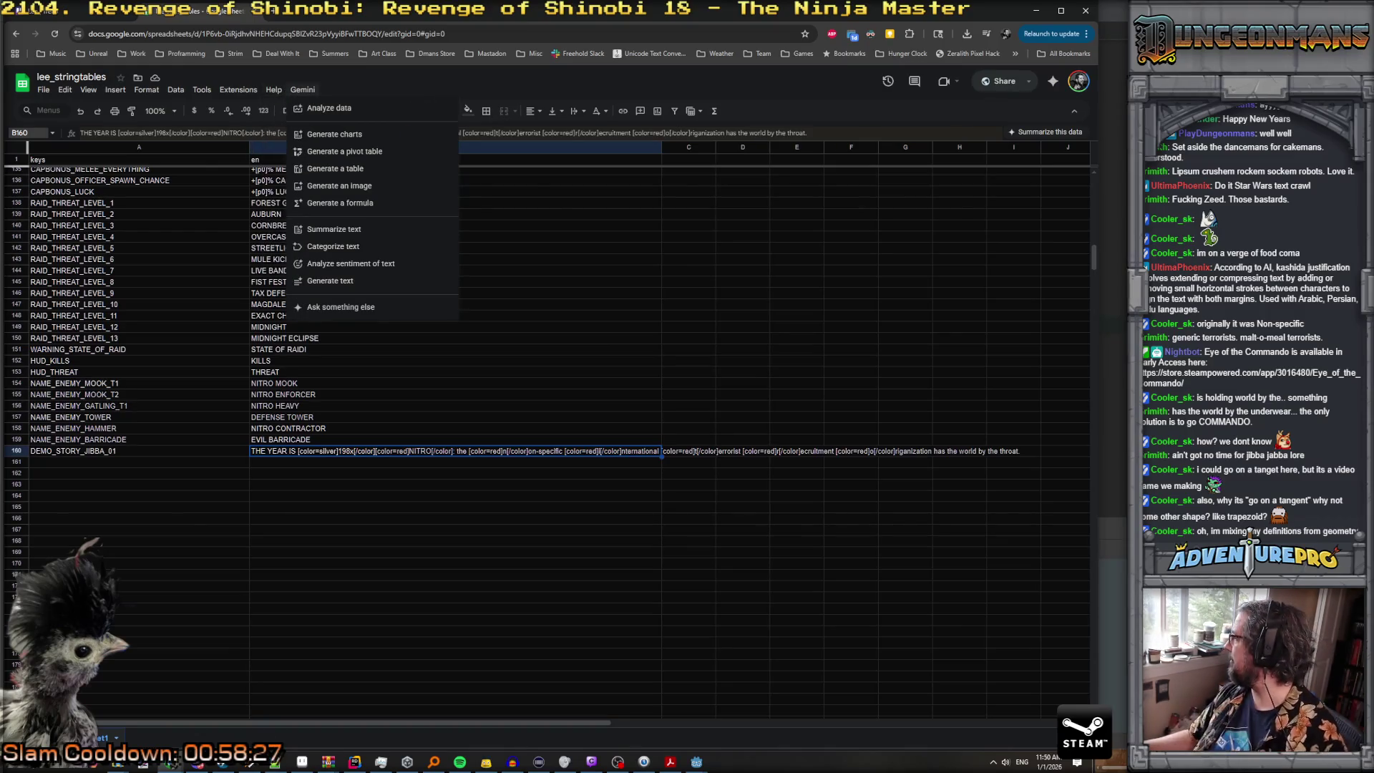
pyautogui.press('Escape')
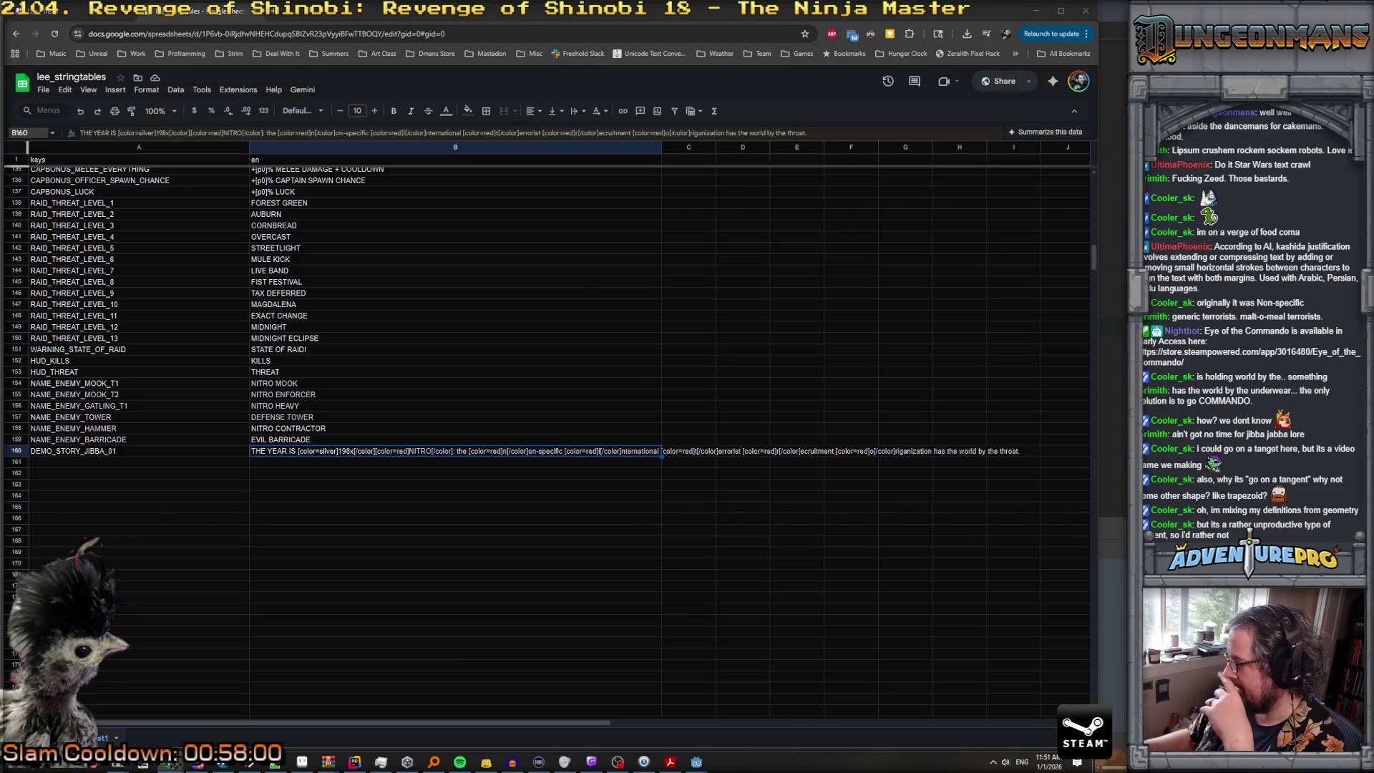
pyautogui.click(253, 133)
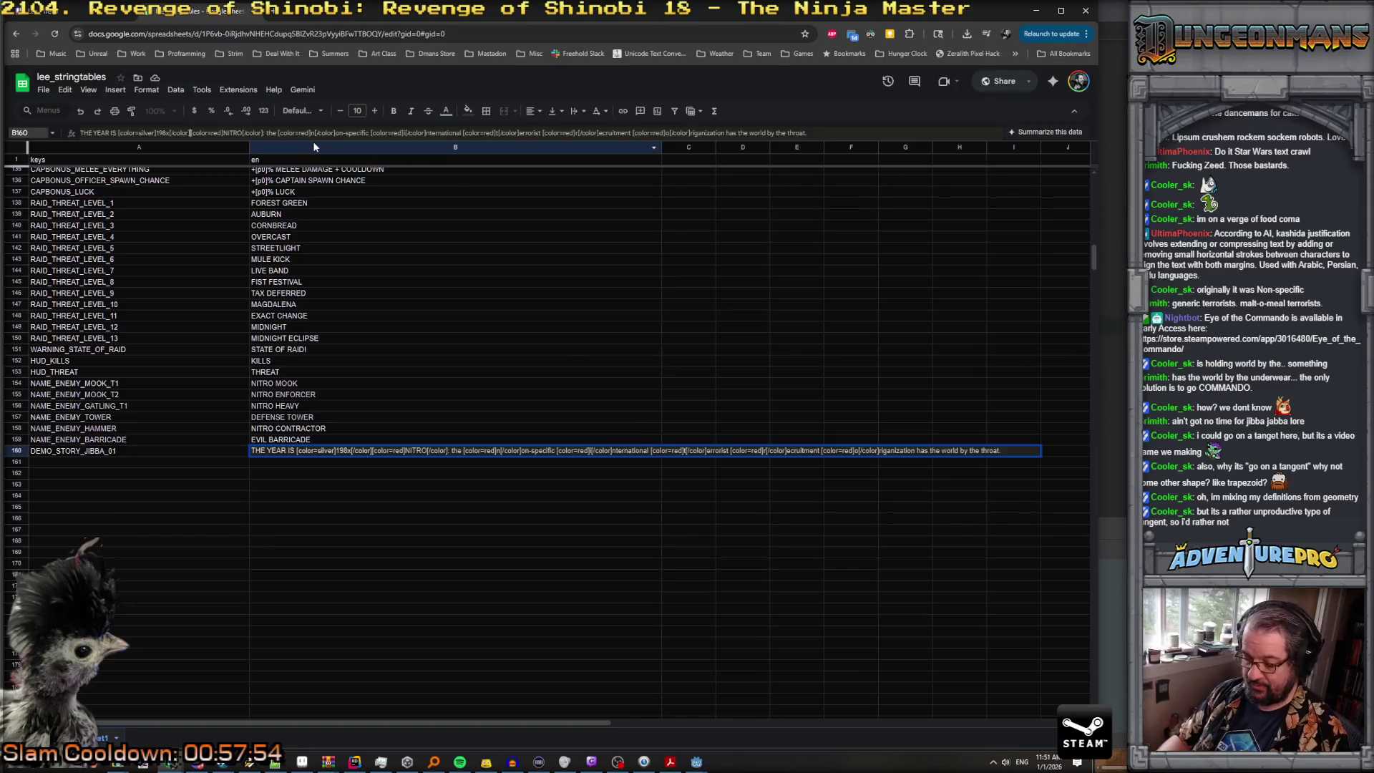
# Step: Insert a line break after 198x[/color] in B160 so NITRO starts the second line
pyautogui.hotkey('alt', 'Return')
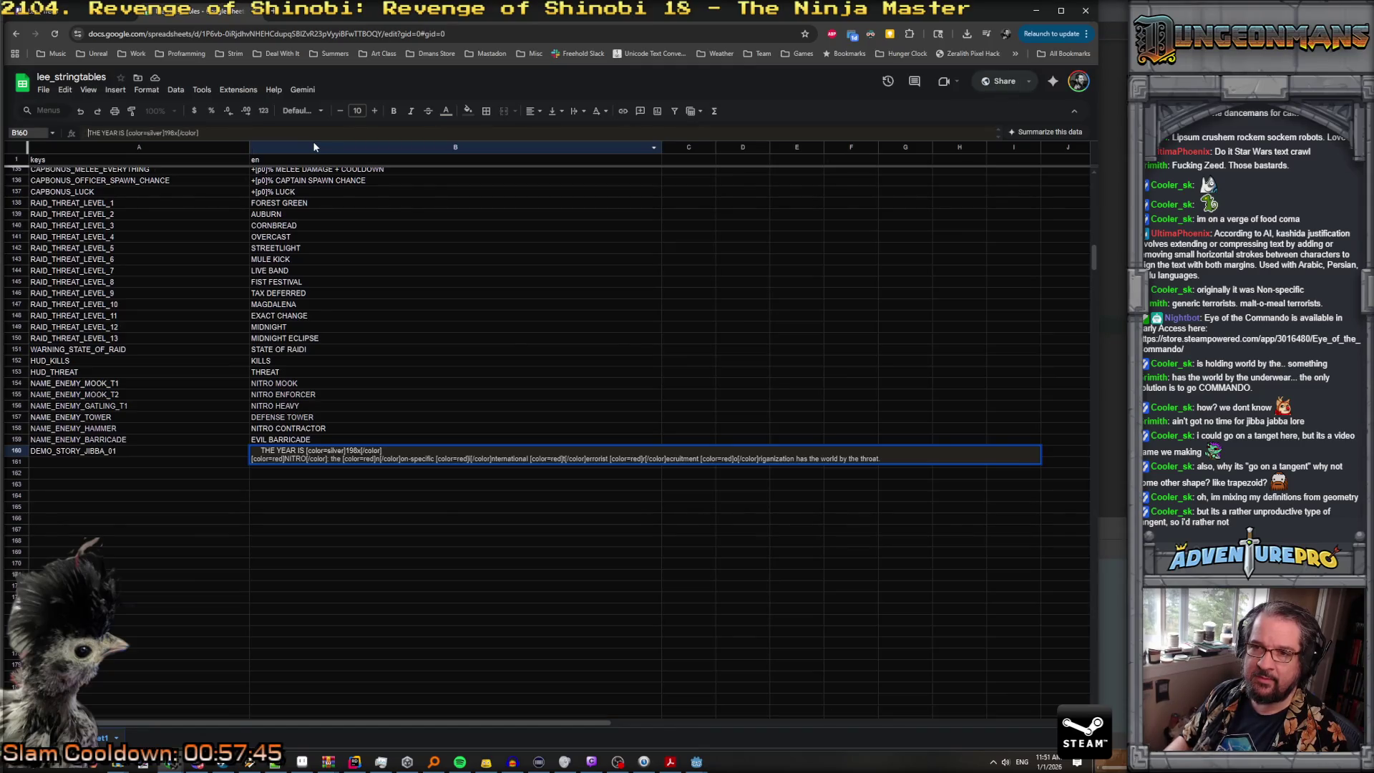
pyautogui.hotkey('ctrl', 'Return')
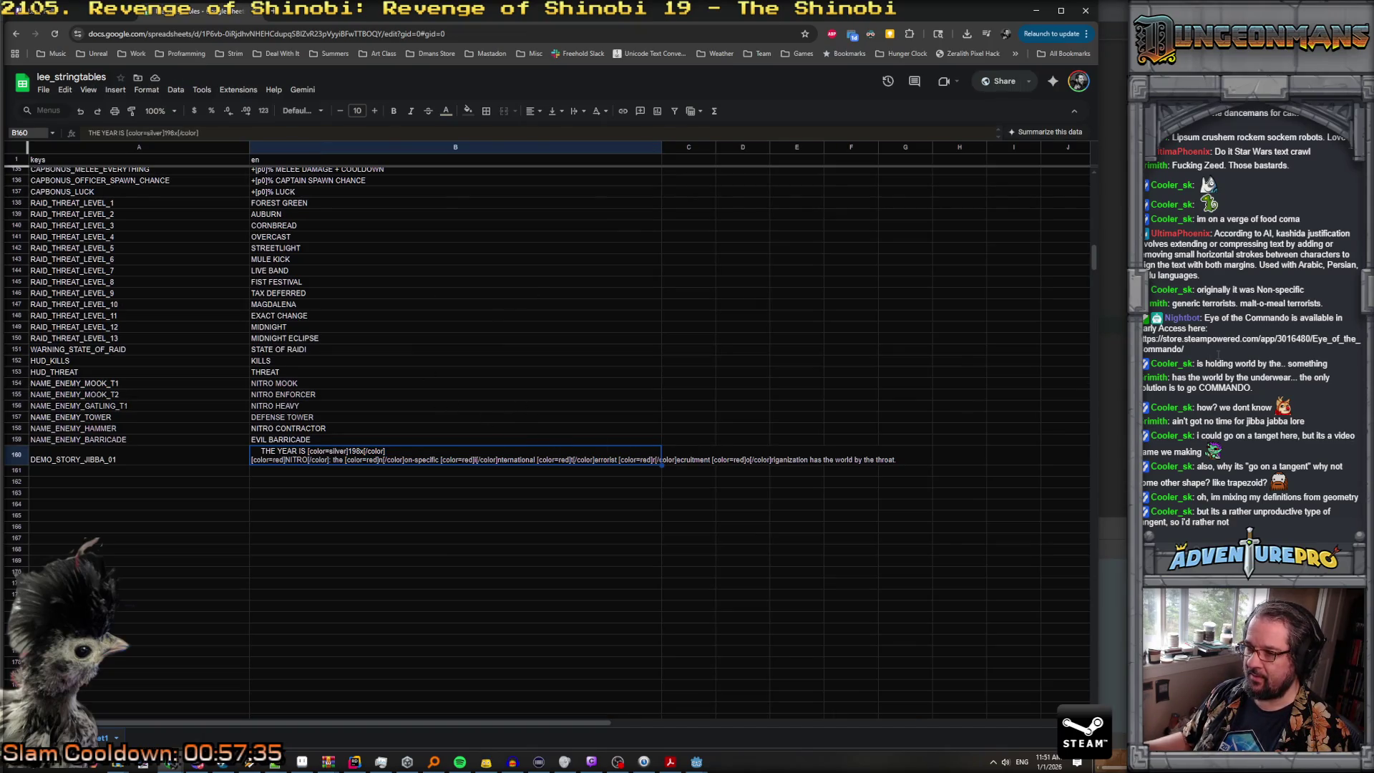
pyautogui.click(355, 761)
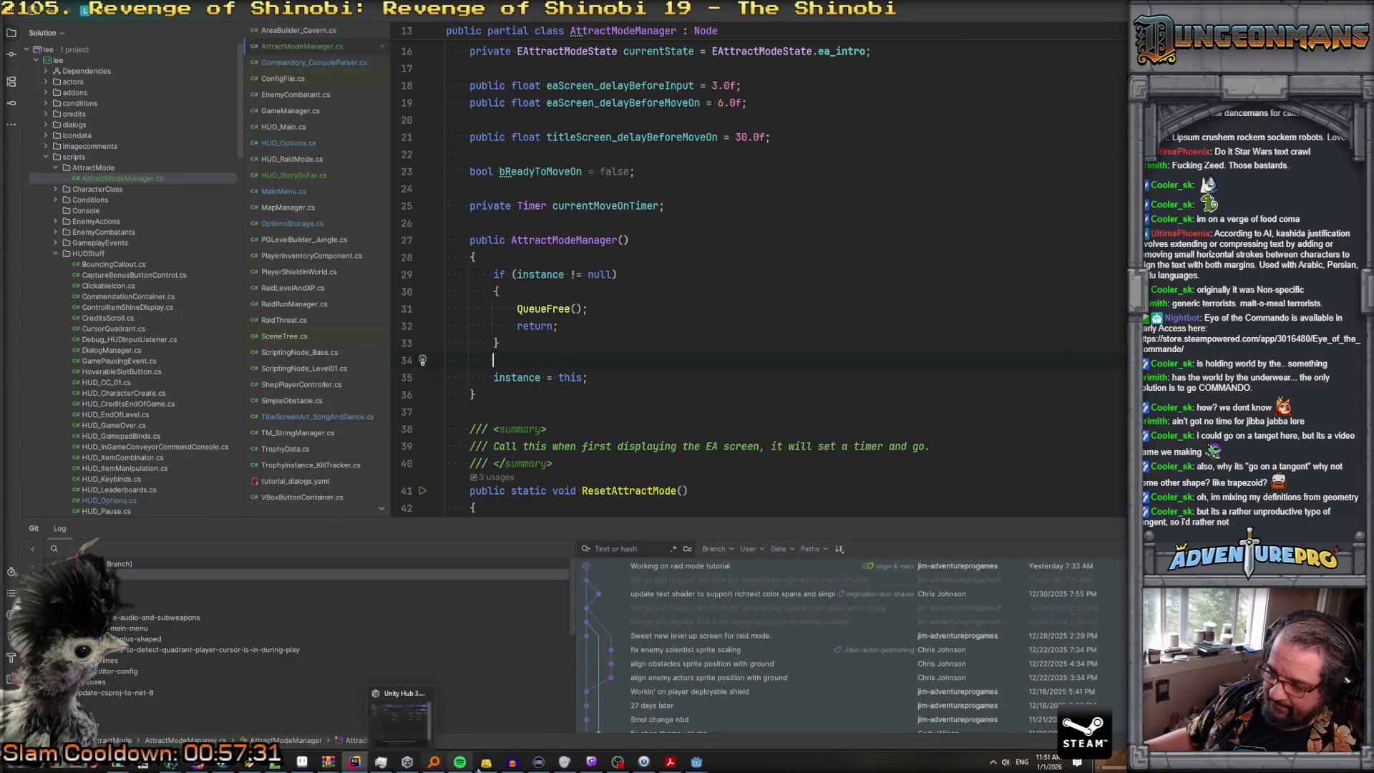
# Step: Select and delete all the old story text in the Godot RichTextLabel's Text field
pyautogui.click(701, 700)
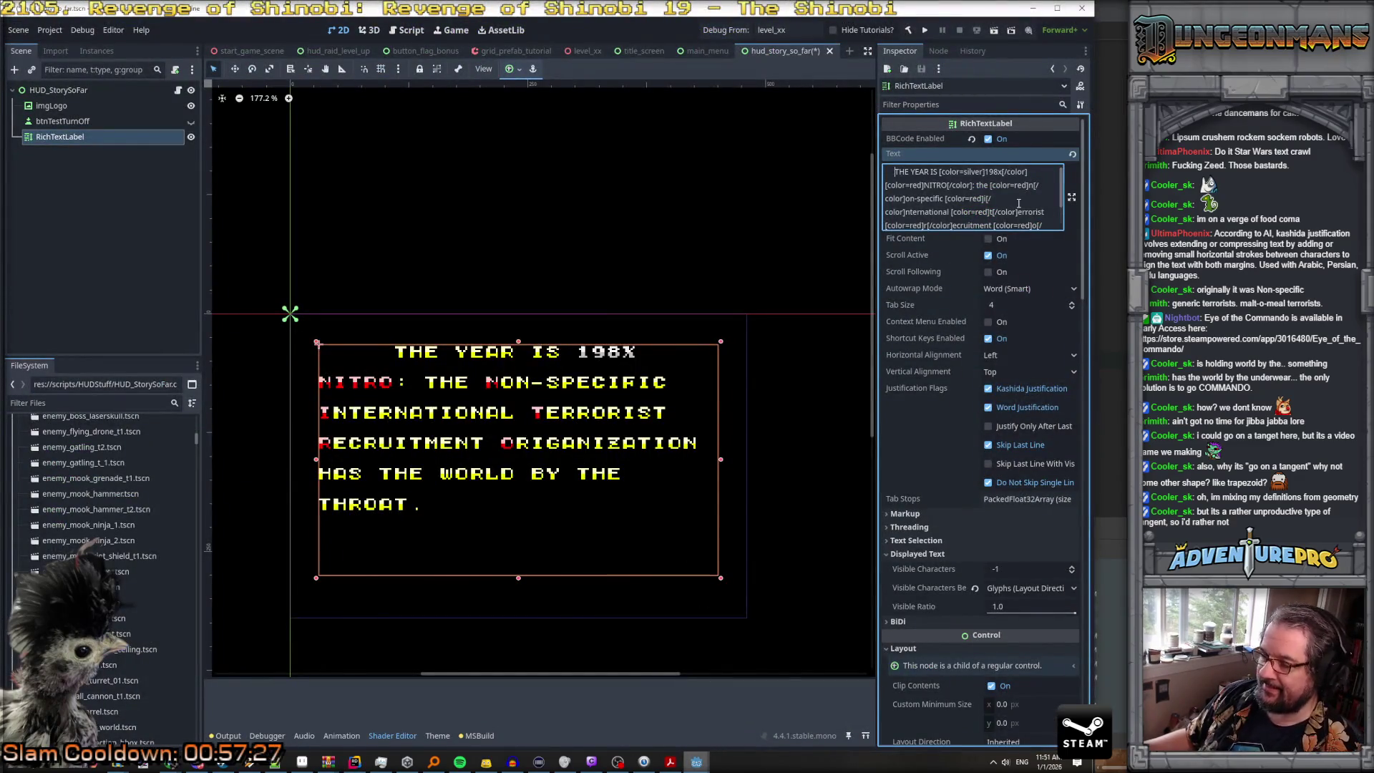
pyautogui.moveTo(275, 760)
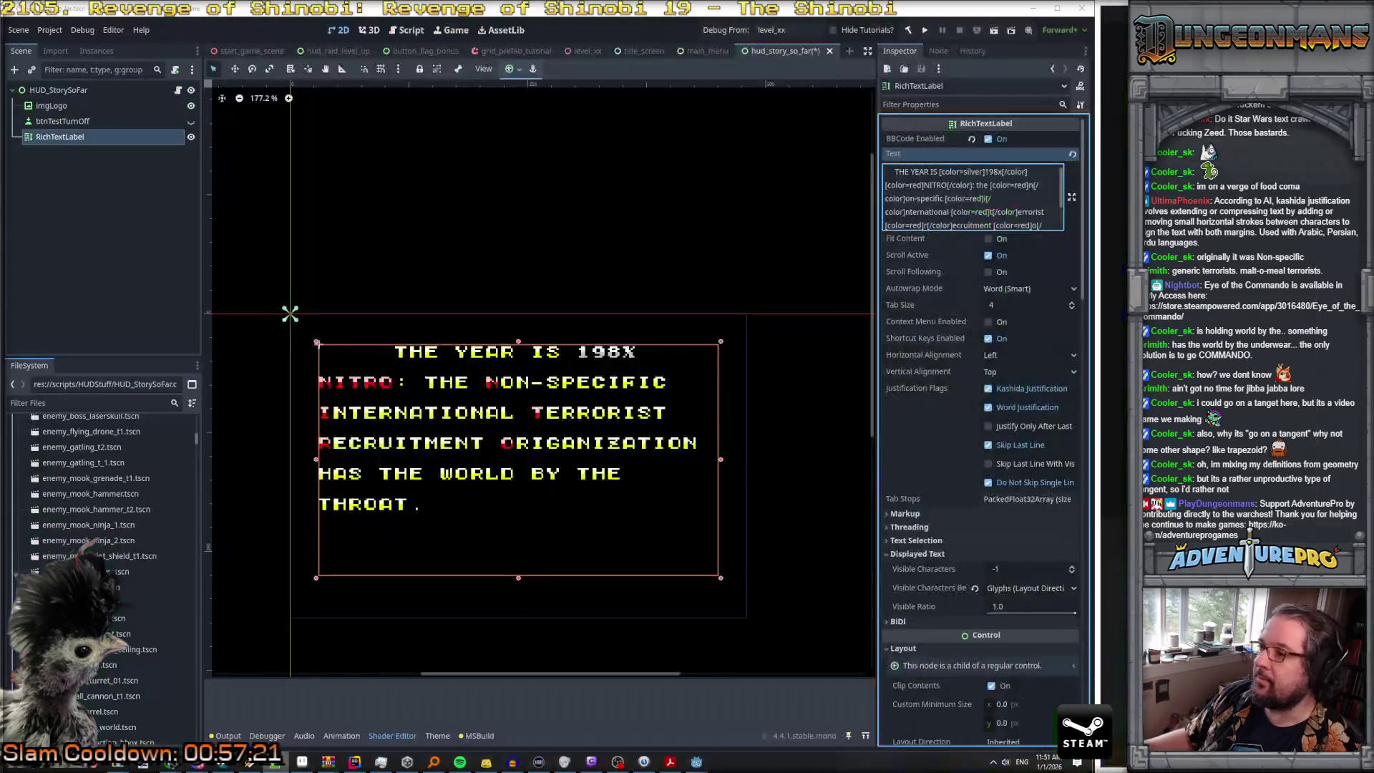
pyautogui.hotkey('ctrl', 'a')
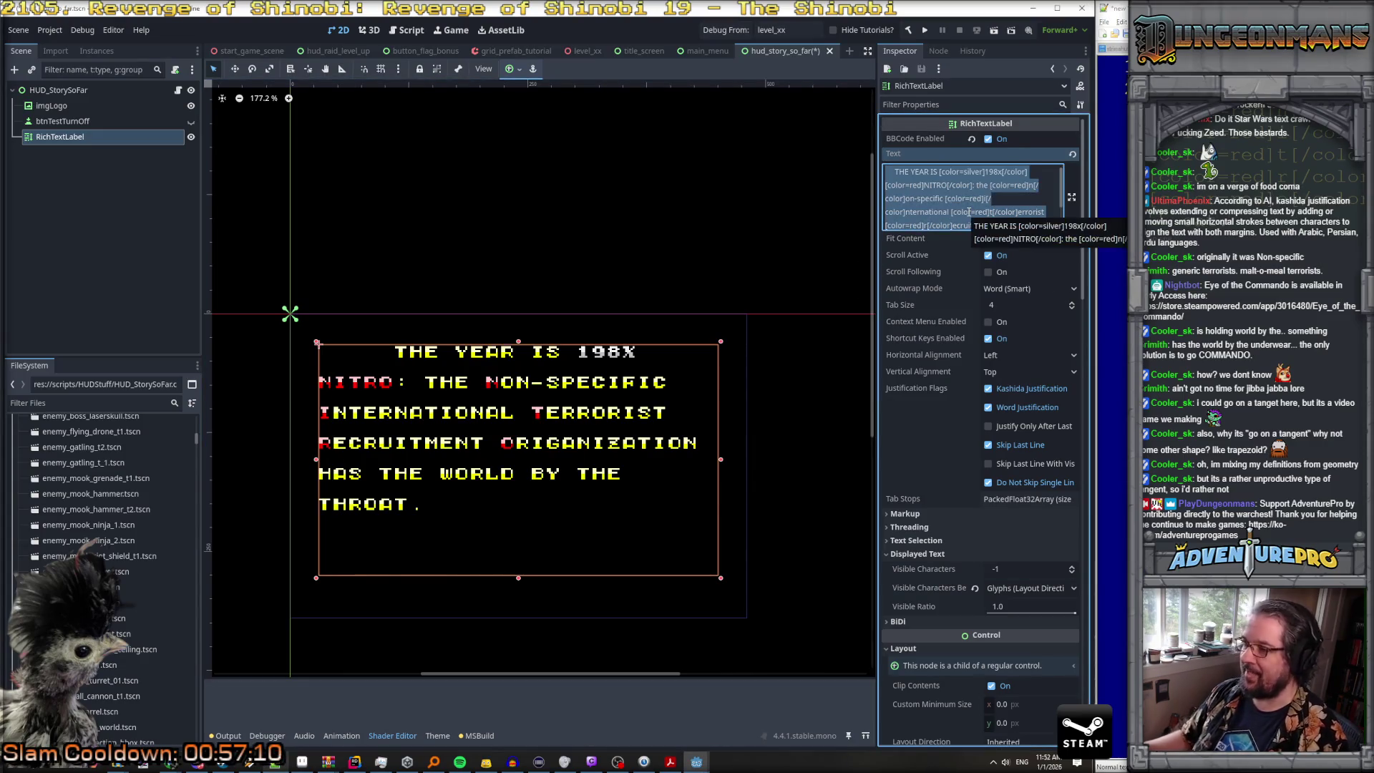
pyautogui.press('BackSpace')
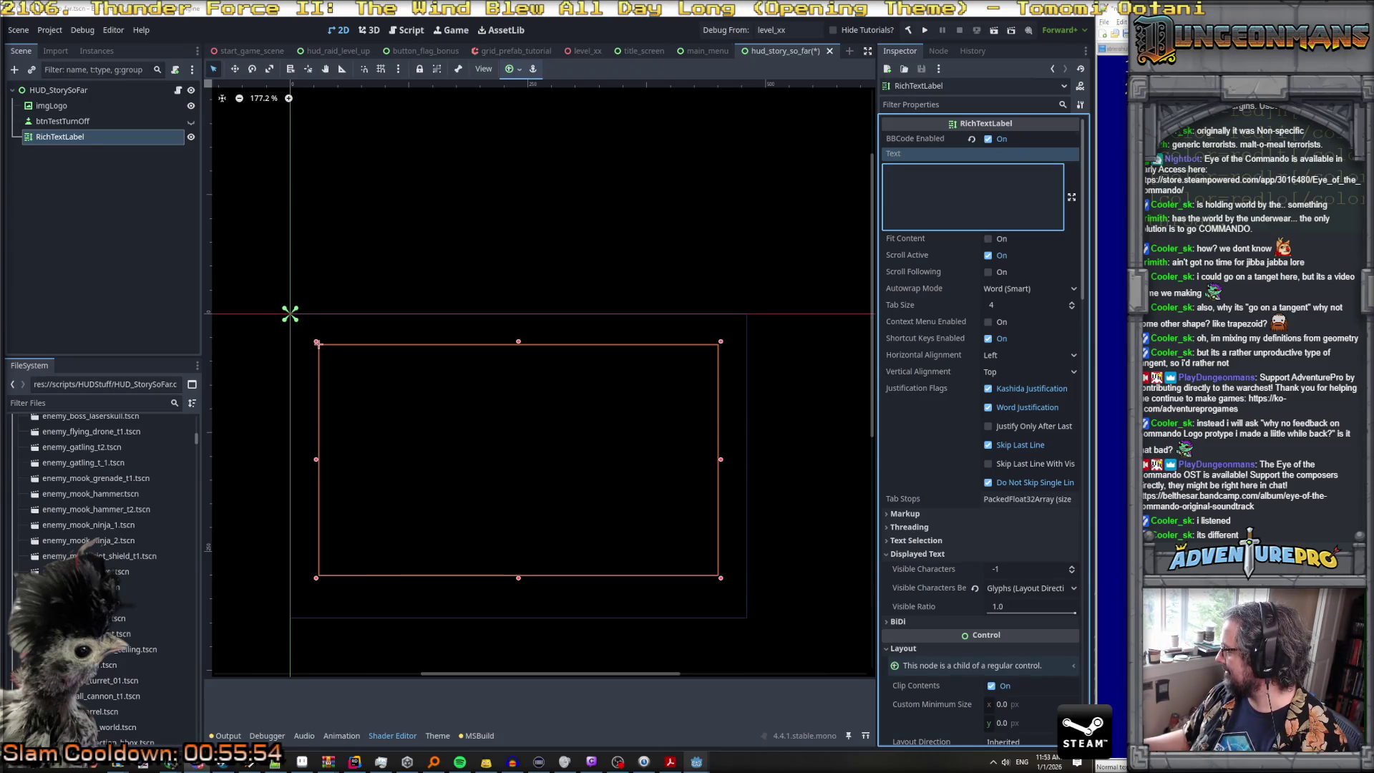
pyautogui.hotkey('alt', 'Tab')
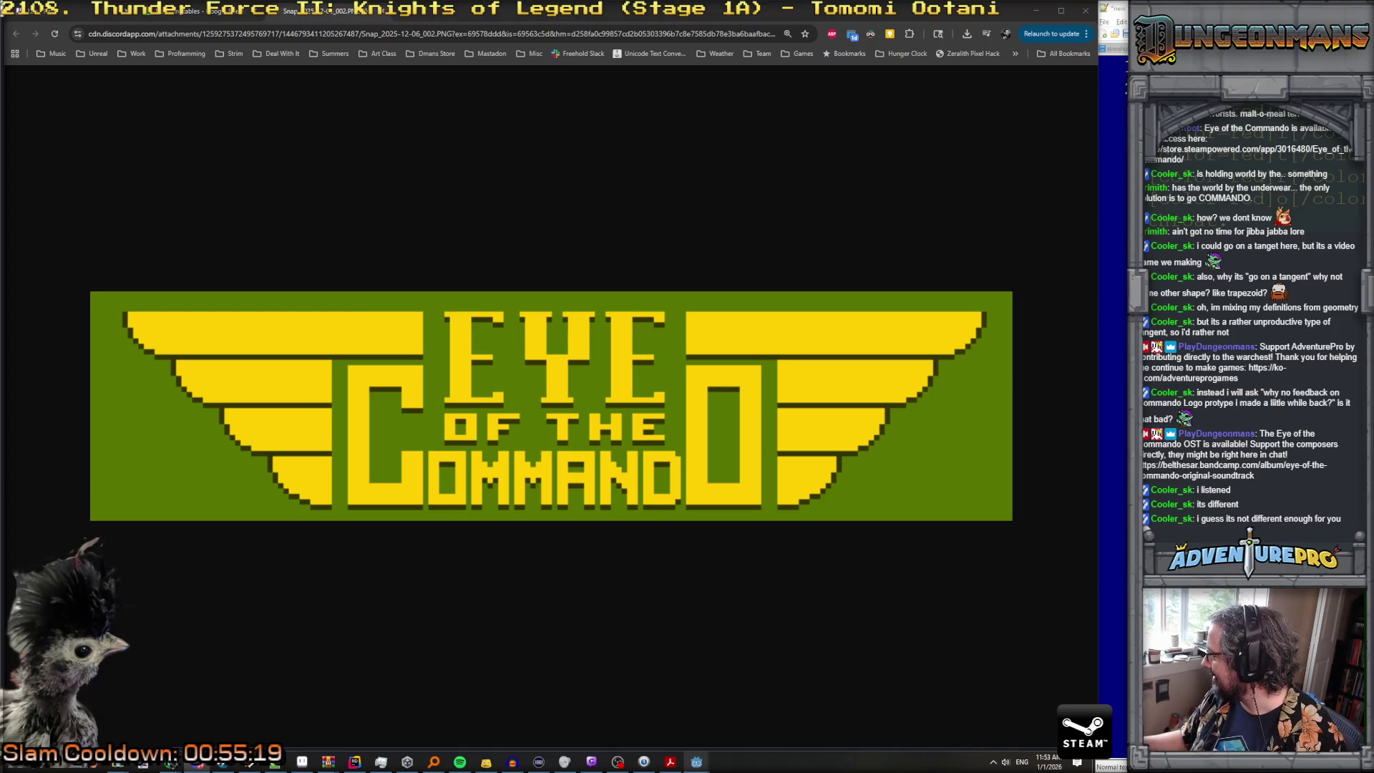
# Step: Flip between the grey outline and yellow-on-green logo tabs, then reposition Discord's Beholder image viewer
pyautogui.hotkey('ctrl', 'Tab')
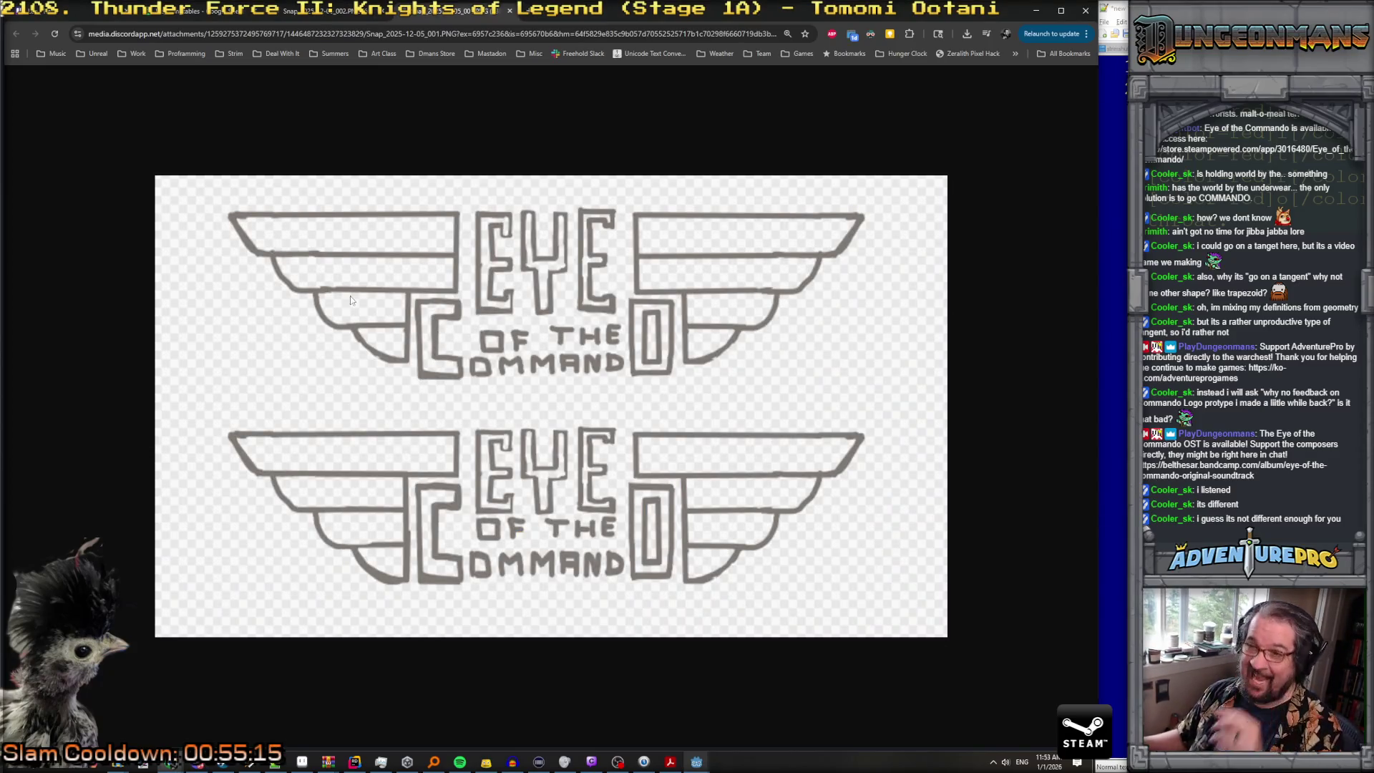
pyautogui.click(329, 10)
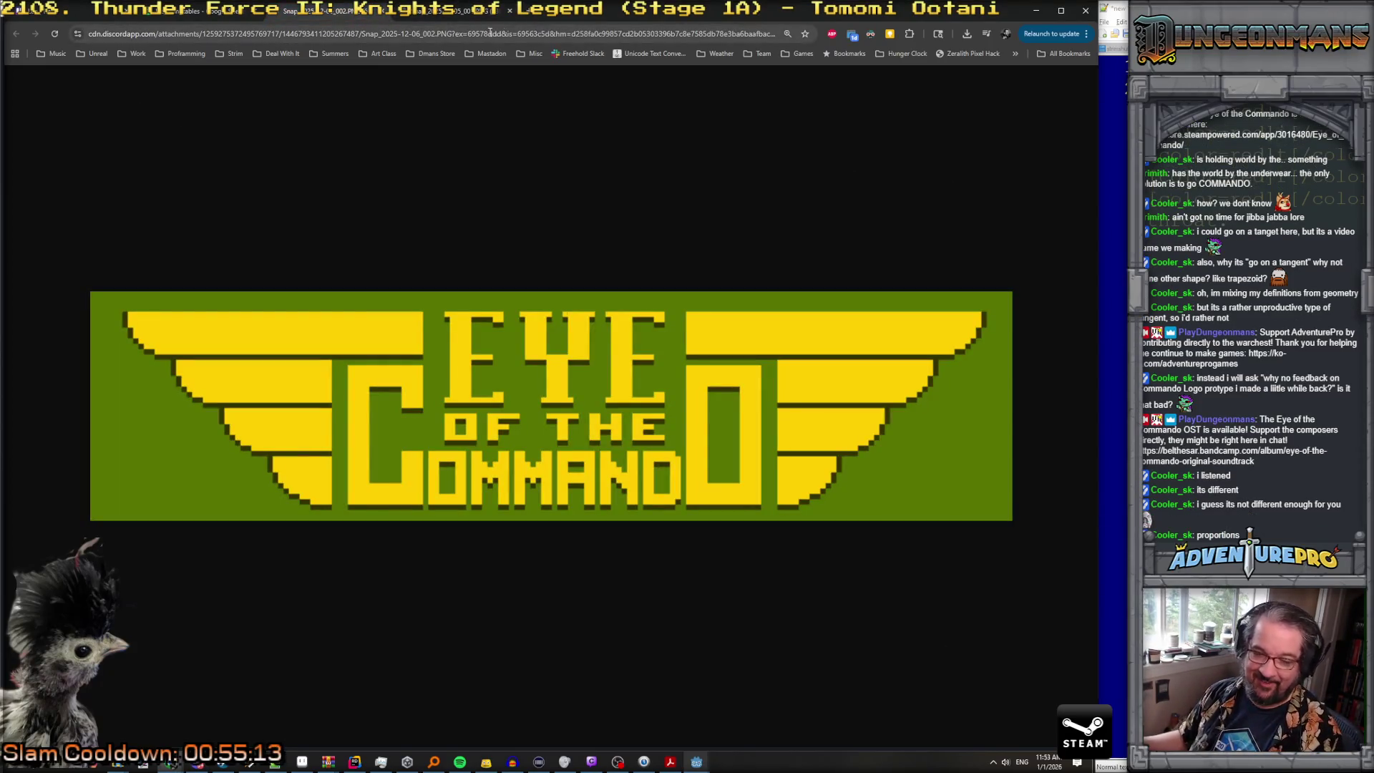
pyautogui.click(477, 13)
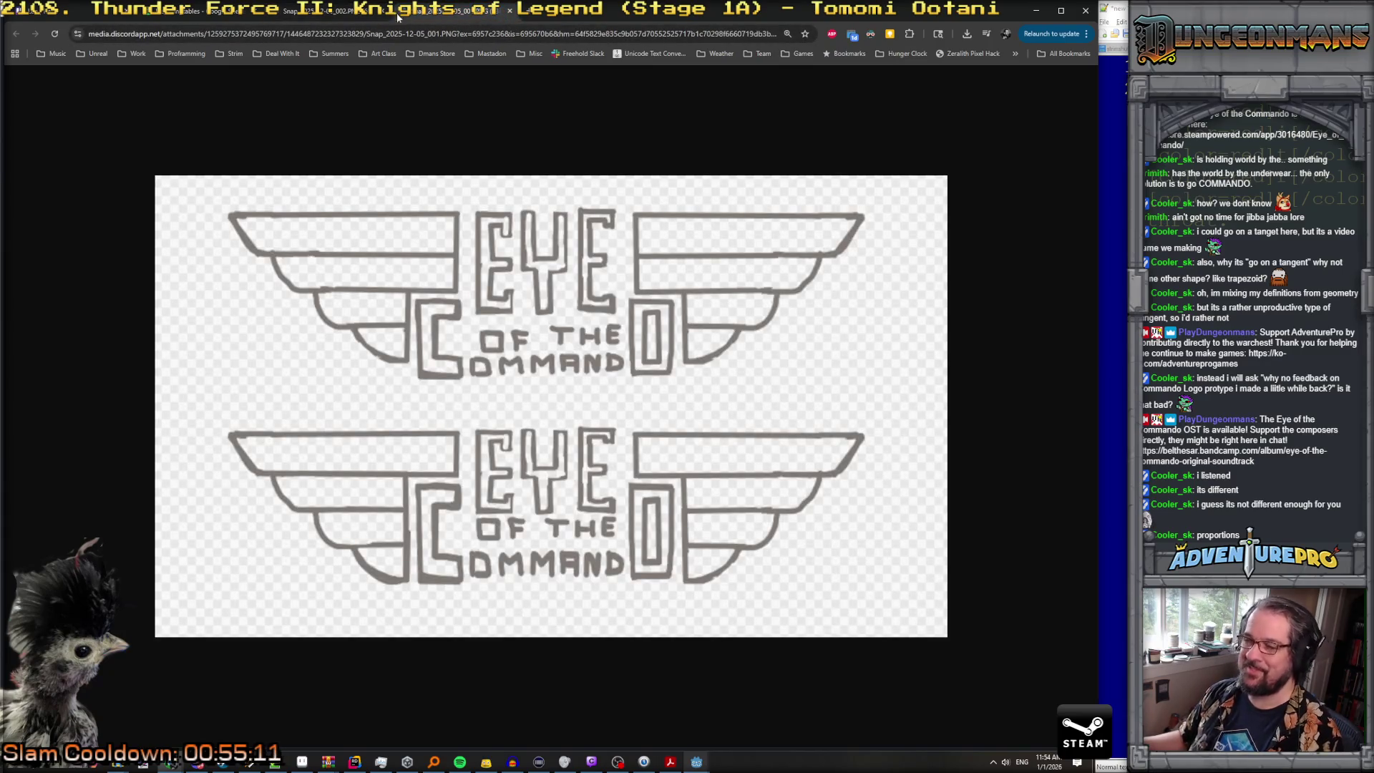
pyautogui.click(425, 11)
pyautogui.click(322, 11)
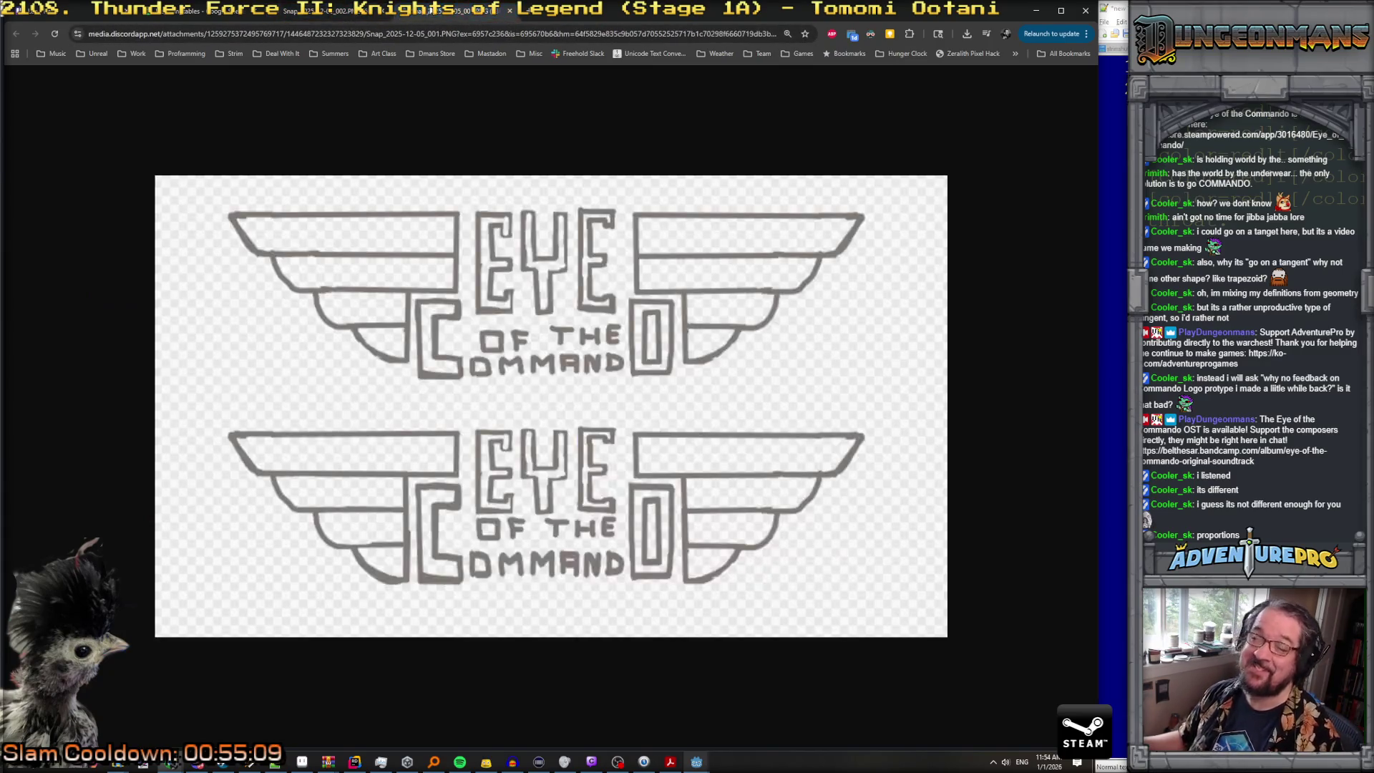
pyautogui.click(379, 13)
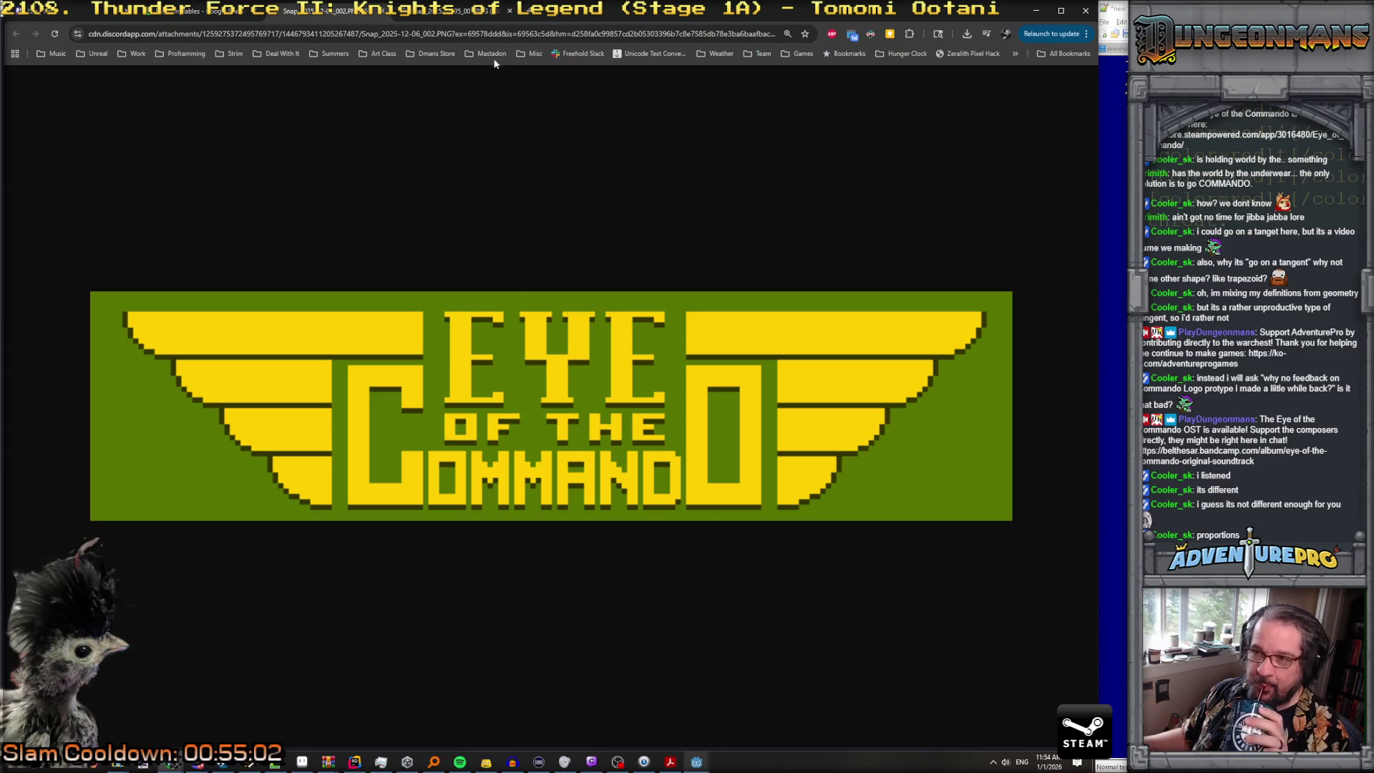
pyautogui.click(463, 10)
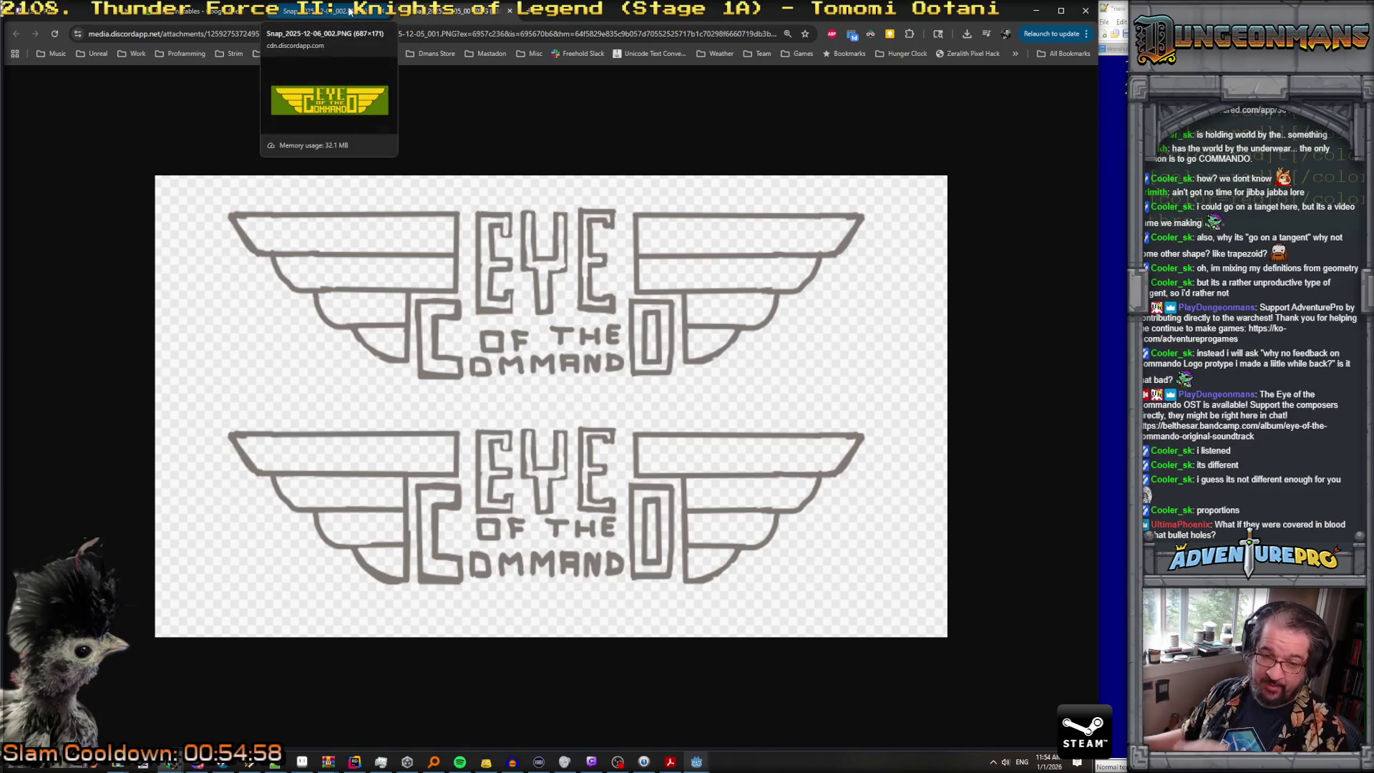
pyautogui.click(349, 10)
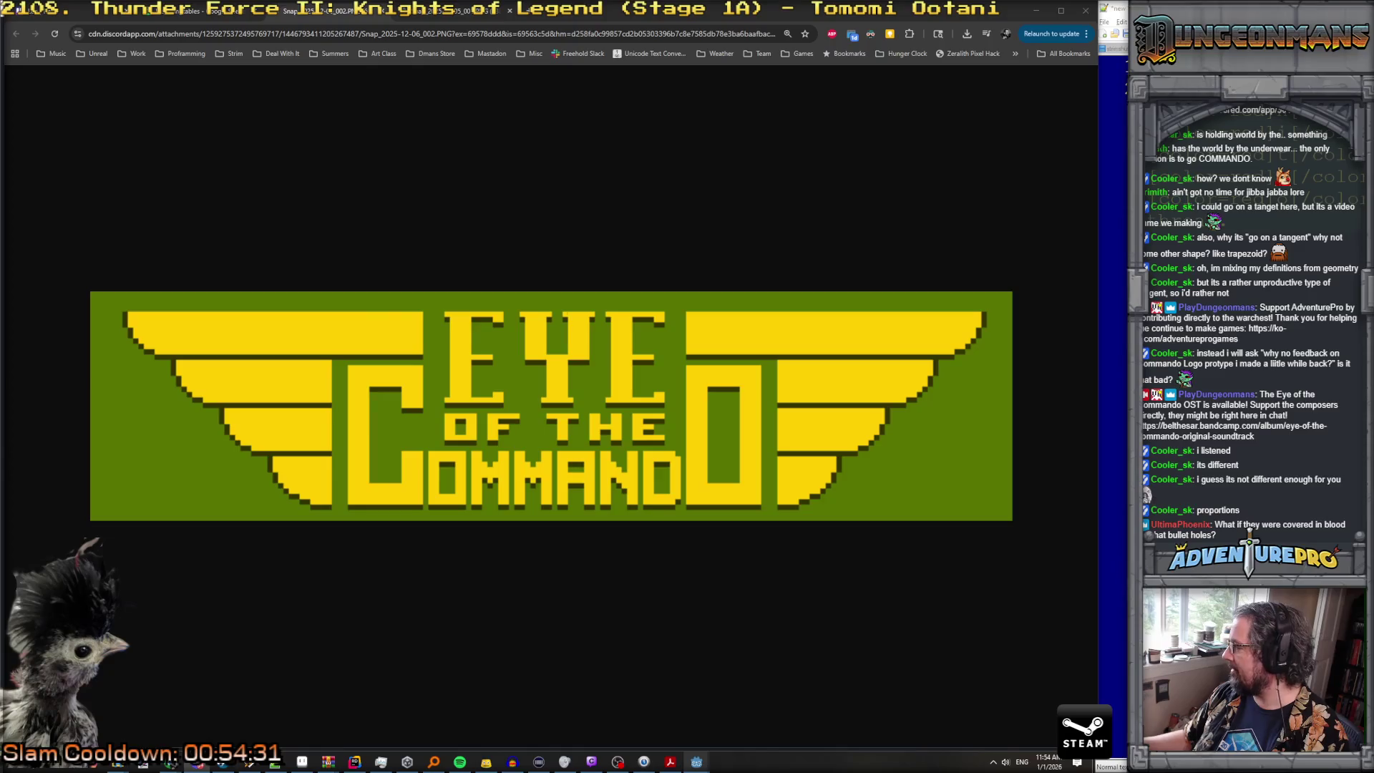
pyautogui.hotkey('alt', 'Tab')
pyautogui.moveTo(578, 245); pyautogui.dragTo(478, 178)
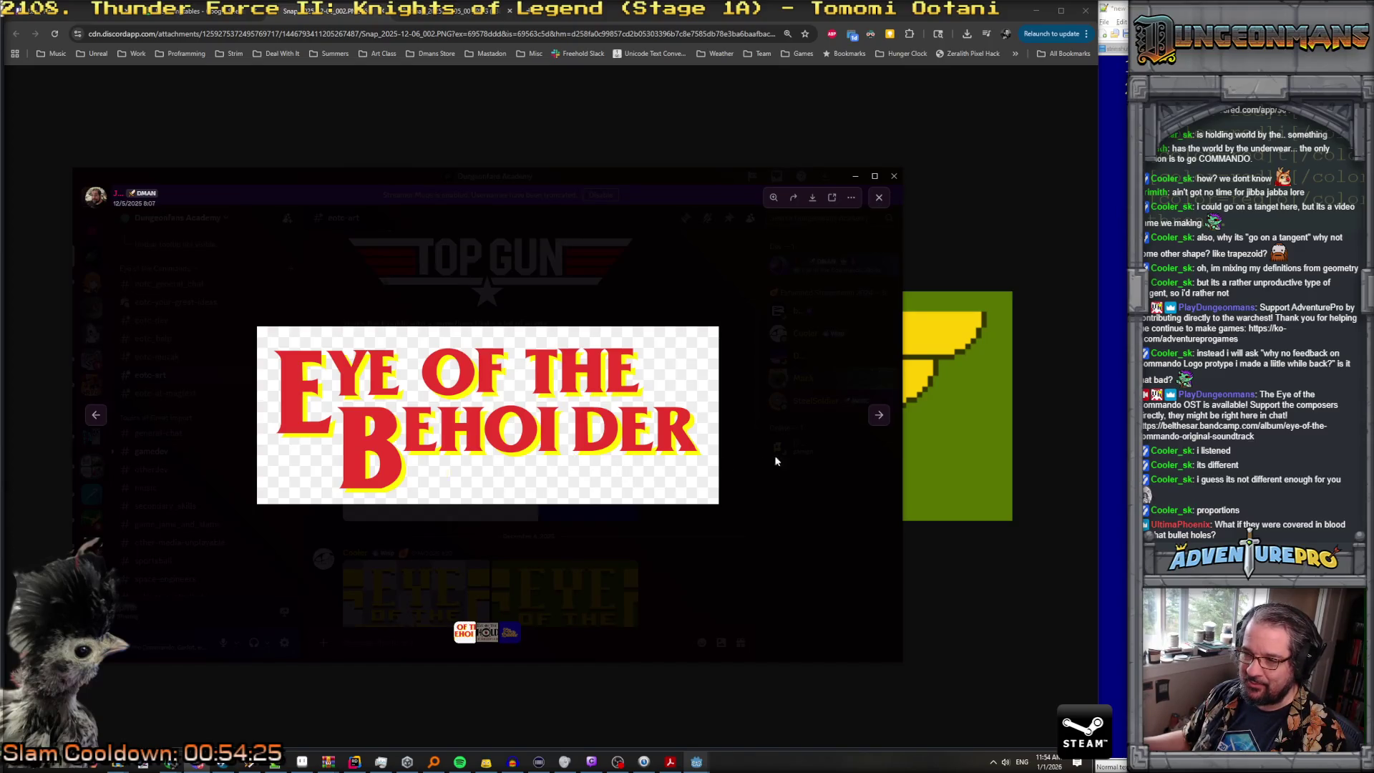
# Step: Page through the parchment, blue pixel-art and red-text Eye of the Beholder logos in the viewer
pyautogui.click(880, 415)
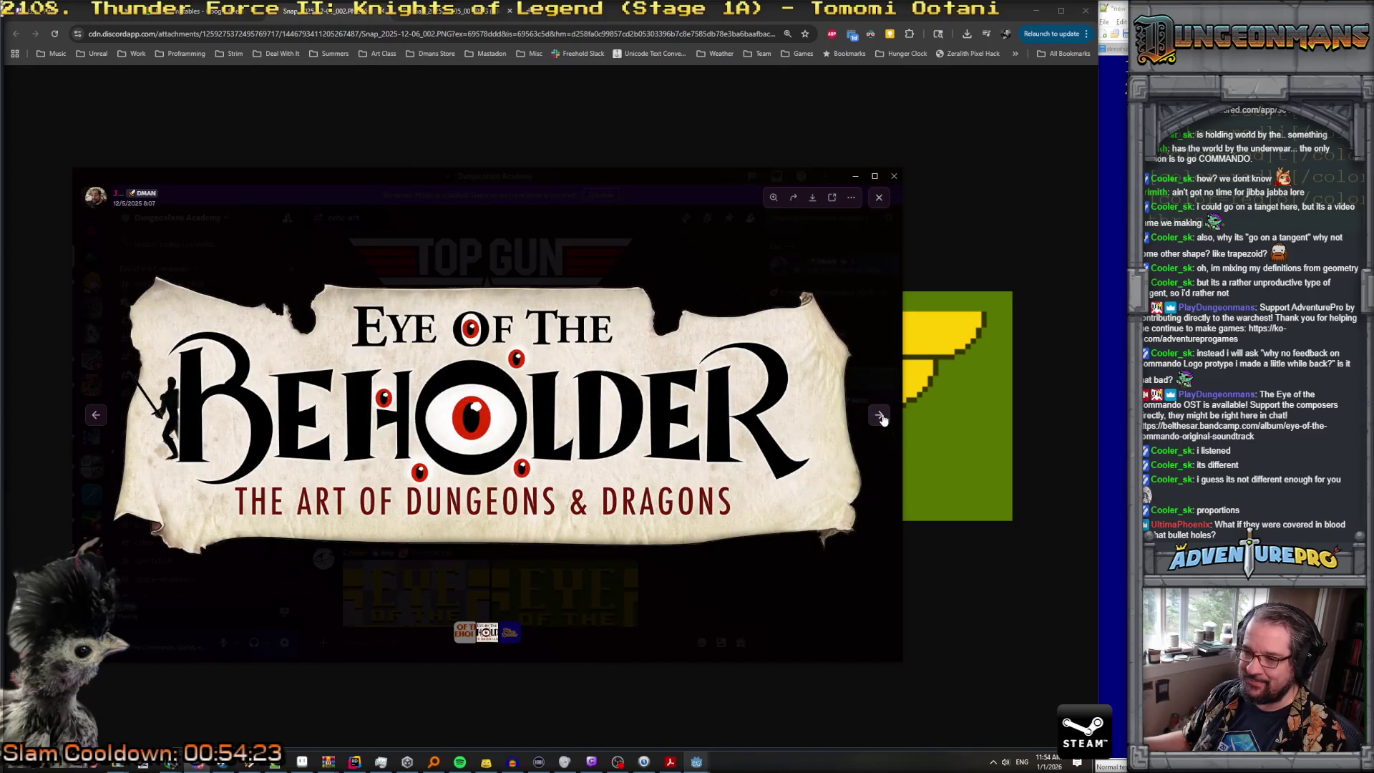
pyautogui.click(880, 416)
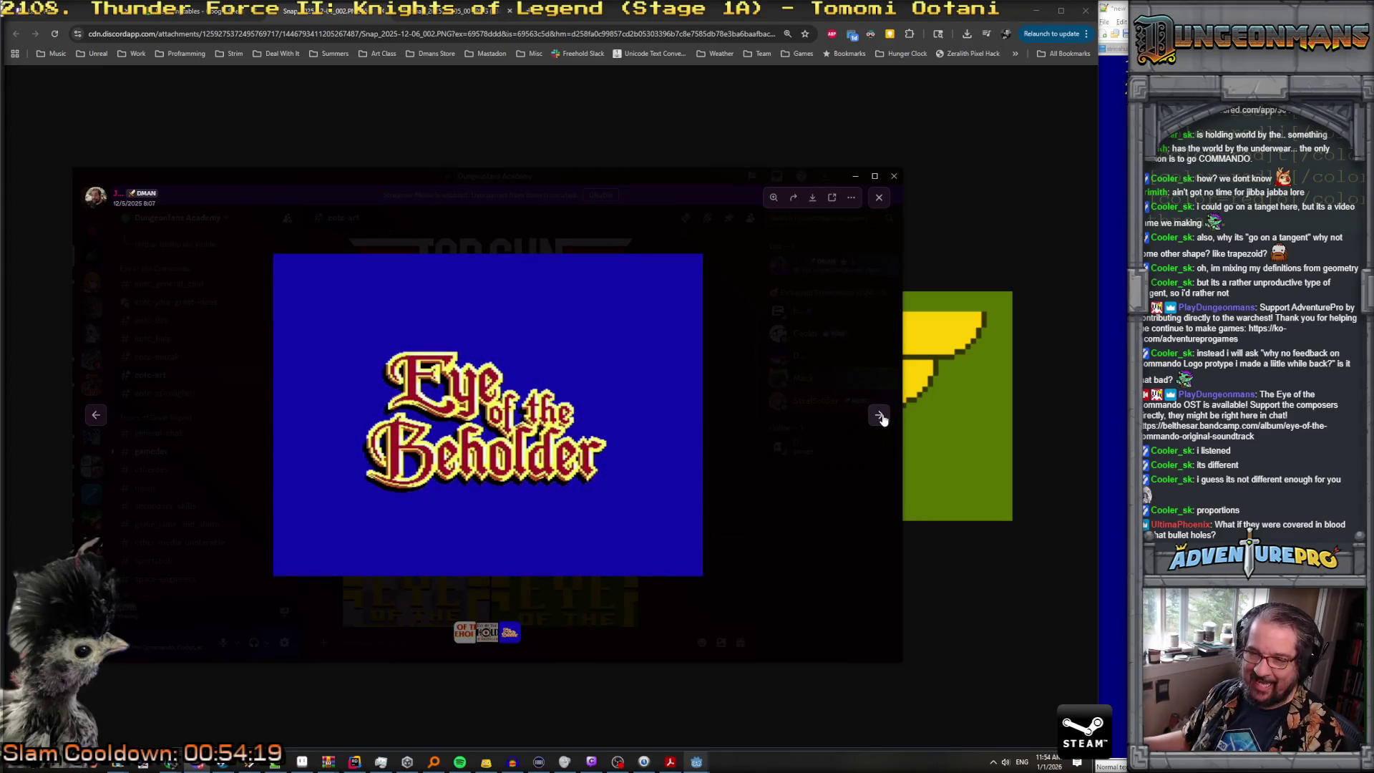
pyautogui.click(881, 417)
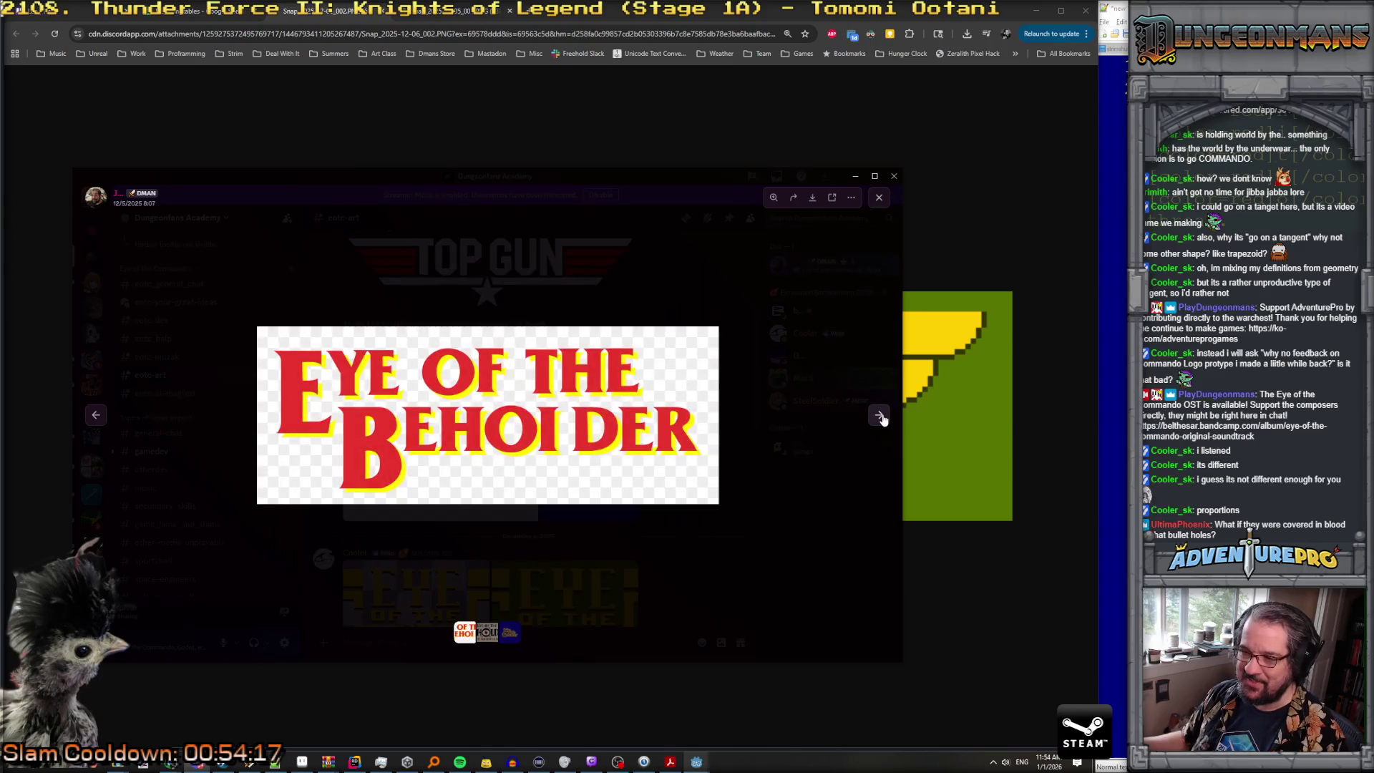
pyautogui.click(89, 417)
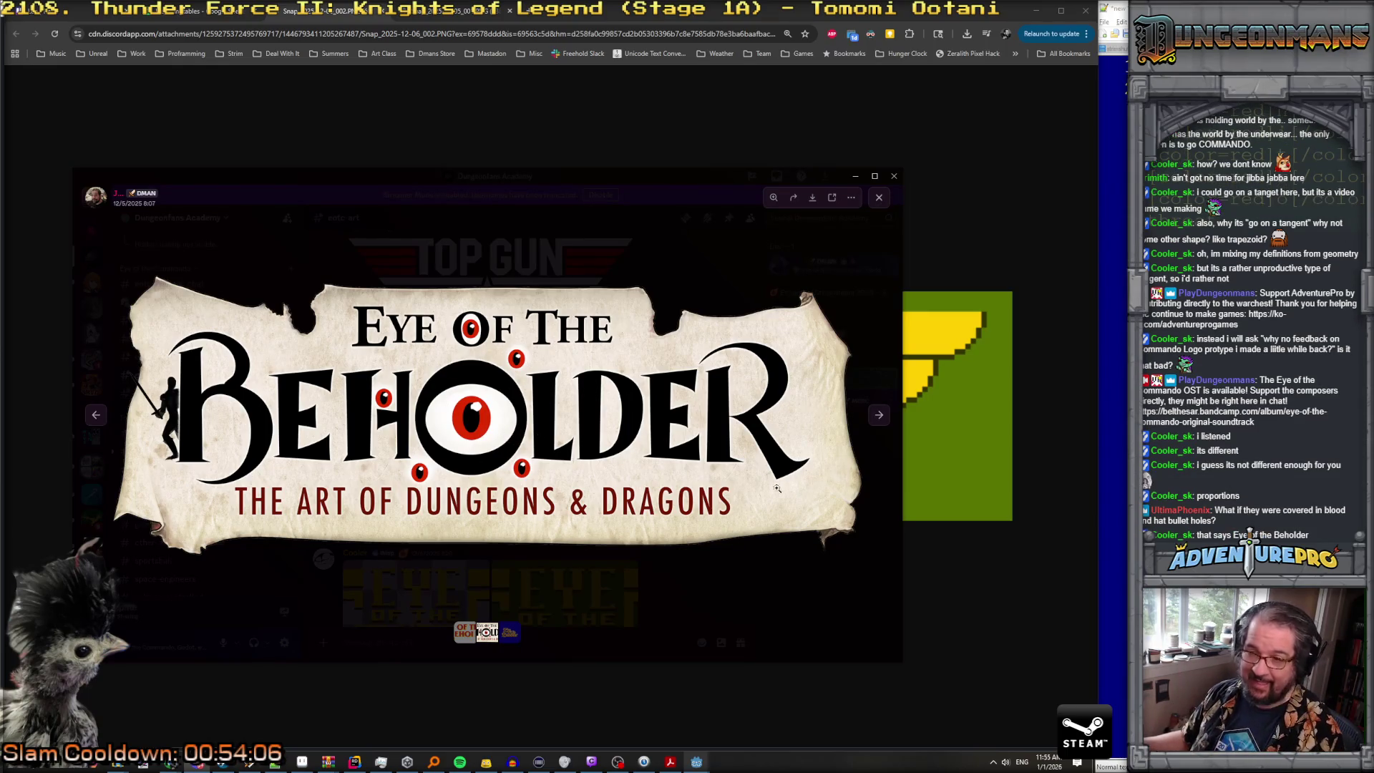
pyautogui.click(471, 636)
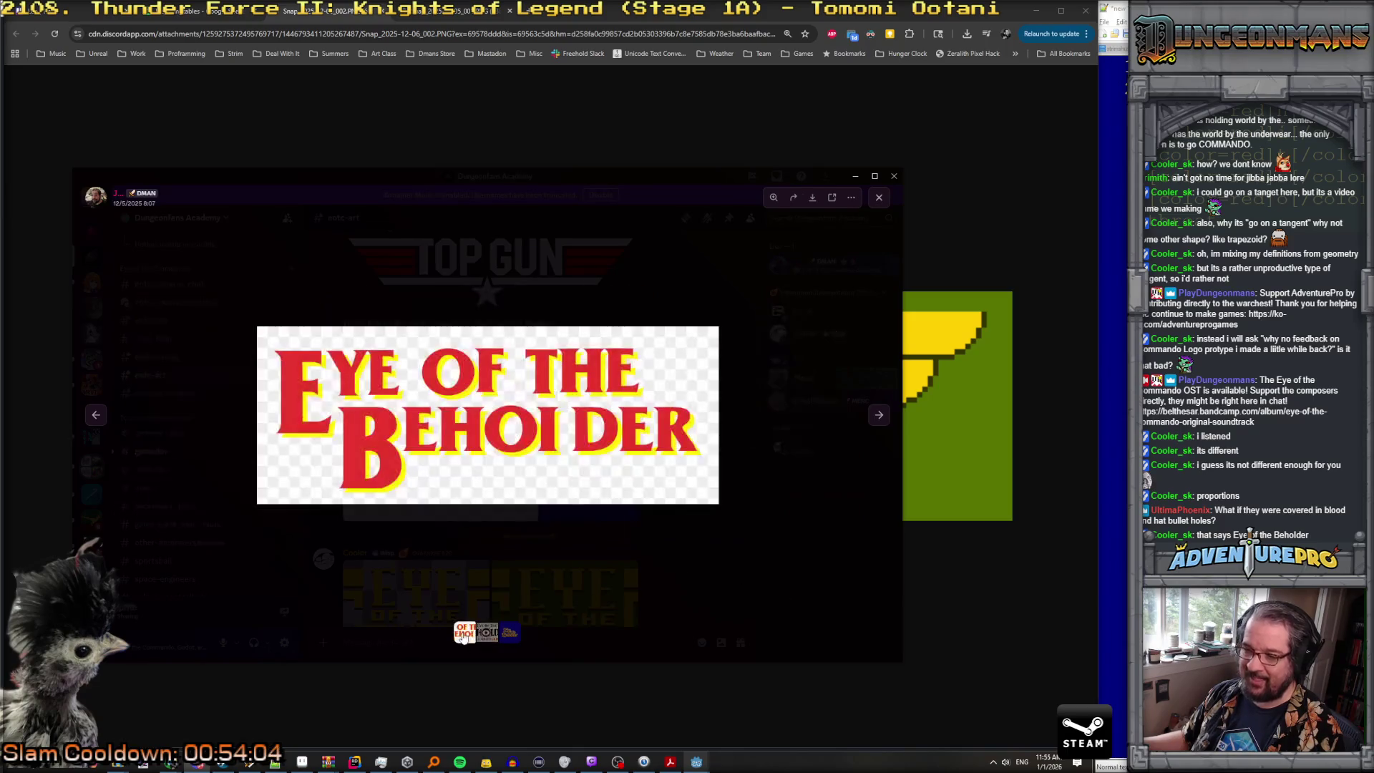
pyautogui.click(508, 637)
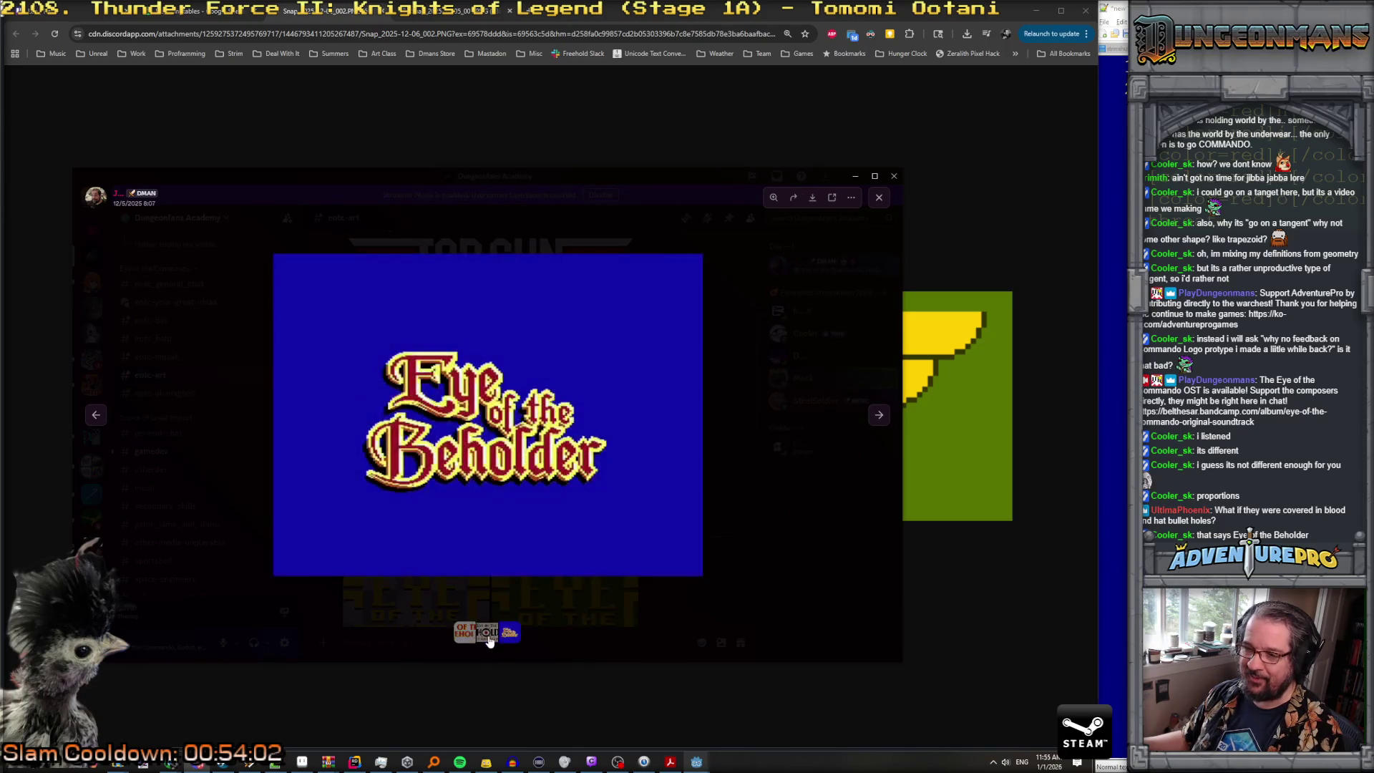
pyautogui.click(487, 635)
pyautogui.click(467, 635)
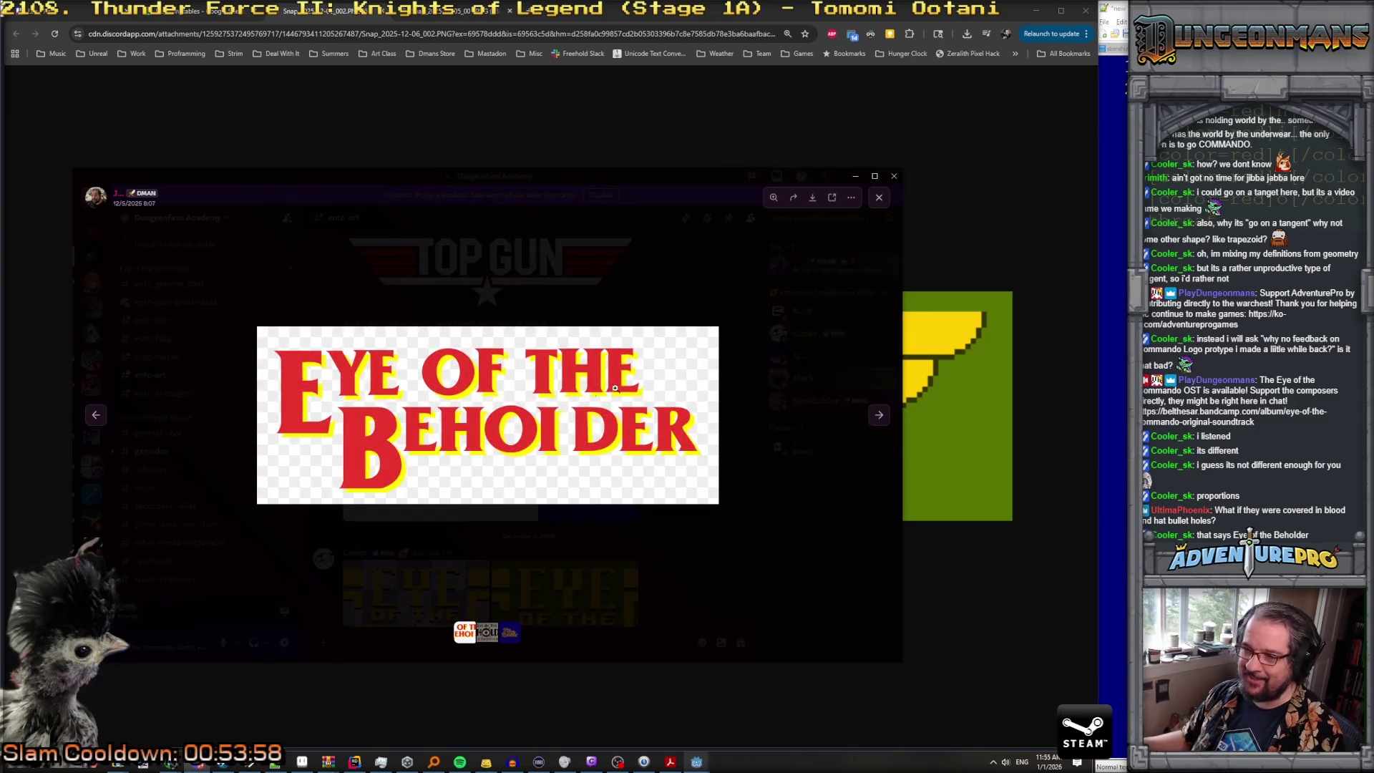
# Step: Close the image viewer, scroll through the #eotc-art channel, and close Discord
pyautogui.click(803, 599)
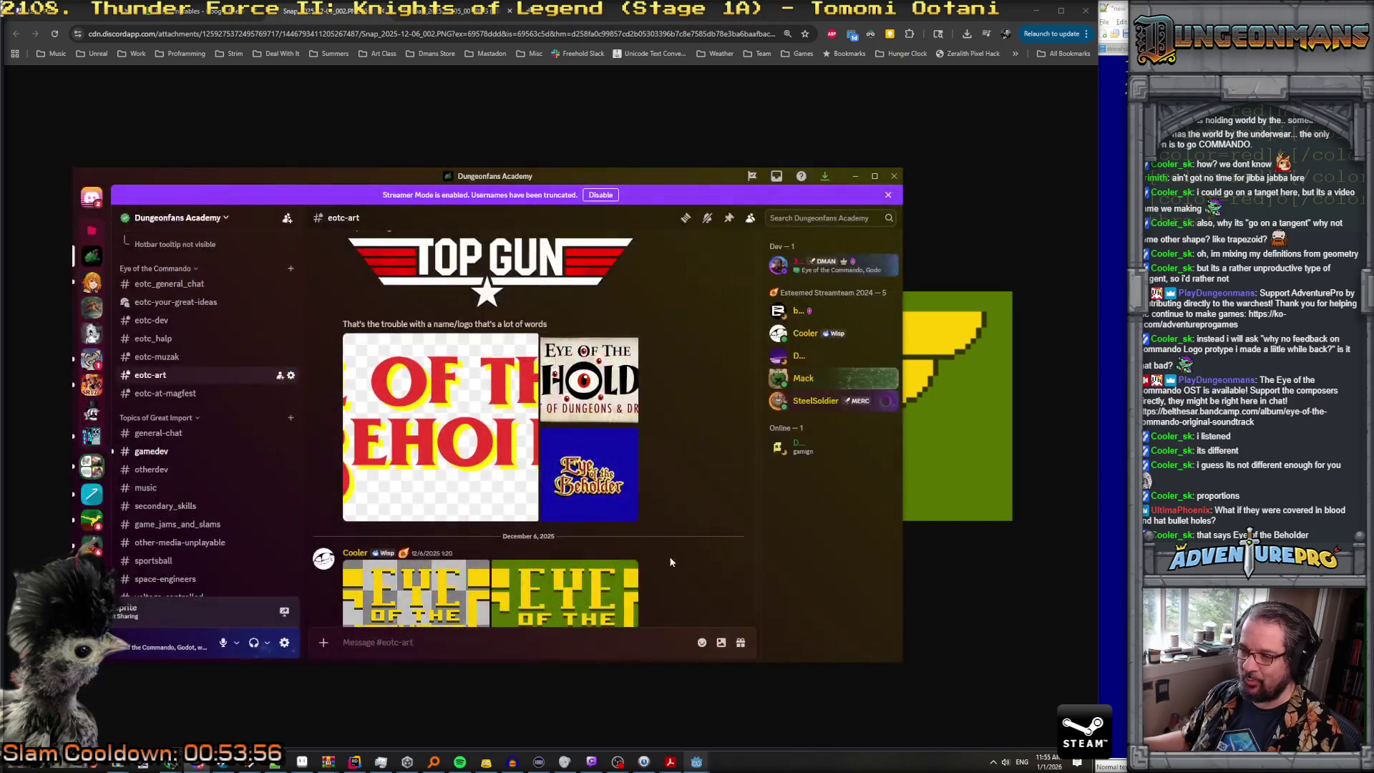
pyautogui.scroll(-2, 635, 550)
pyautogui.scroll(3, 635, 549)
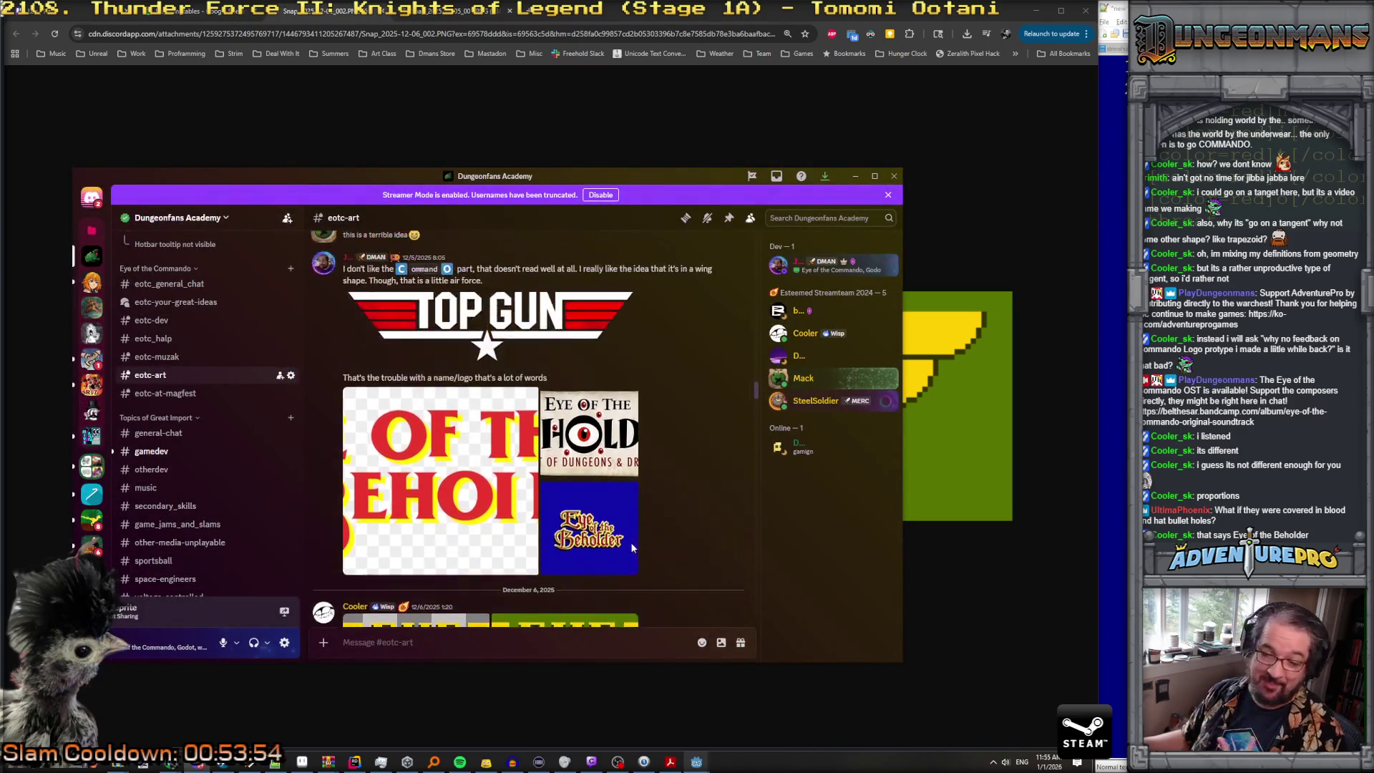
pyautogui.scroll(-2, 630, 544)
pyautogui.scroll(3, 626, 542)
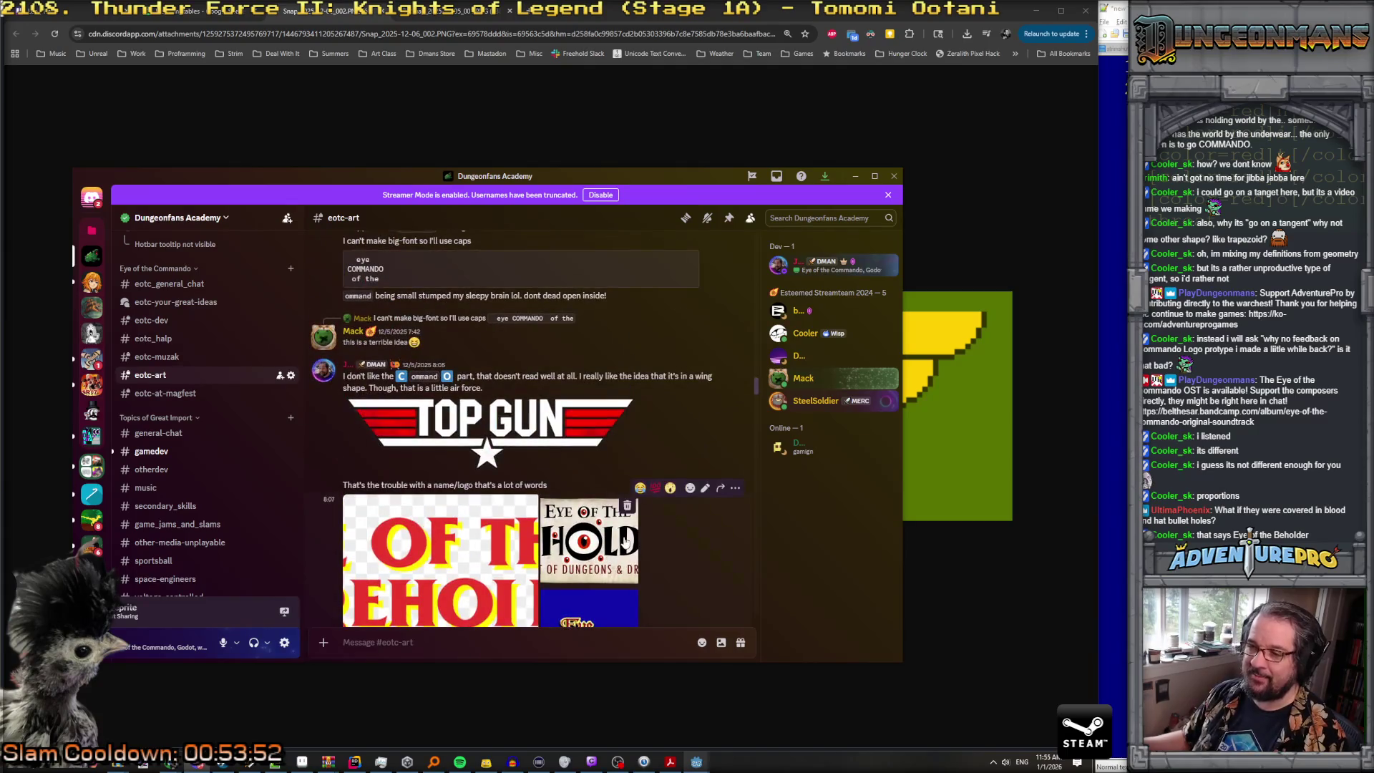
pyautogui.scroll(-6, 625, 541)
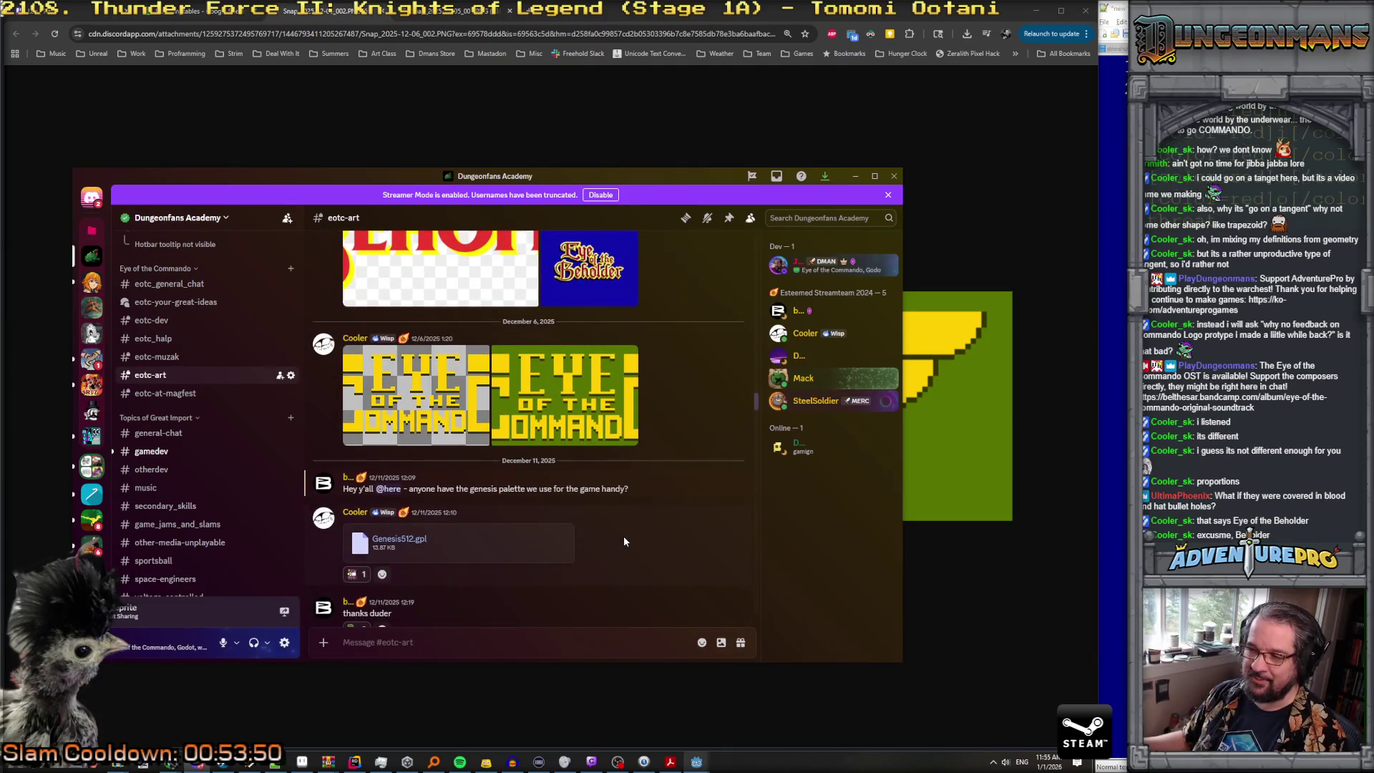
pyautogui.scroll(-1, 625, 541)
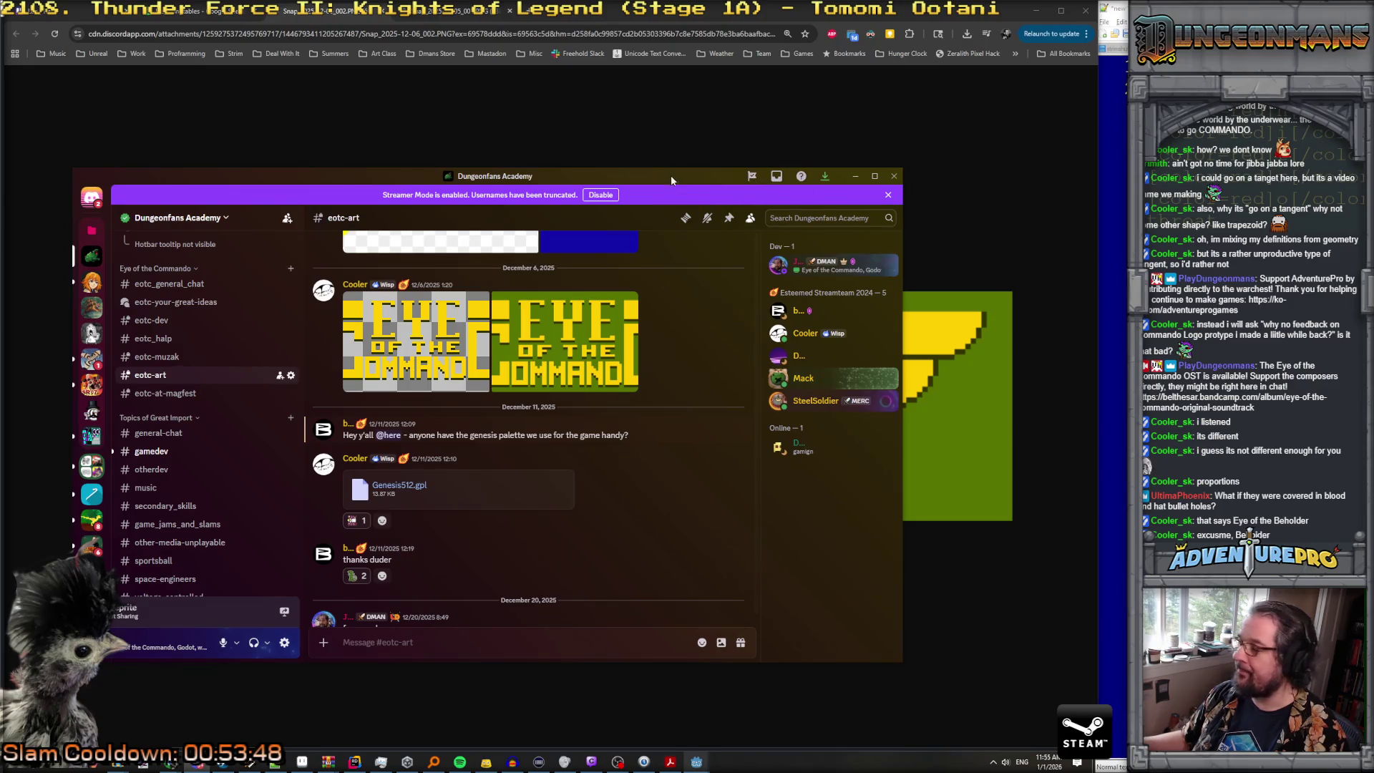
pyautogui.click(274, 761)
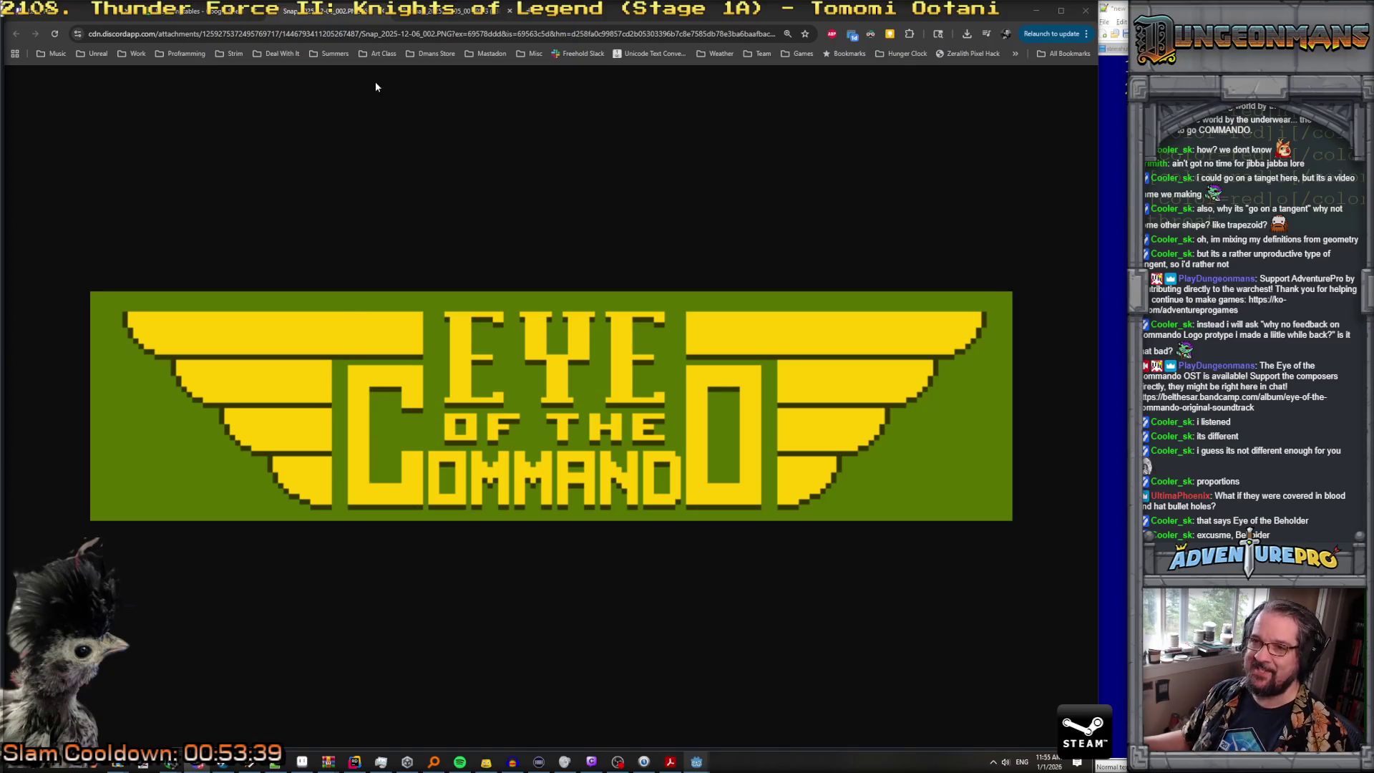
# Step: Minimize Chrome to reveal Godot and place the cursor in the RichTextLabel's empty text
pyautogui.click(1036, 10)
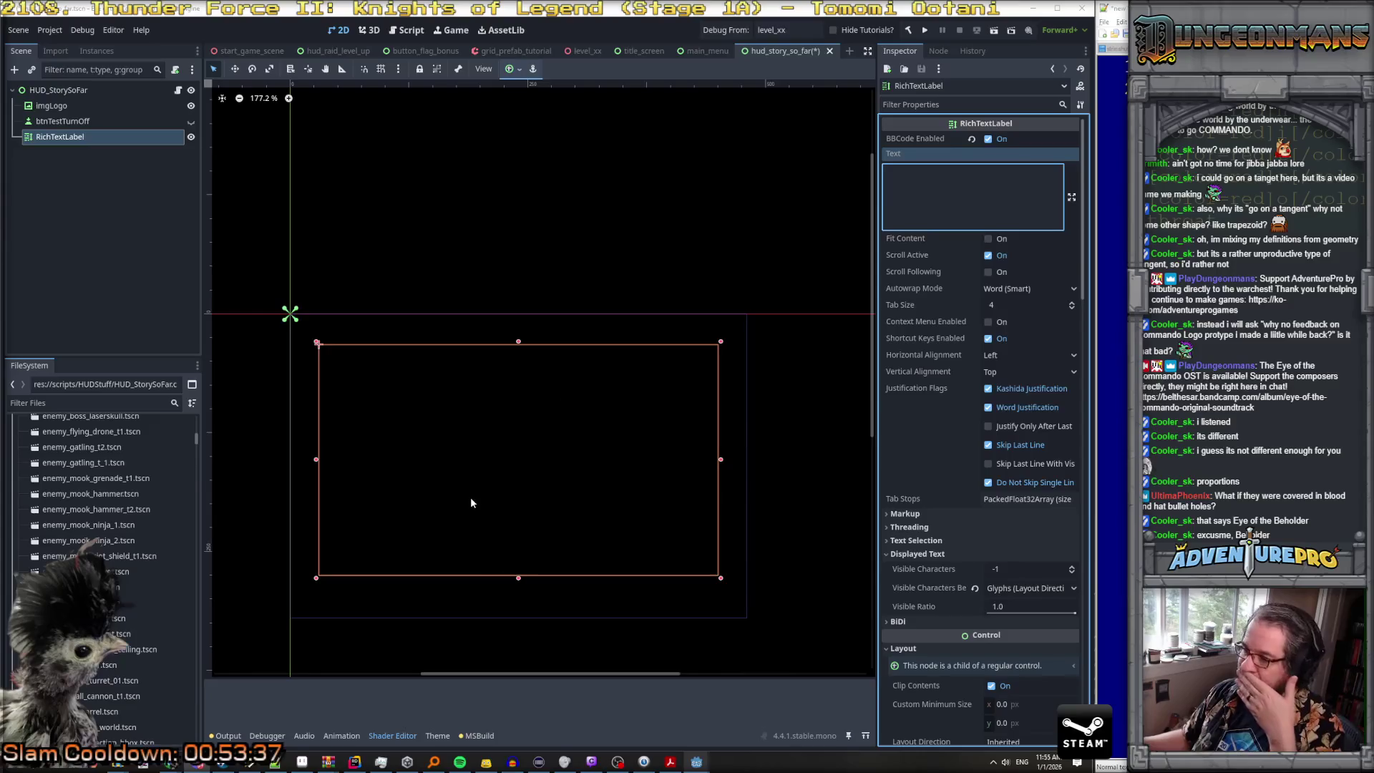
pyautogui.click(921, 196)
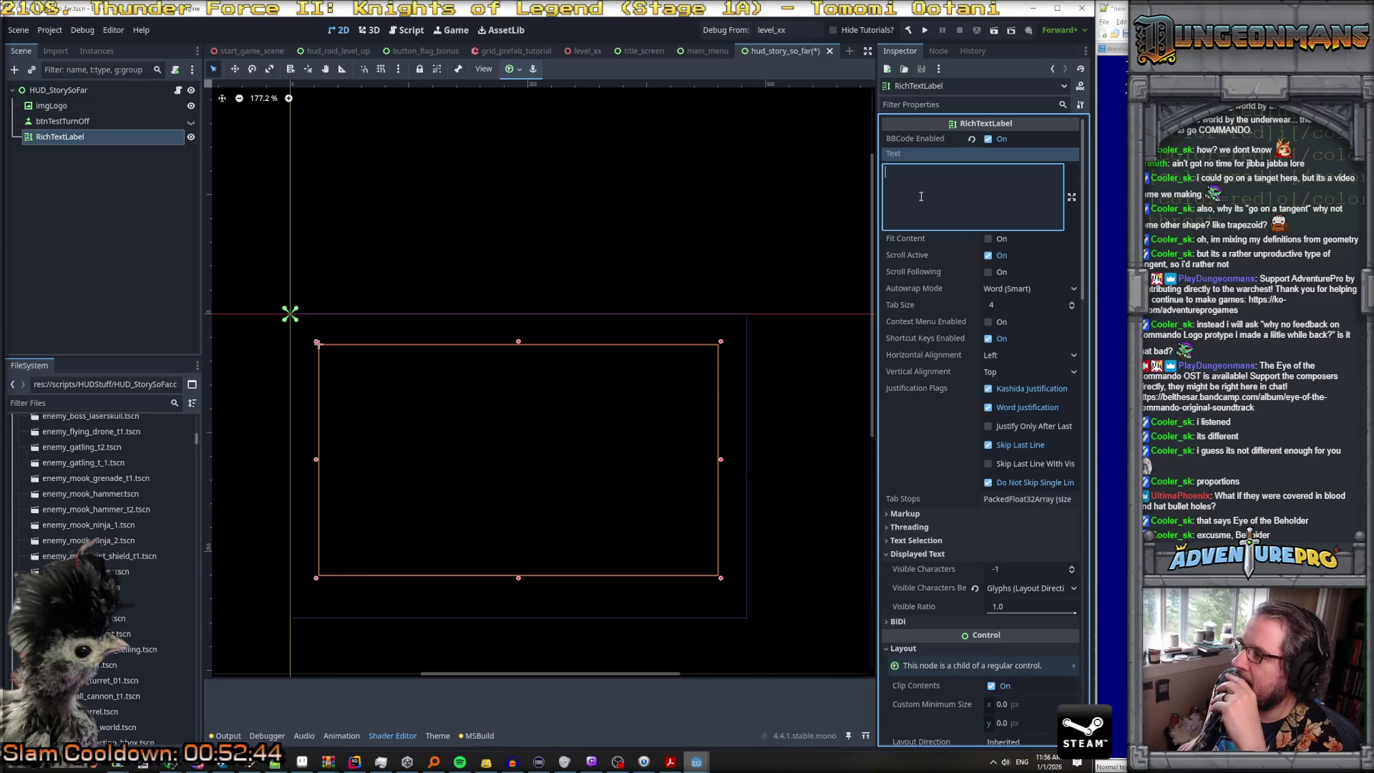
# Step: Type 'FREEDOM IS IN PERIL ACROSS THE GLOBE.' into the RichTextLabel text, correcting a typo
pyautogui.write('FREE')
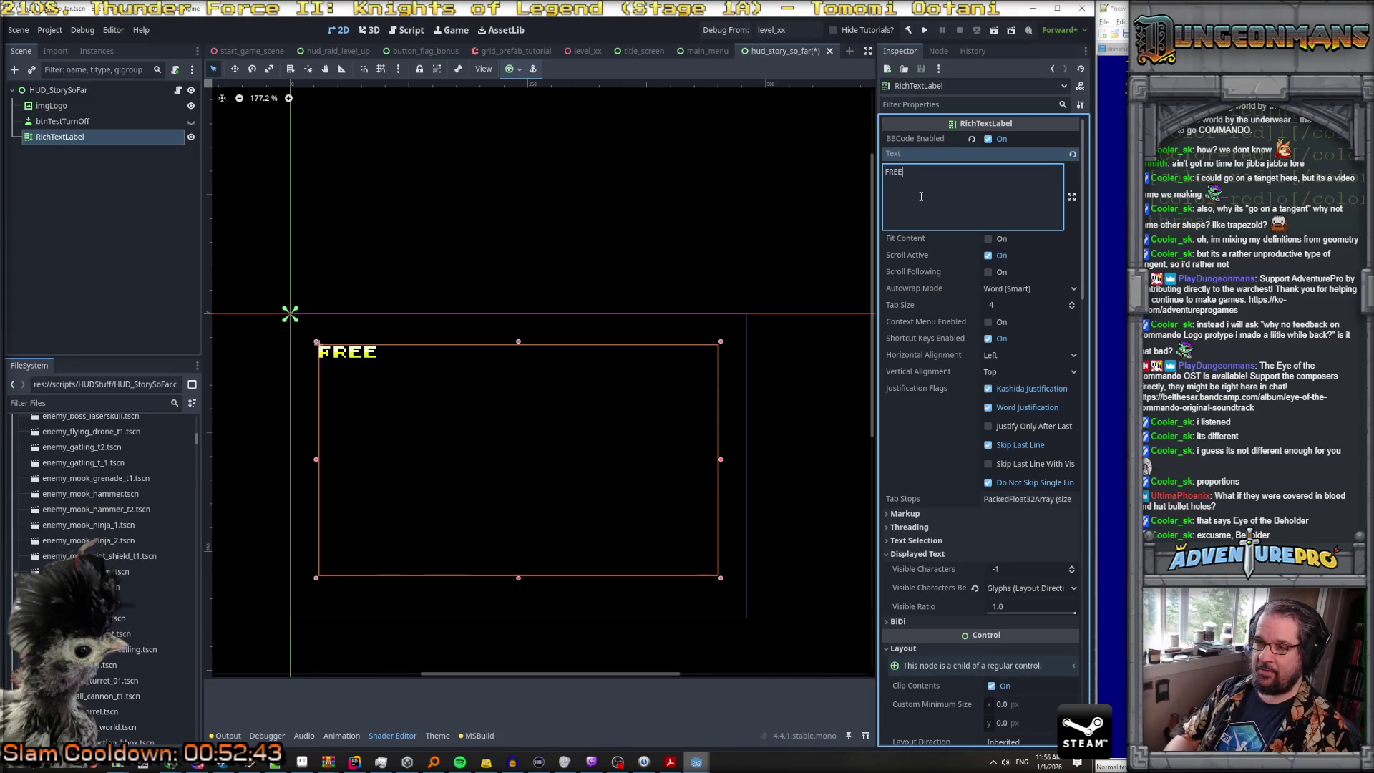
pyautogui.write('DOM IS')
pyautogui.press('BackSpace')
pyautogui.write('S IN PERIL ')
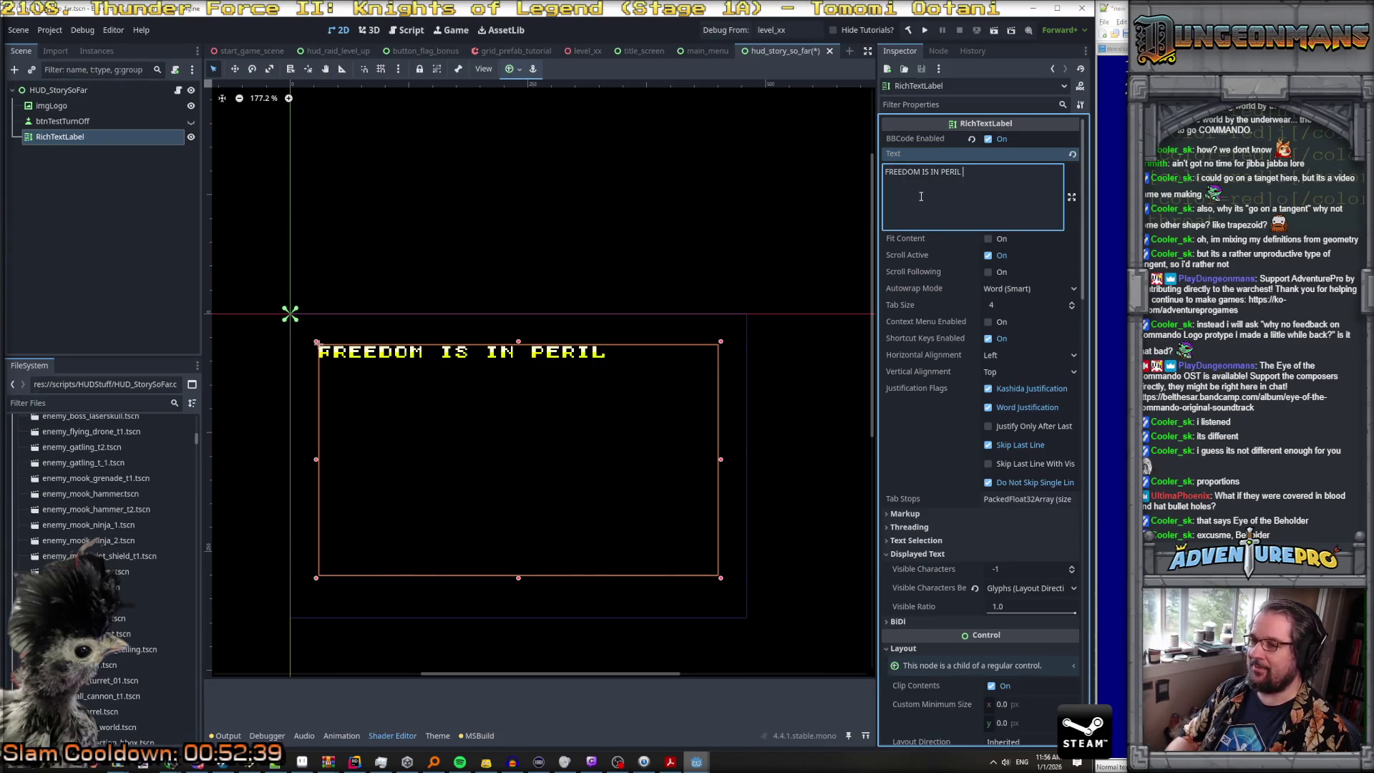
pyautogui.write('ACROS')
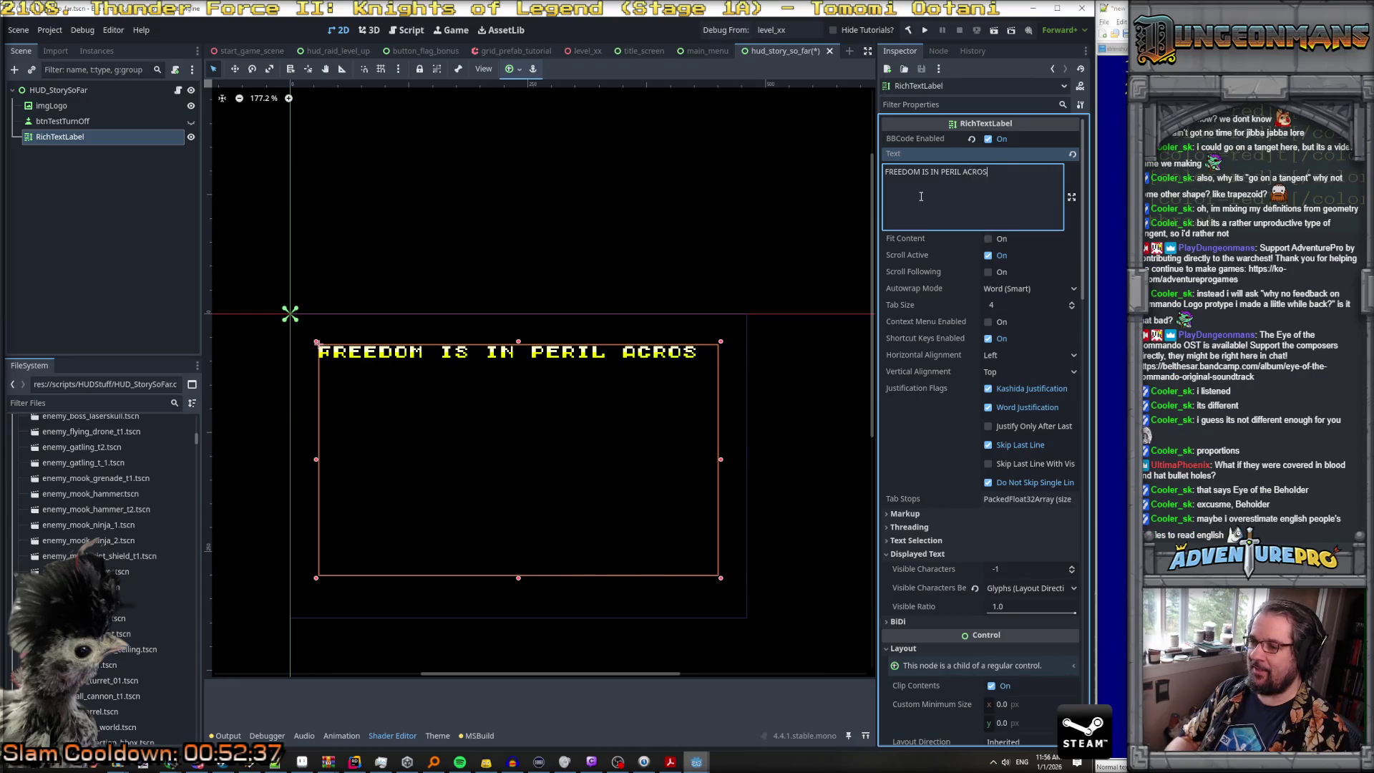
pyautogui.write('S THE GLOBE.')
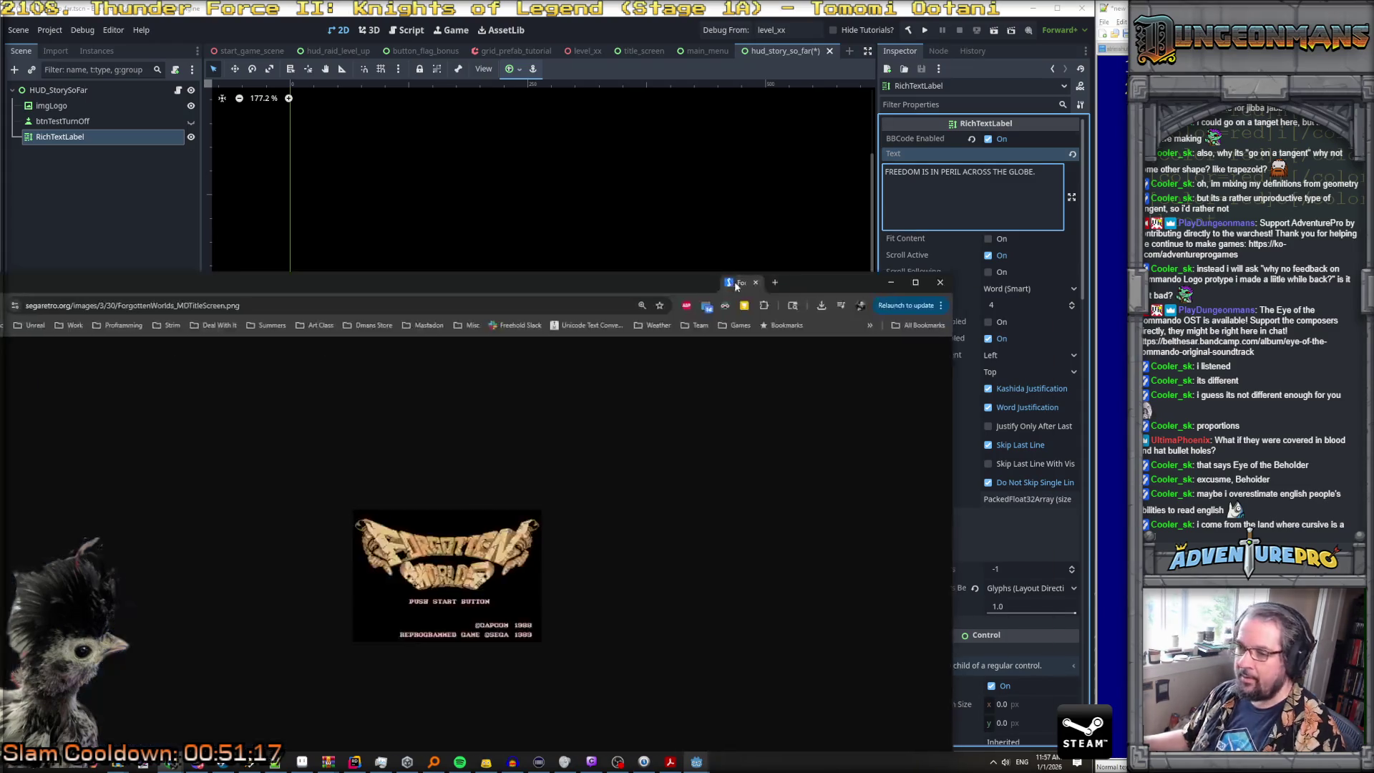
# Step: Maximize Chrome and zoom the Forgotten Worlds title screen in and out before reaching LaunchBox
pyautogui.moveTo(736, 282); pyautogui.dragTo(714, 282)
pyautogui.doubleClick(675, 284)
pyautogui.scroll(7, 617, 380)
pyautogui.scroll(2, 617, 380)
pyautogui.scroll(-1, 617, 379)
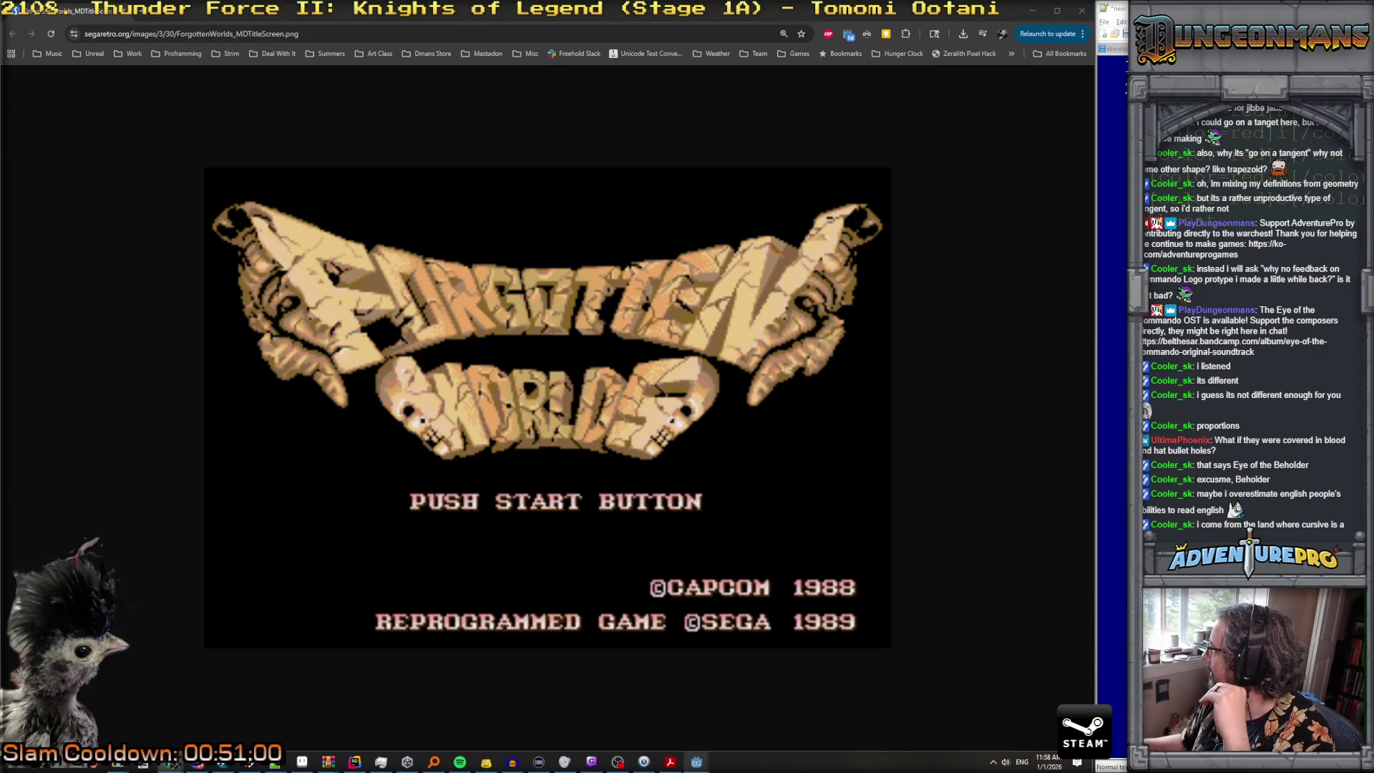
pyautogui.hotkey('ctrl', '-')
pyautogui.hotkey('ctrl', '-')
pyautogui.hotkey('ctrl', '-')
pyautogui.hotkey('ctrl', '-')
pyautogui.hotkey('ctrl', '-')
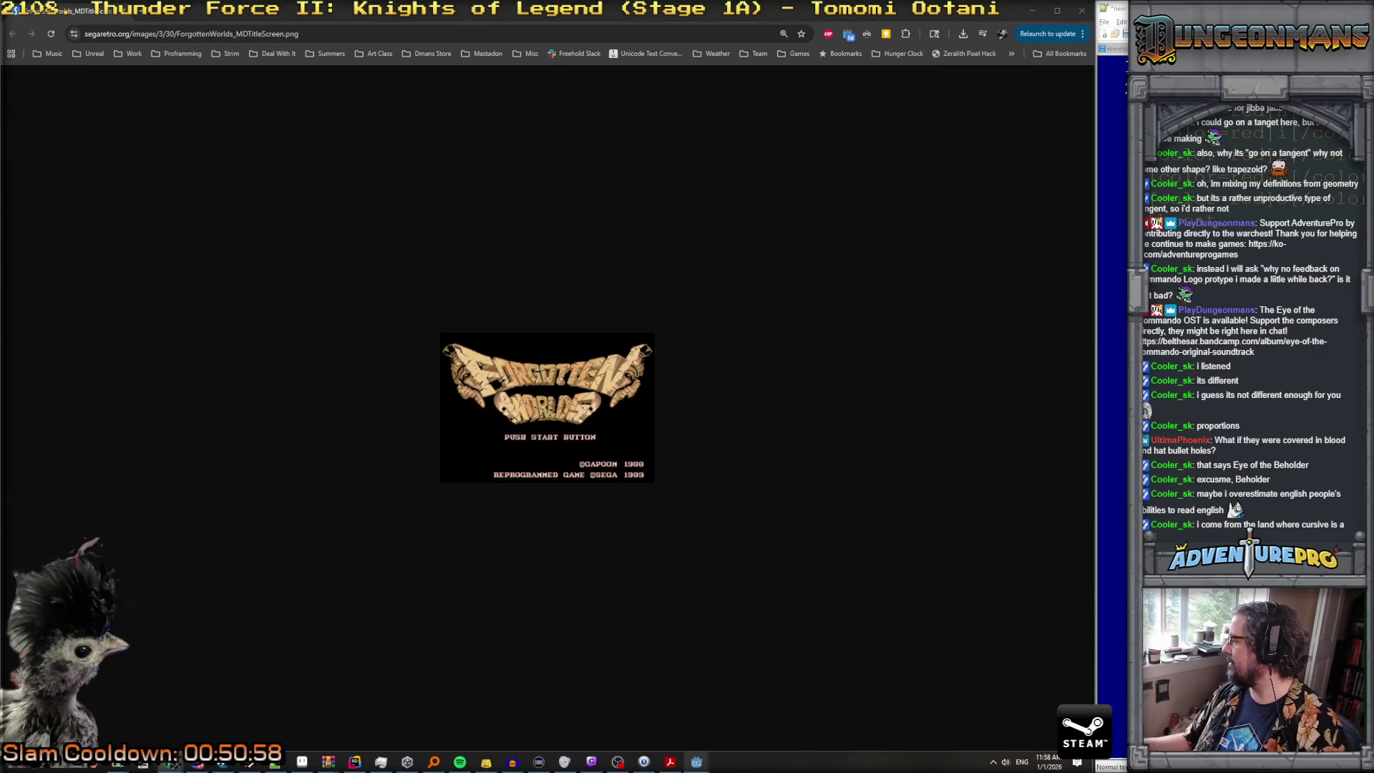
pyautogui.hotkey('ctrl', '+')
pyautogui.hotkey('ctrl', '+')
pyautogui.hotkey('ctrl', '-')
pyautogui.hotkey('ctrl', '+')
pyautogui.hotkey('ctrl', '-')
pyautogui.hotkey('ctrl', '-')
pyautogui.hotkey('ctrl', '-')
pyautogui.hotkey('ctrl', '-')
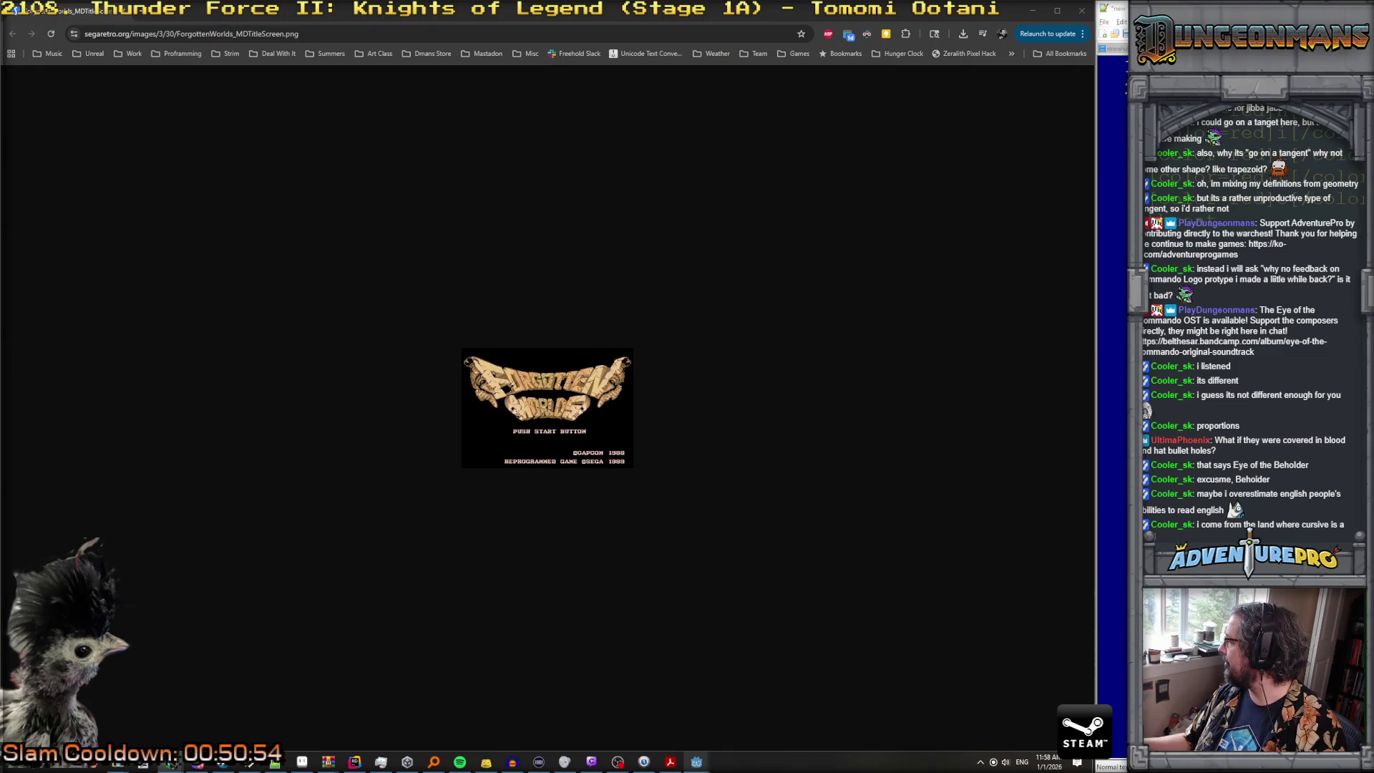
pyautogui.hotkey('ctrl', 'w')
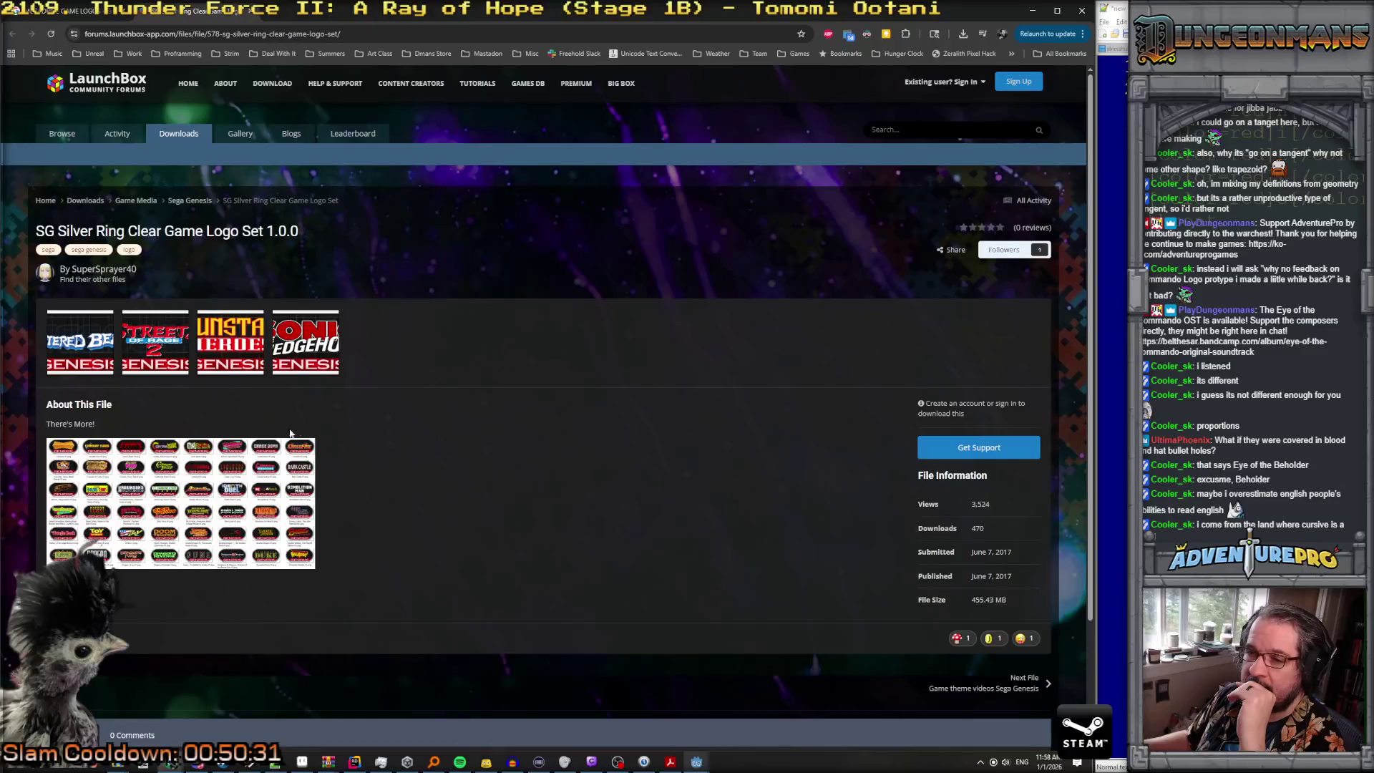
# Step: Open the 'There's More!' Genesis logo-grid image in a new tab, zoom in, and scroll across it
pyautogui.click(176, 484)
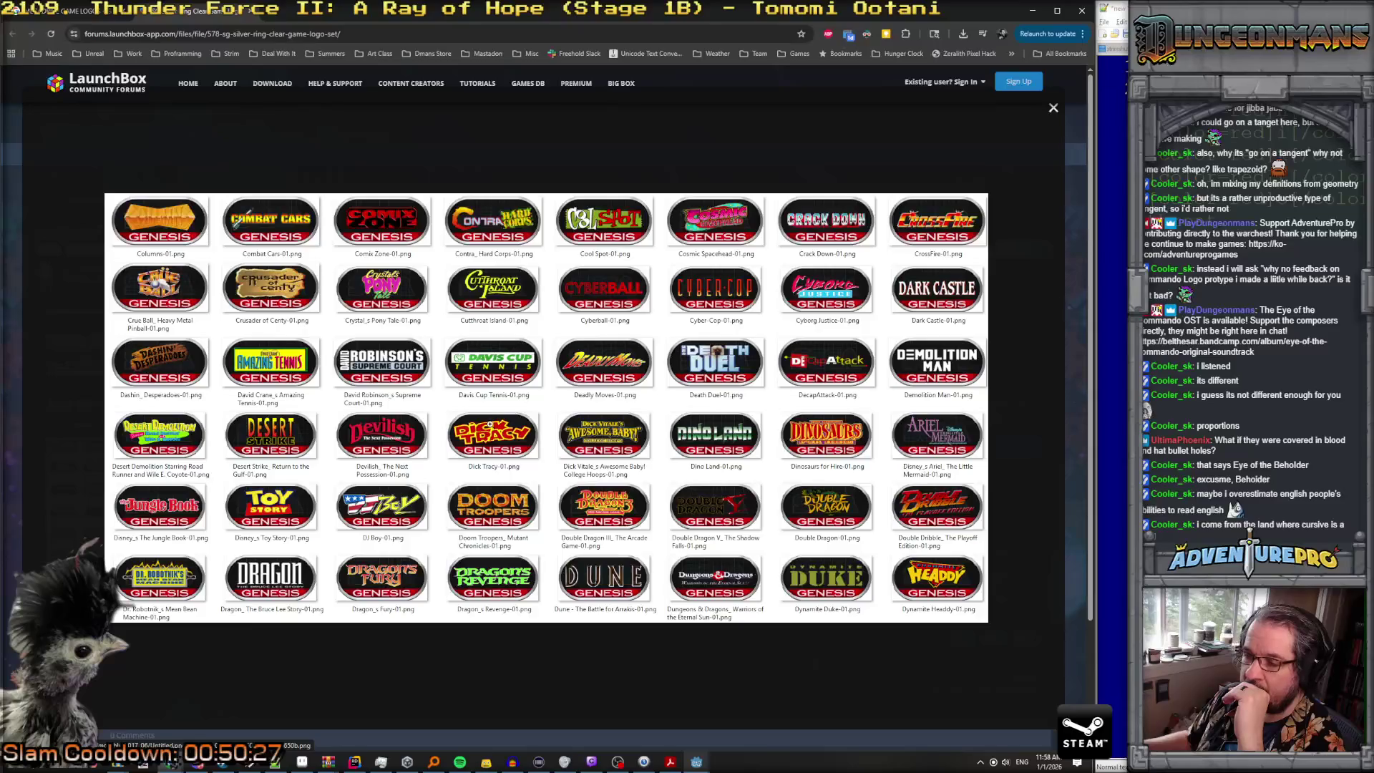
pyautogui.click(490, 424)
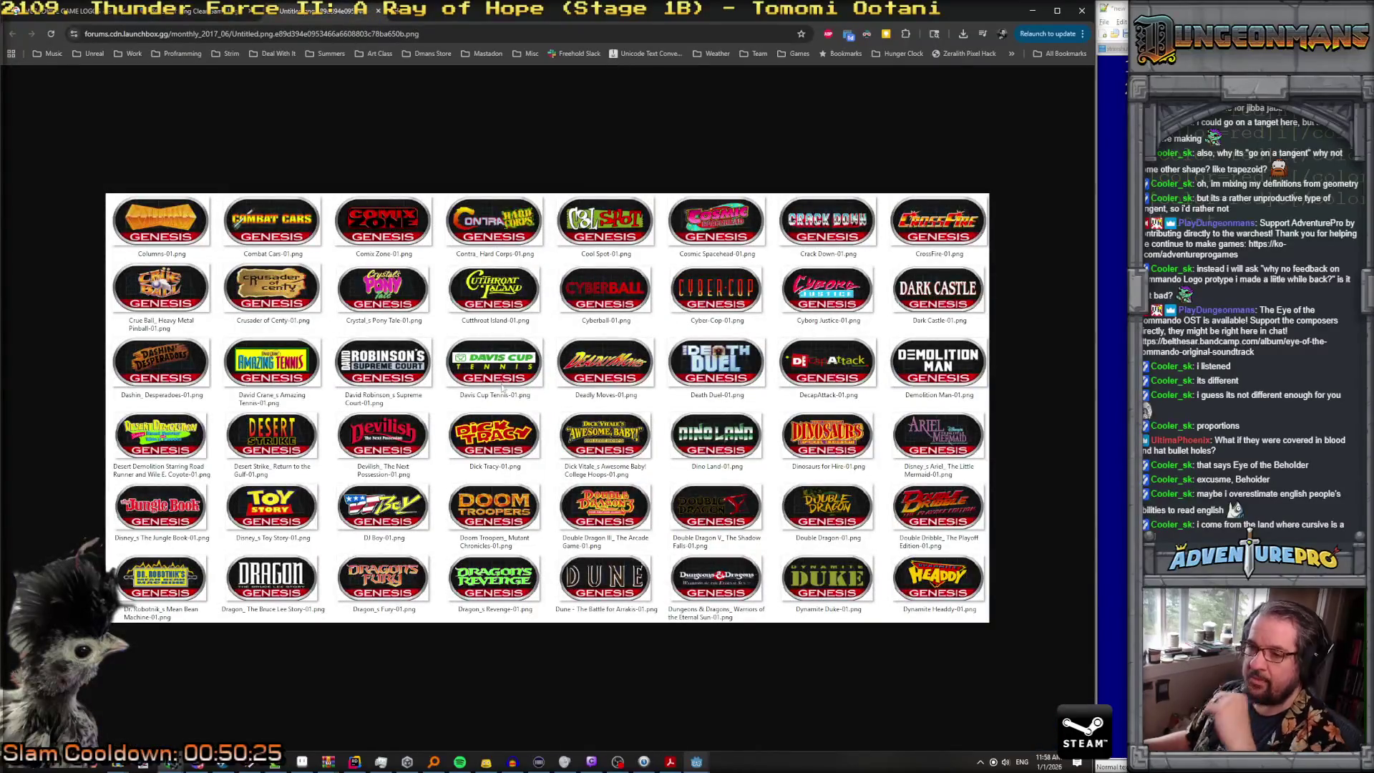
pyautogui.hotkey('ctrl', '+')
pyautogui.hotkey('ctrl', '+')
pyautogui.hotkey('ctrl', '+')
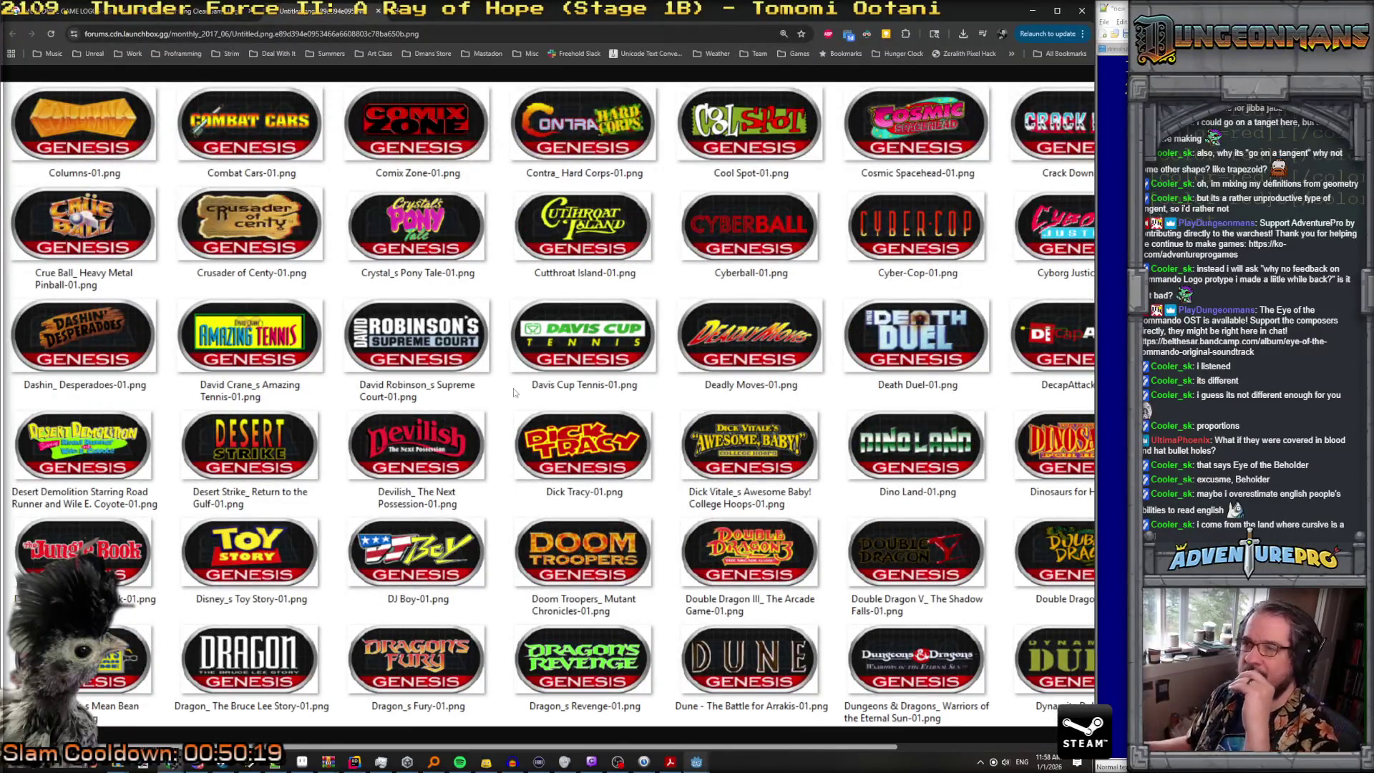
pyautogui.hscroll(3, 513, 390)
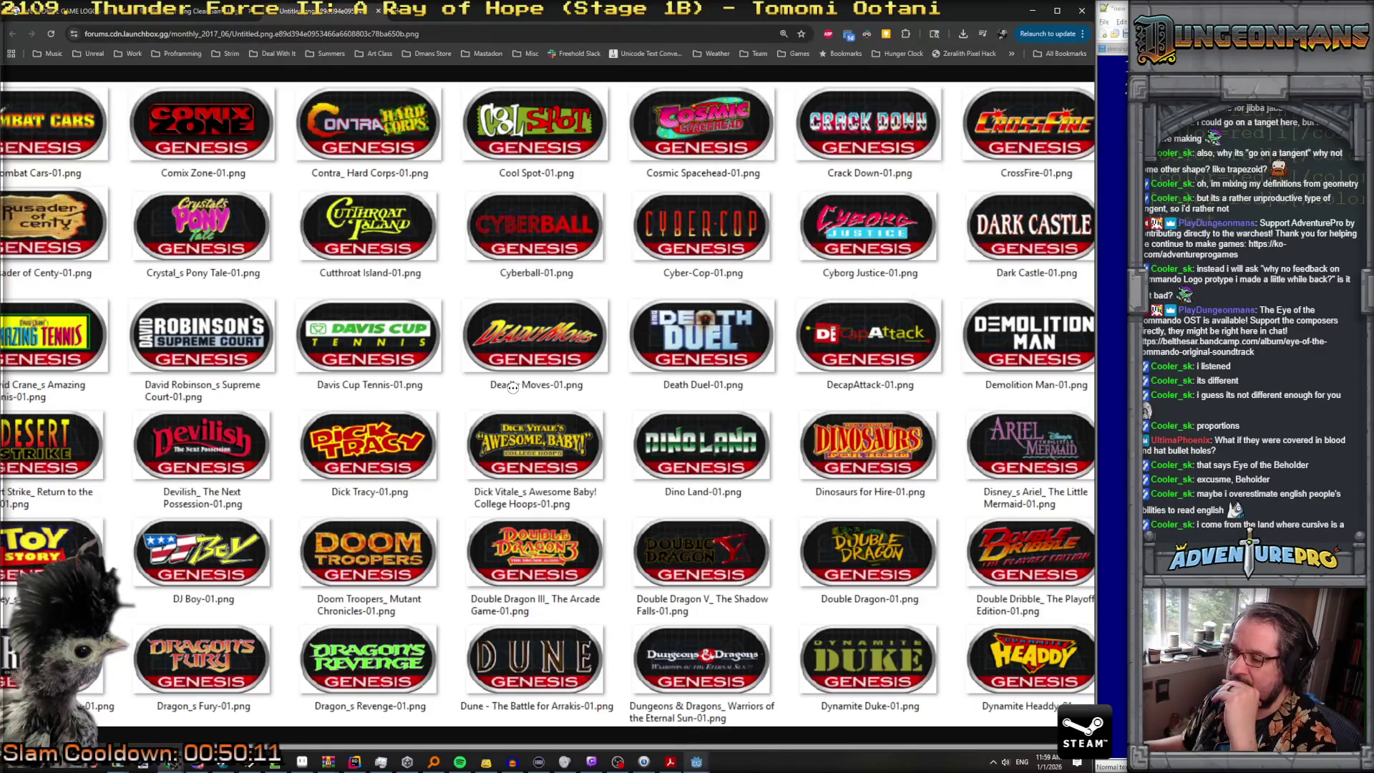
pyautogui.hscroll(-2, 474, 549)
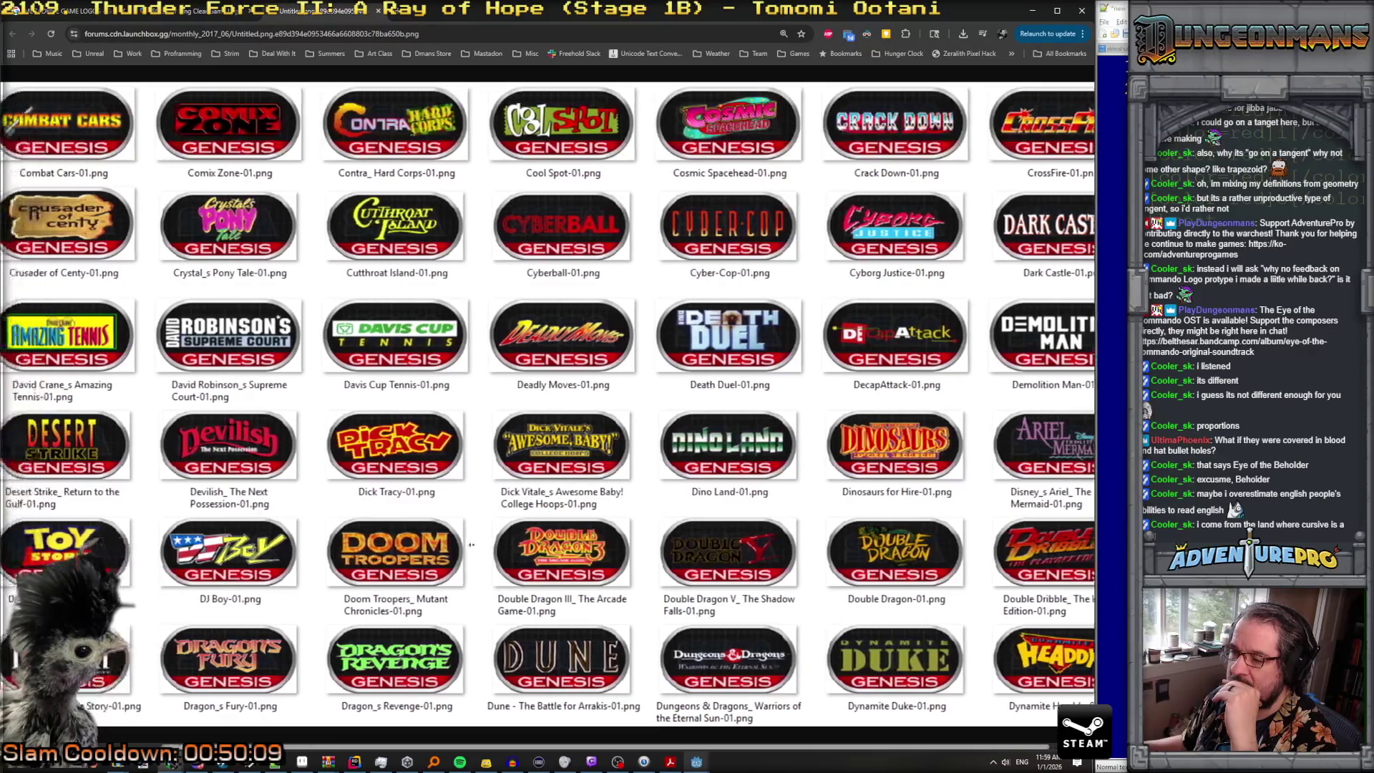
pyautogui.hscroll(-3, 476, 548)
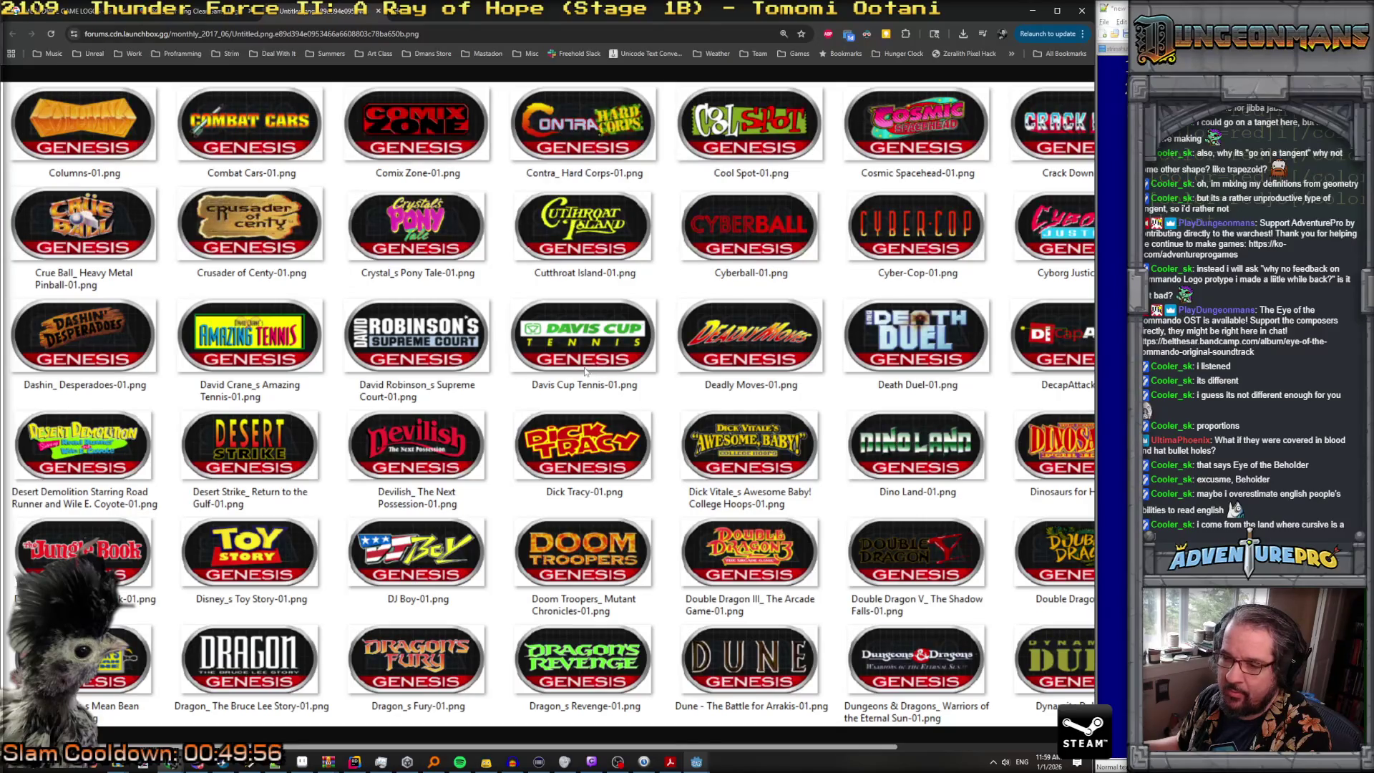
pyautogui.hscroll(3, 584, 372)
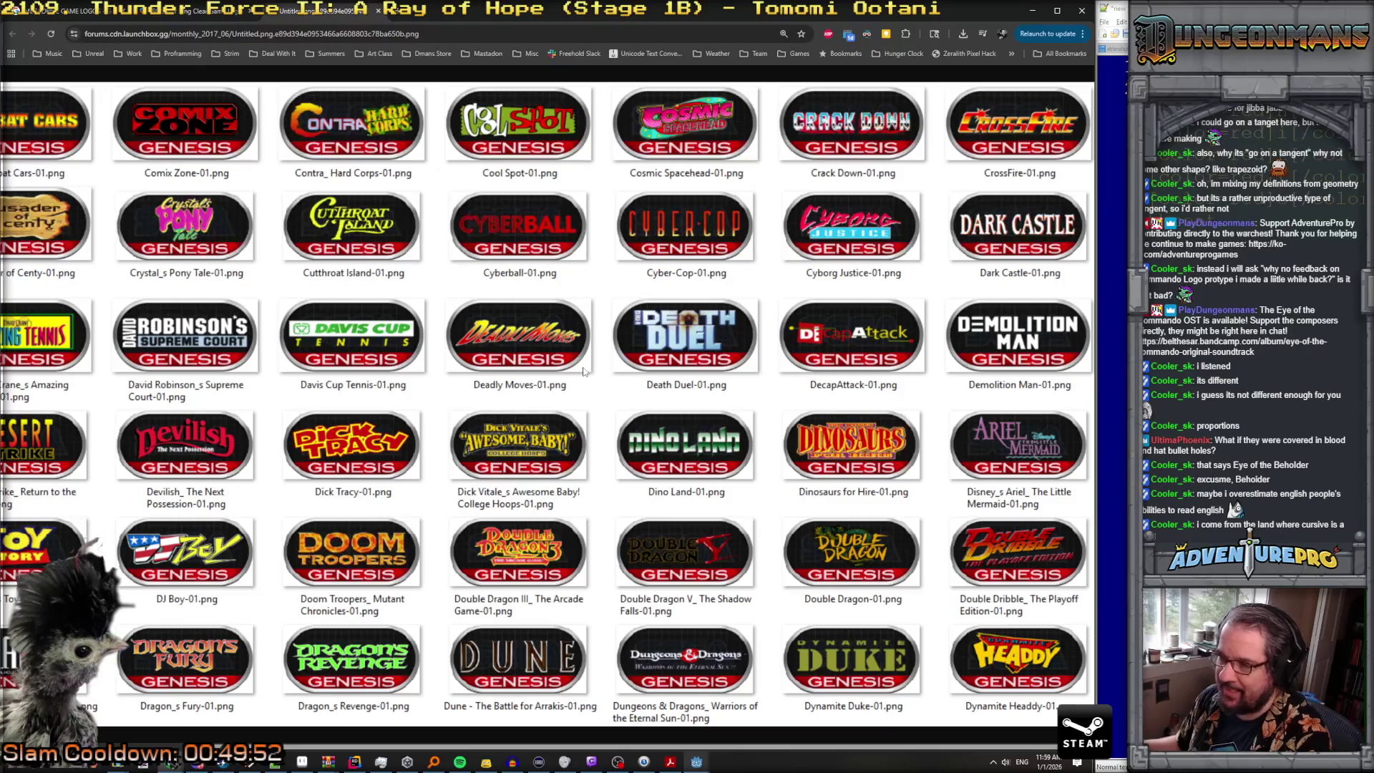
pyautogui.hscroll(-3, 584, 371)
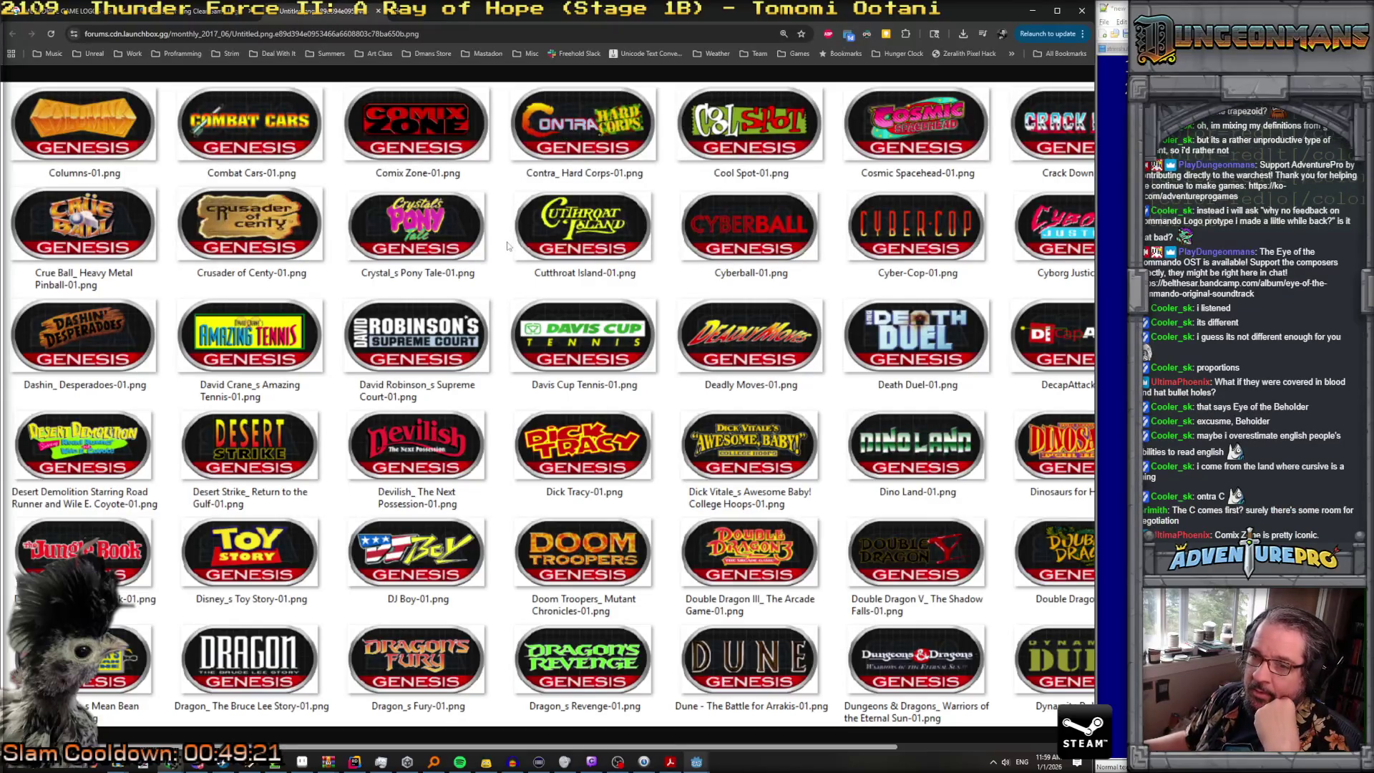
pyautogui.hscroll(3, 507, 246)
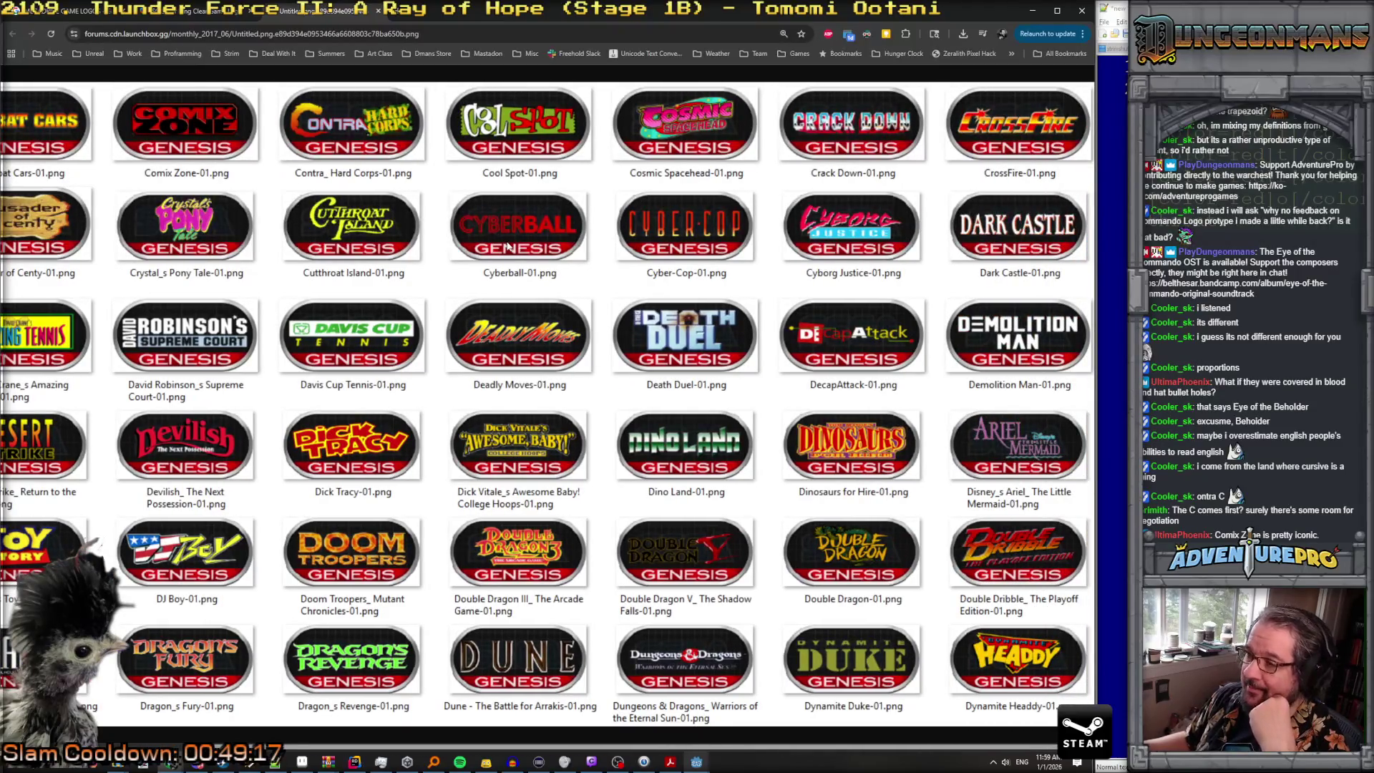
pyautogui.hscroll(-3, 507, 246)
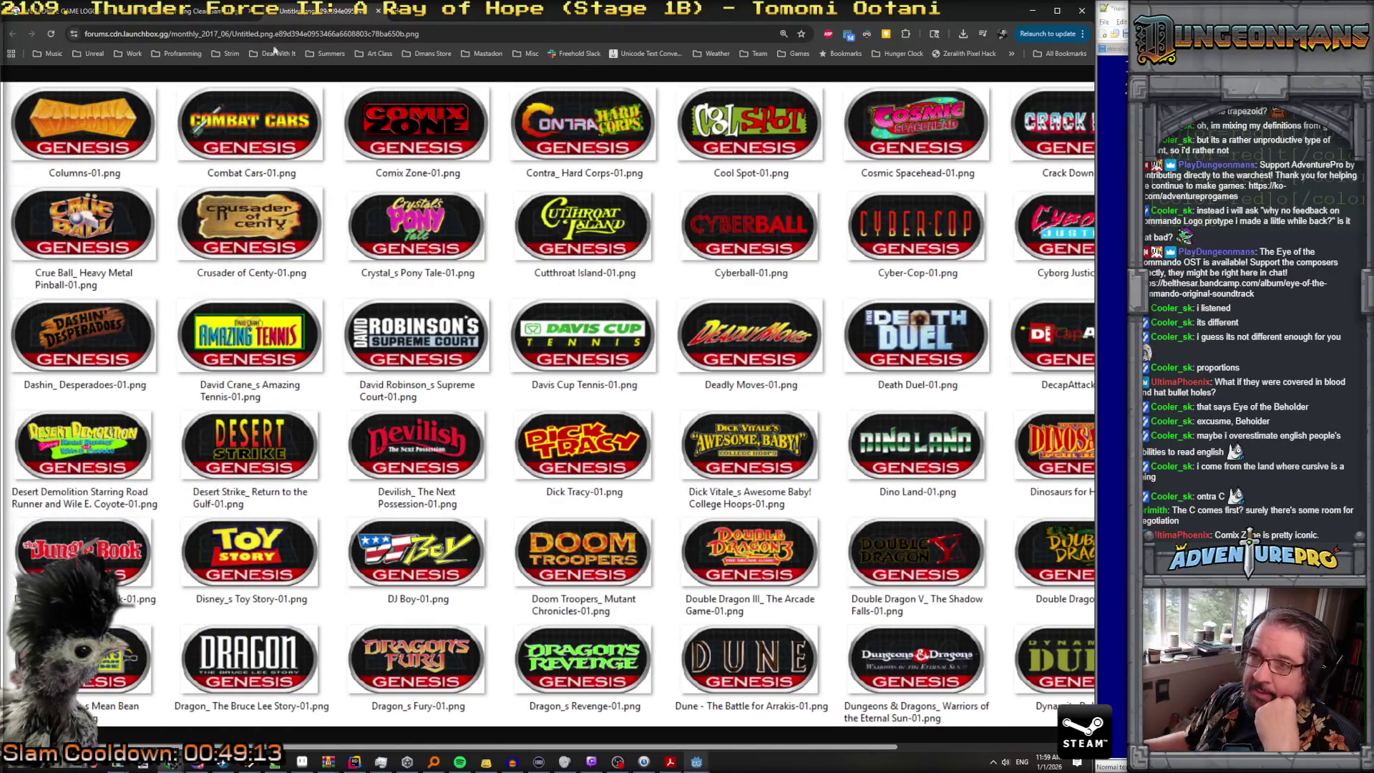
pyautogui.hotkey('alt', 'Left')
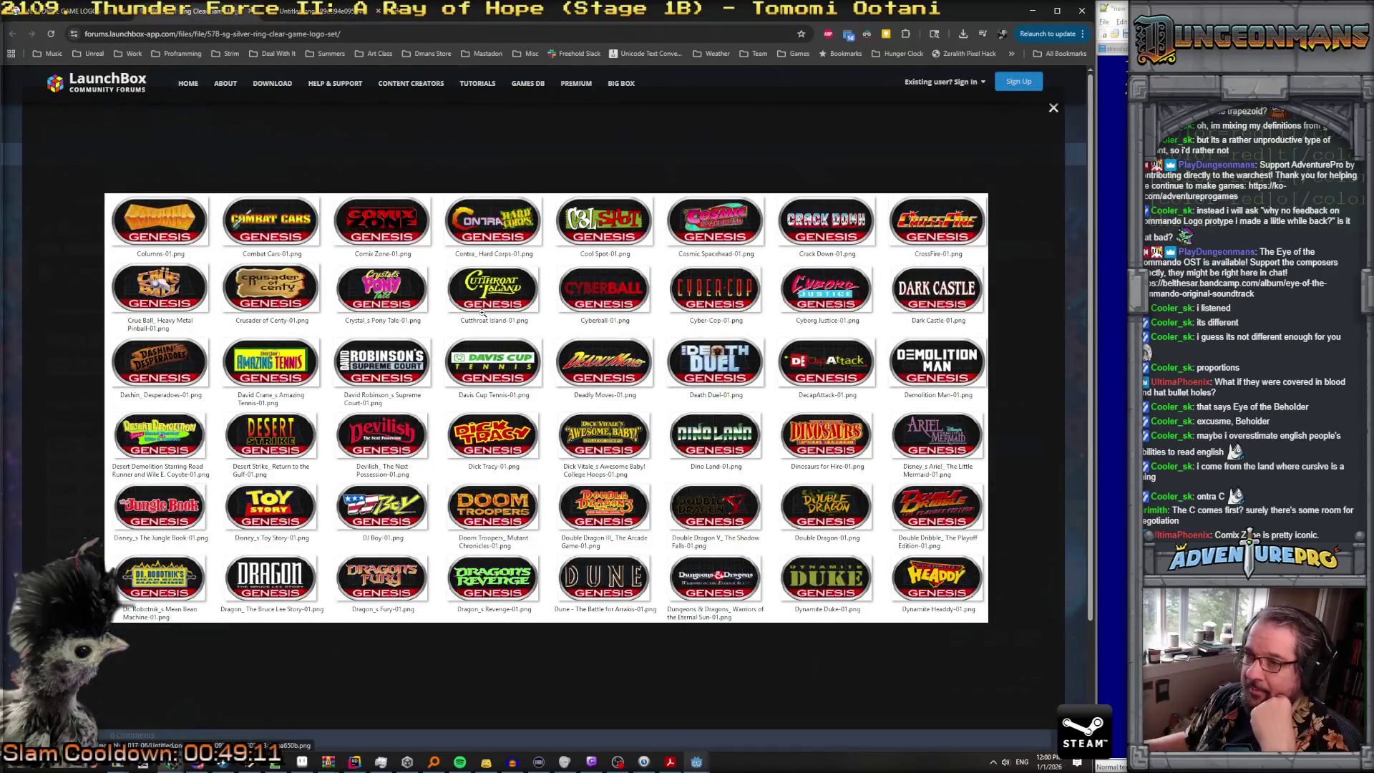
# Step: Close the logo-grid preview and open the Sega Genesis downloads category
pyautogui.click(448, 153)
pyautogui.scroll(-3, 691, 334)
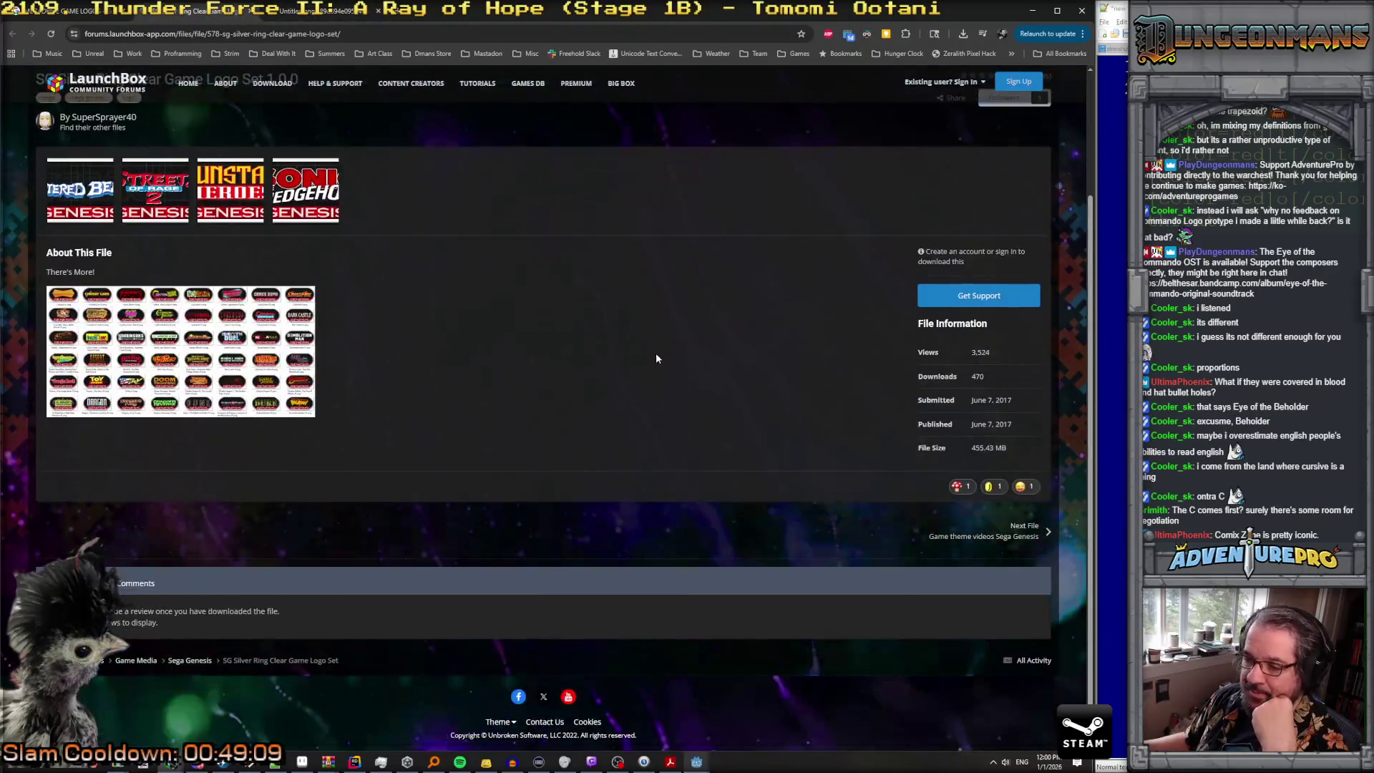
pyautogui.scroll(3, 655, 353)
pyautogui.click(201, 204)
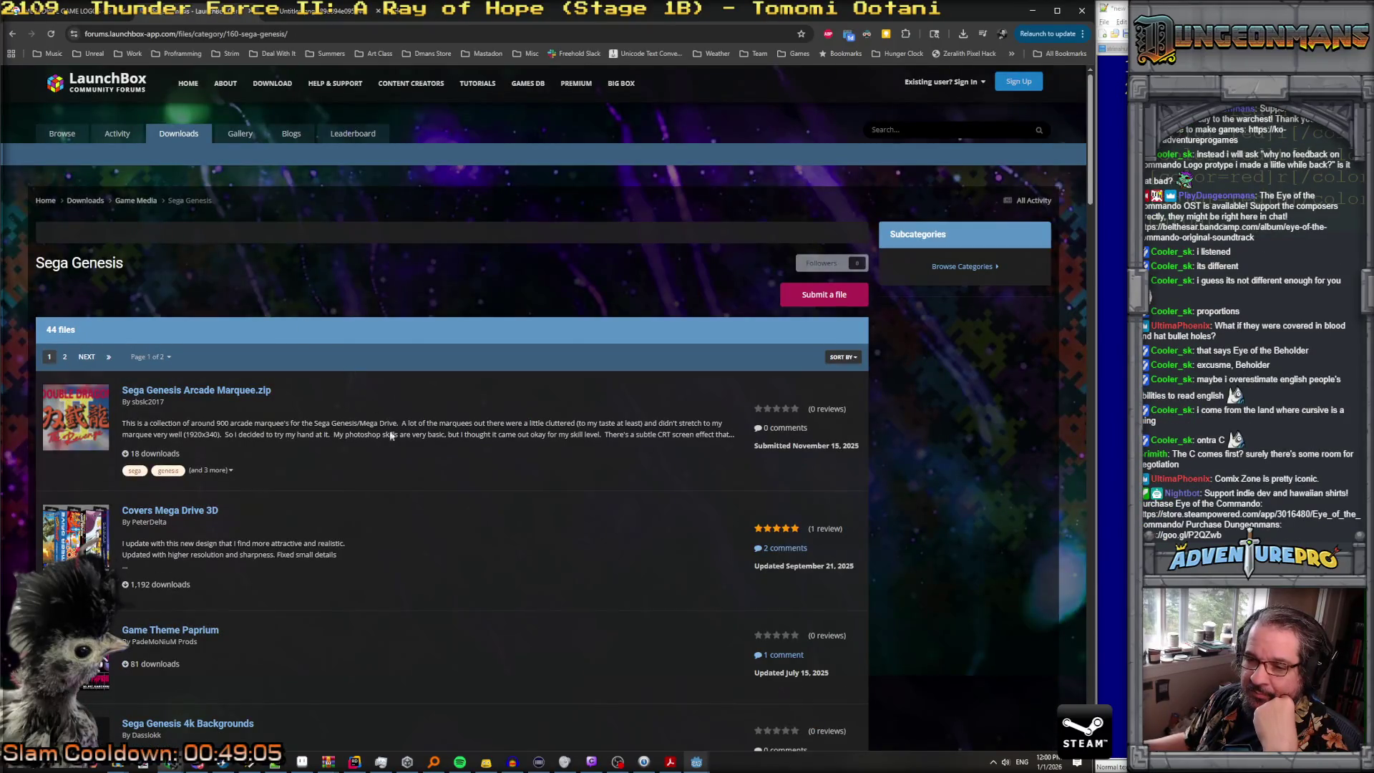
# Step: View the Game Theme Paprium preview images and Mega Drive box art, then return to the listing
pyautogui.scroll(-2, 396, 456)
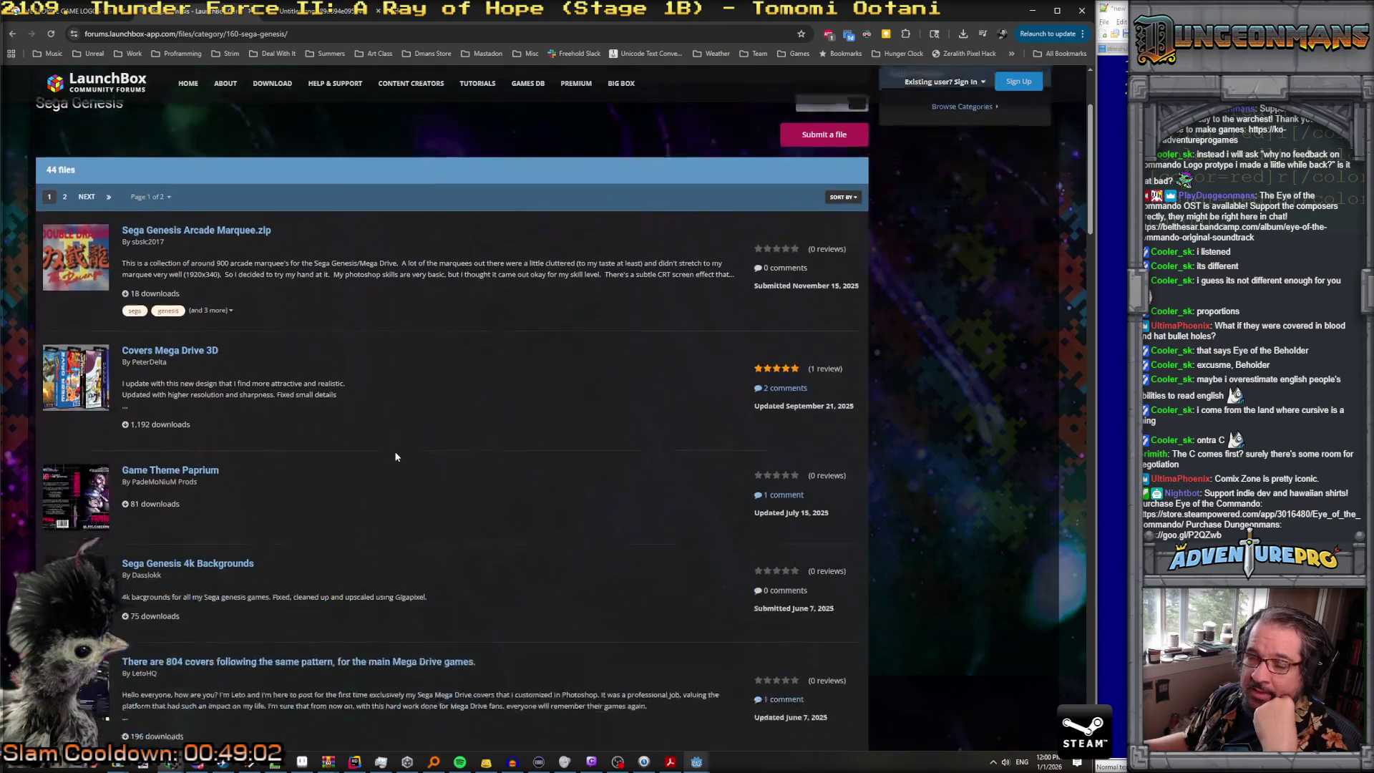
pyautogui.click(81, 444)
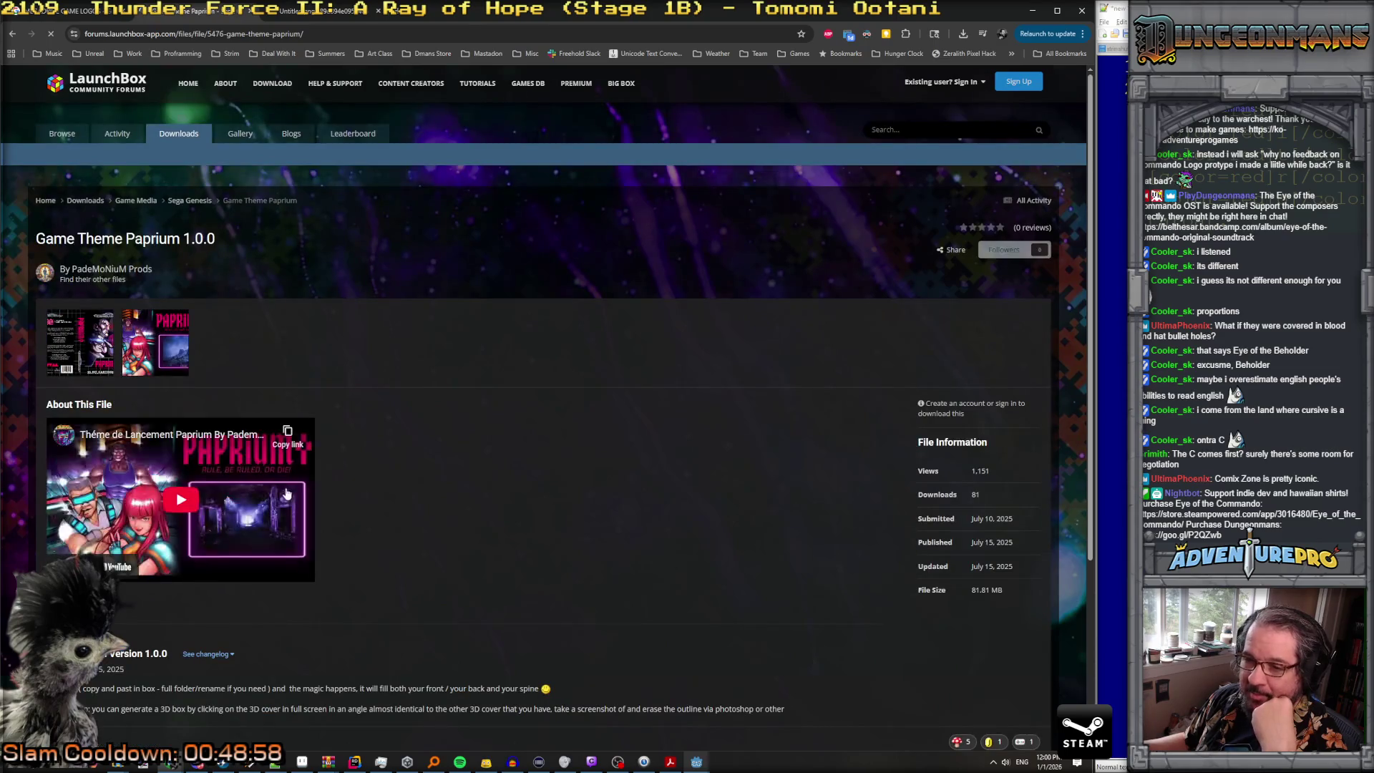
pyautogui.click(149, 362)
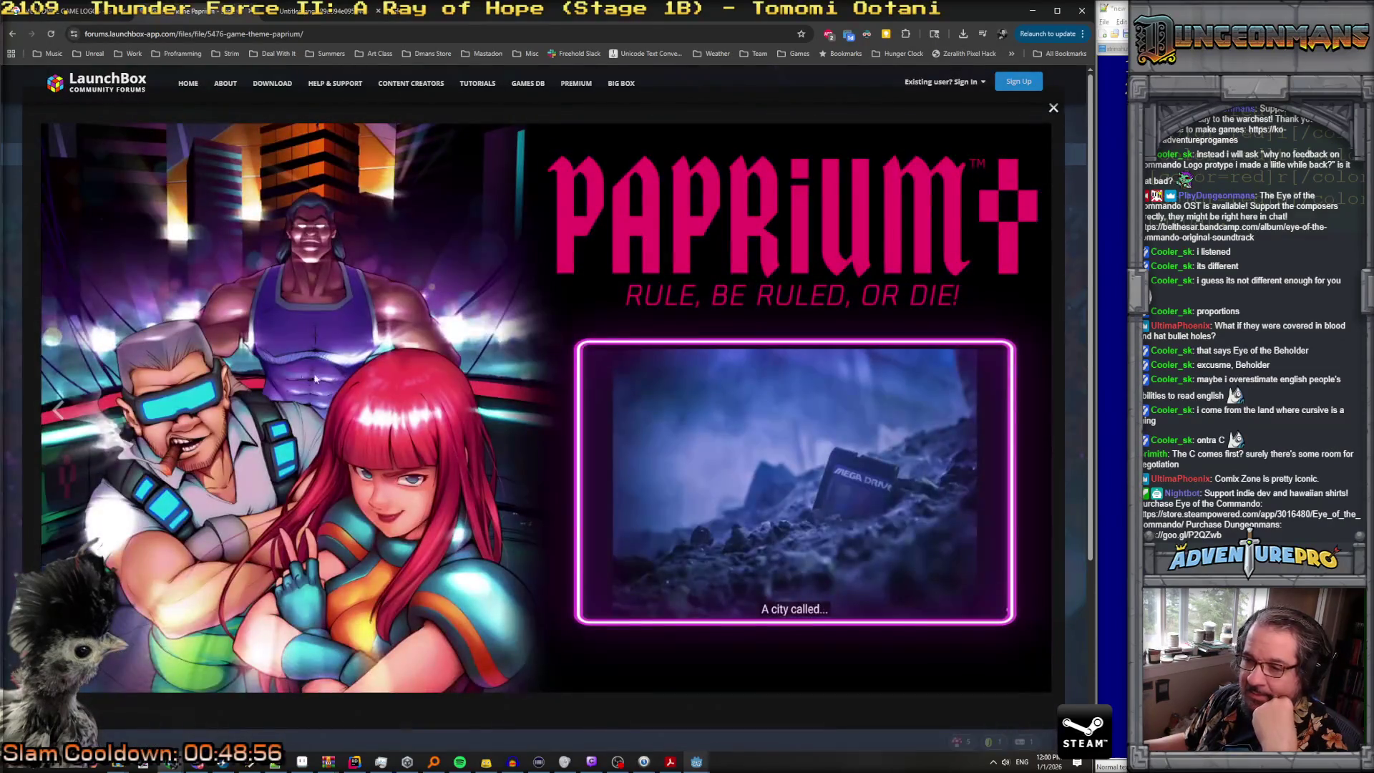
pyautogui.click(604, 305)
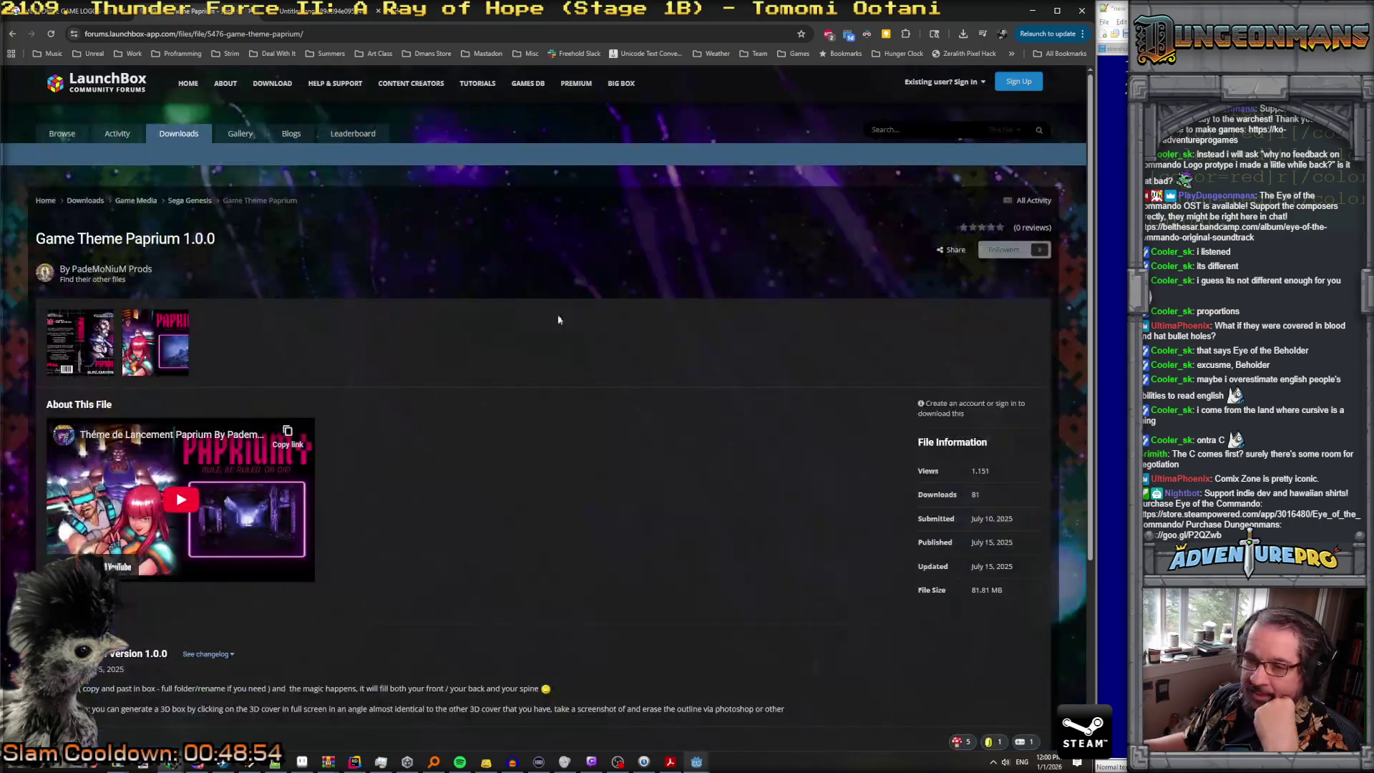
pyautogui.click(76, 340)
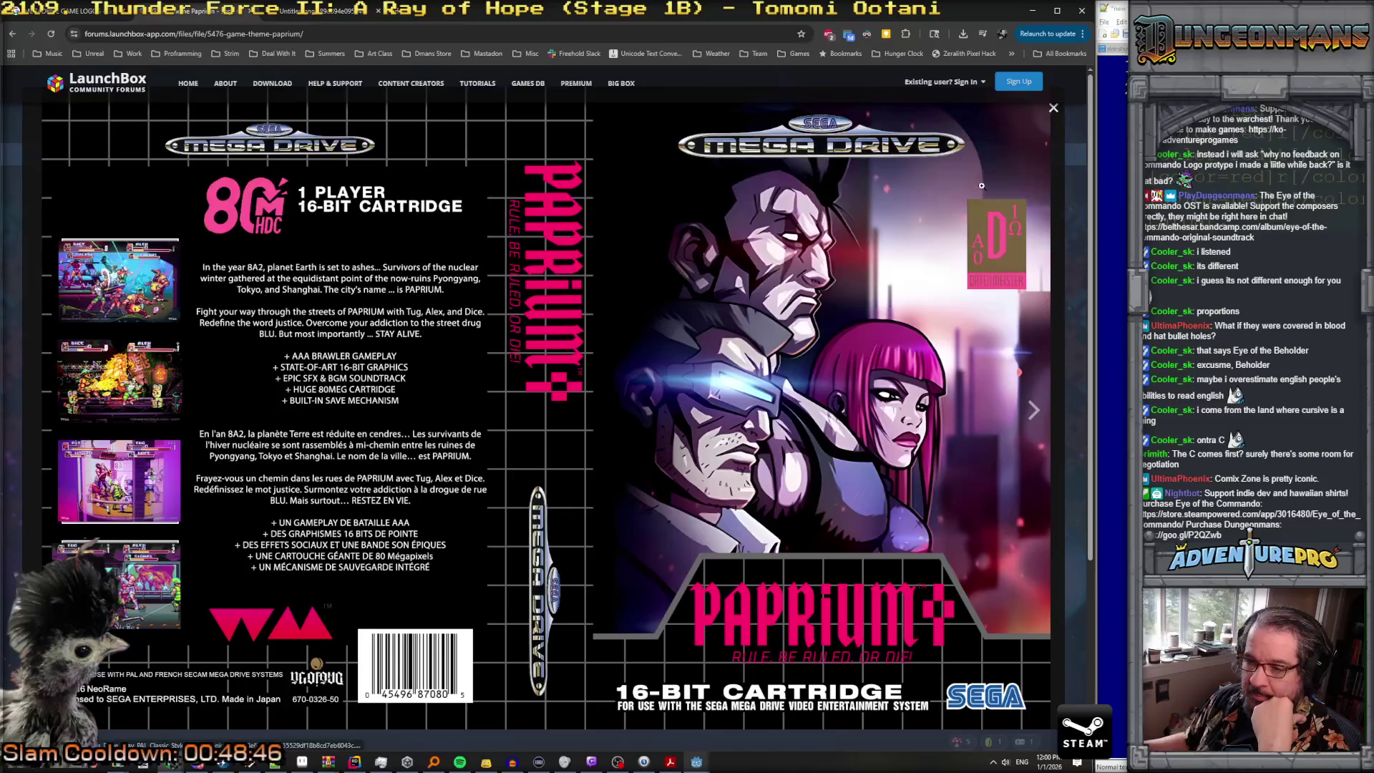
pyautogui.press('Escape')
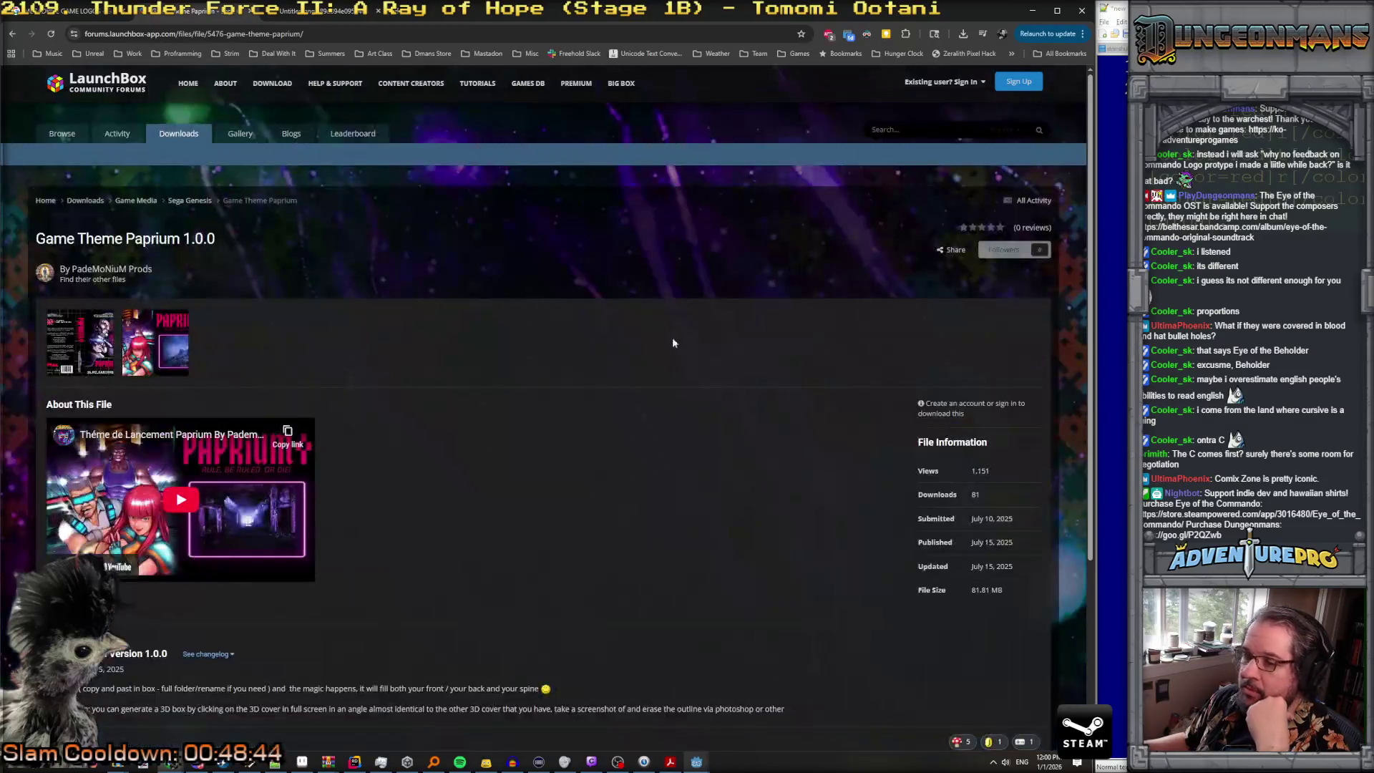
pyautogui.scroll(-4, 661, 350)
pyautogui.hotkey('alt', 'Left')
pyautogui.scroll(-5, 628, 363)
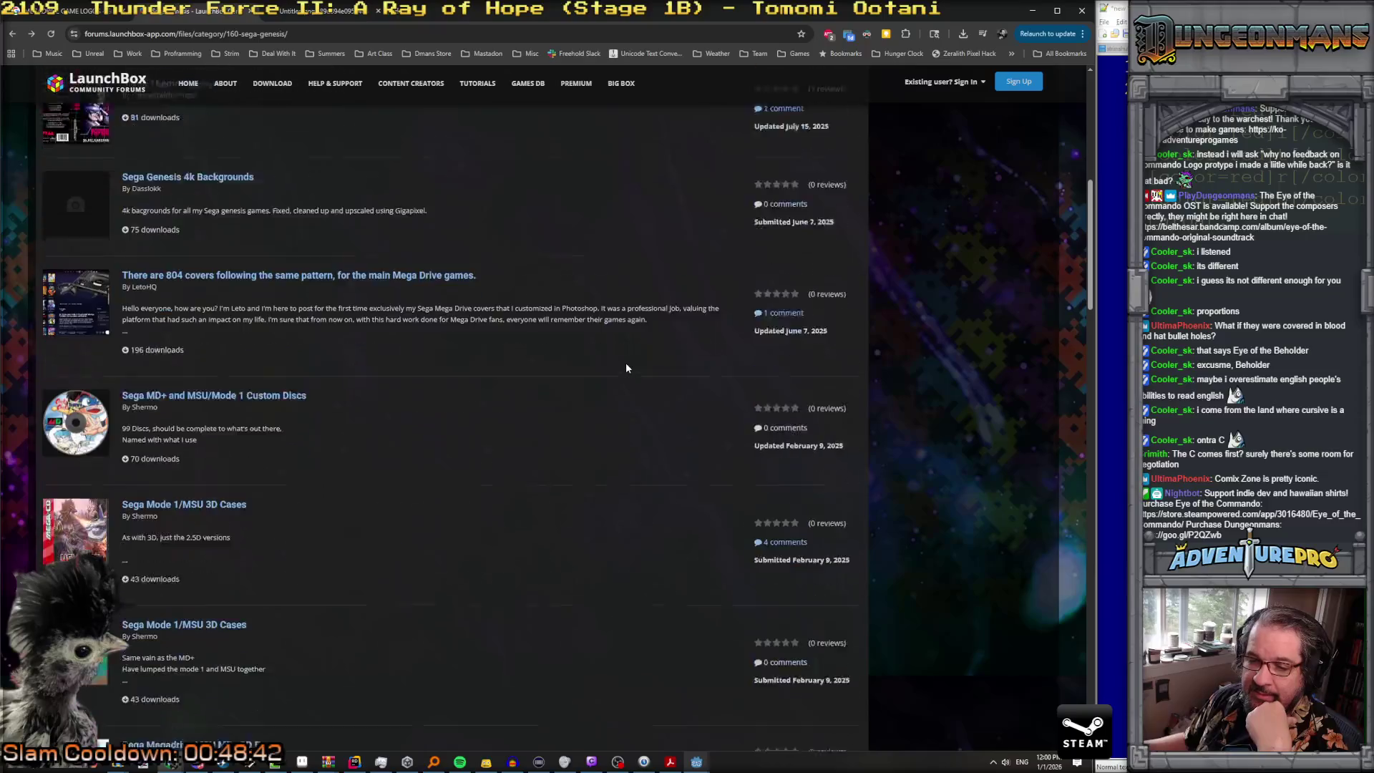
# Step: Open the Sega Mode 1/MSU 3D Cases page and flip through the Grind Stormer and Hellfire covers
pyautogui.scroll(-2, 380, 391)
pyautogui.click(83, 385)
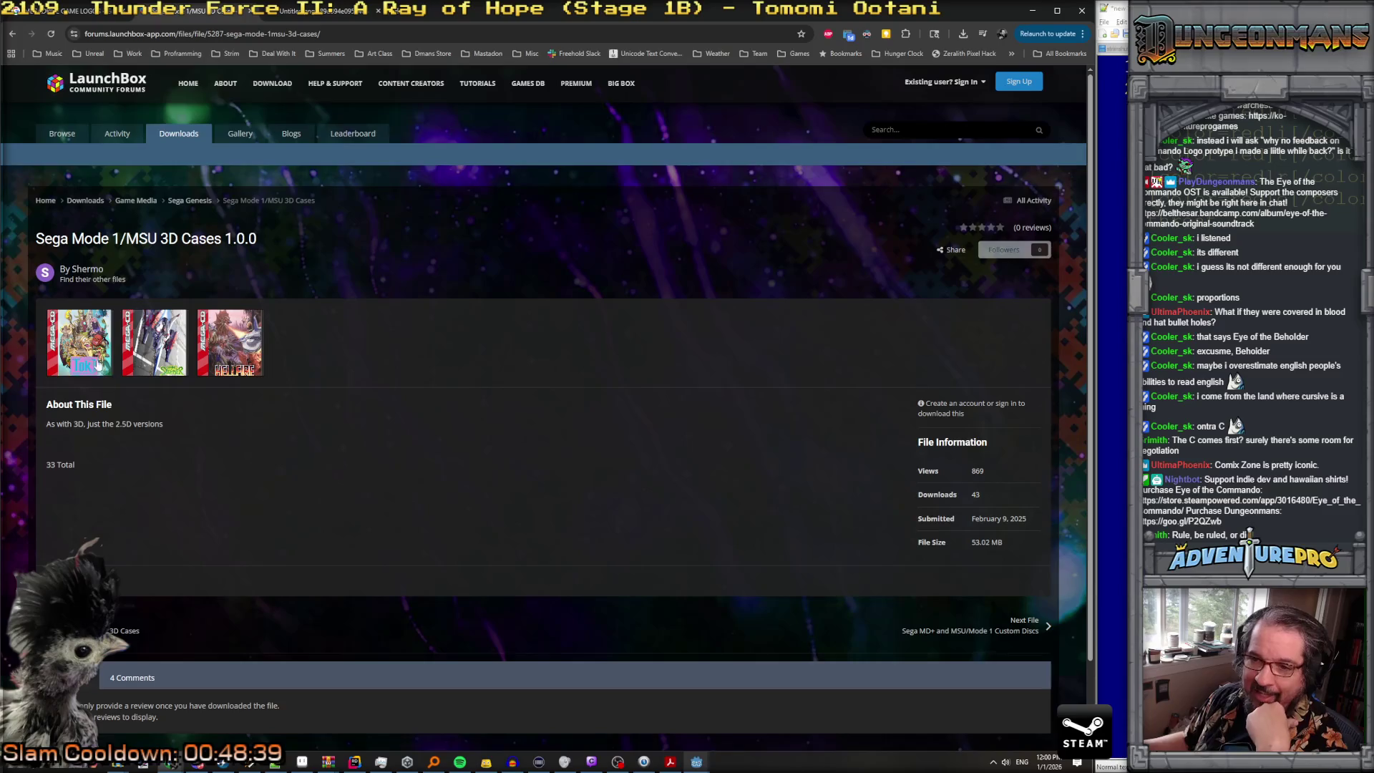
pyautogui.click(176, 350)
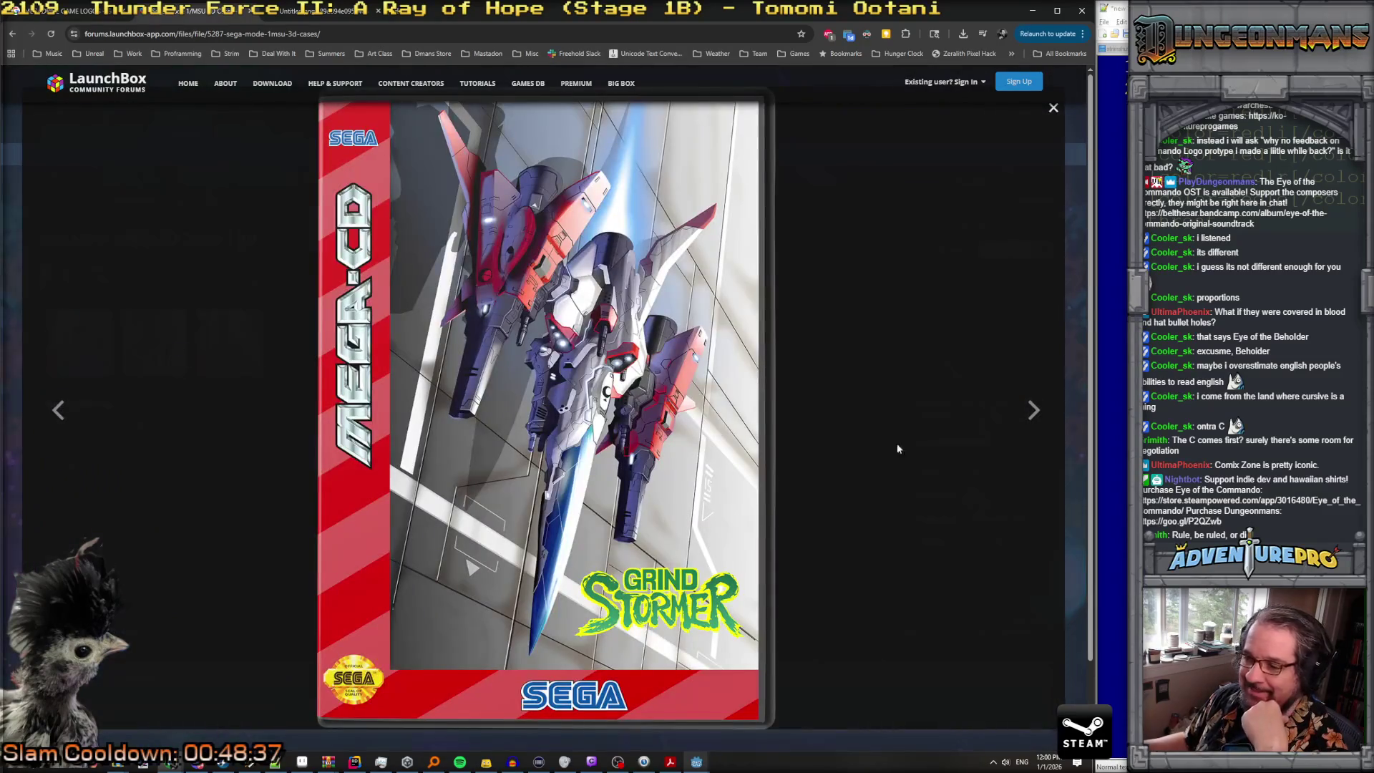
pyautogui.click(1036, 411)
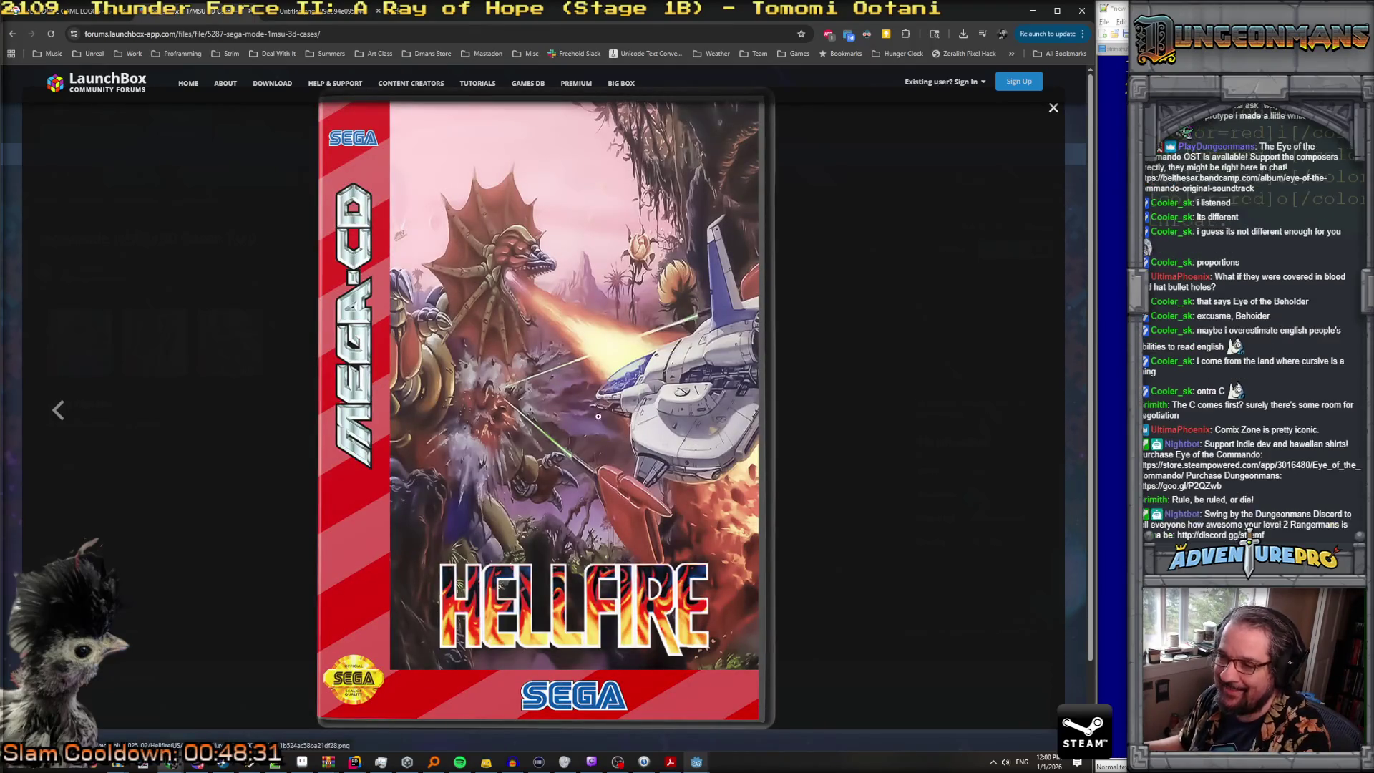
pyautogui.click(56, 409)
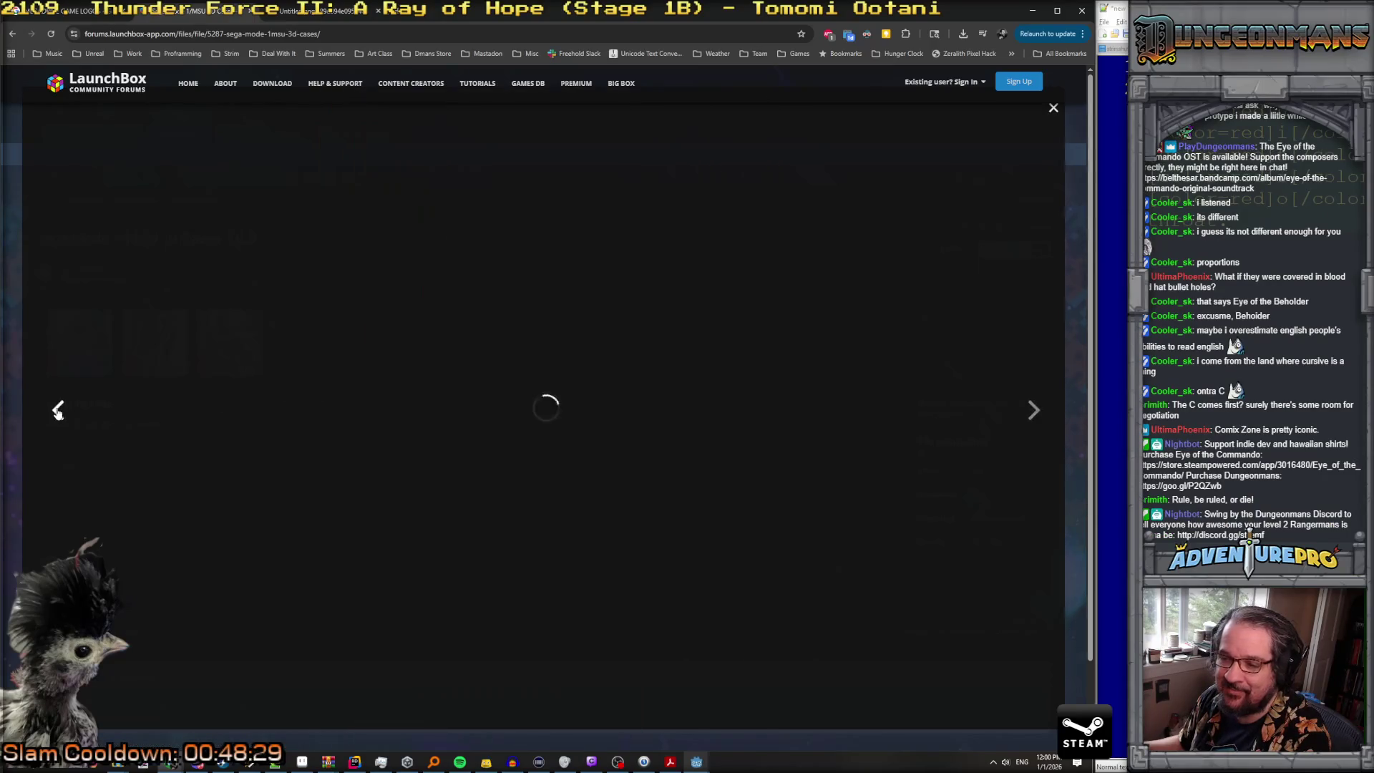
pyautogui.click(1053, 108)
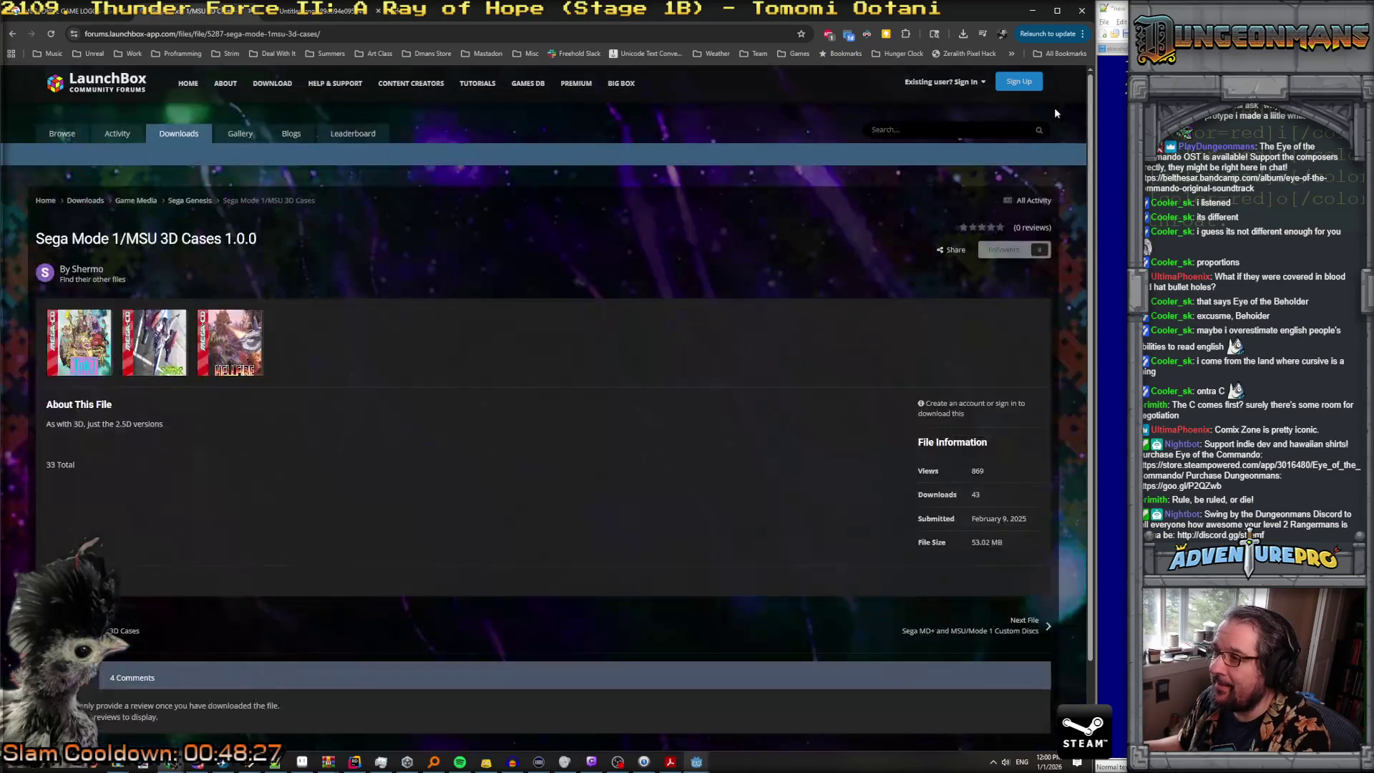
# Step: Go to the Sega Genesis category listing and scroll through its files
pyautogui.click(196, 203)
pyautogui.scroll(-7, 333, 405)
pyautogui.scroll(-20, 334, 406)
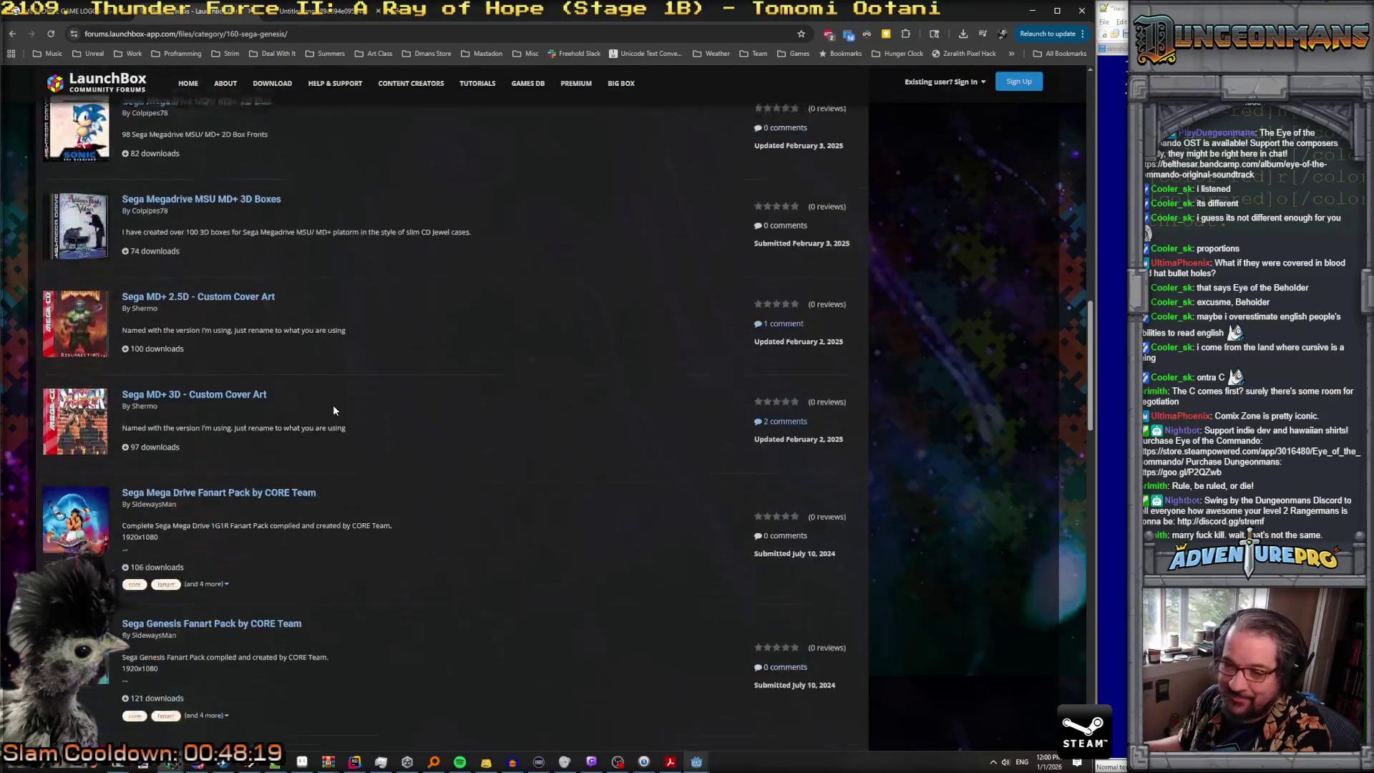
pyautogui.scroll(3, 333, 405)
pyautogui.scroll(2, 332, 405)
pyautogui.scroll(-2, 333, 406)
pyautogui.scroll(-1, 333, 410)
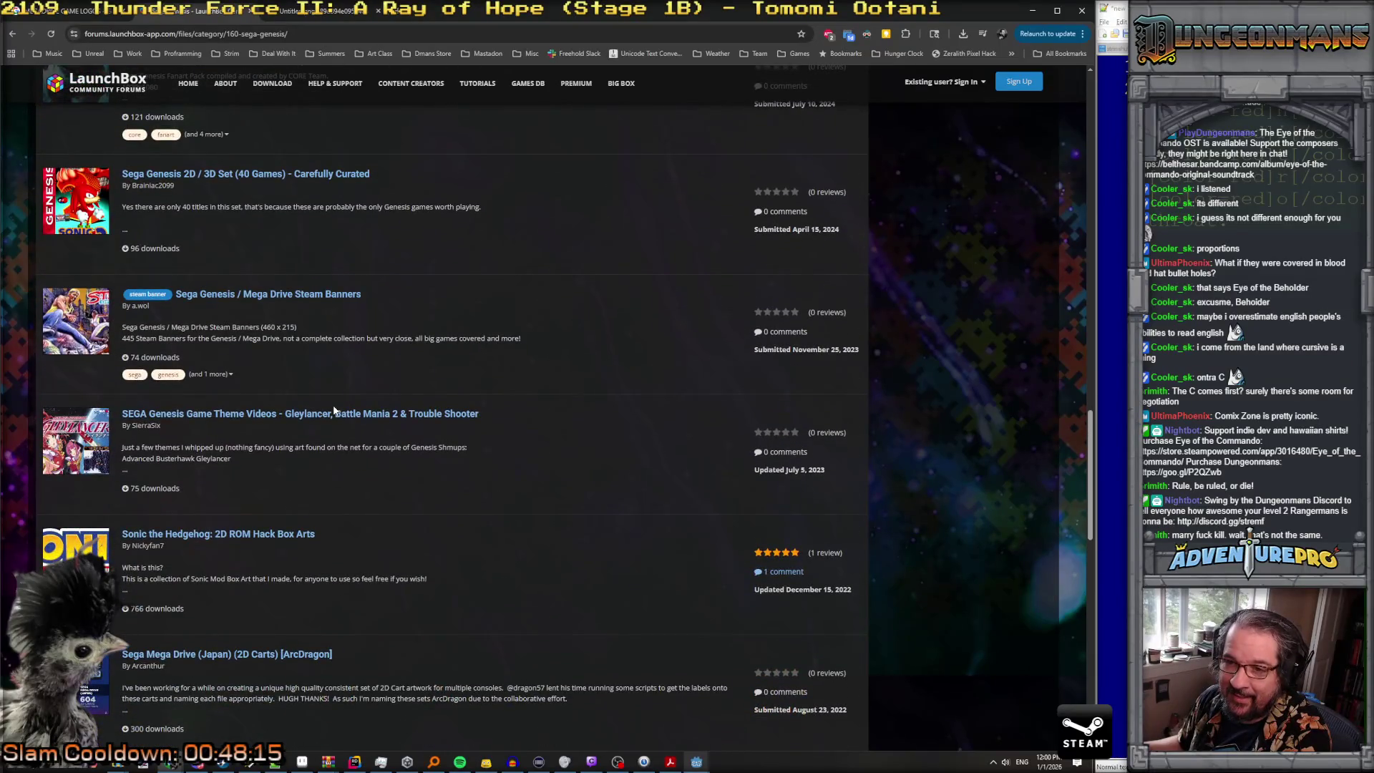
# Step: View the Steam Banners file's Streets of Rage and Altered Beast banners, then return to the listing
pyautogui.click(101, 310)
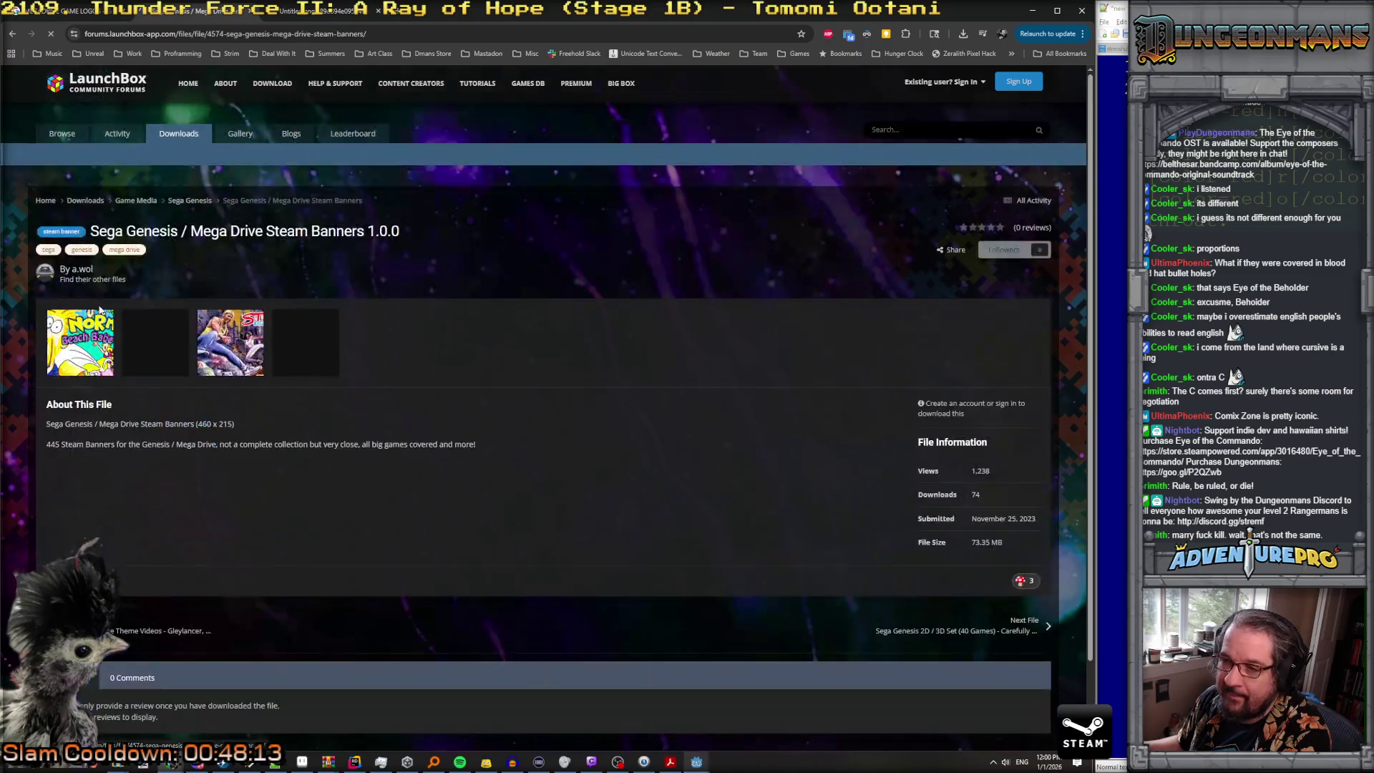
pyautogui.click(249, 352)
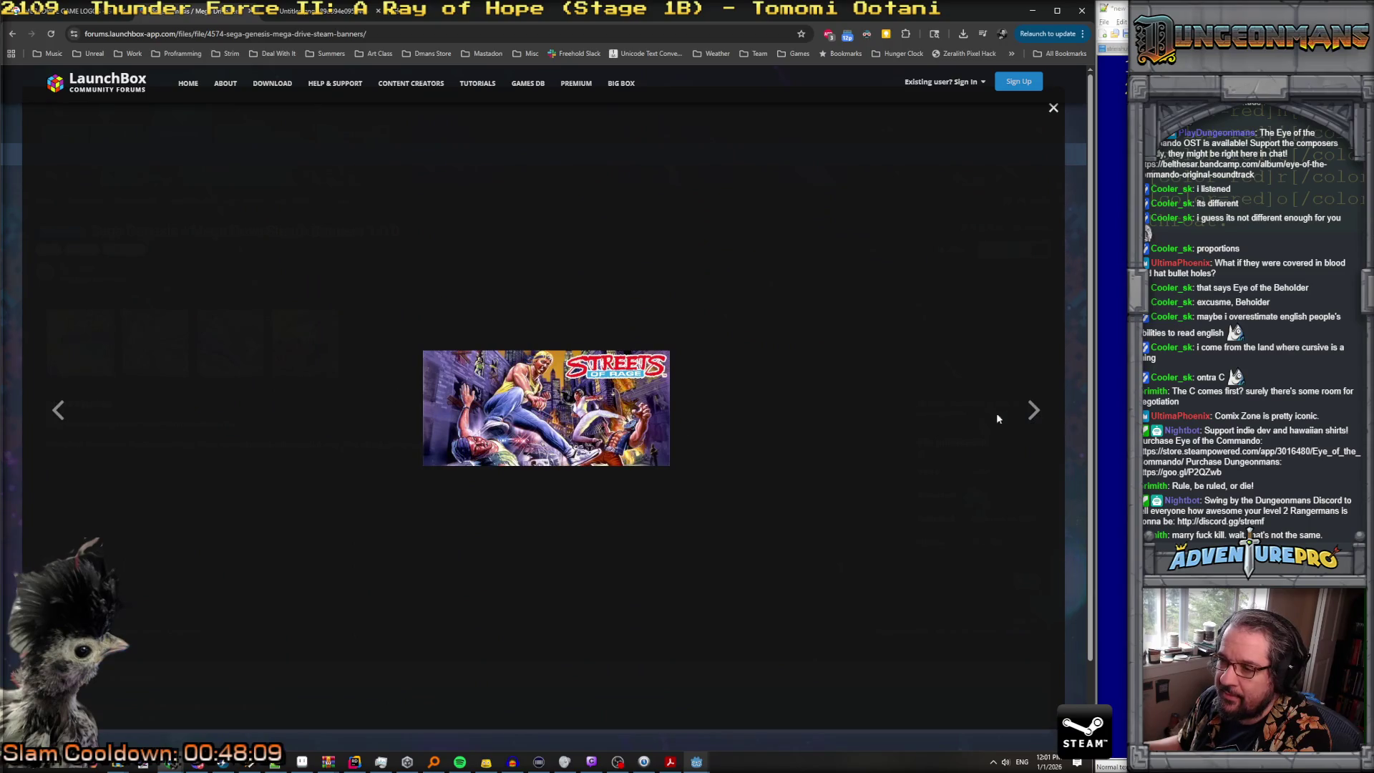
pyautogui.click(1066, 408)
pyautogui.click(324, 361)
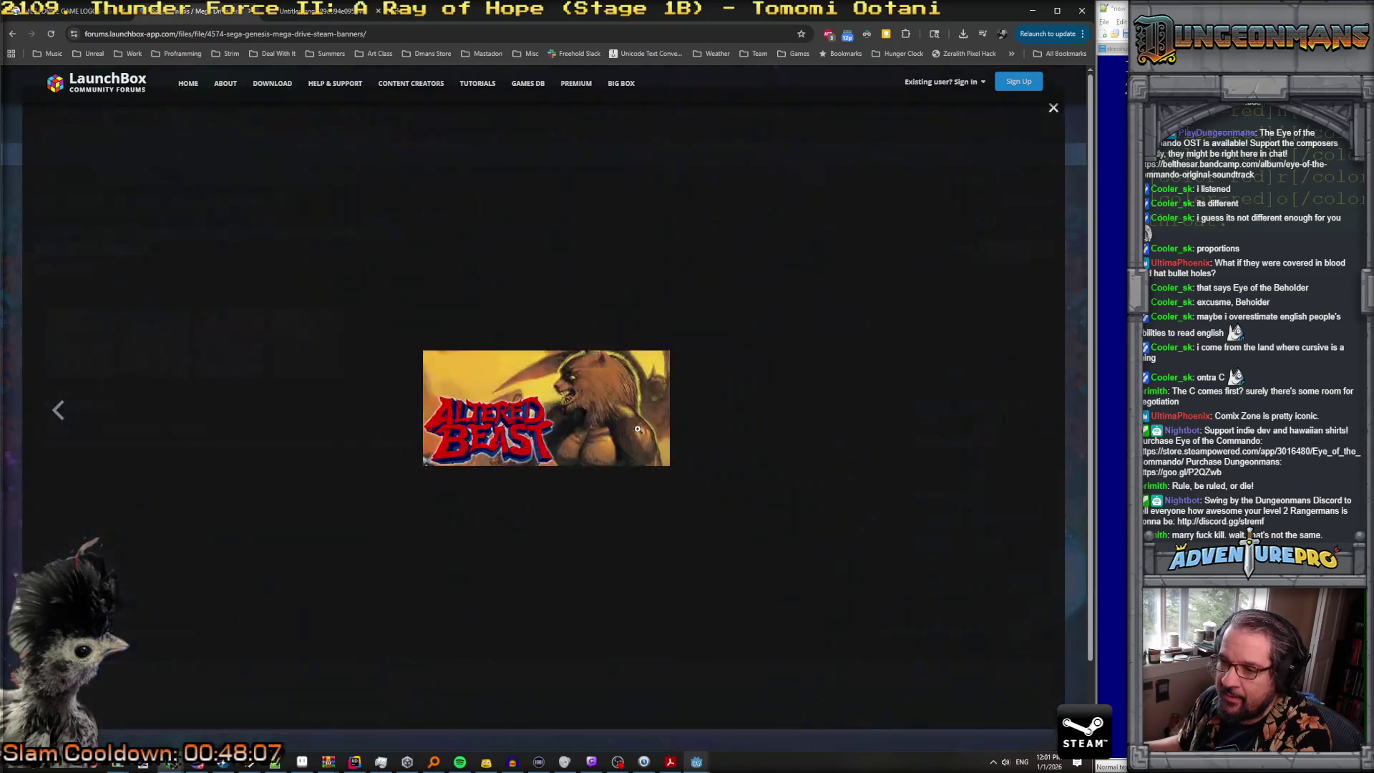
pyautogui.click(61, 413)
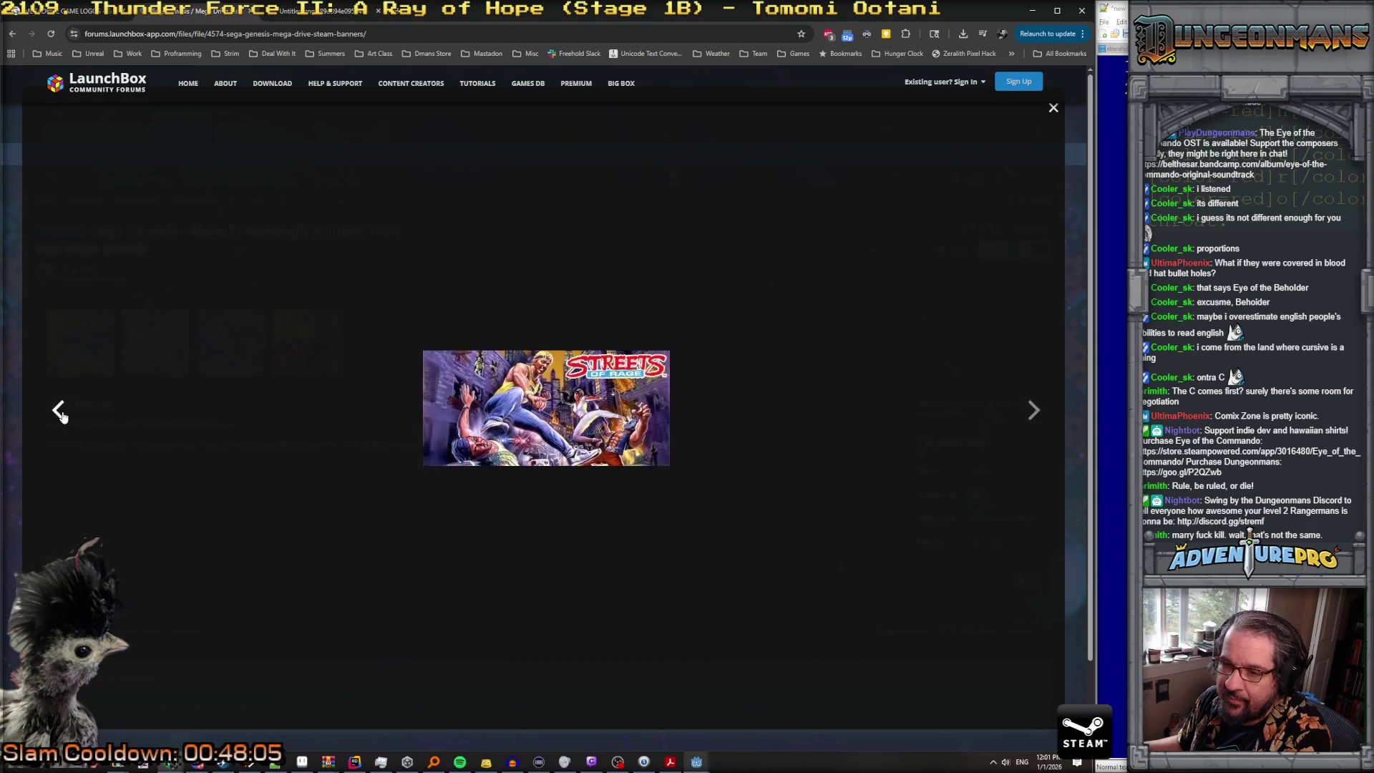
pyautogui.click(60, 415)
pyautogui.click(60, 413)
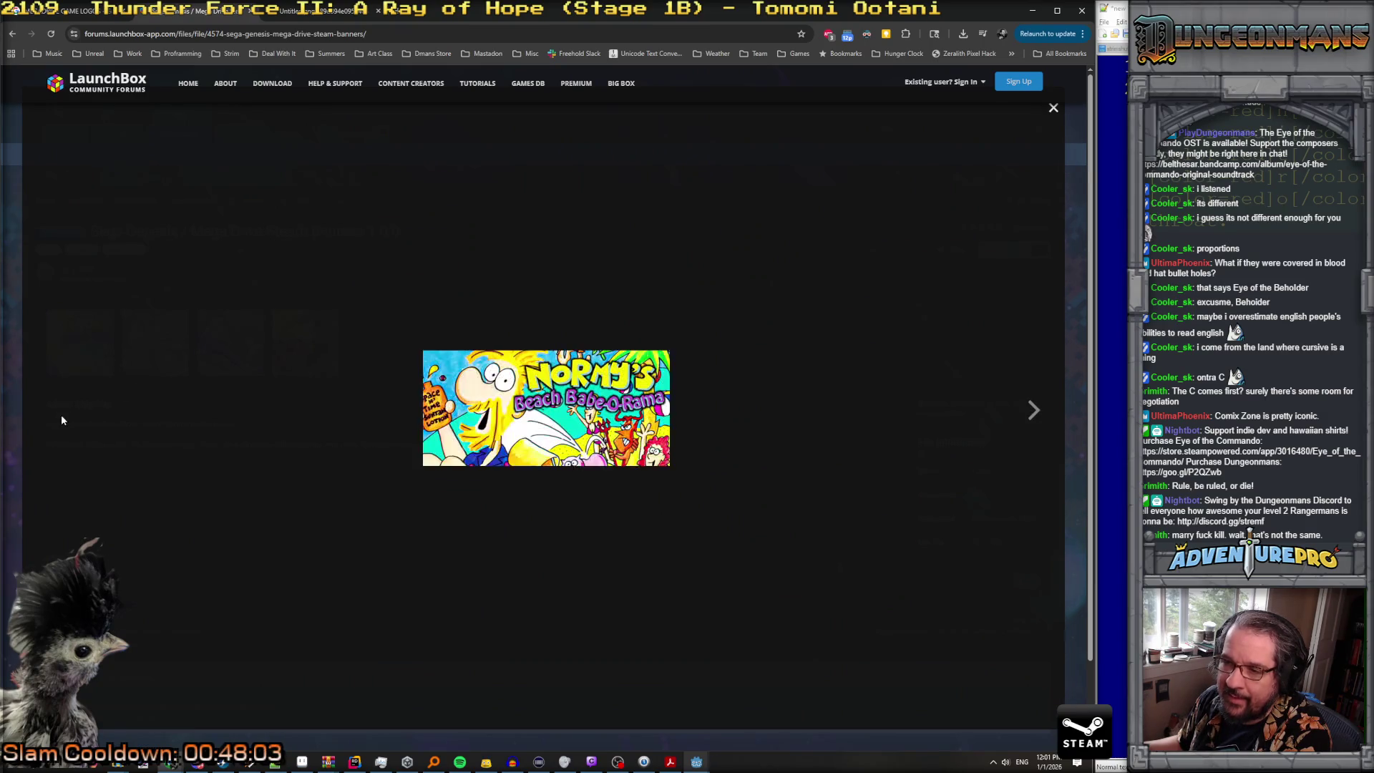
pyautogui.click(1054, 108)
pyautogui.click(191, 202)
pyautogui.click(319, 37)
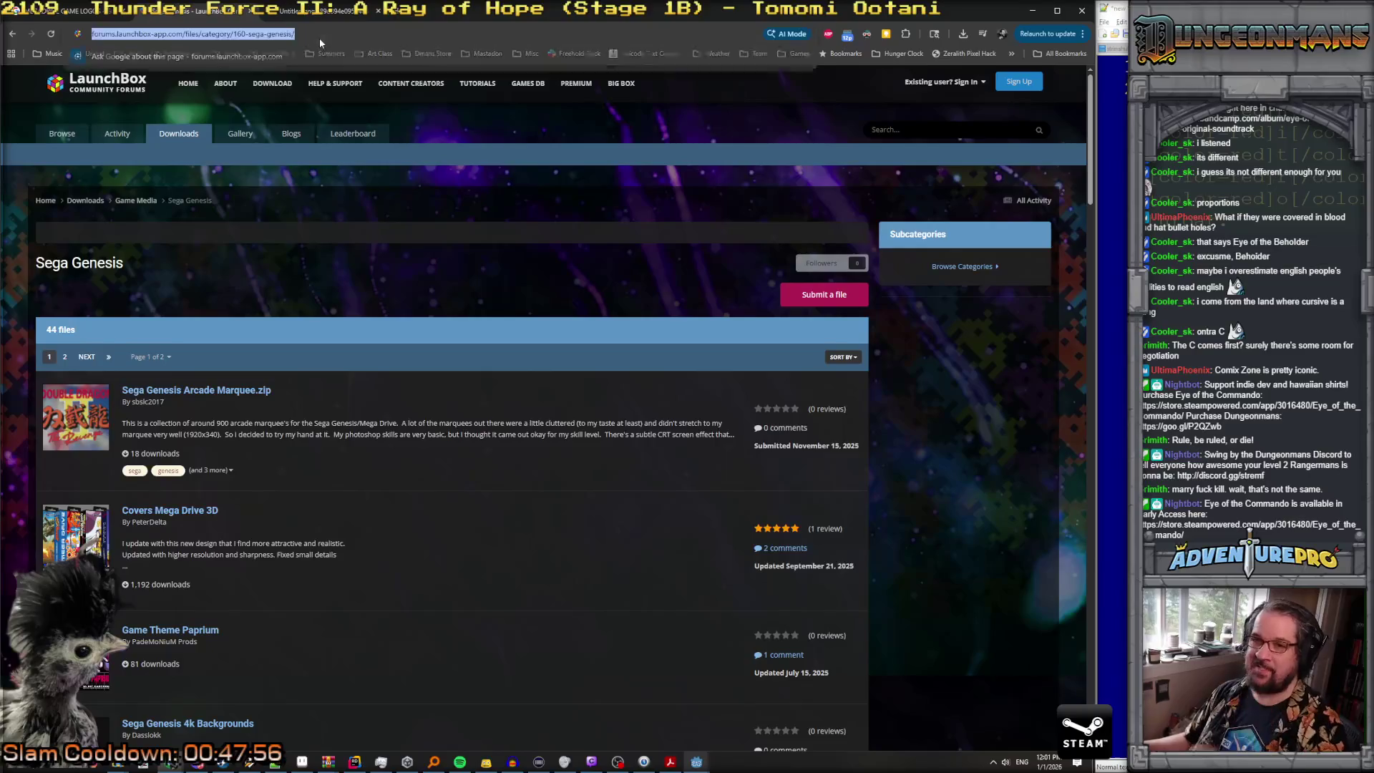
pyautogui.click(486, 762)
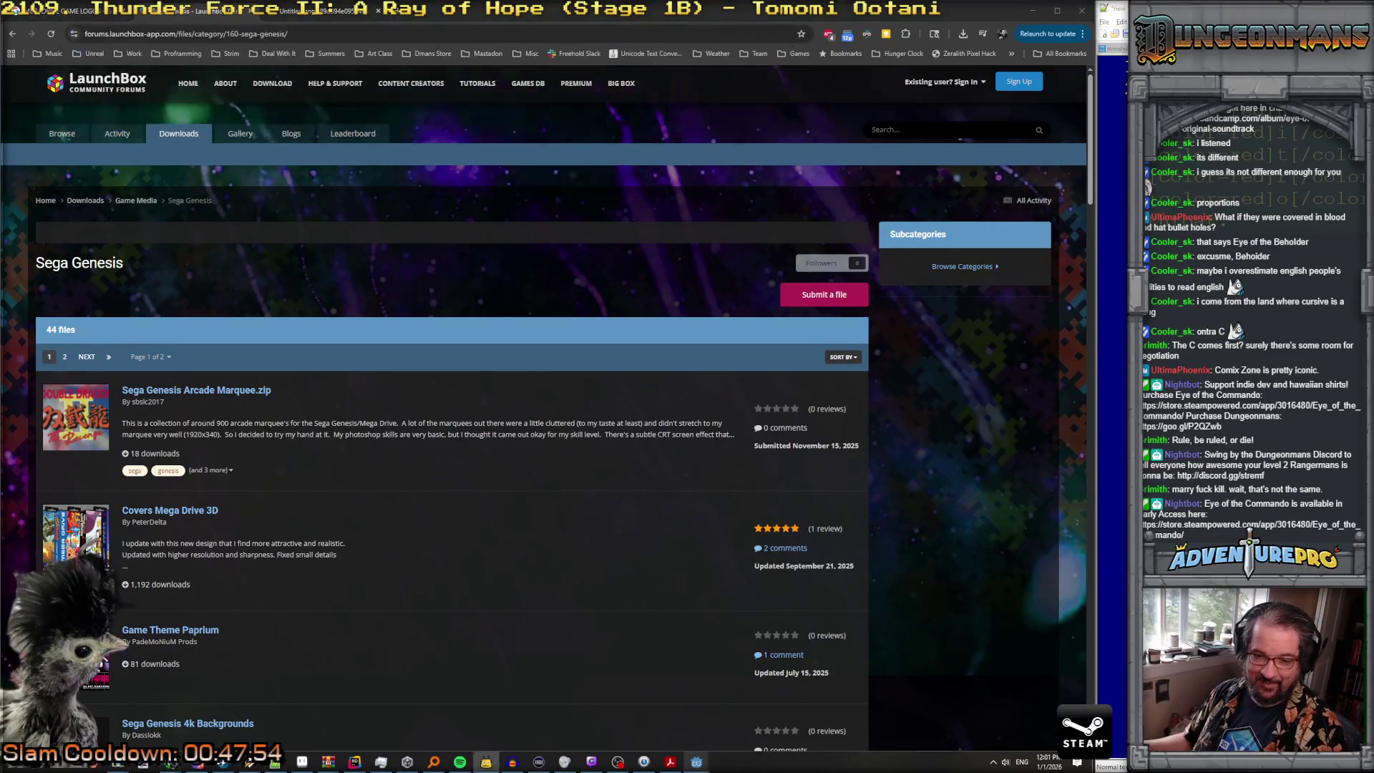
pyautogui.scroll(-7, 402, 603)
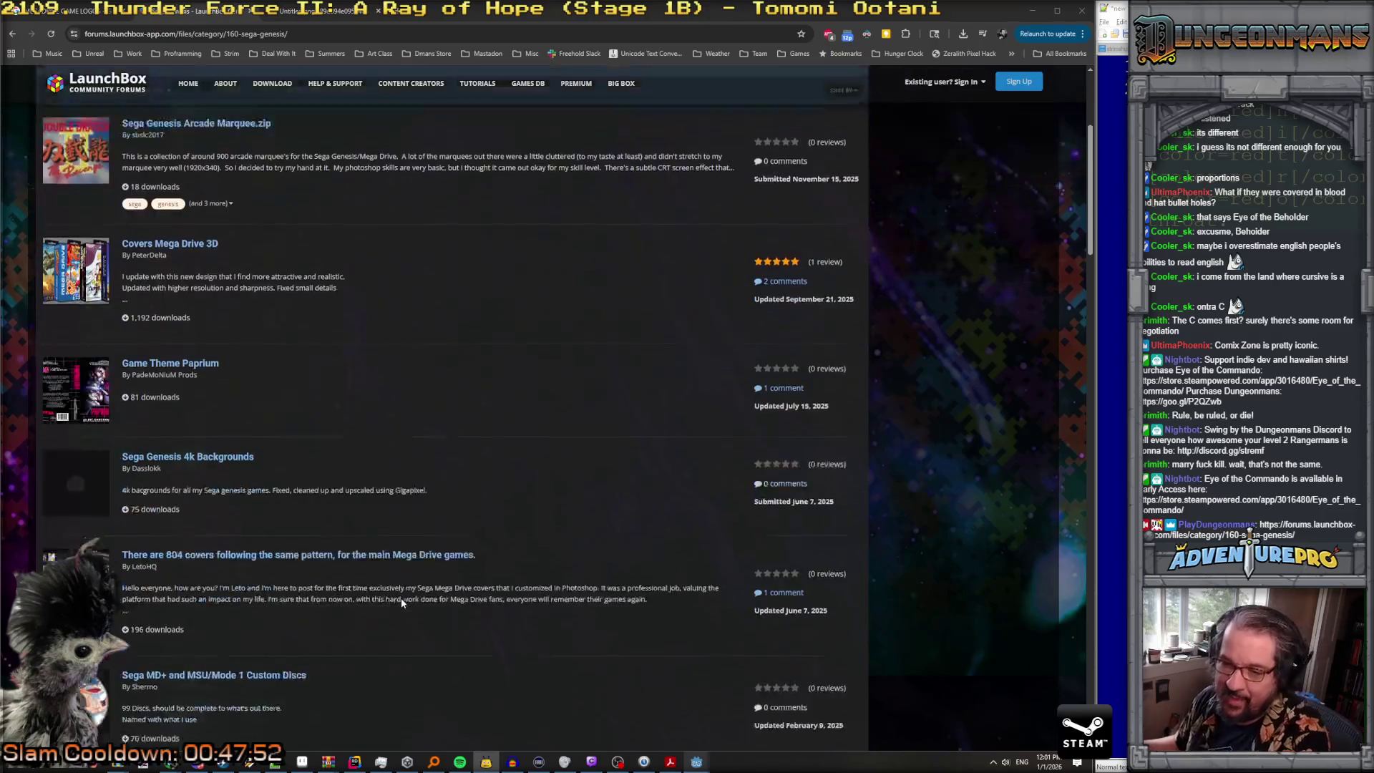
pyautogui.scroll(-9, 402, 604)
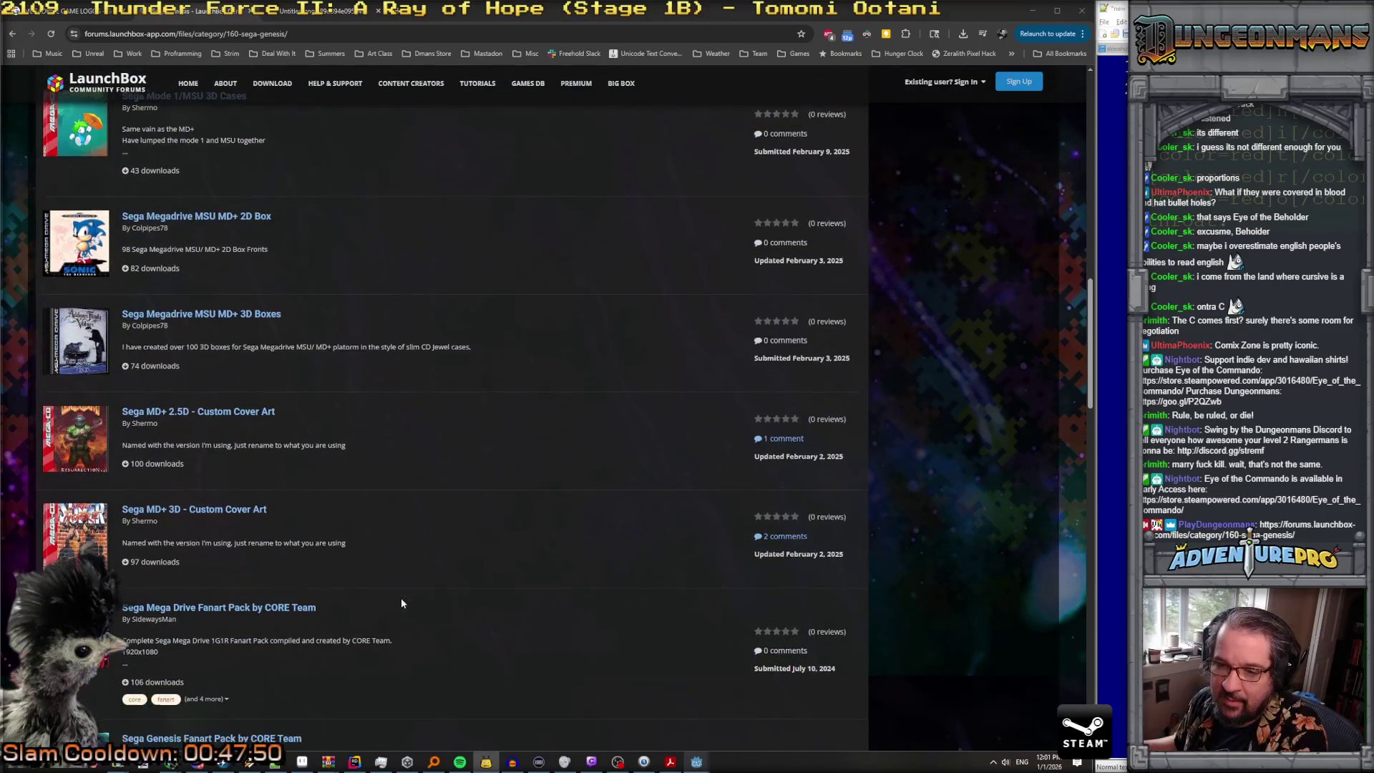
pyautogui.scroll(-8, 401, 603)
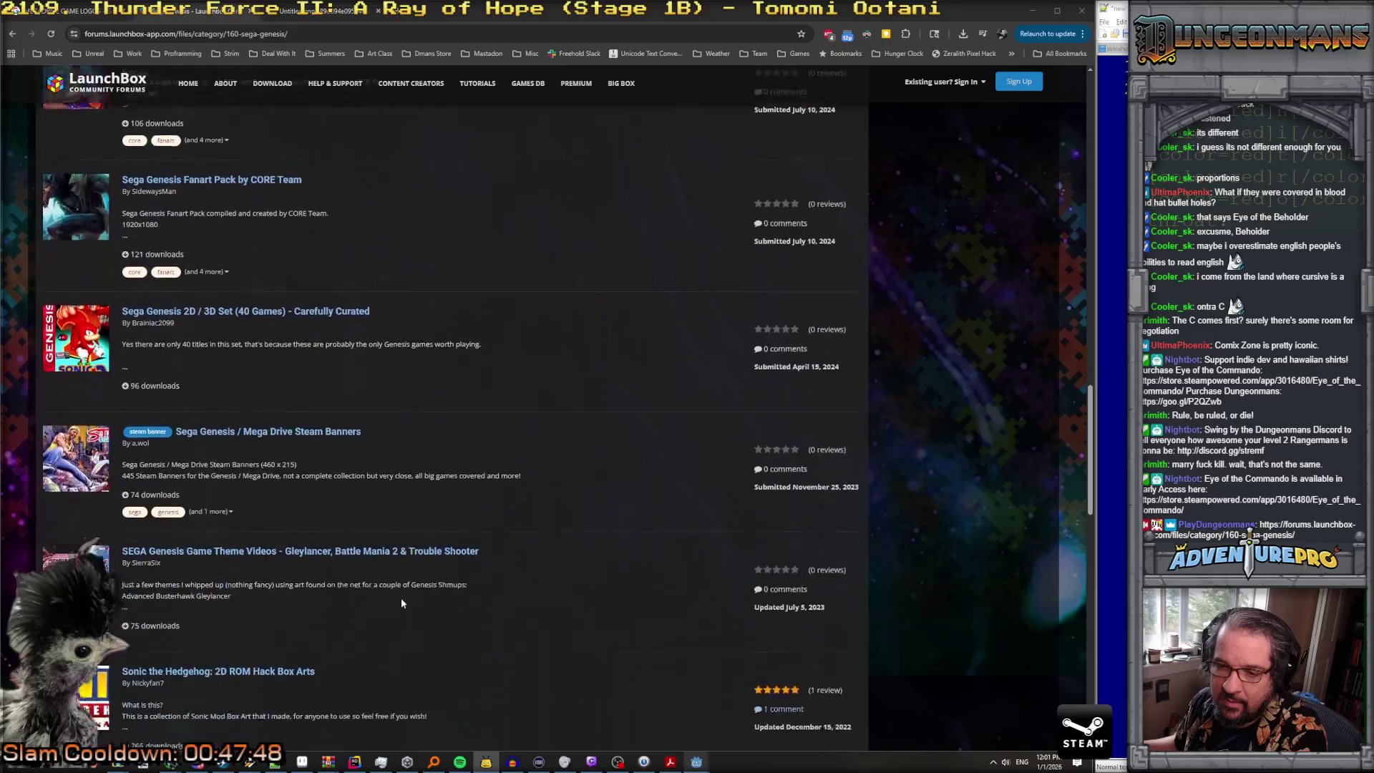
pyautogui.click(274, 363)
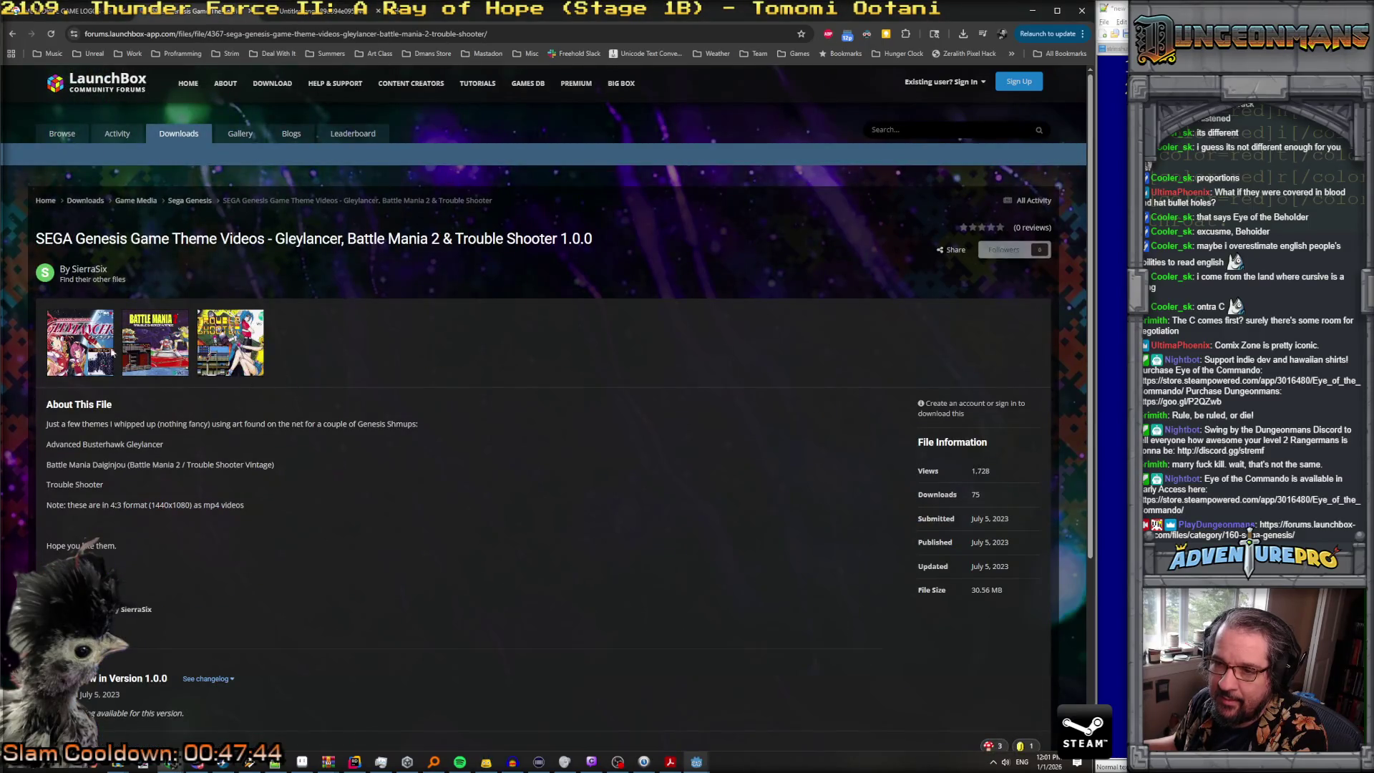
pyautogui.click(224, 337)
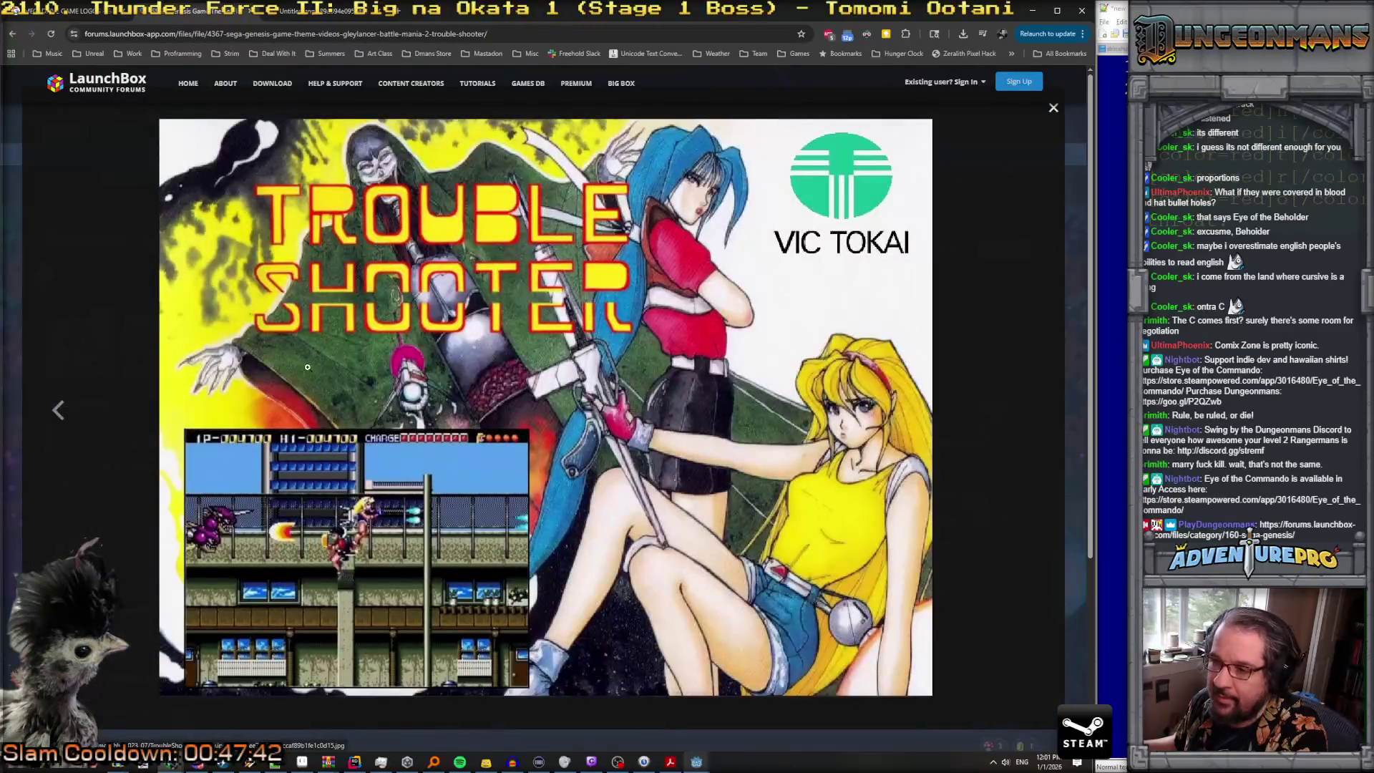
pyautogui.click(59, 411)
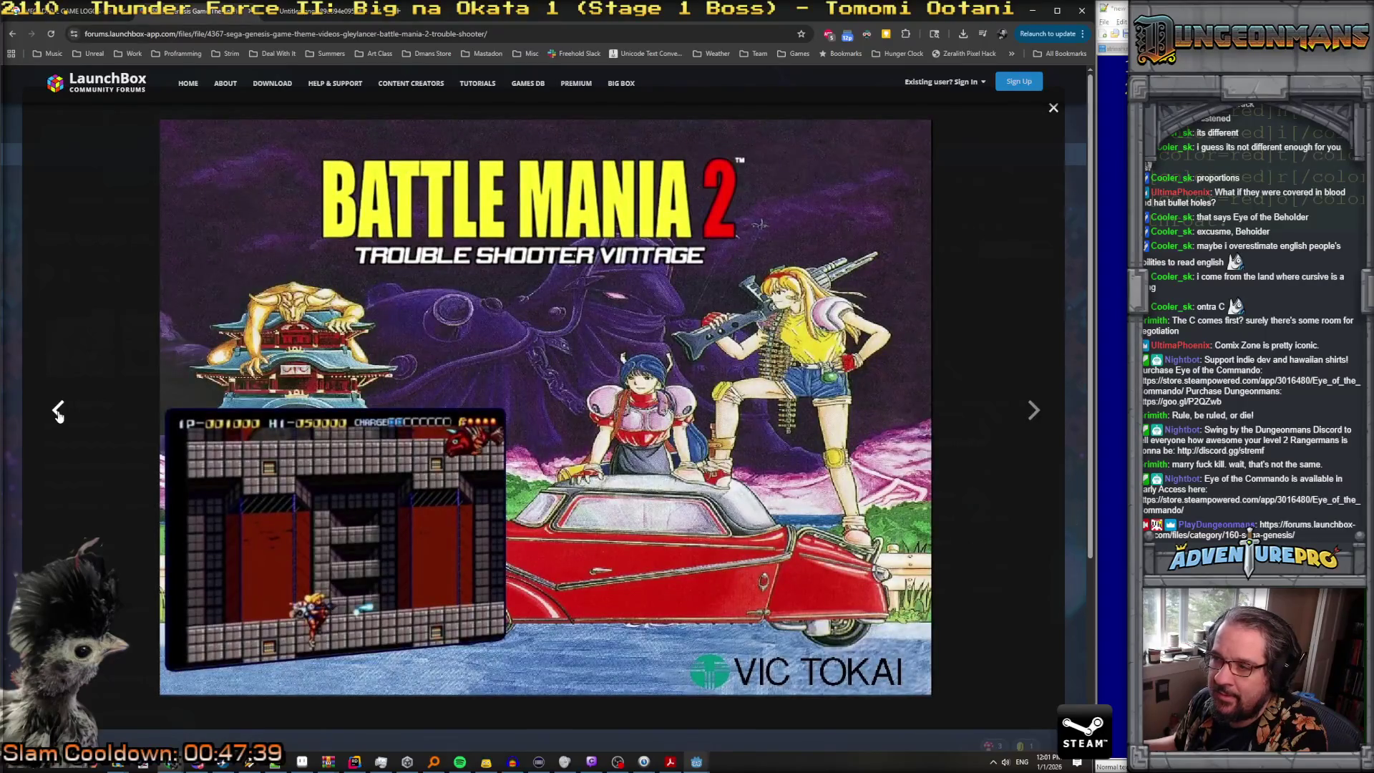
pyautogui.click(59, 412)
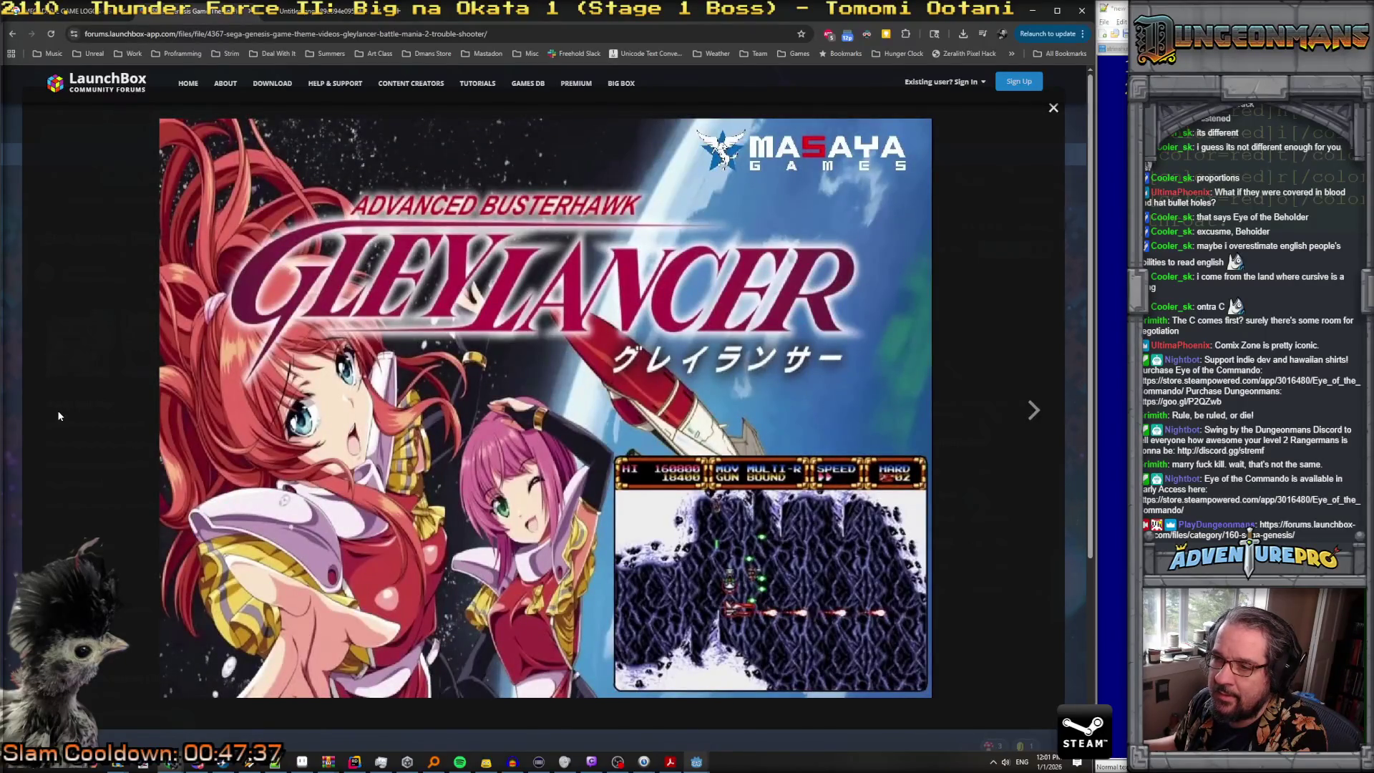
pyautogui.click(1053, 107)
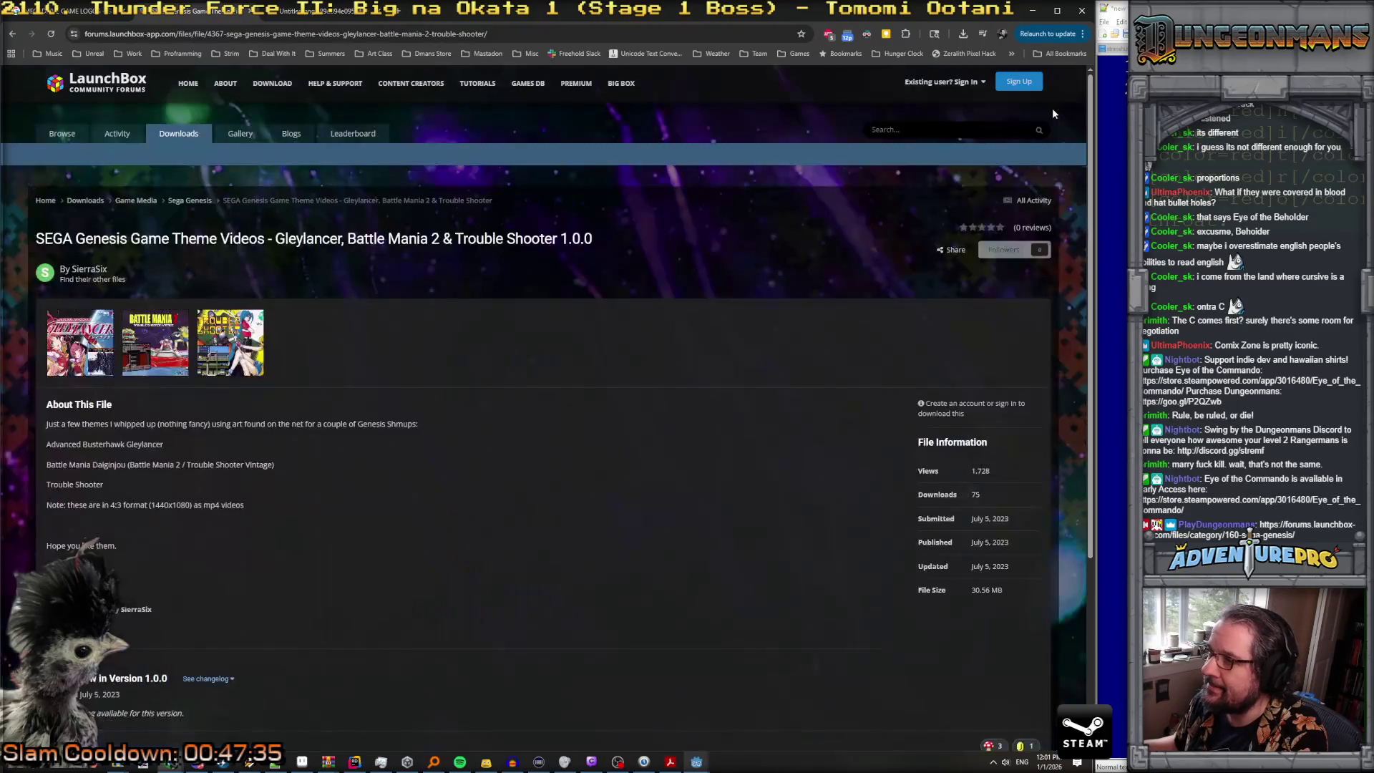
pyautogui.scroll(-3, 348, 408)
pyautogui.hotkey('alt', 'Left')
pyautogui.scroll(-3, 341, 421)
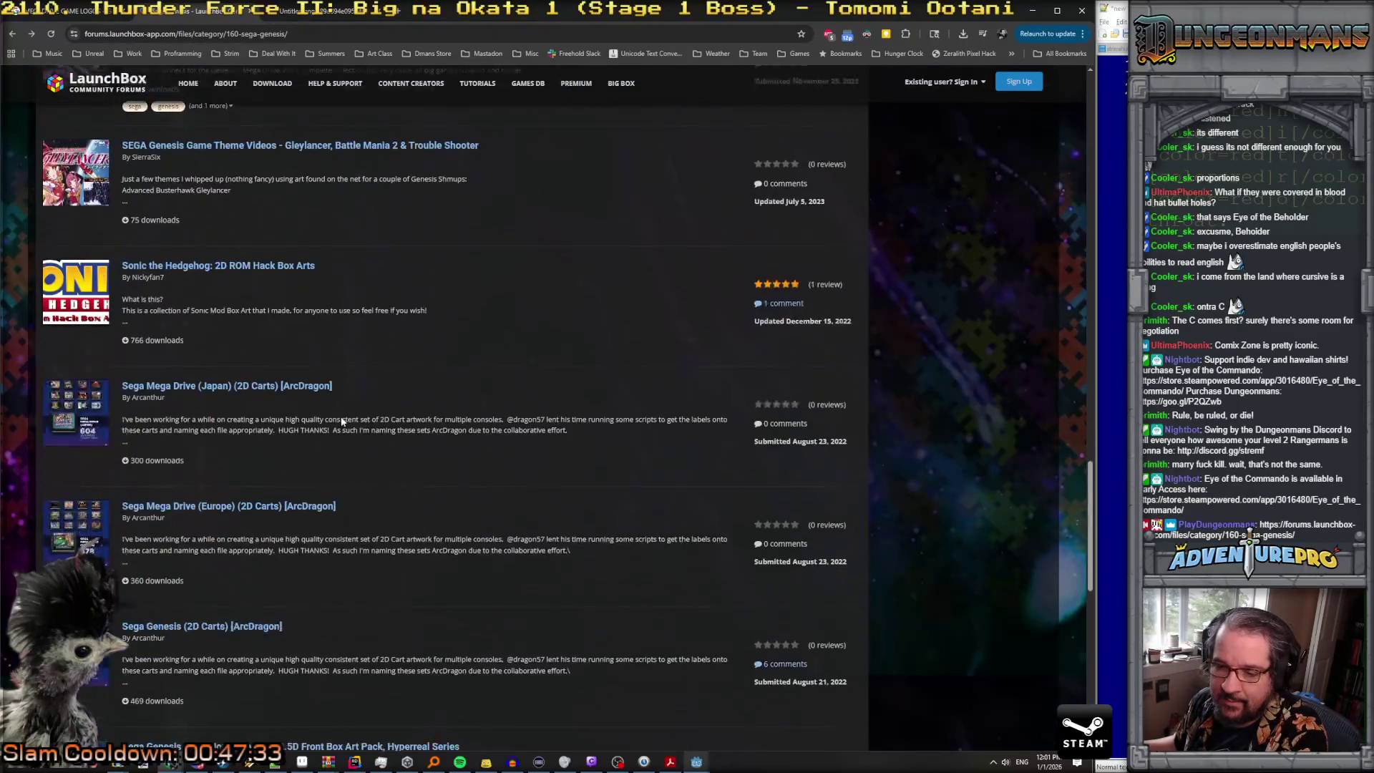
pyautogui.scroll(-3, 341, 422)
pyautogui.scroll(-5, 341, 422)
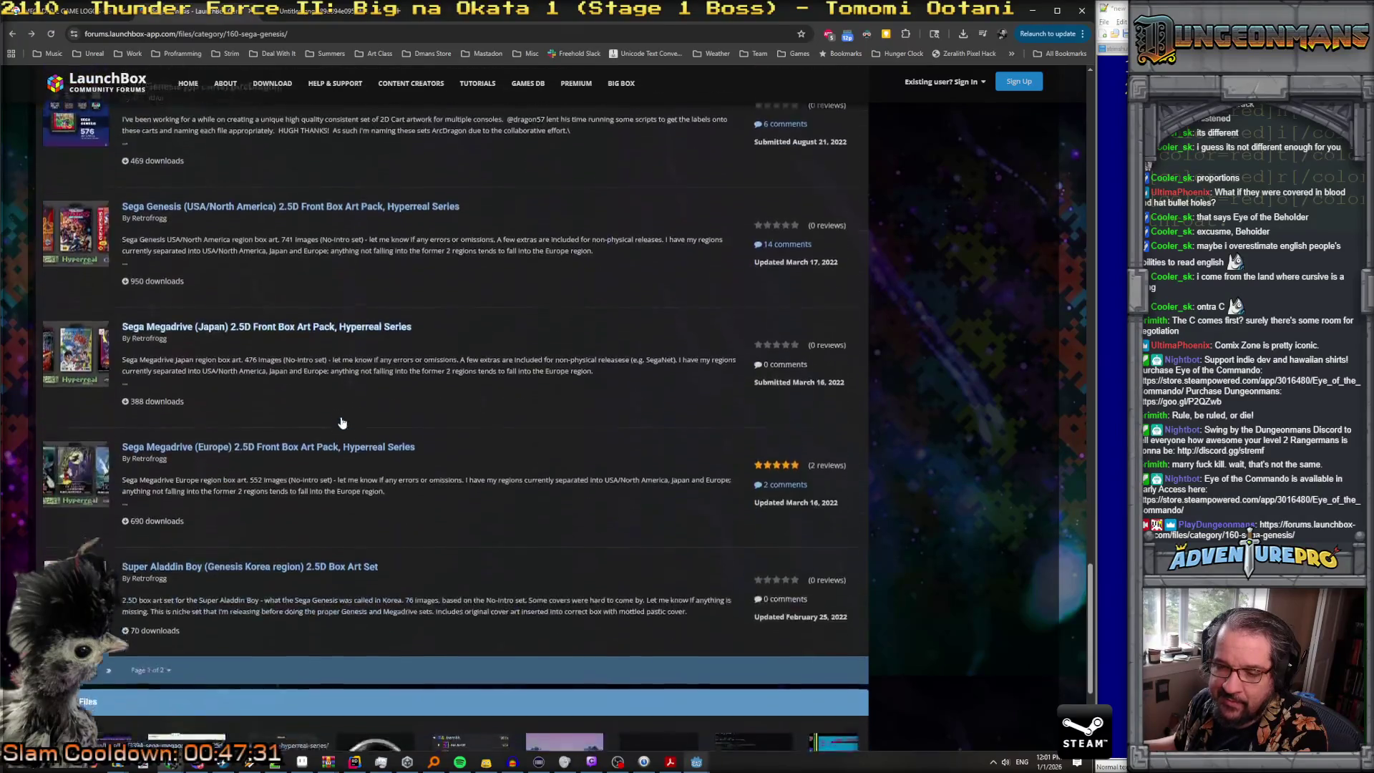
pyautogui.click(87, 459)
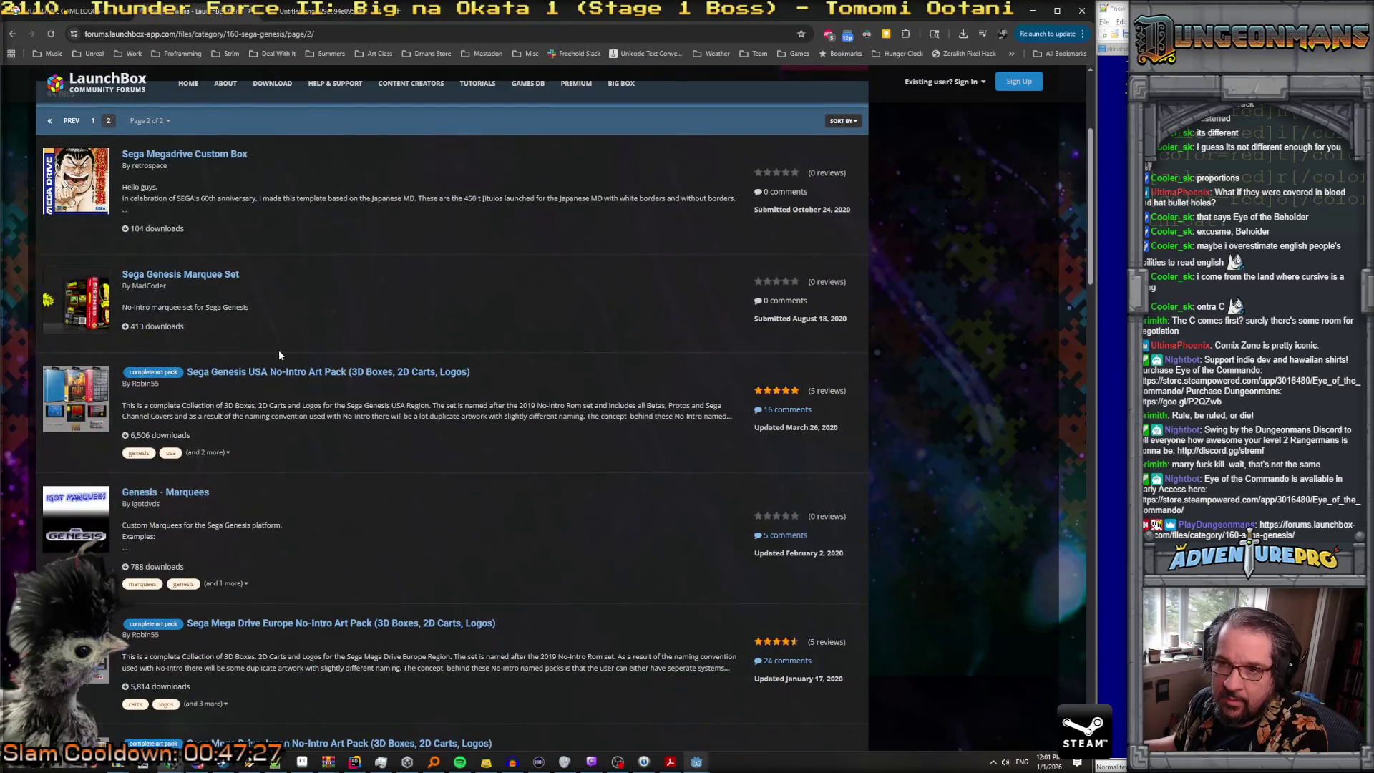
# Step: Scroll to the Sega Mega Drive 3D Box Art file and enlarge its Alisia Dragoon box
pyautogui.scroll(-2, 279, 358)
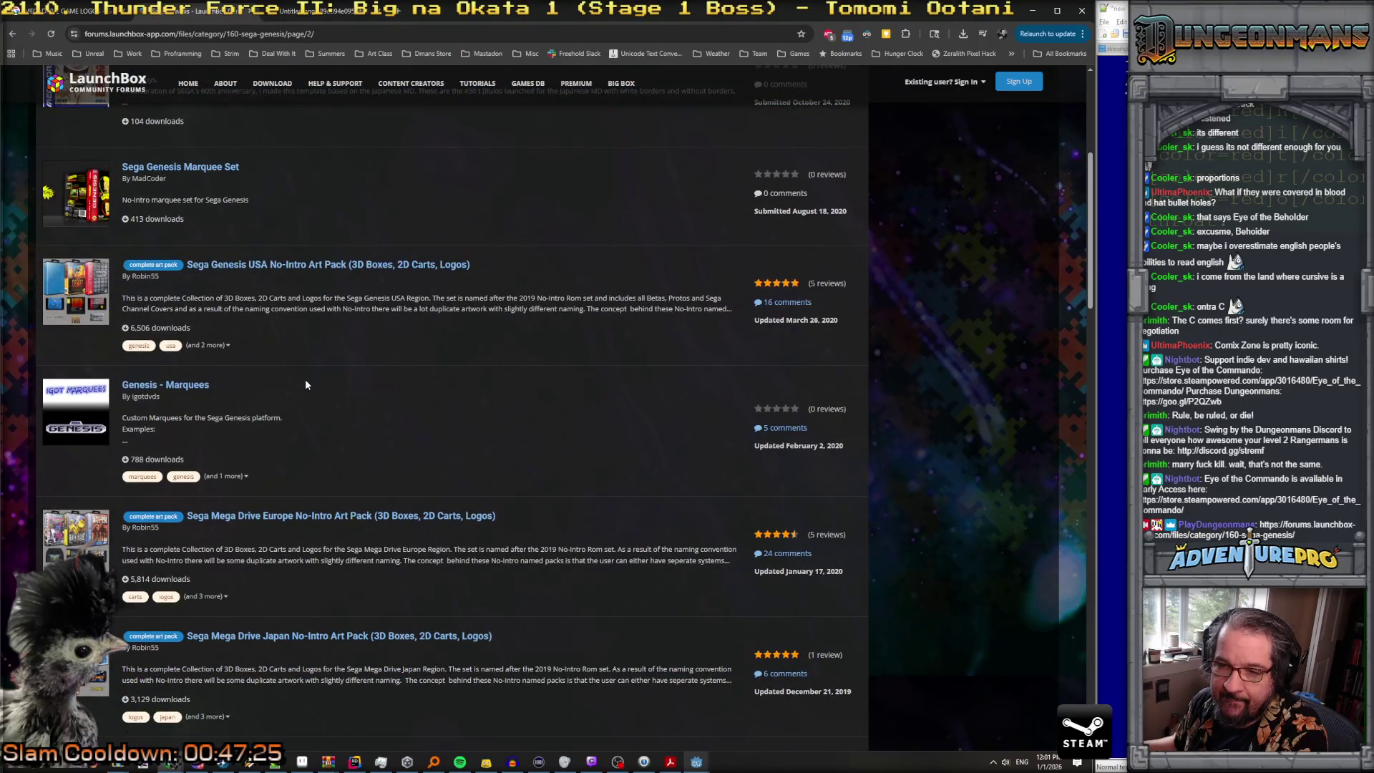
pyautogui.scroll(-3, 306, 385)
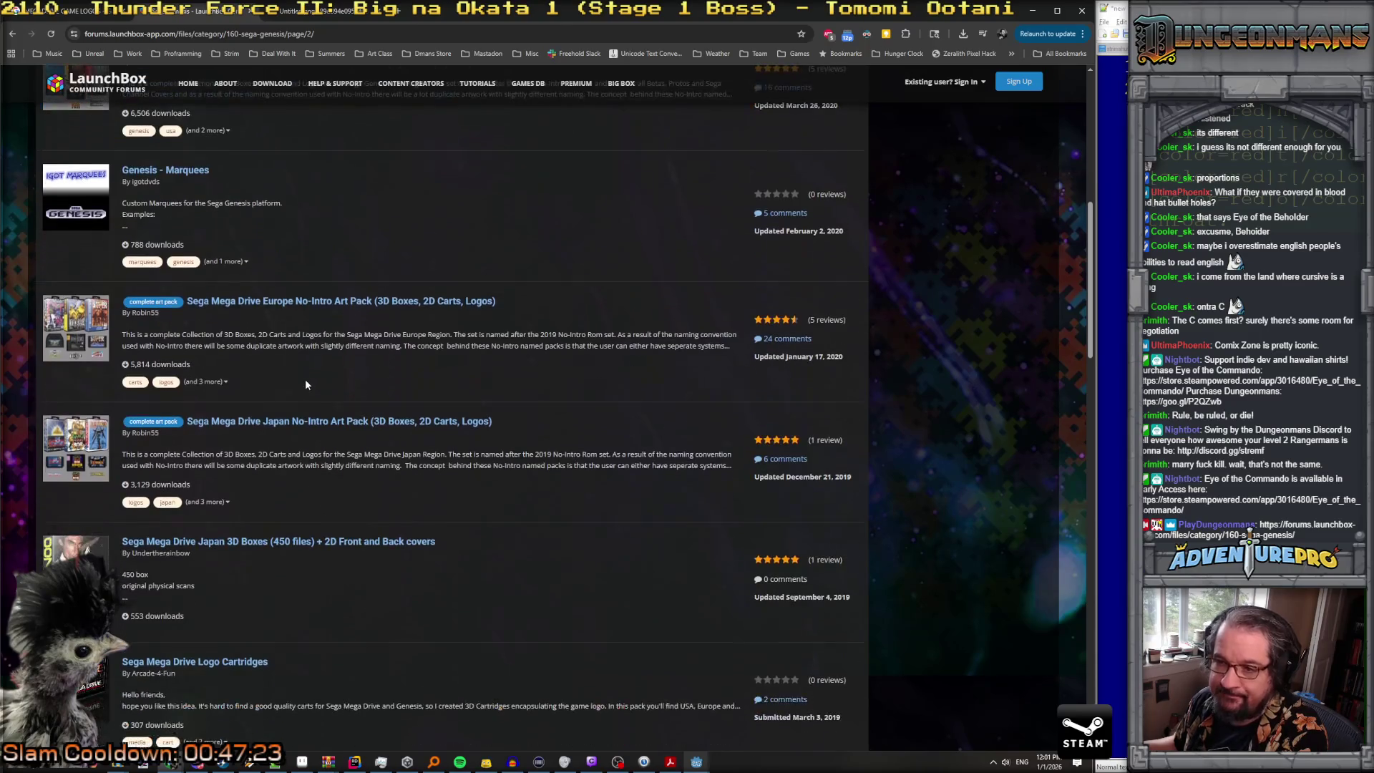
pyautogui.scroll(-1, 330, 321)
pyautogui.scroll(-8, 329, 317)
pyautogui.scroll(2, 311, 324)
pyautogui.click(250, 302)
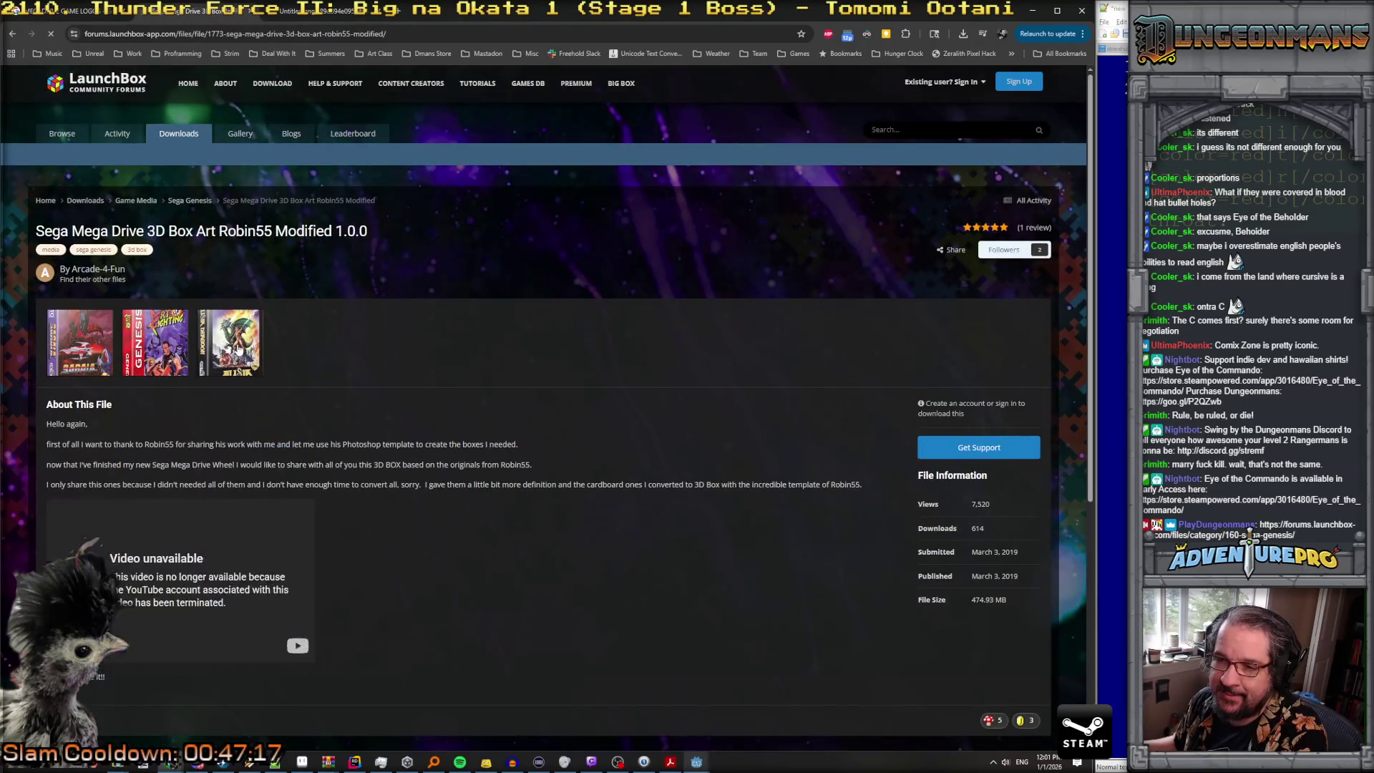
pyautogui.click(234, 339)
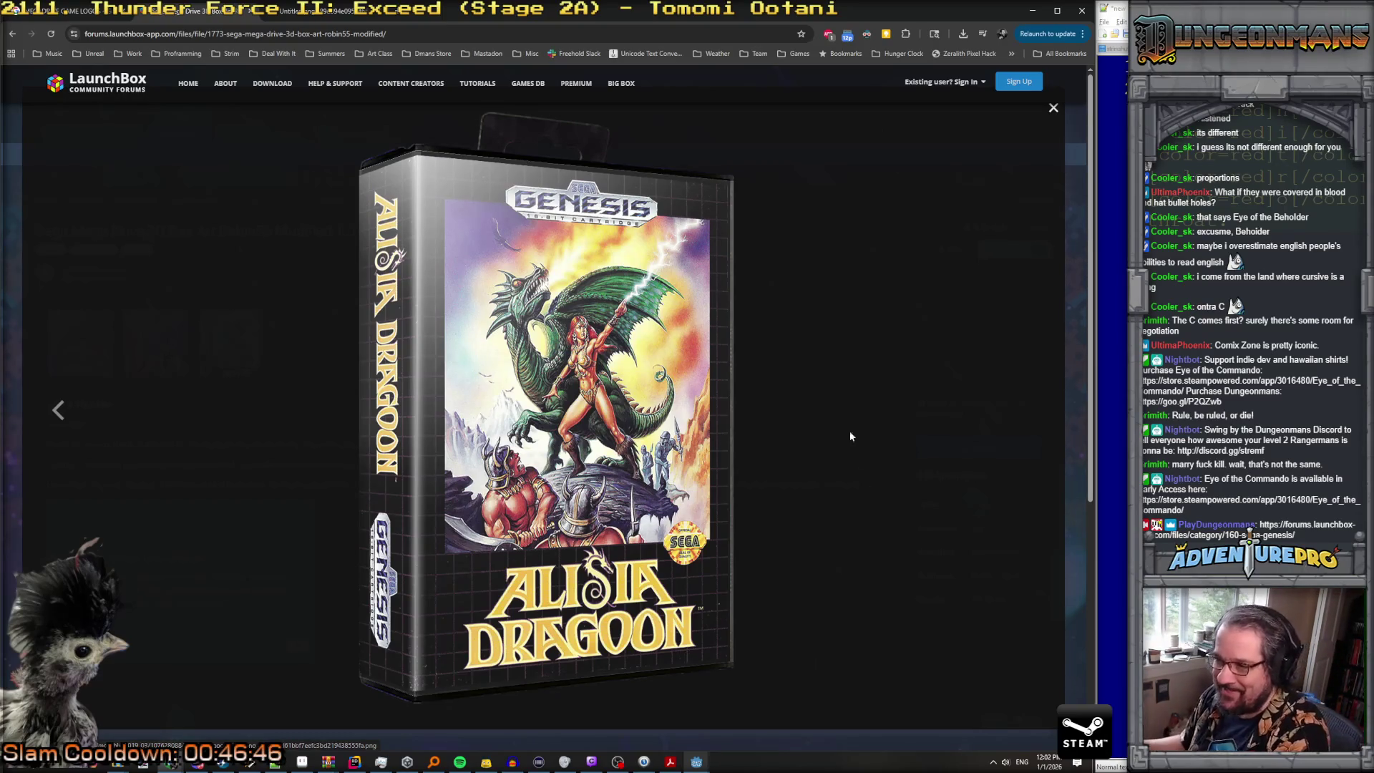
# Step: Close the enlarged Alisia Dragoon box art and switch to the Facebook photo post
pyautogui.click(1053, 112)
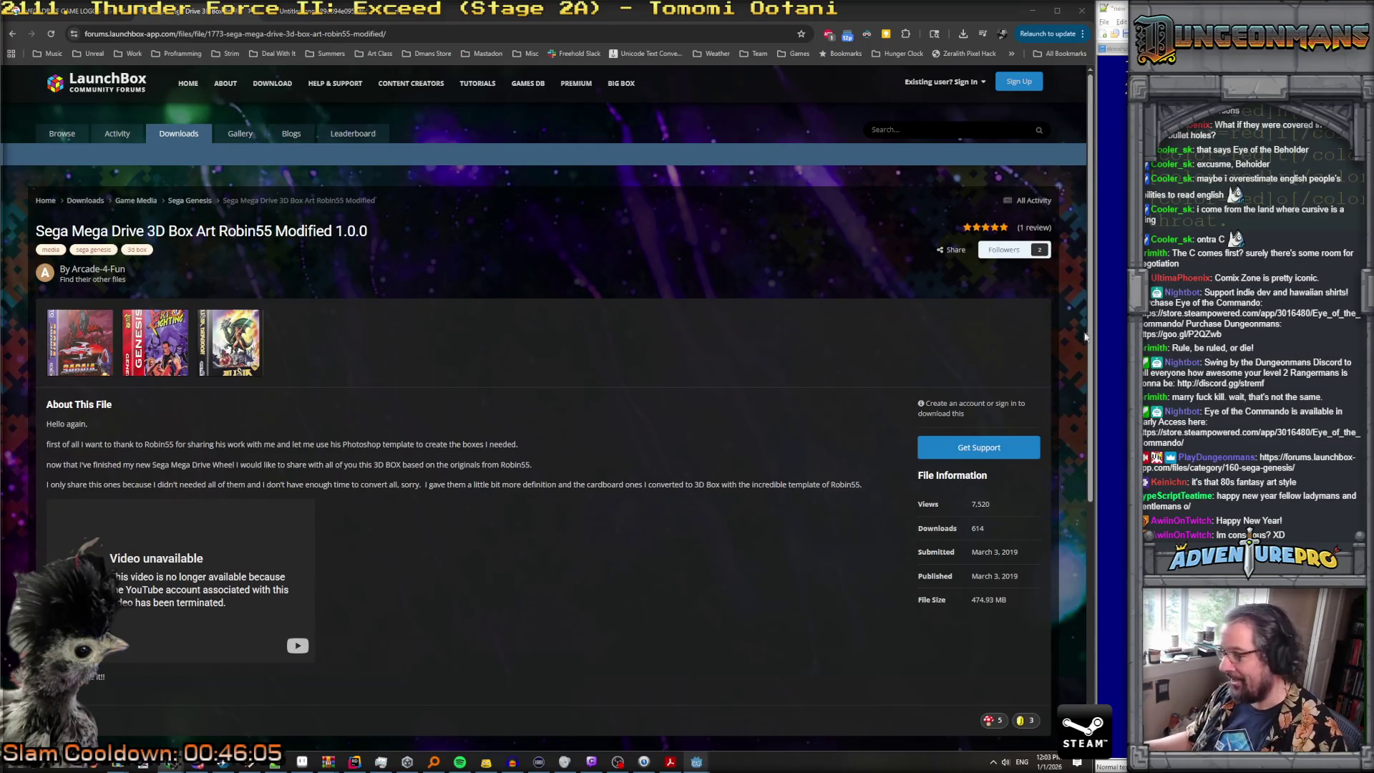
pyautogui.hotkey('alt', 'Tab')
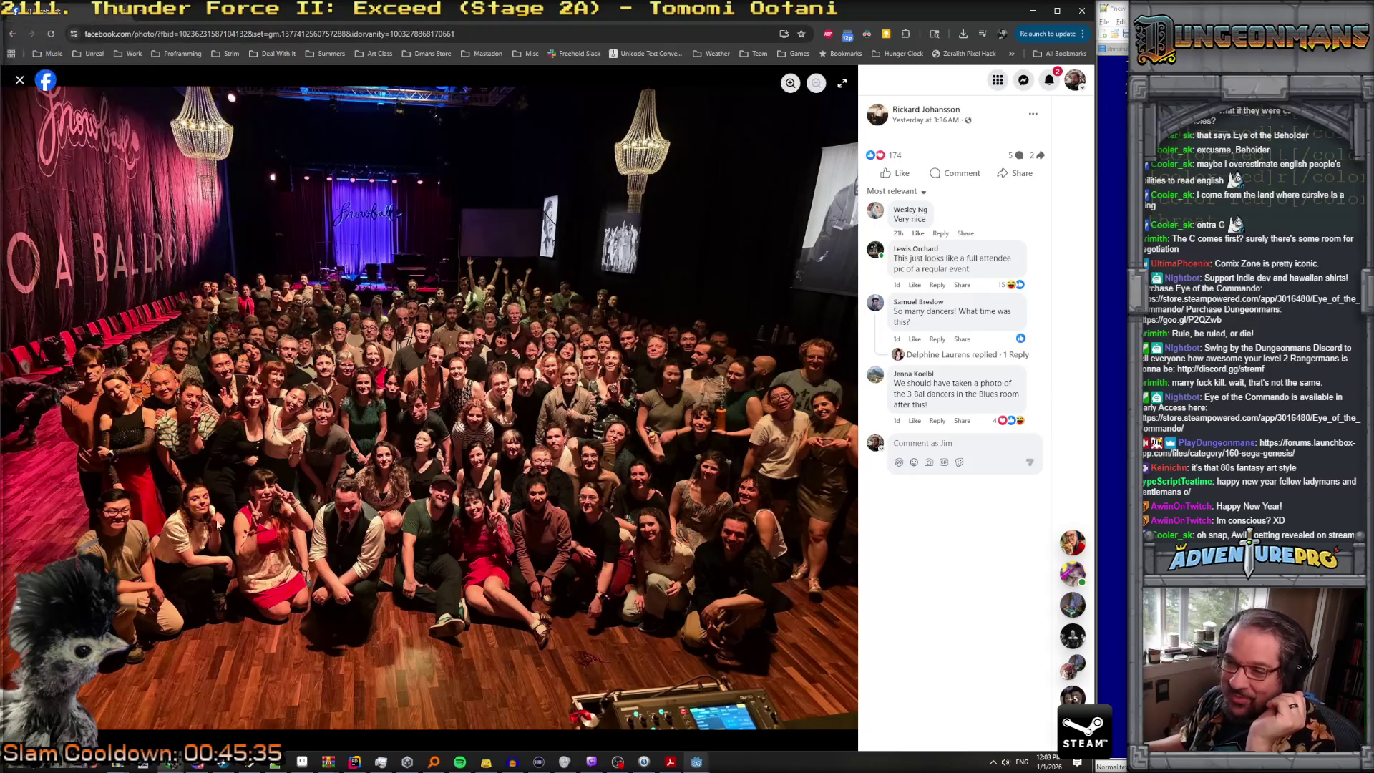
# Step: Back on the box art file page, view the Sagaia and Art of Fighting boxes enlarged, then close the viewer
pyautogui.click(123, 14)
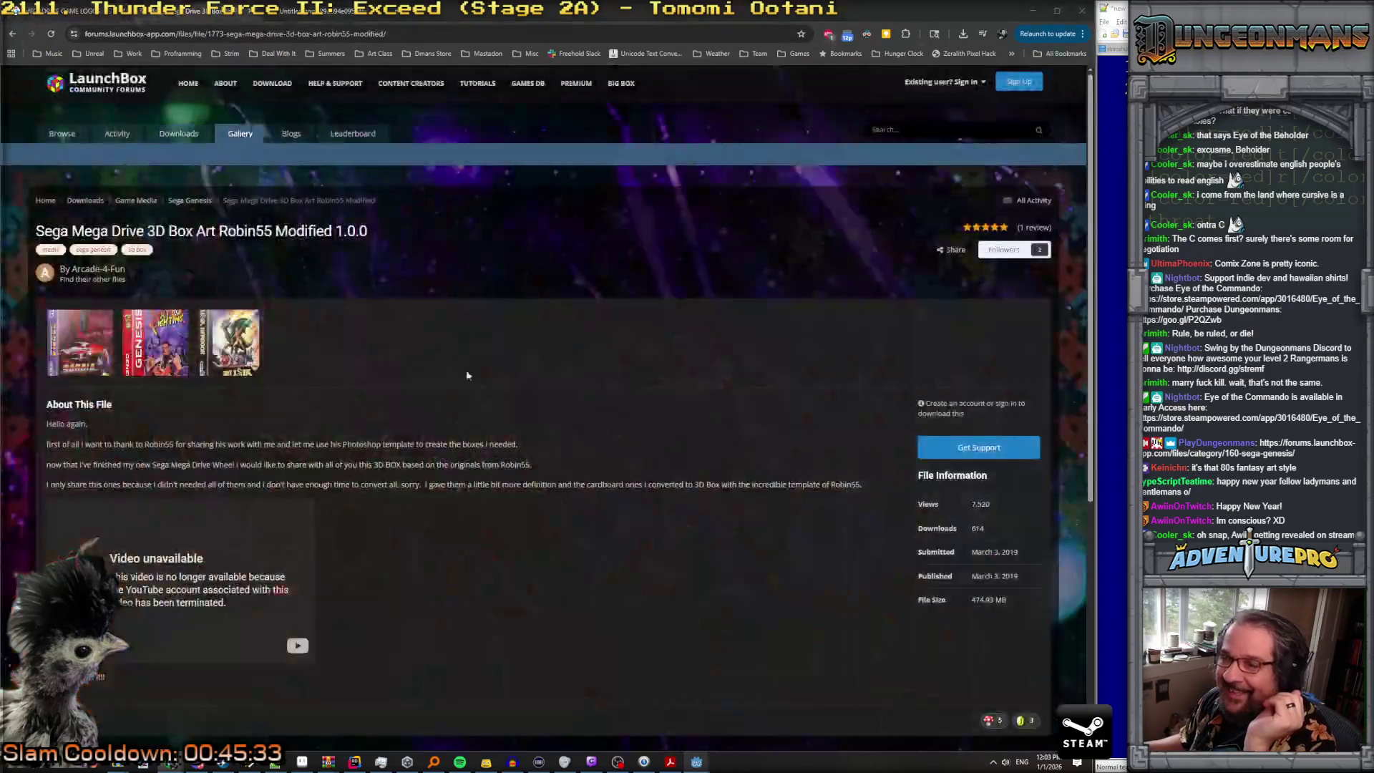
pyautogui.click(85, 362)
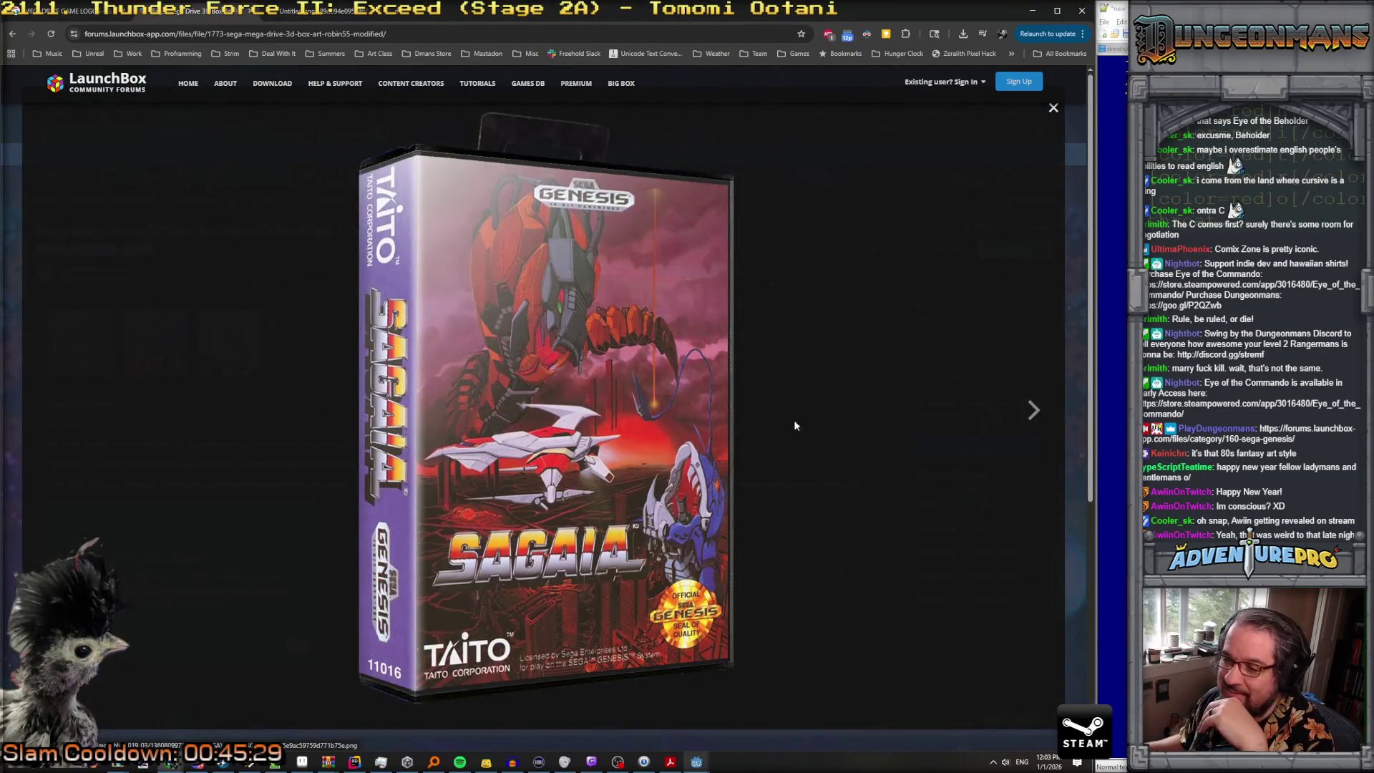
pyautogui.click(1034, 410)
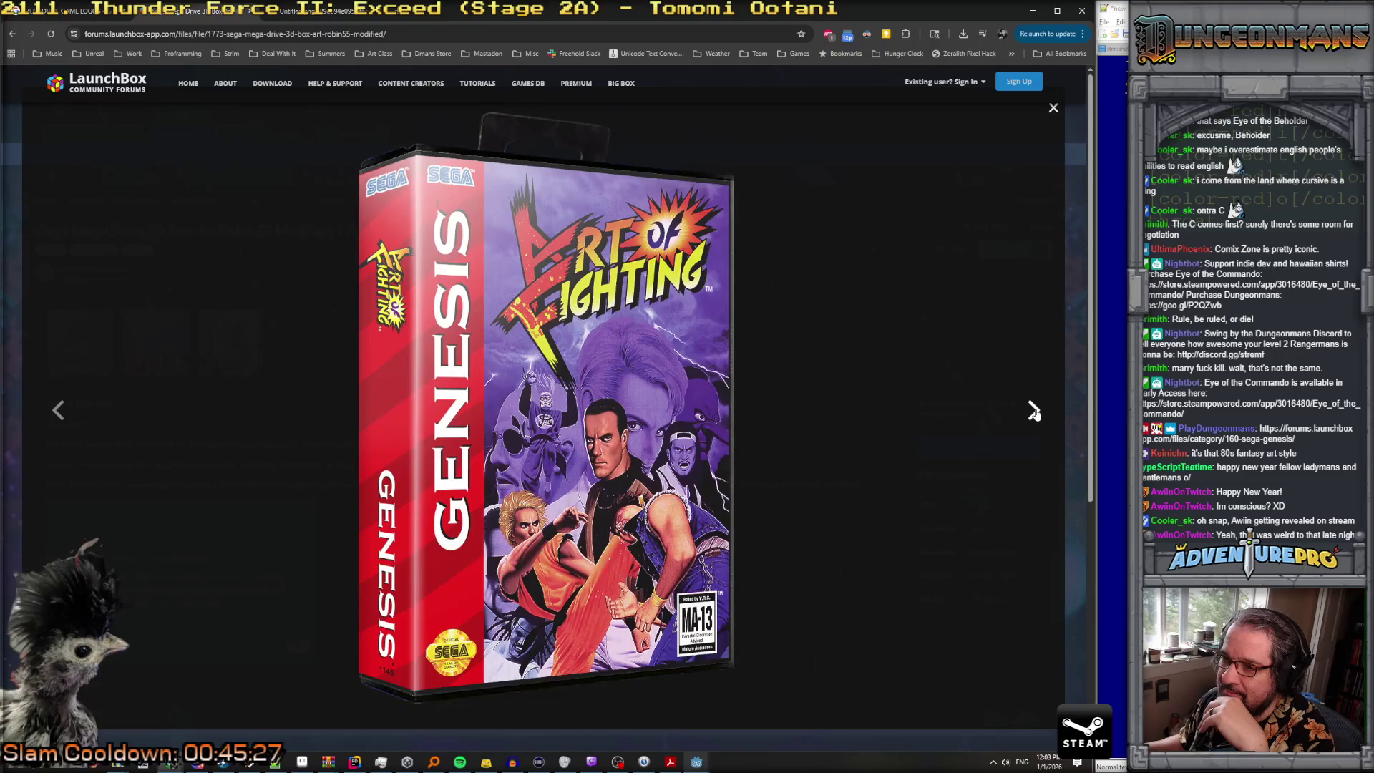
pyautogui.click(63, 413)
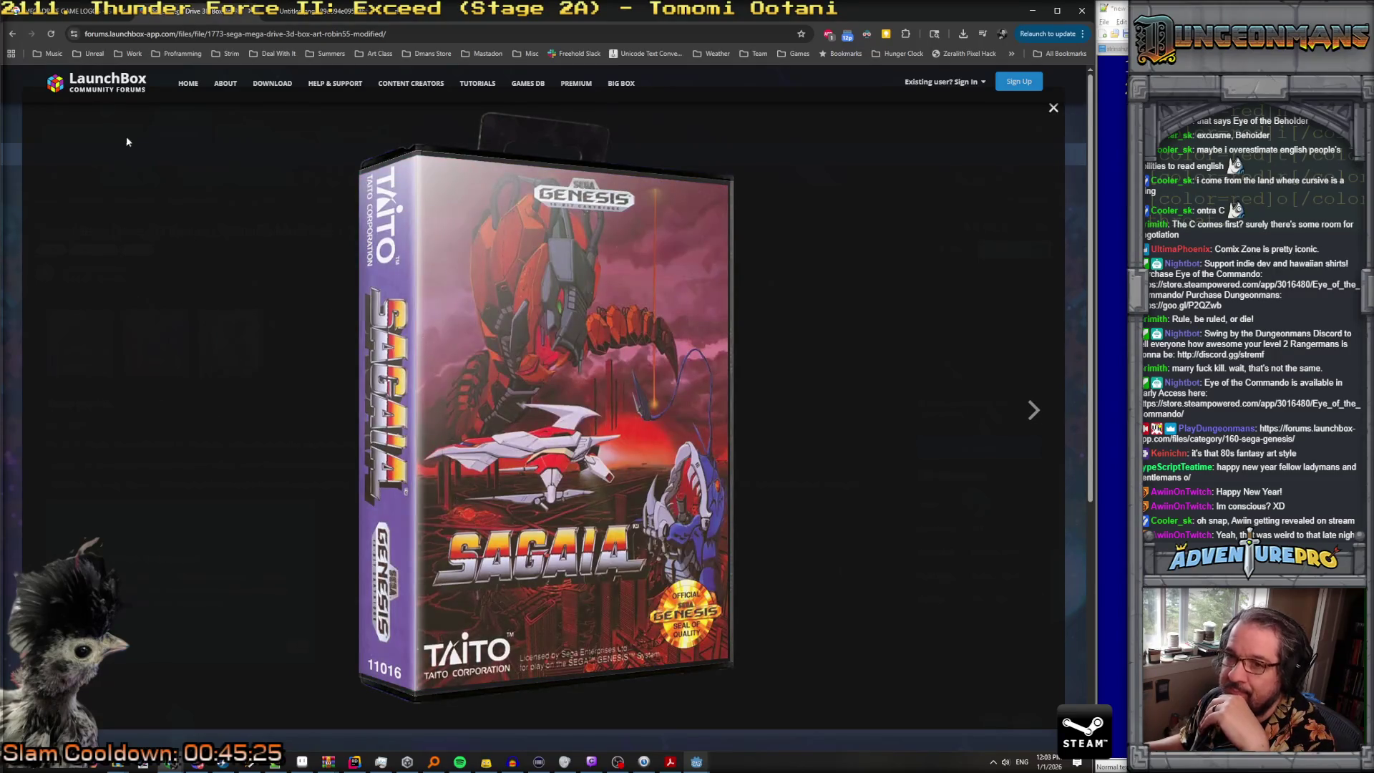
pyautogui.click(1052, 109)
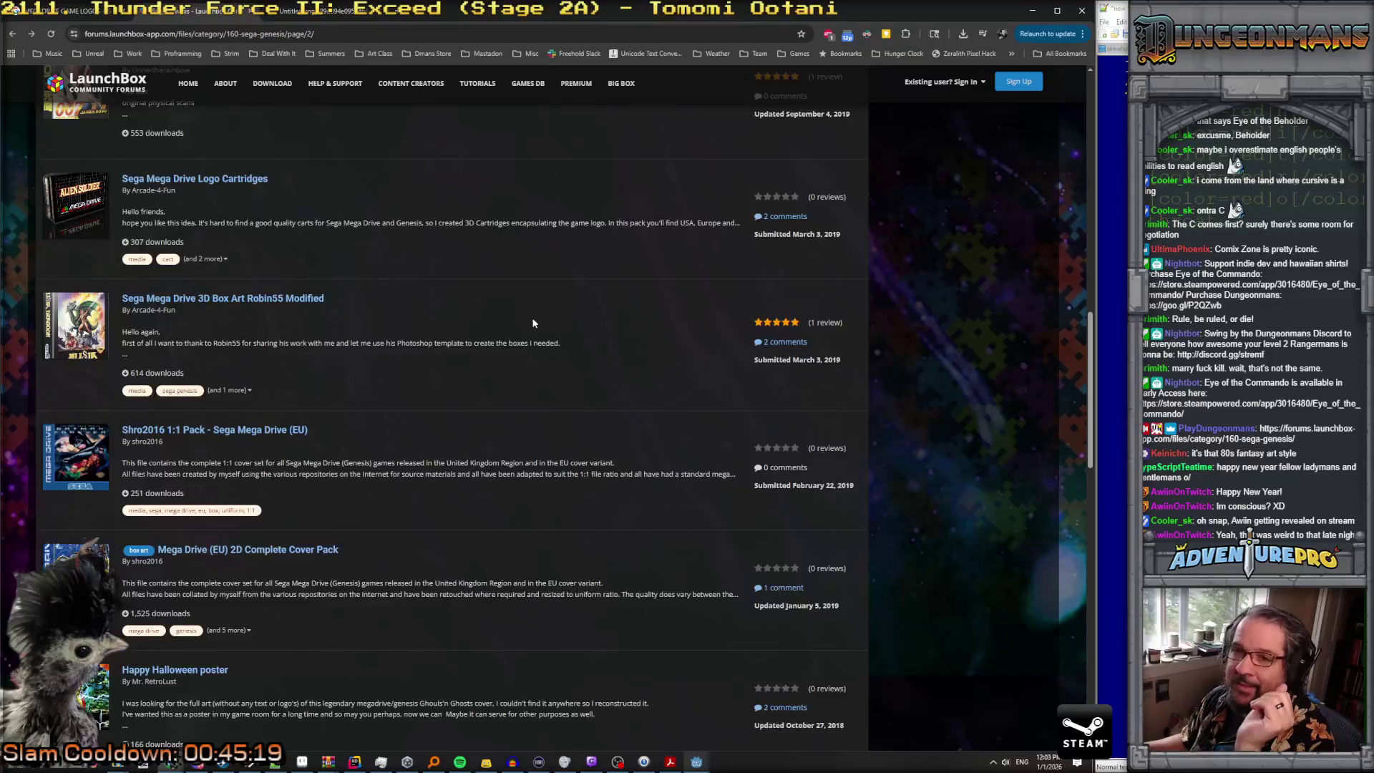
# Step: Step back through the Steam Banners, Sega Mode 1/MSU 3D Cases and SG Silver Ring pages
pyautogui.hotkey('alt', 'Left')
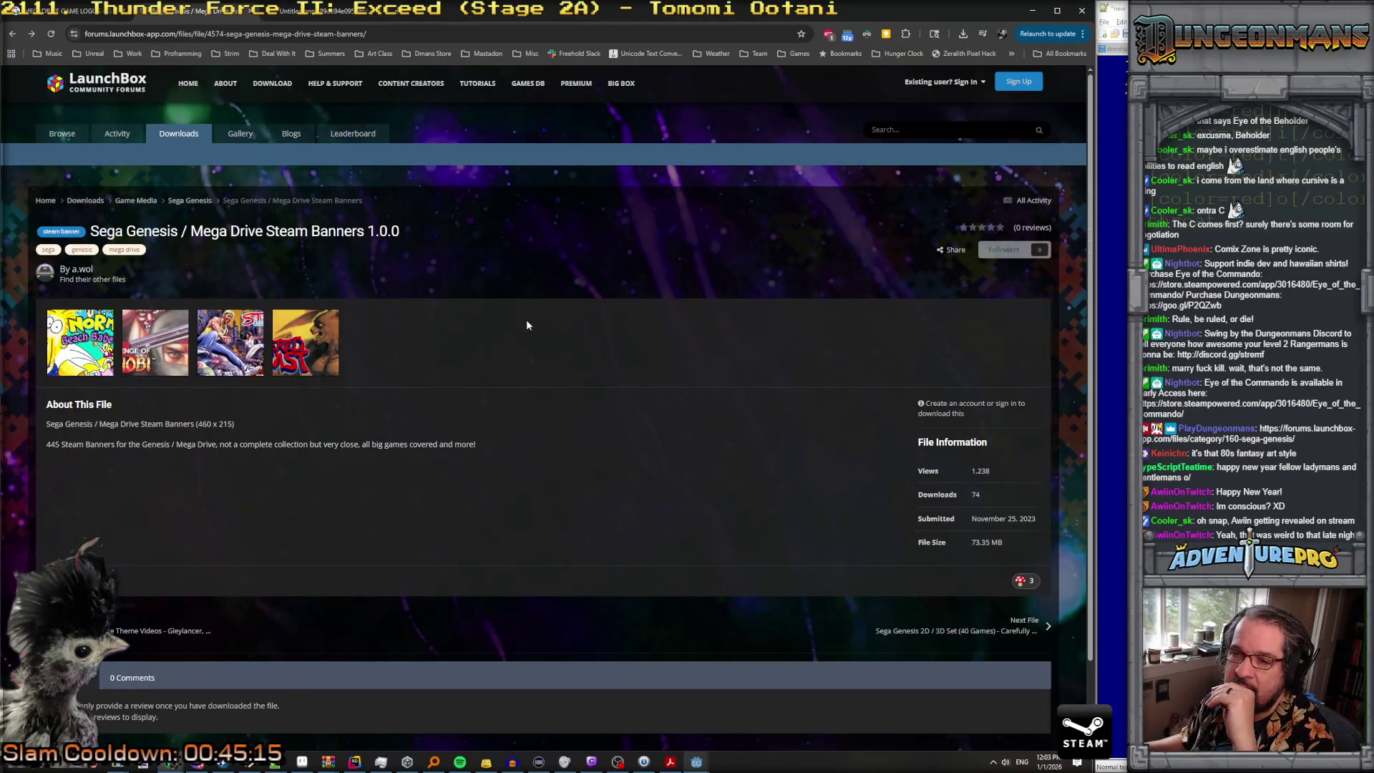
pyautogui.hotkey('alt', 'Left')
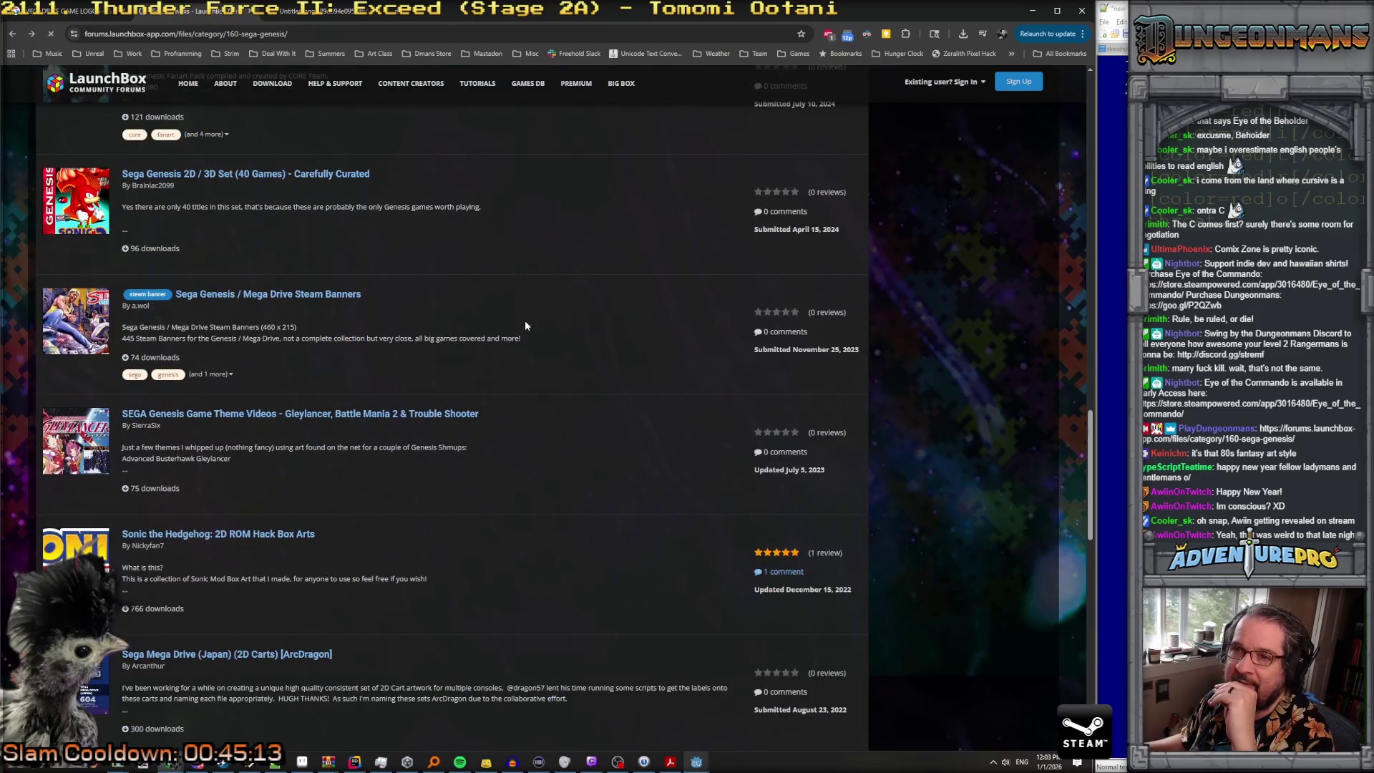
pyautogui.hotkey('alt', 'Left')
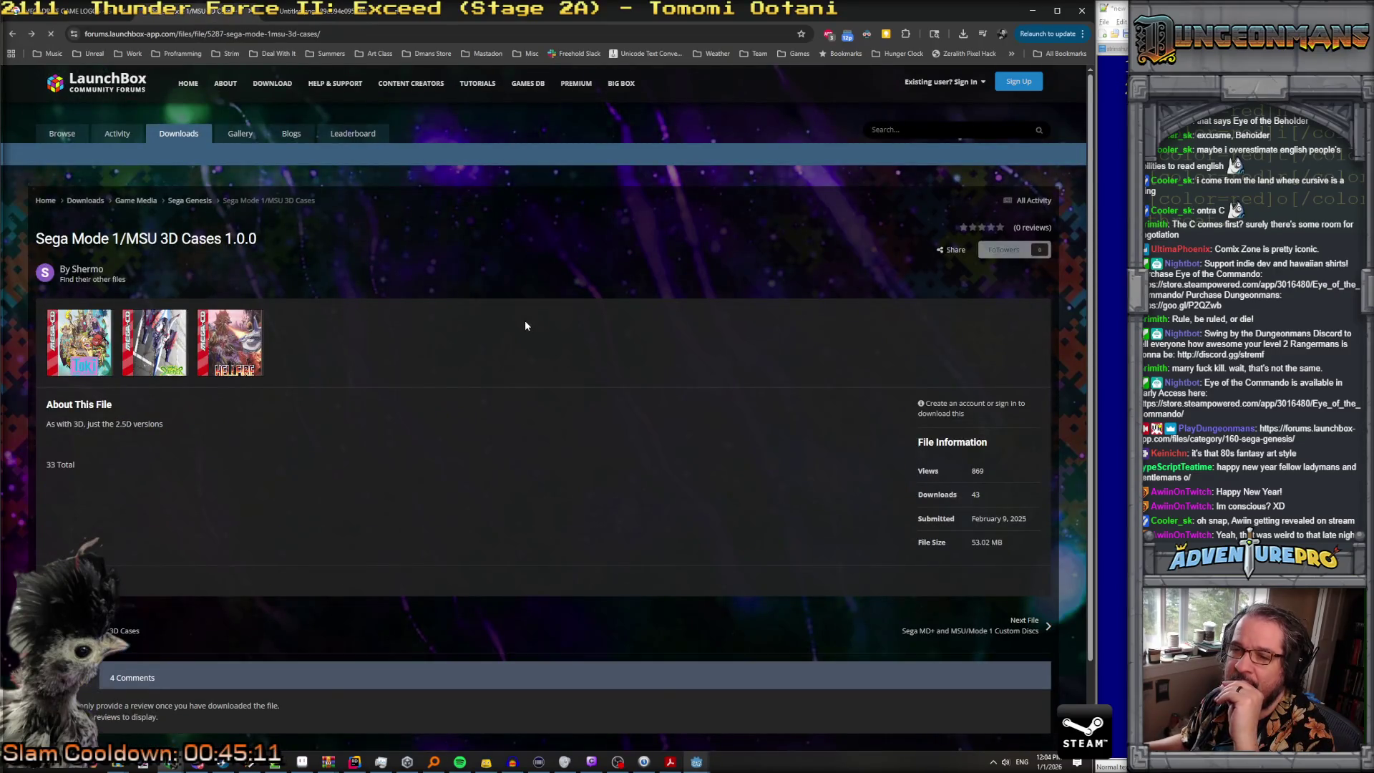
pyautogui.hotkey('alt', 'Left')
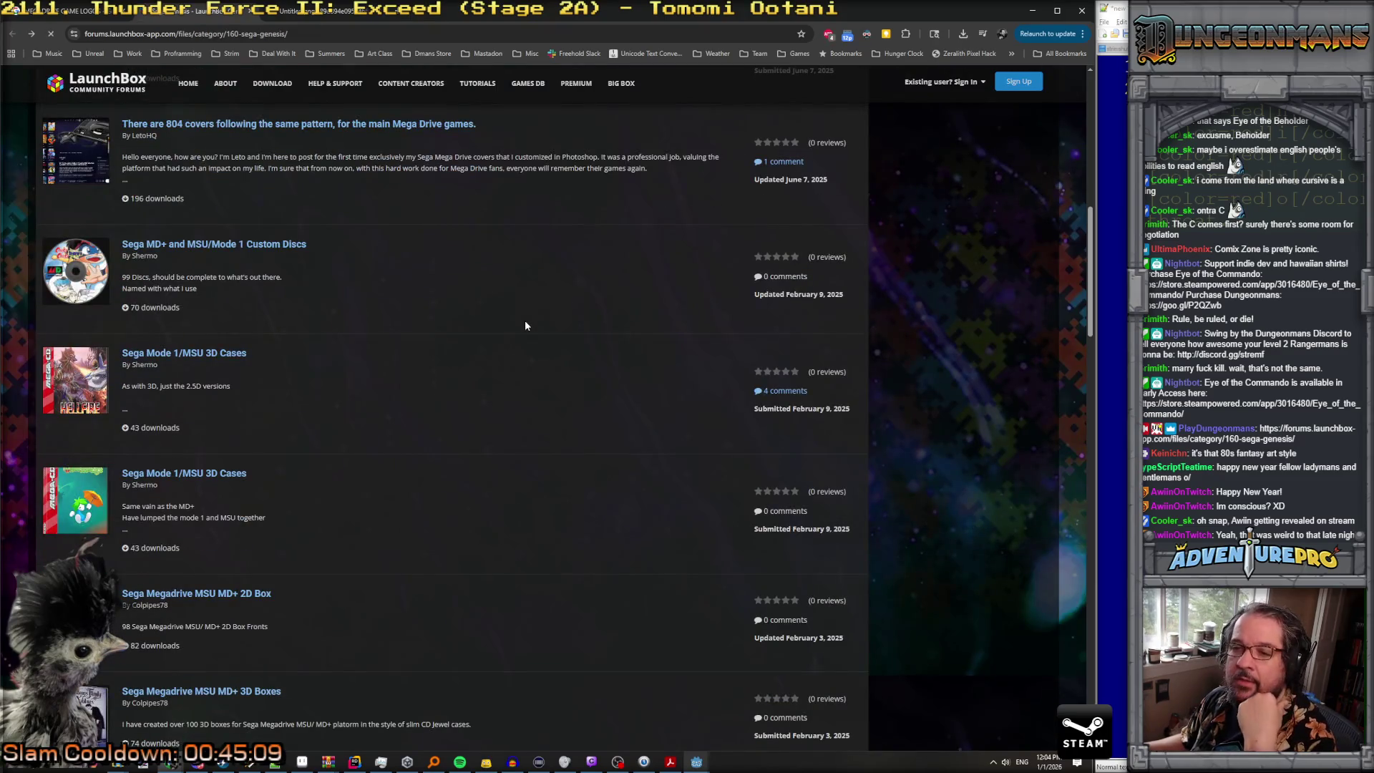
pyautogui.hotkey('alt', 'Left')
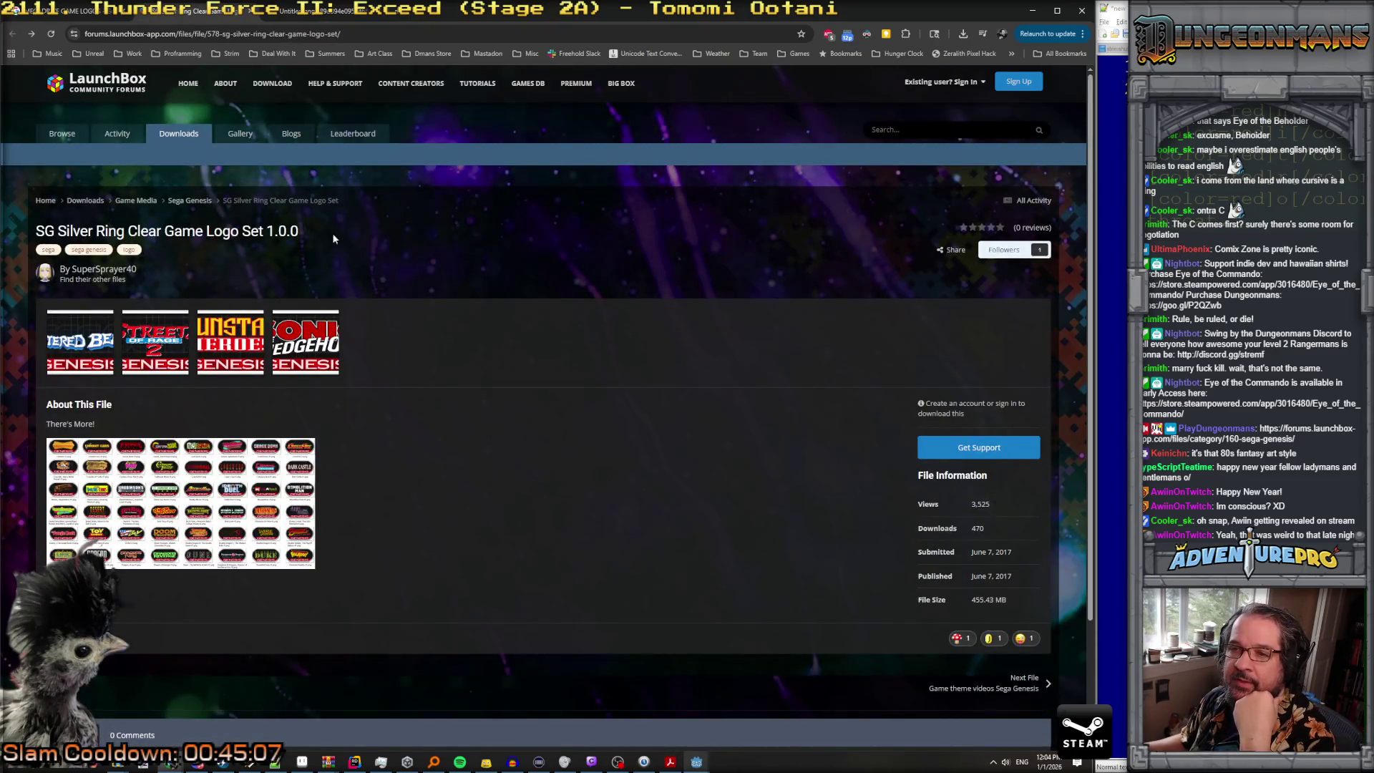
# Step: Browse the uploader's other files and open the SG Silver Ring Clear Game Logo Set page
pyautogui.click(108, 281)
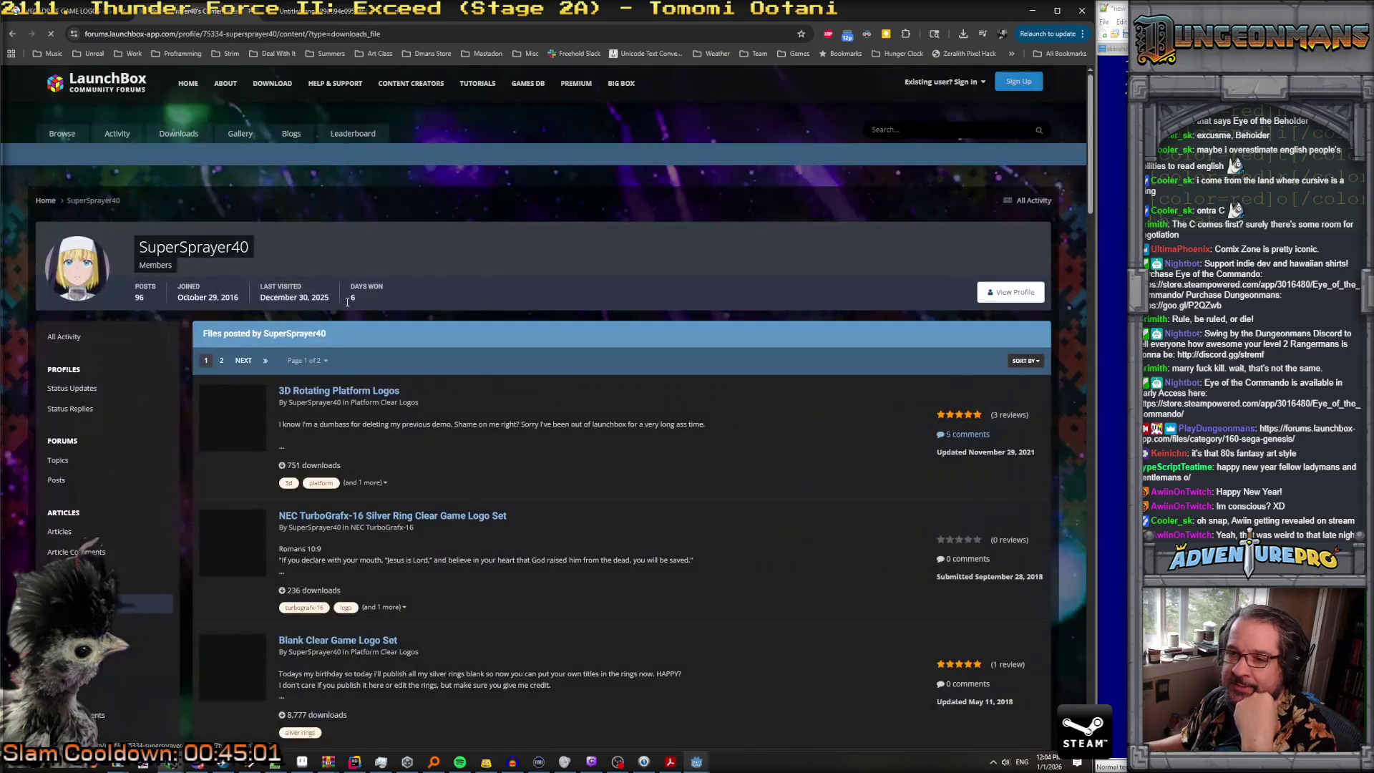
pyautogui.scroll(-9, 432, 391)
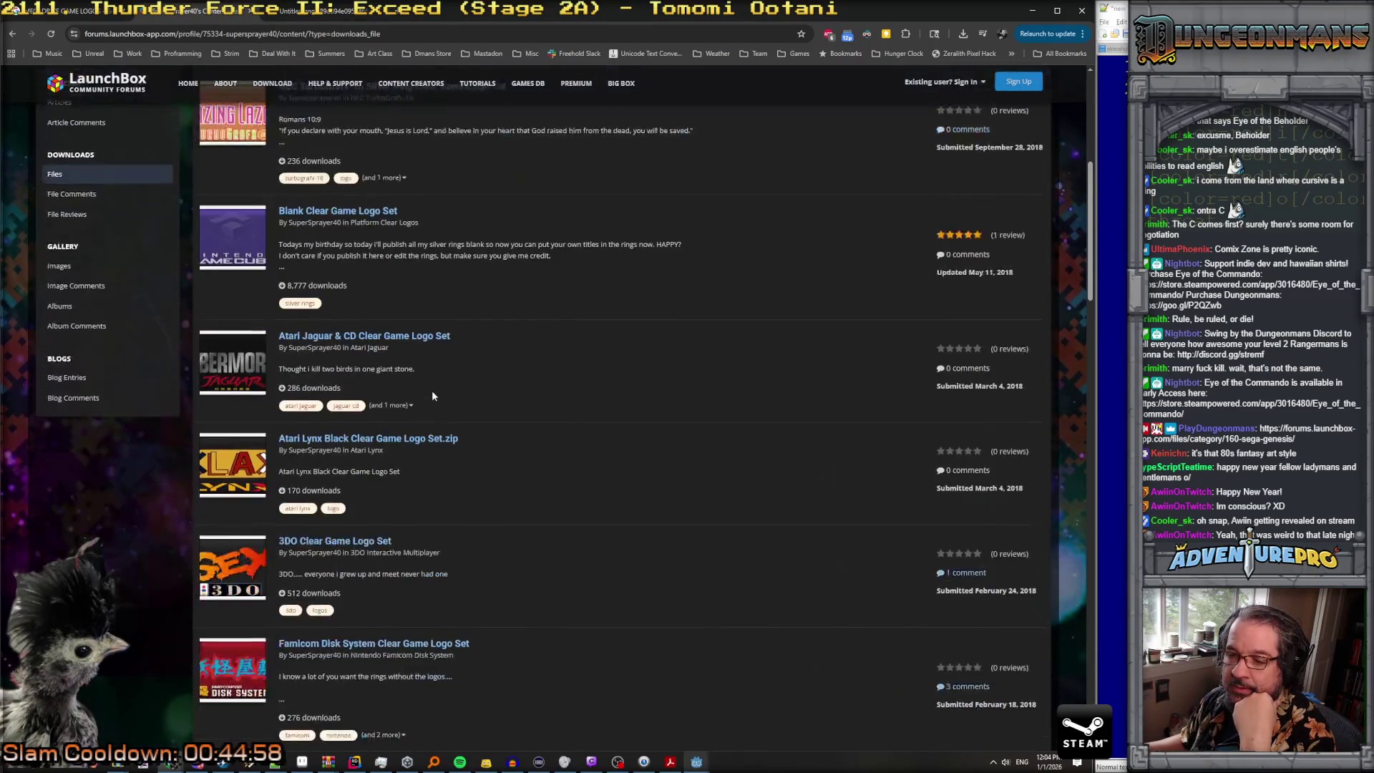
pyautogui.scroll(-3, 432, 396)
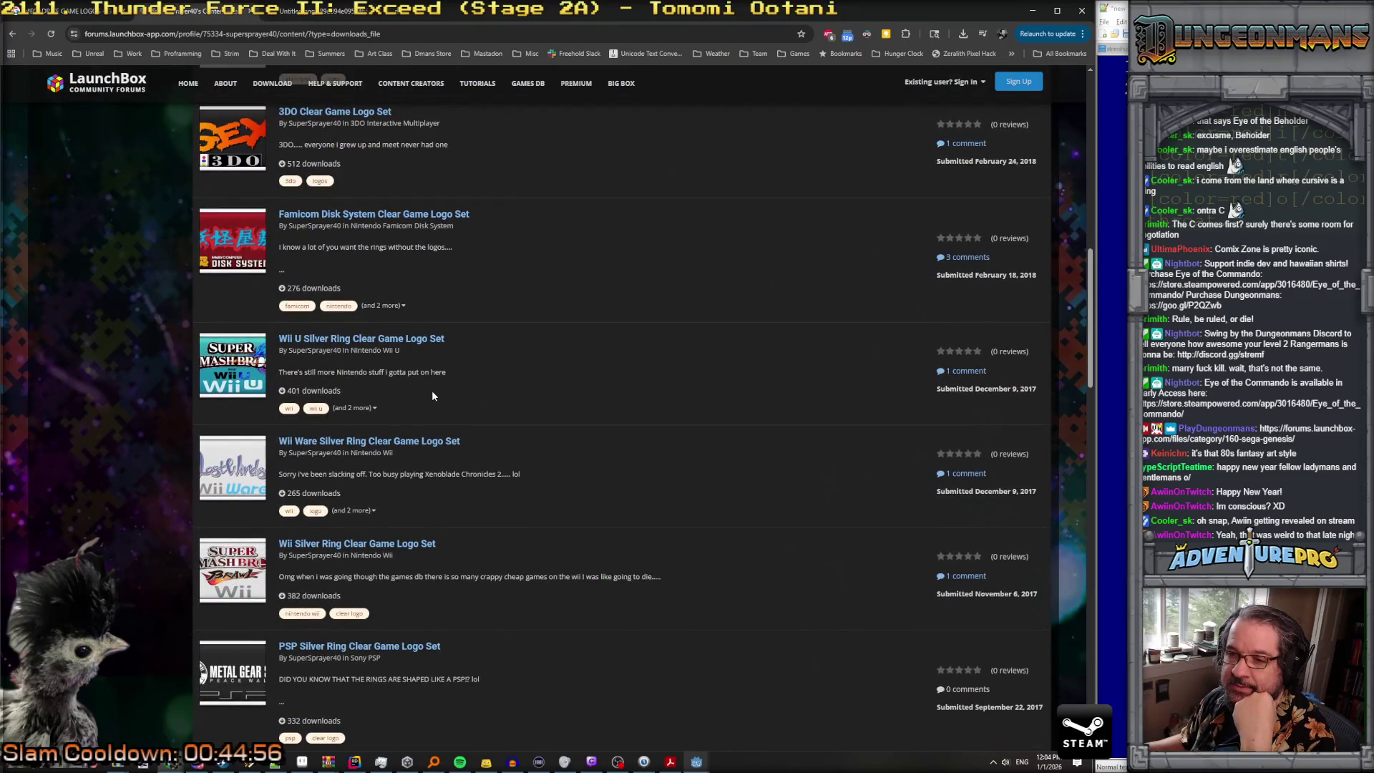
pyautogui.scroll(-13, 431, 395)
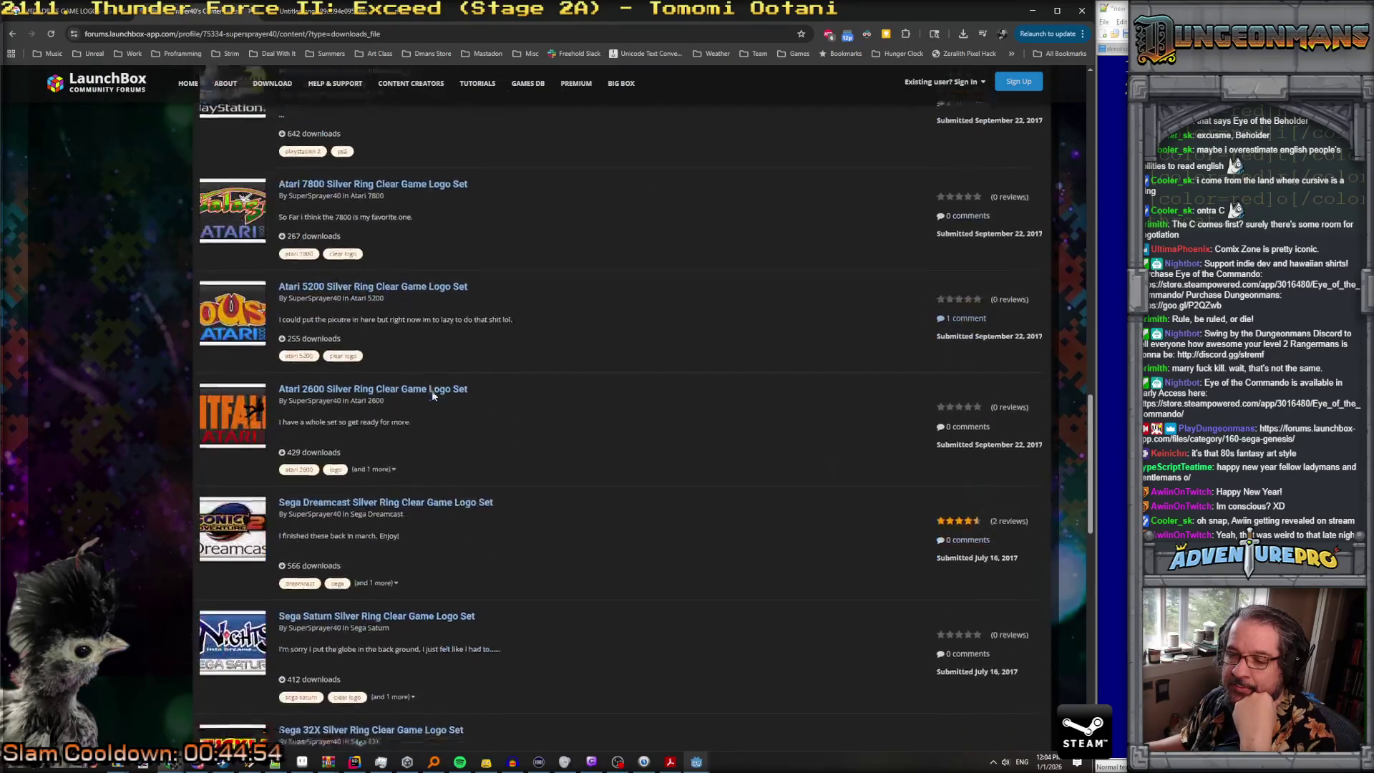
pyautogui.scroll(-3, 433, 392)
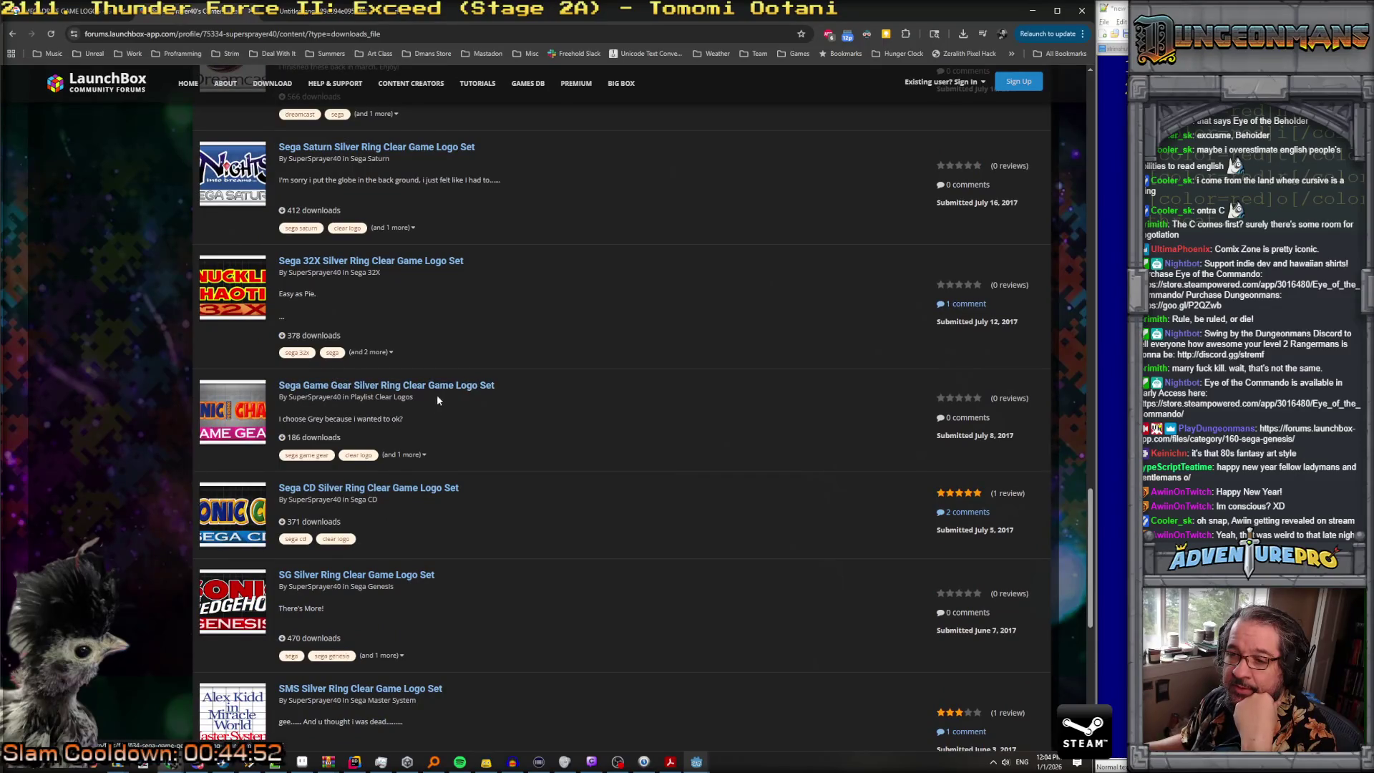
pyautogui.scroll(-2, 436, 393)
pyautogui.scroll(-2, 440, 405)
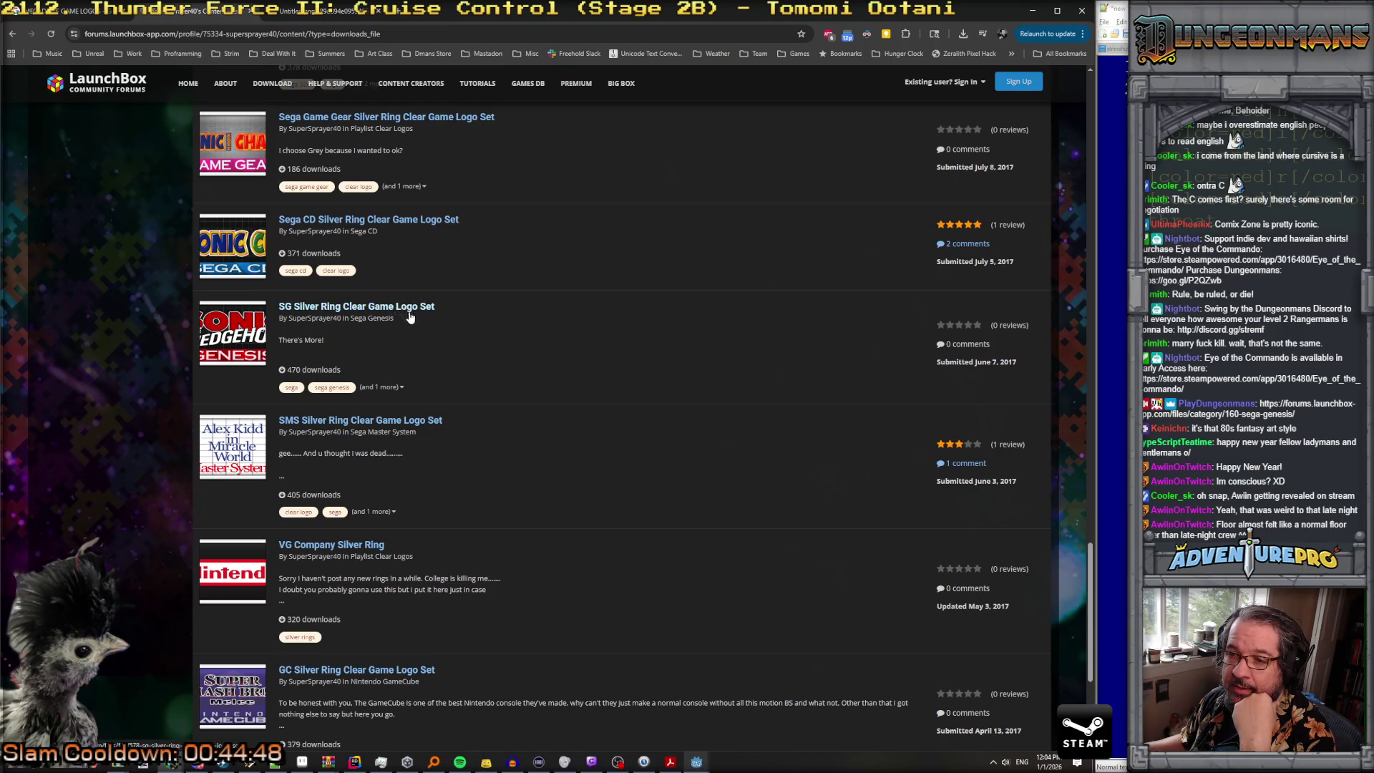
pyautogui.click(360, 308)
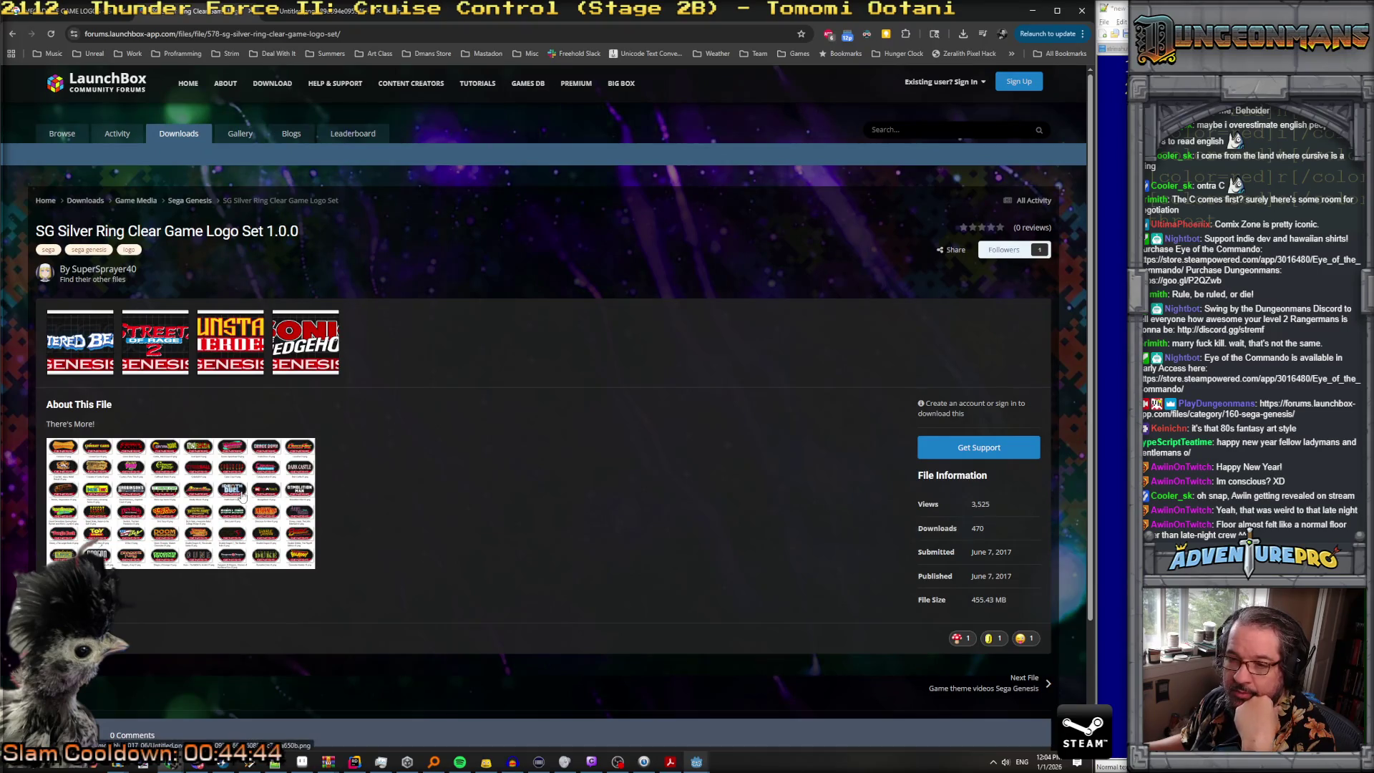
# Step: Return to the uploader's file list and reopen the SG Silver Ring Clear Game Logo Set page
pyautogui.scroll(-2, 69, 313)
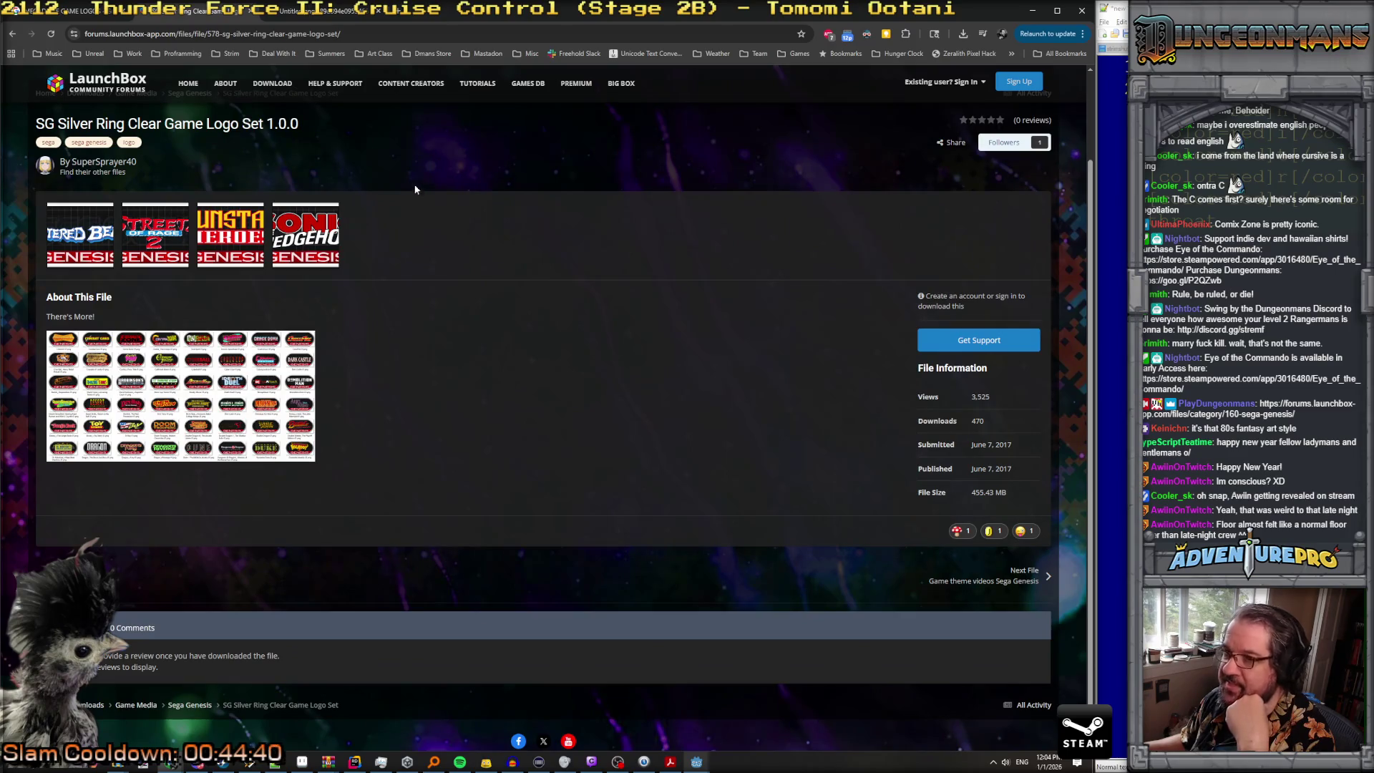
pyautogui.hotkey('alt', 'Left')
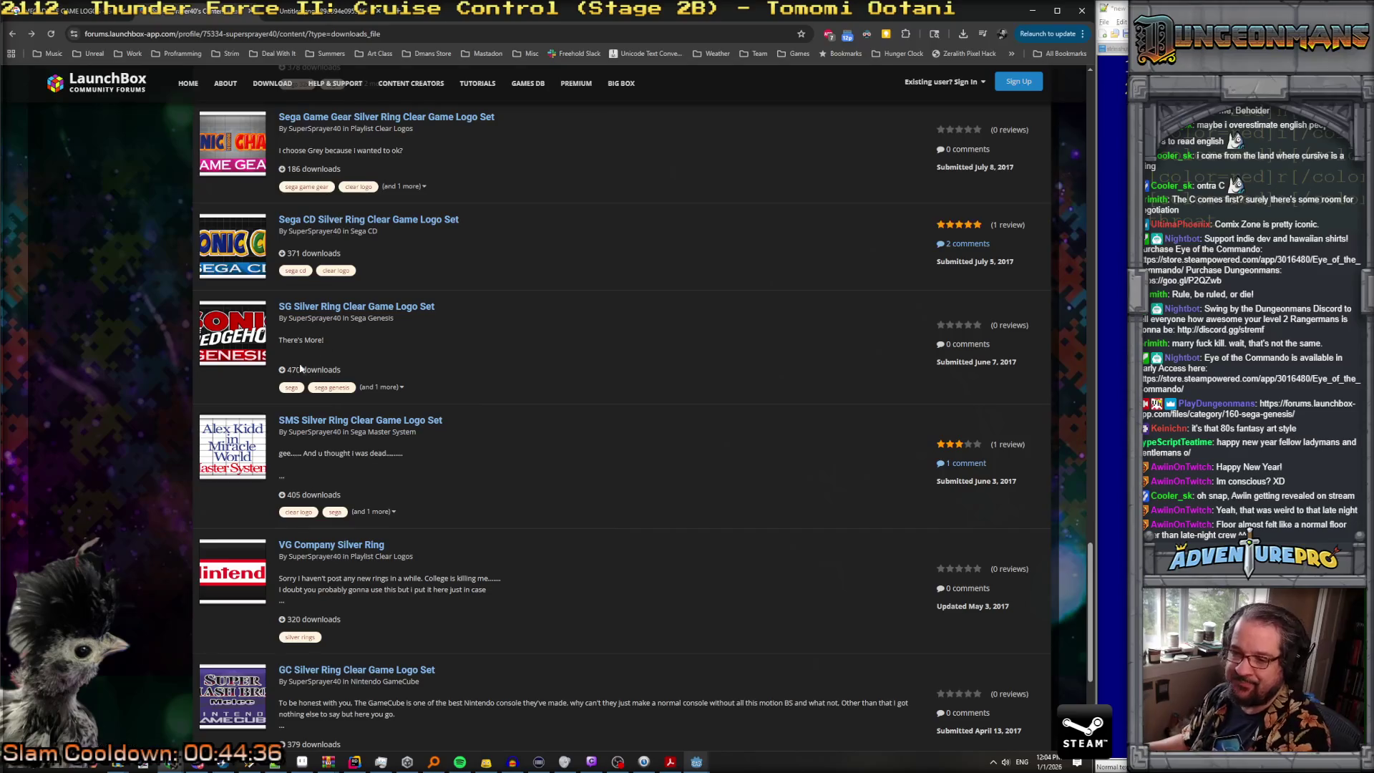
pyautogui.scroll(-2, 296, 371)
pyautogui.scroll(-2, 296, 371)
pyautogui.scroll(5, 296, 372)
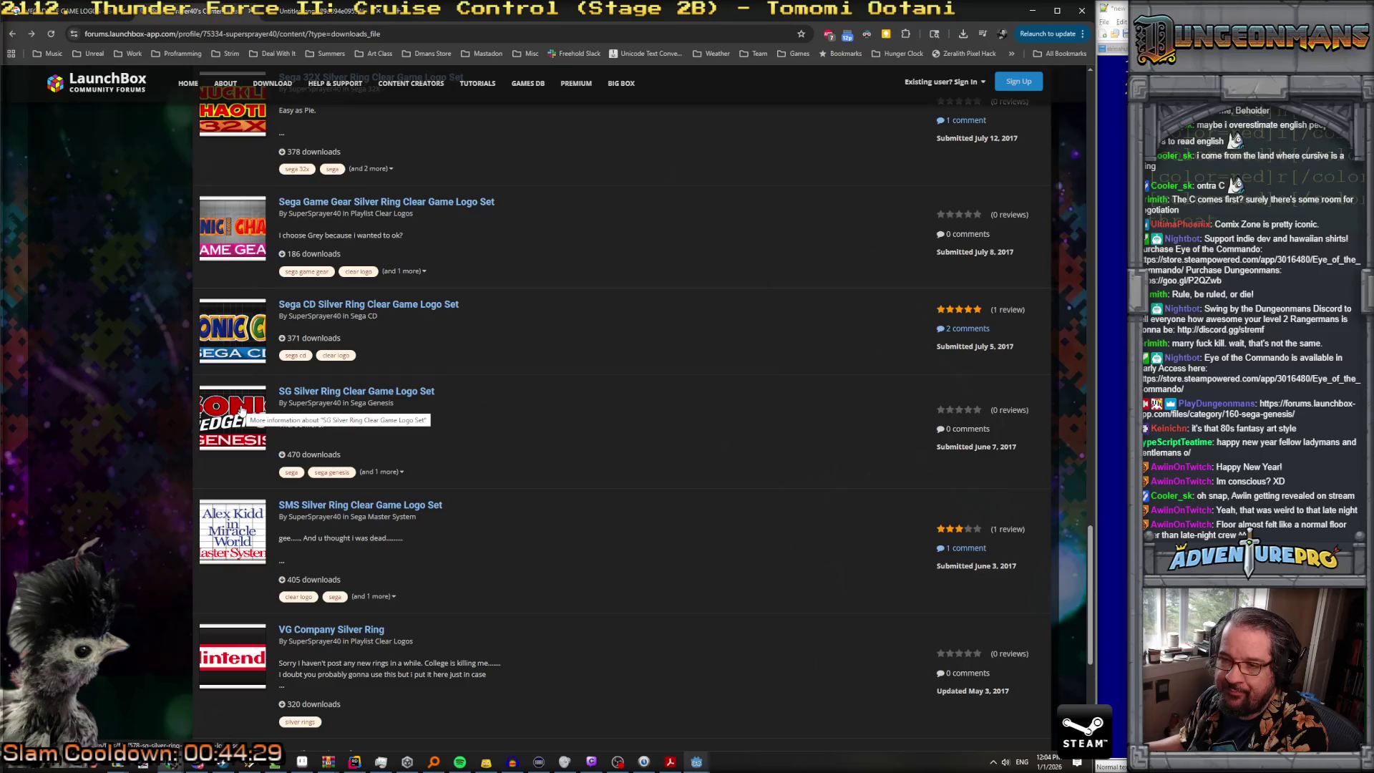
pyautogui.click(241, 409)
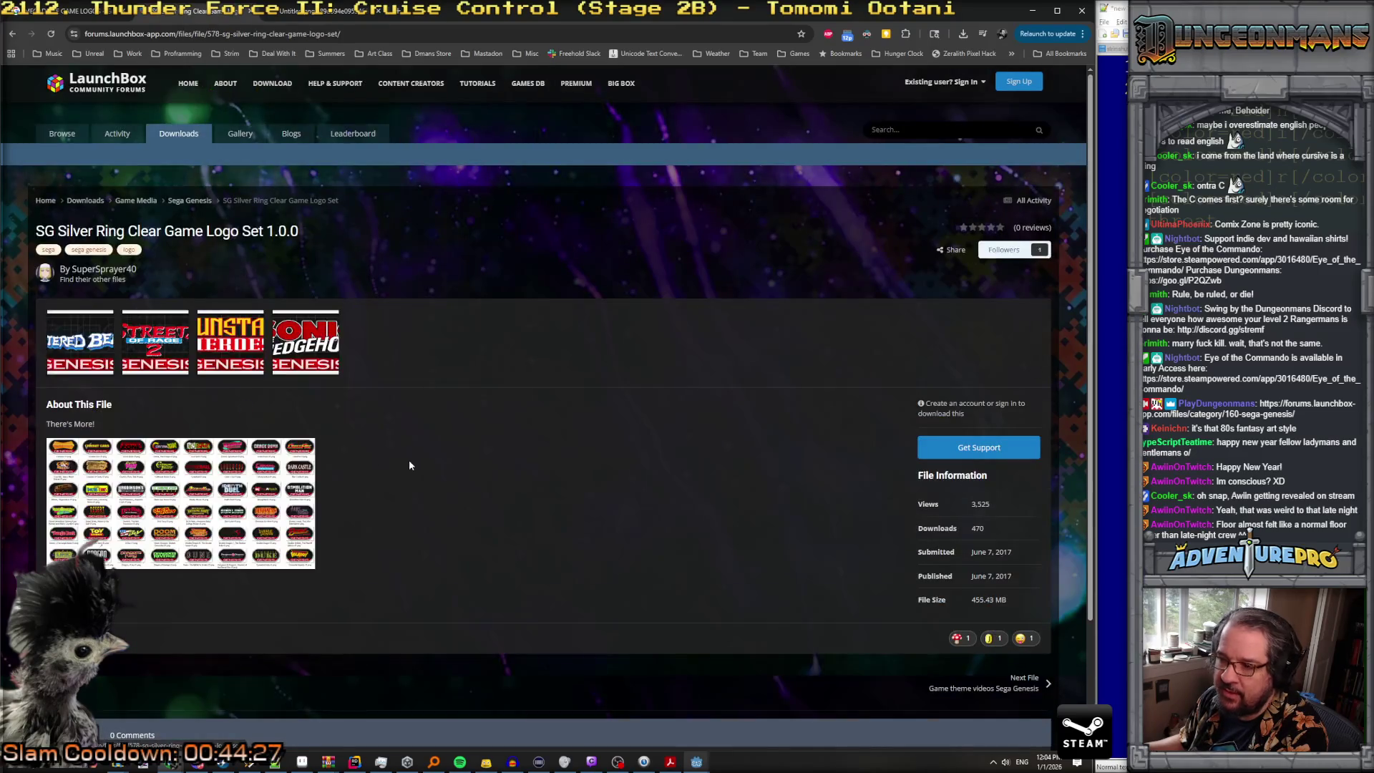
pyautogui.scroll(-2, 410, 462)
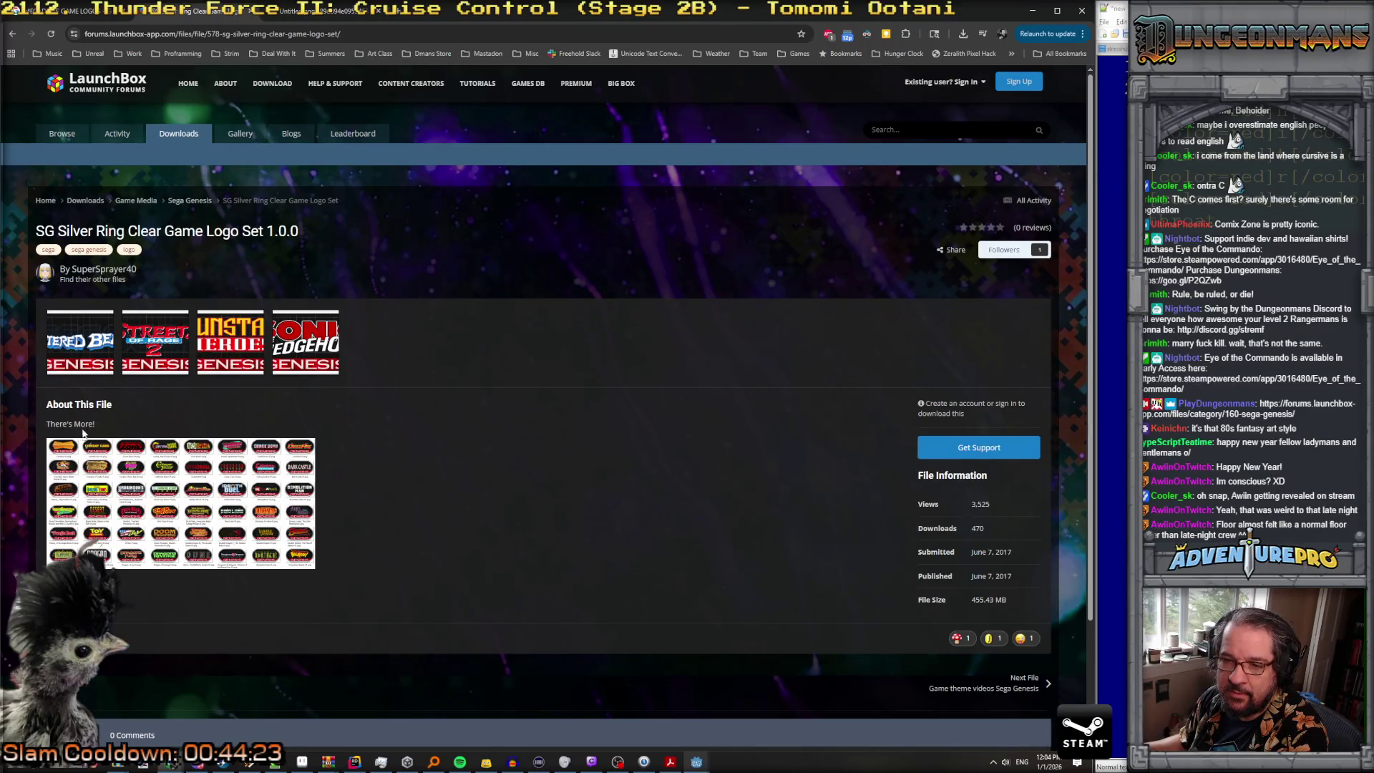
pyautogui.click(301, 363)
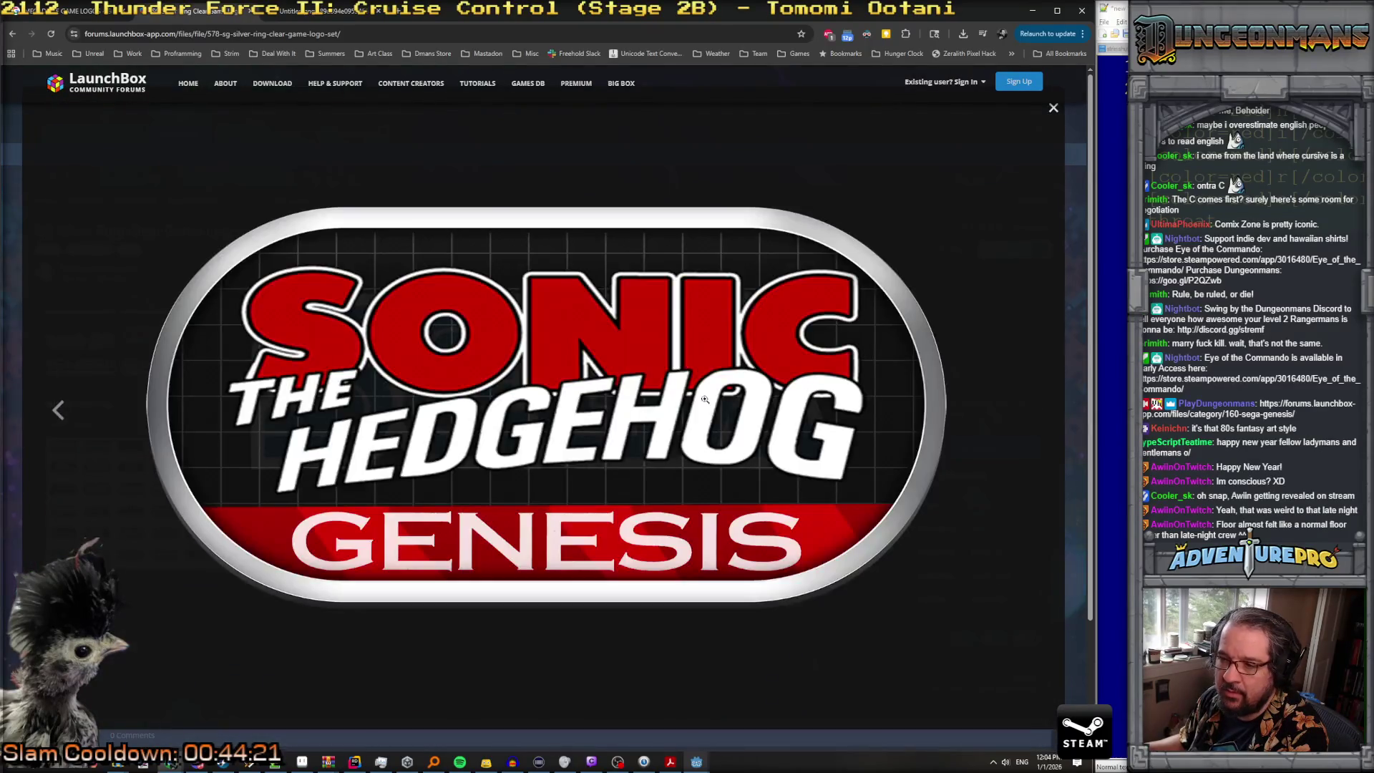
pyautogui.click(58, 409)
pyautogui.click(58, 411)
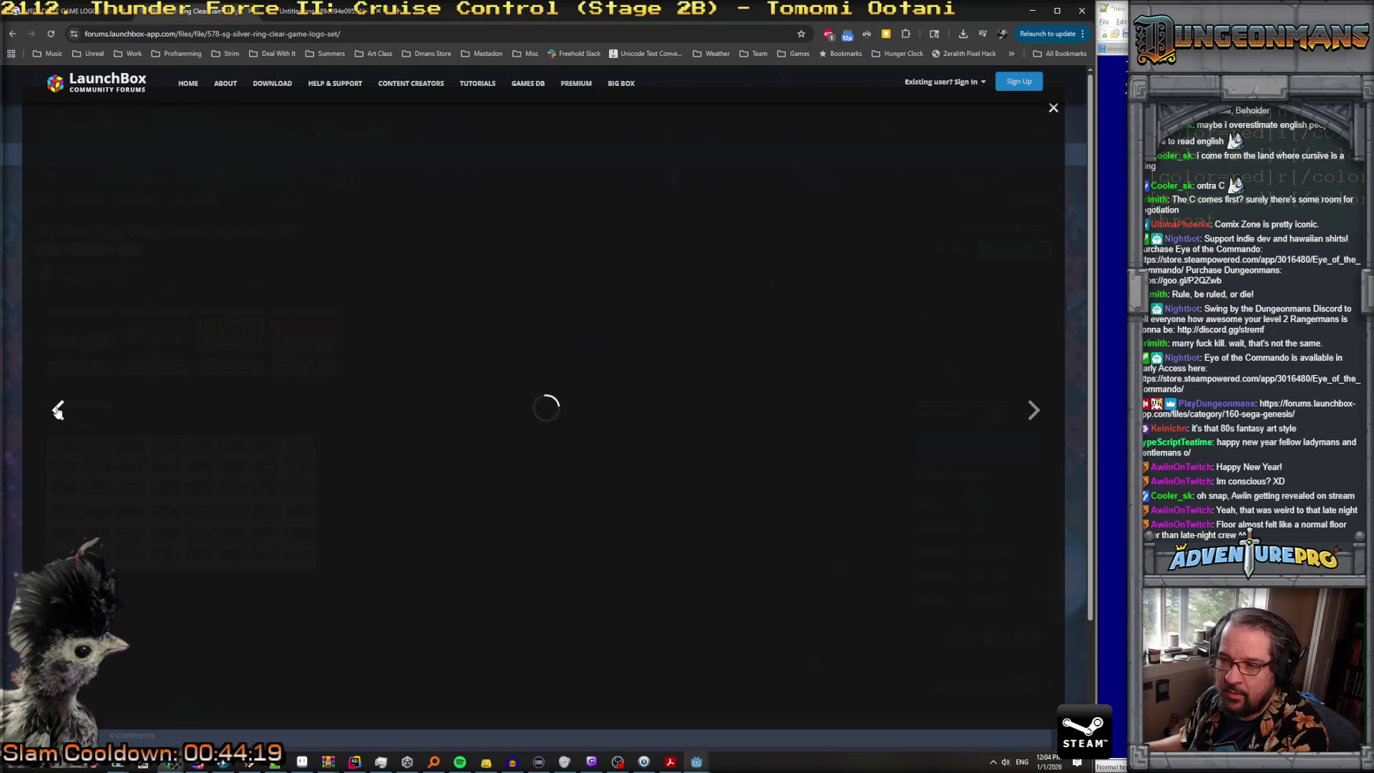
pyautogui.click(57, 411)
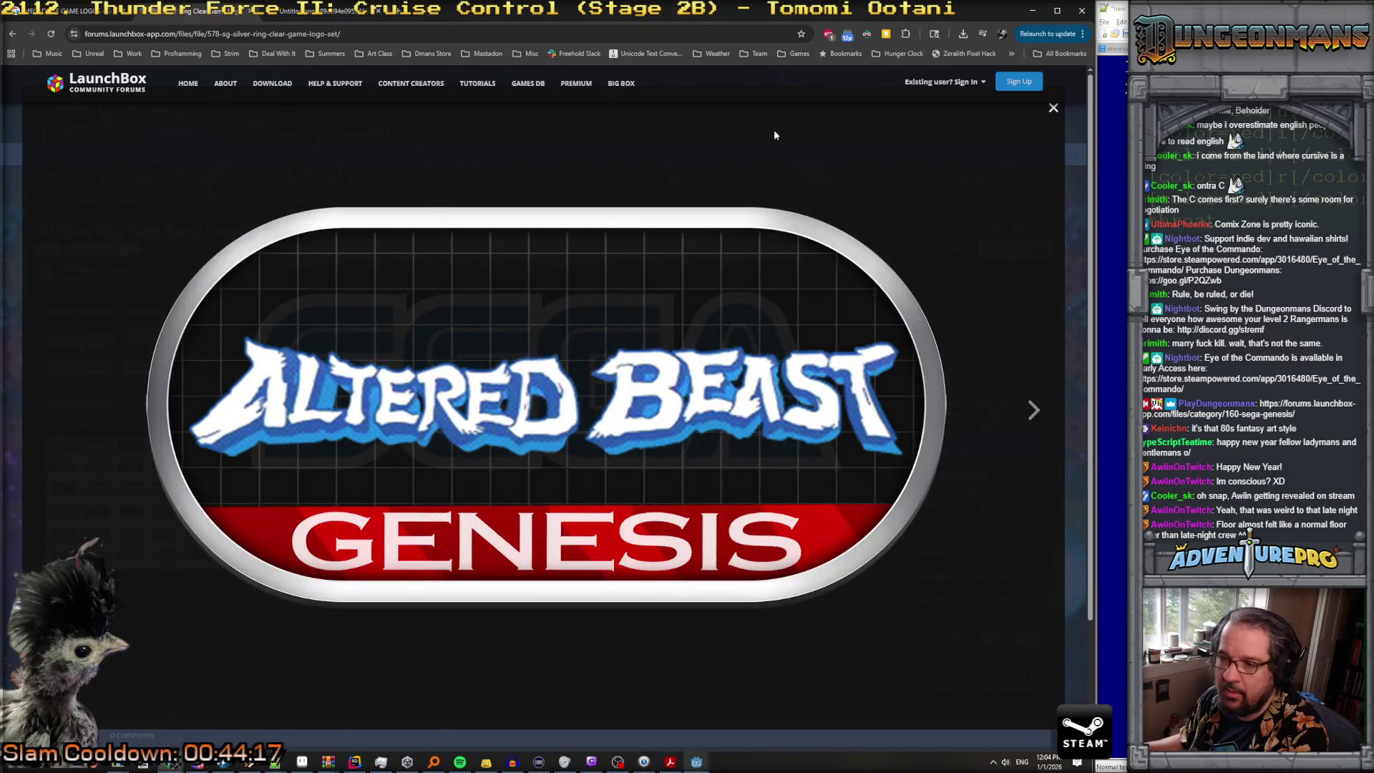
pyautogui.click(1054, 107)
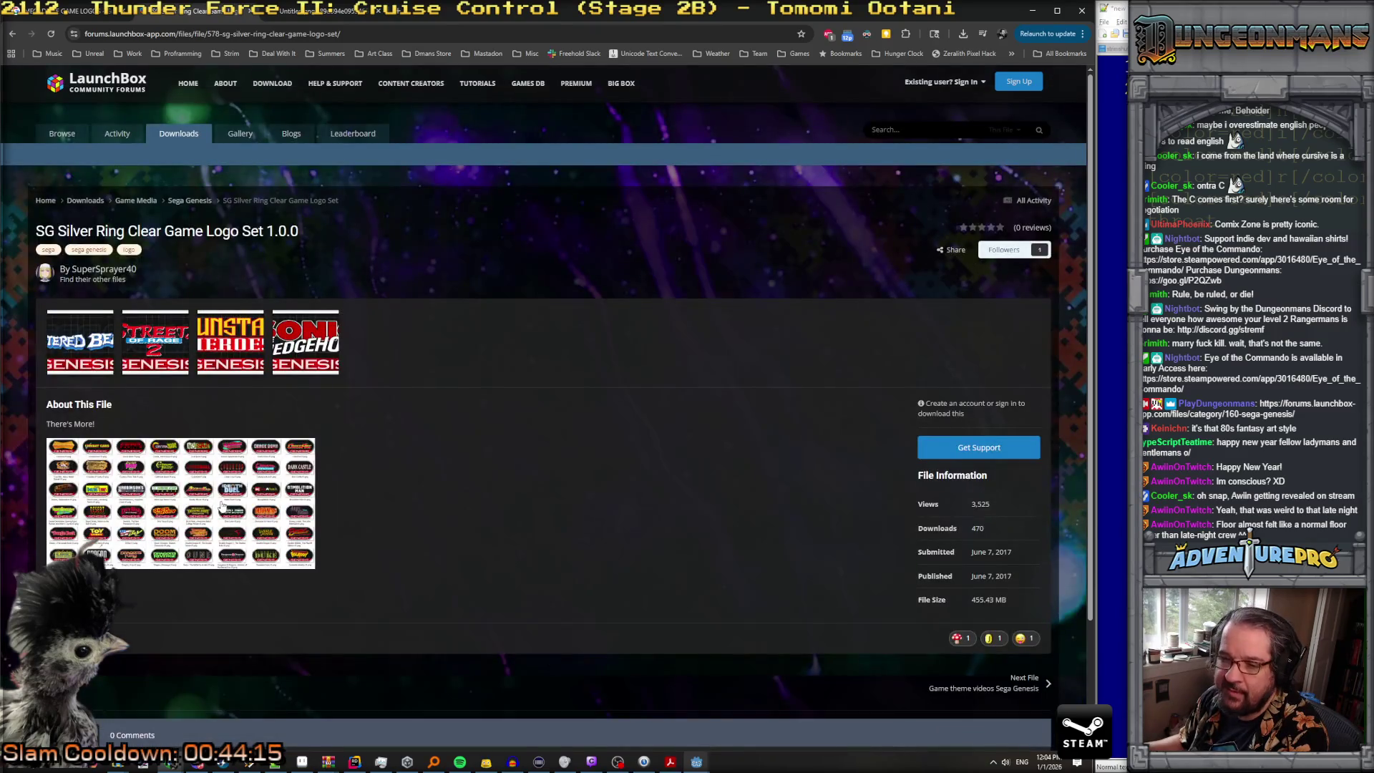
pyautogui.scroll(-2, 222, 506)
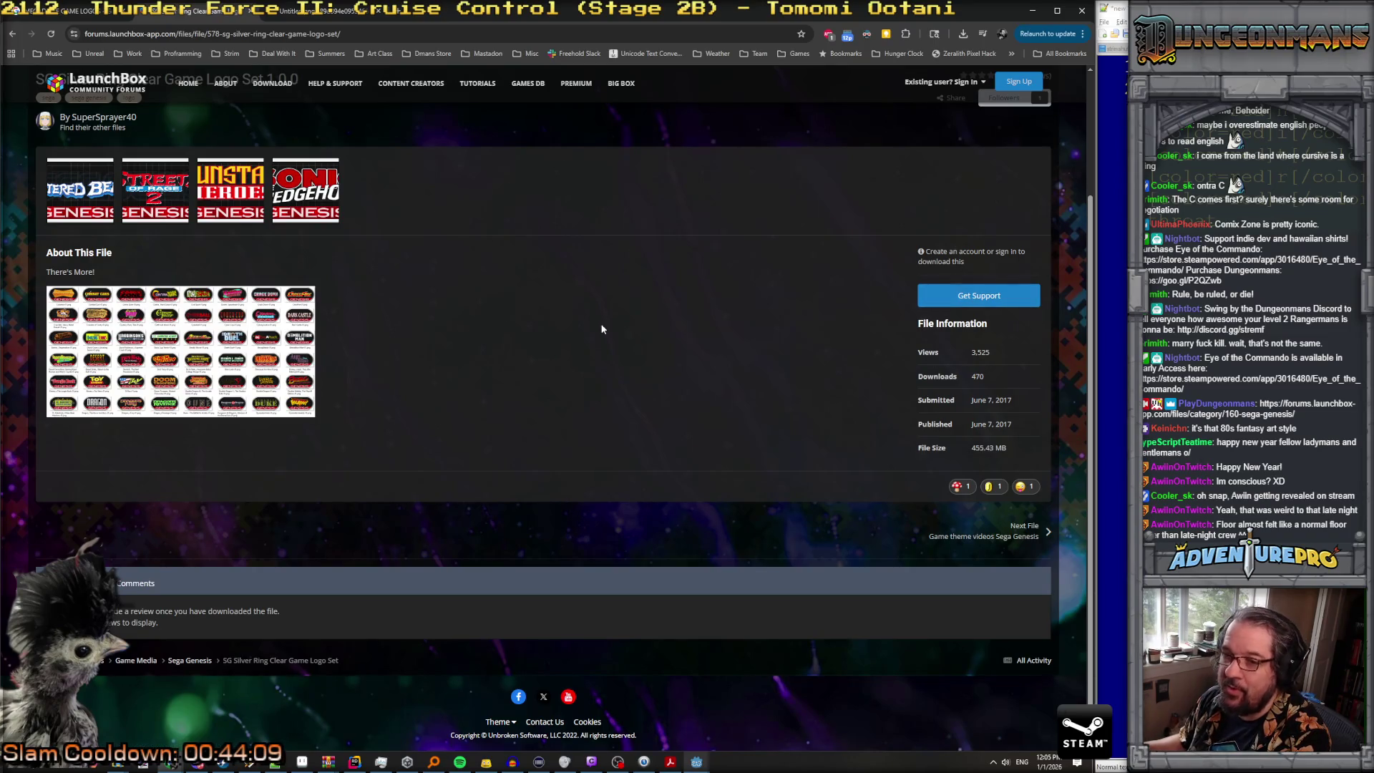
pyautogui.scroll(2, 242, 330)
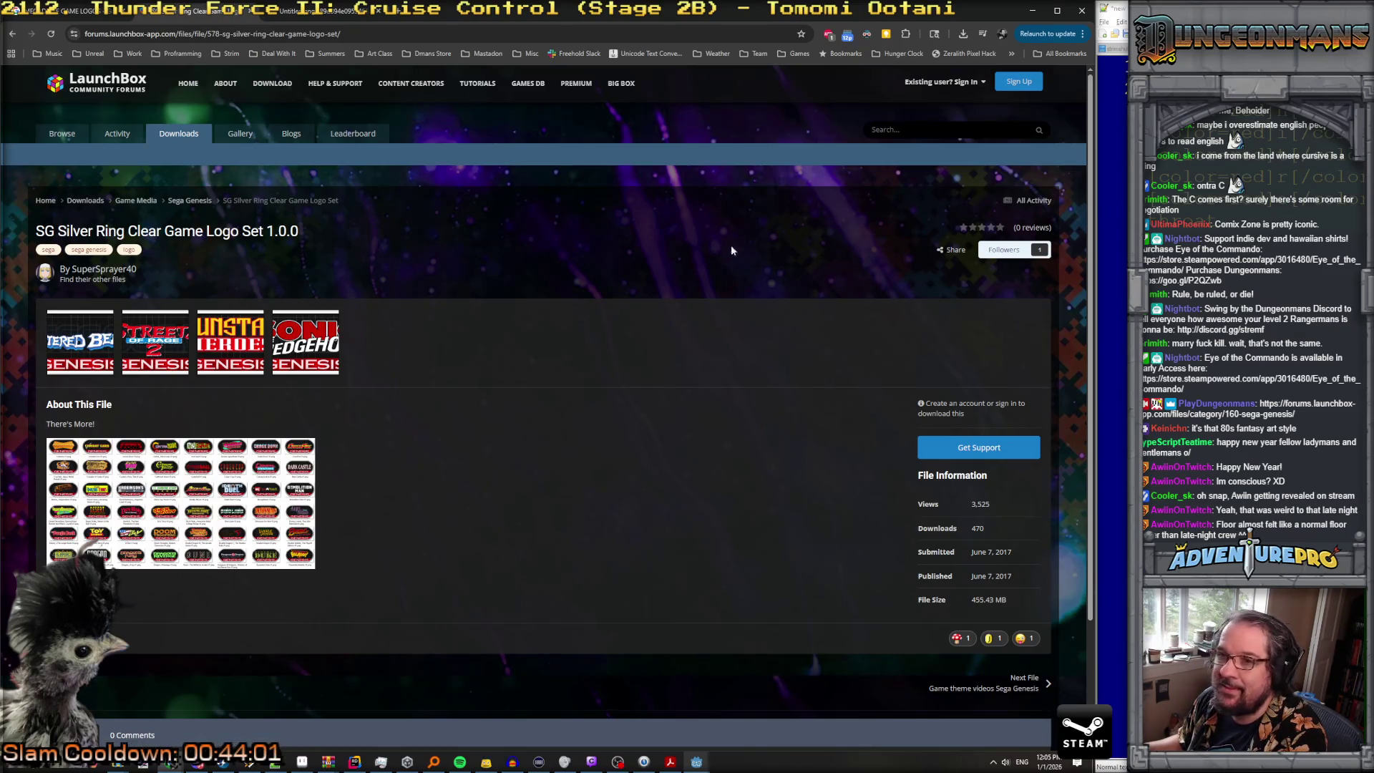
pyautogui.click(378, 37)
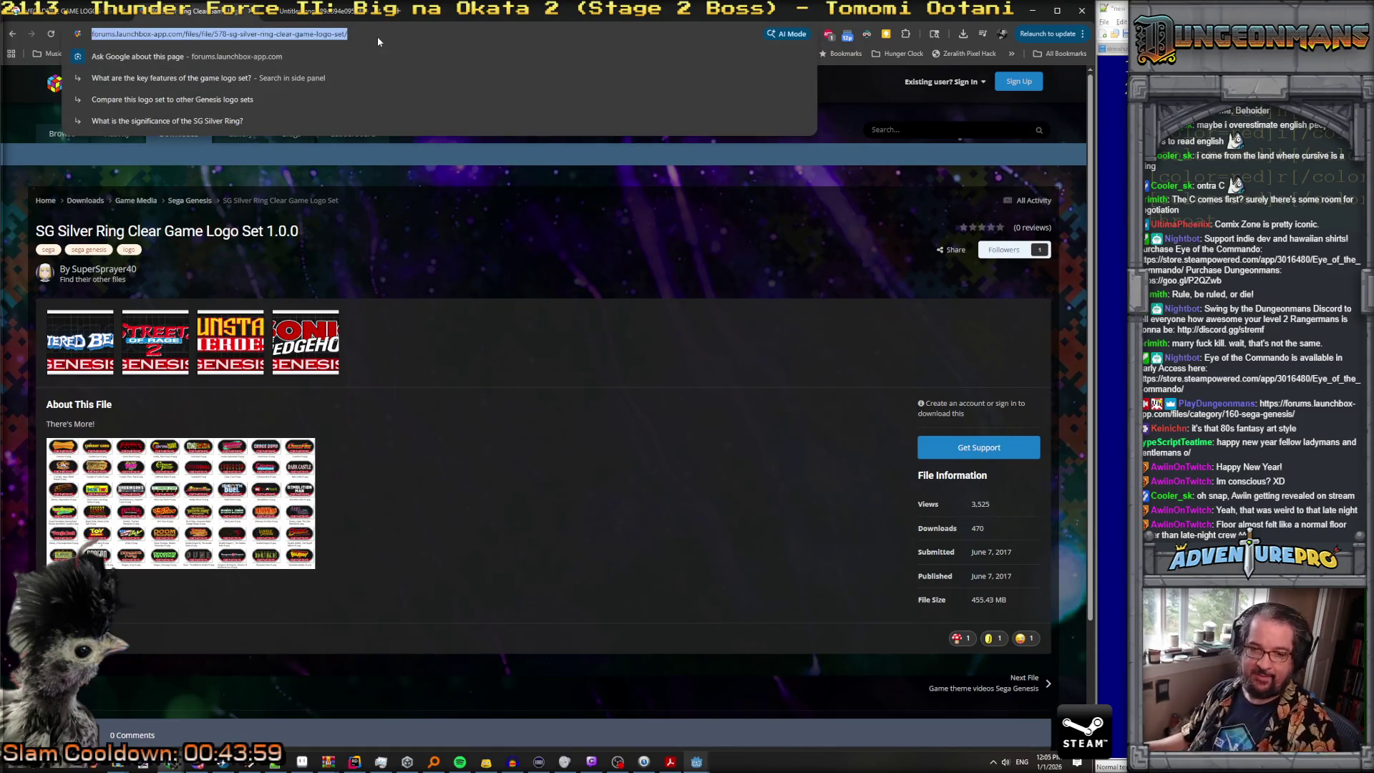
pyautogui.hotkey('ctrl', 'c')
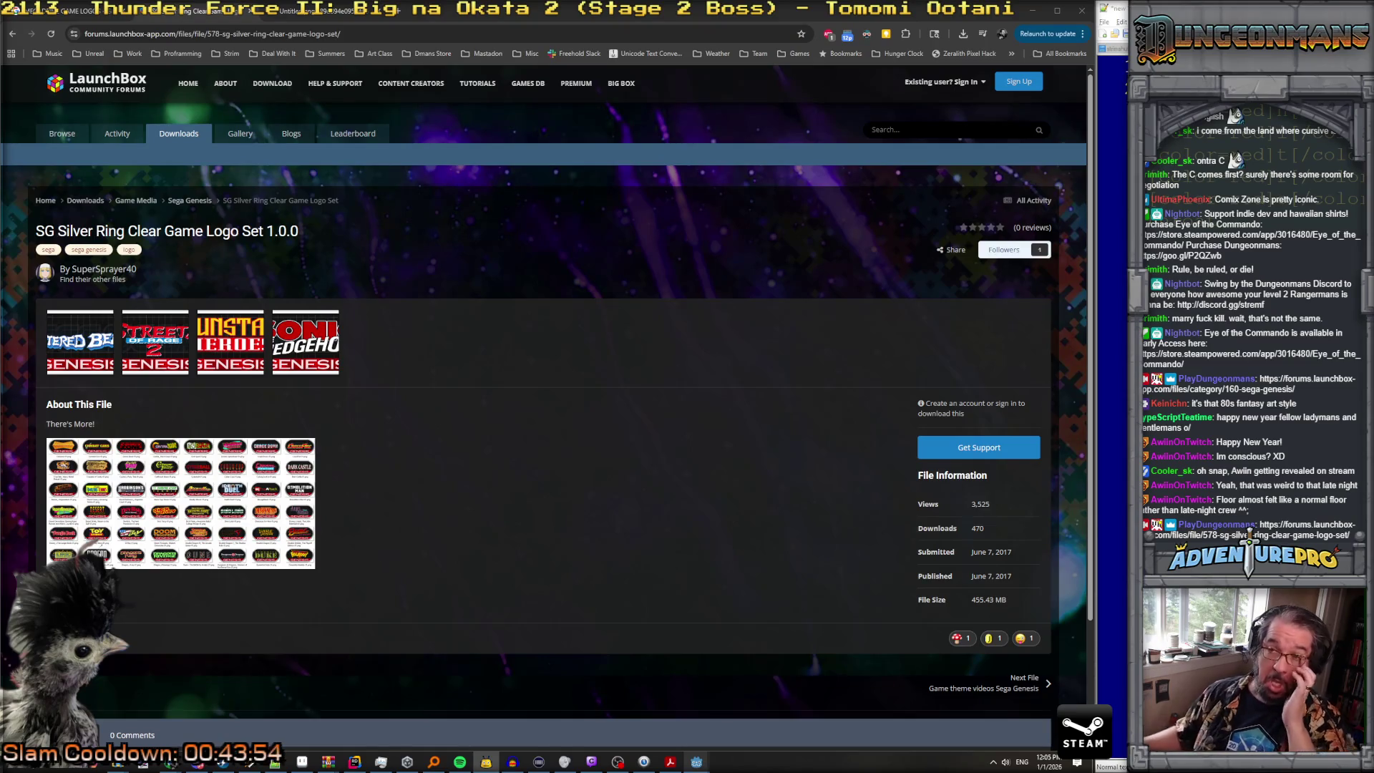
pyautogui.click(272, 11)
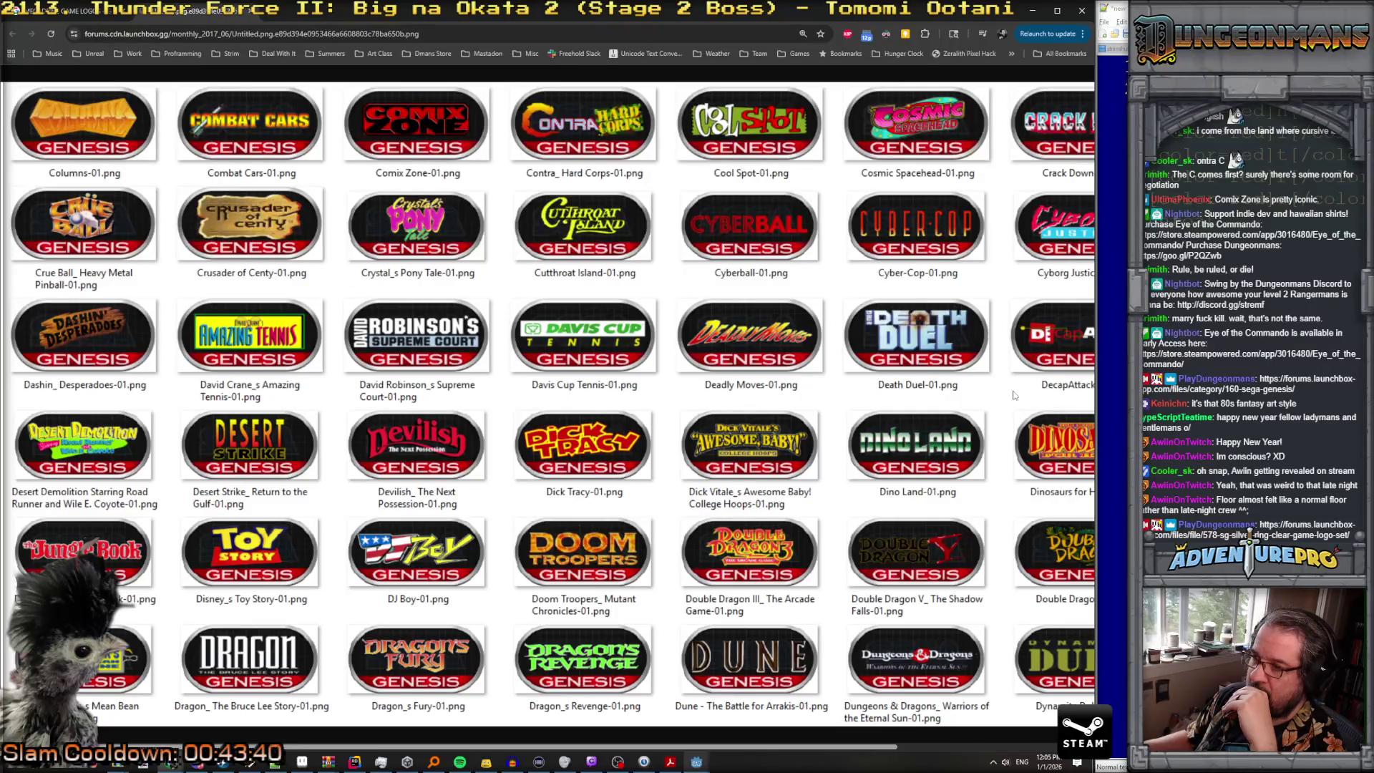
# Step: Bring up the Forgotten Worlds title screen, then minimize the browser to reveal Godot
pyautogui.hscroll(3, 1012, 392)
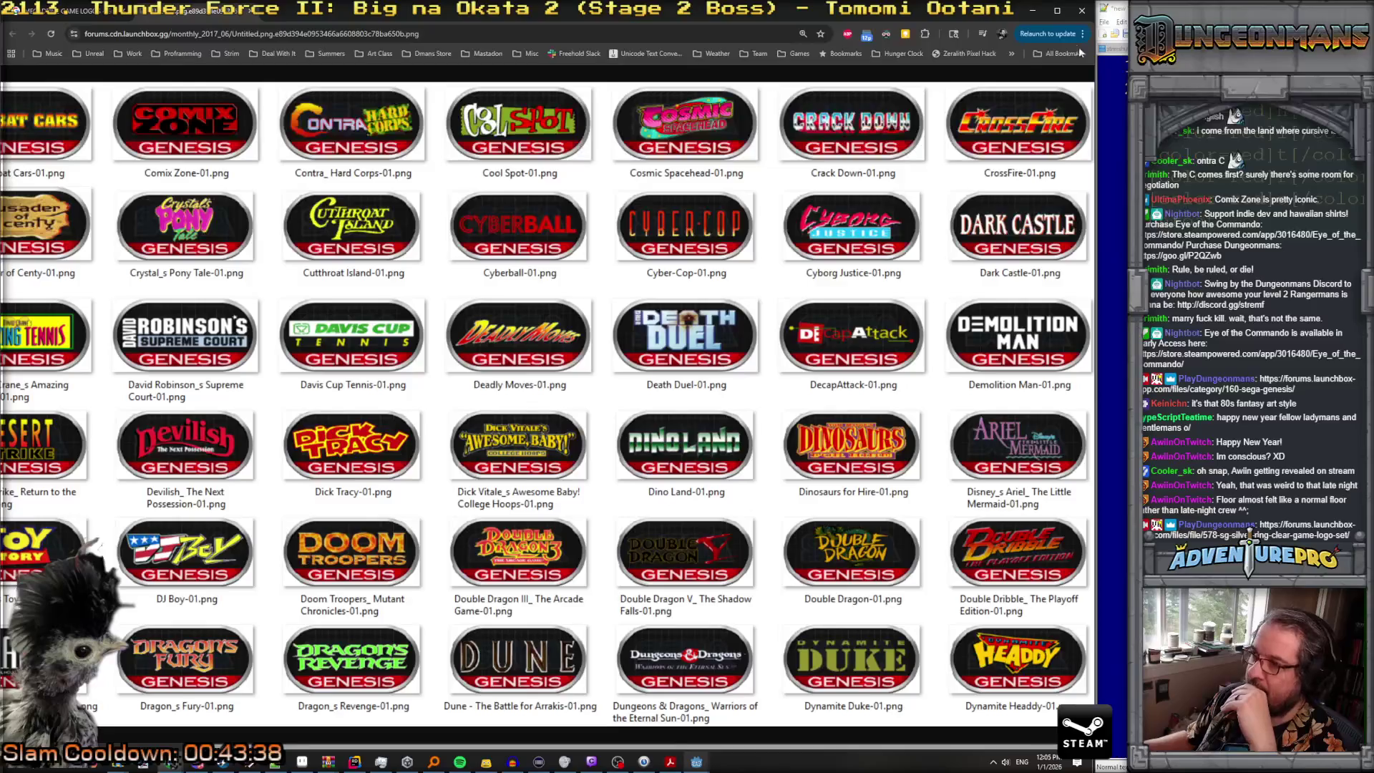
pyautogui.click(1033, 11)
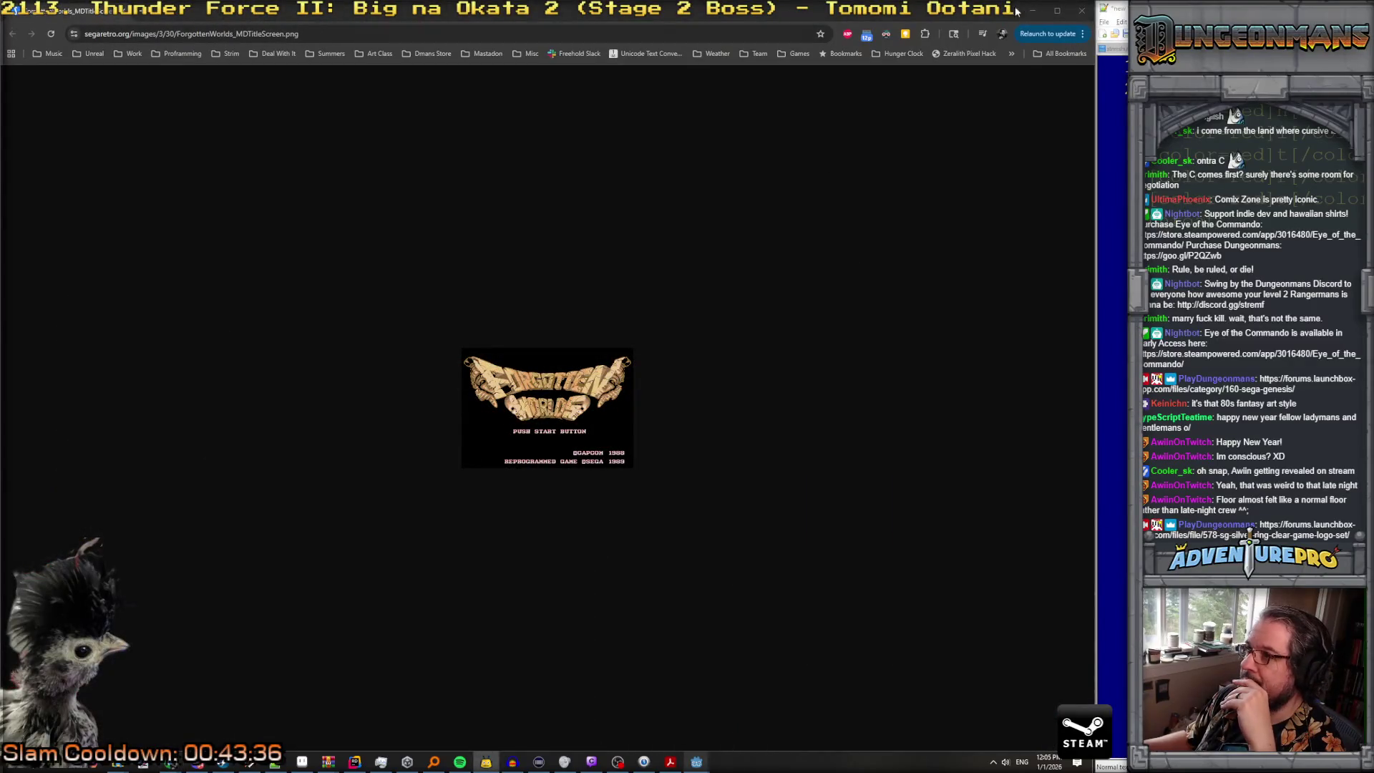
pyautogui.click(1034, 10)
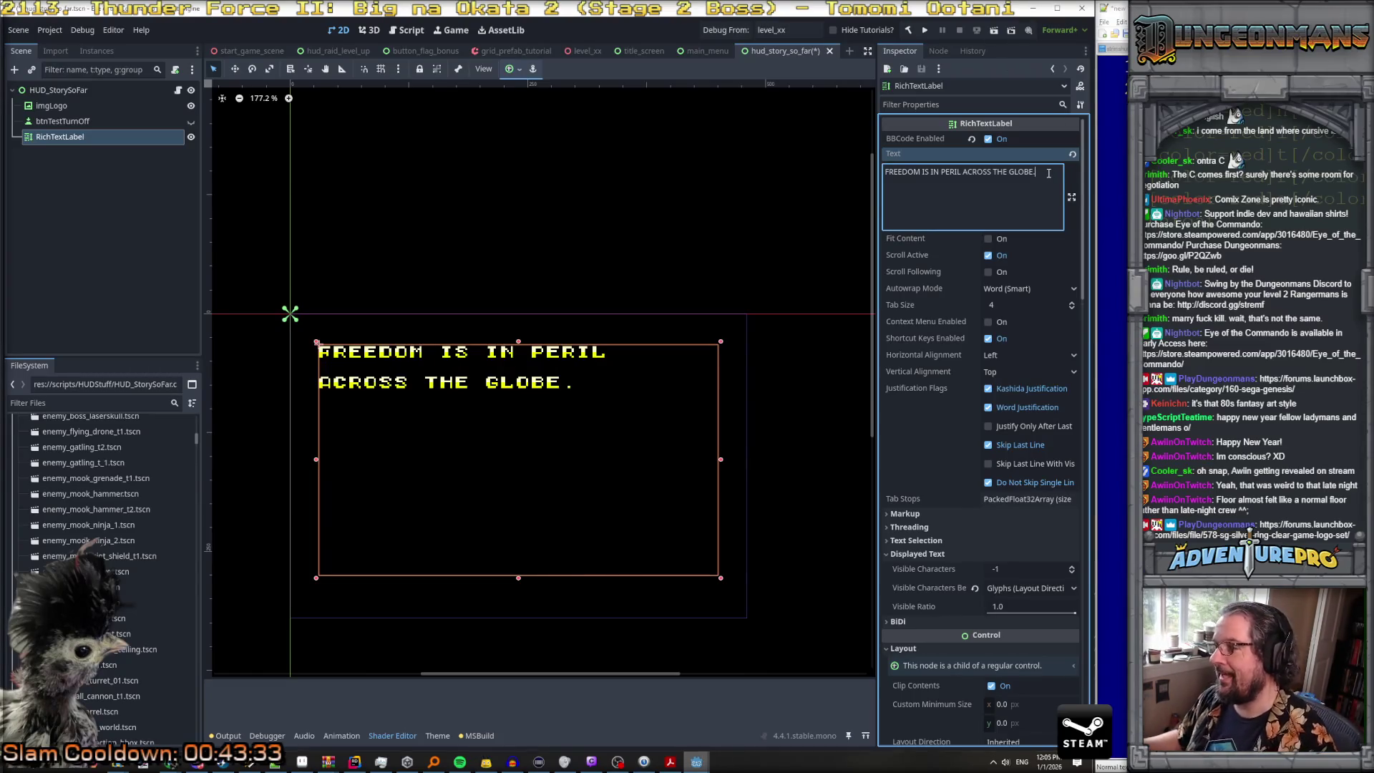
# Step: Remove the stray characters typed after 'GLOBE.' in the label text
pyautogui.write('[pa')
pyautogui.press('BackSpace')
pyautogui.press('BackSpace')
pyautogui.press('BackSpace')
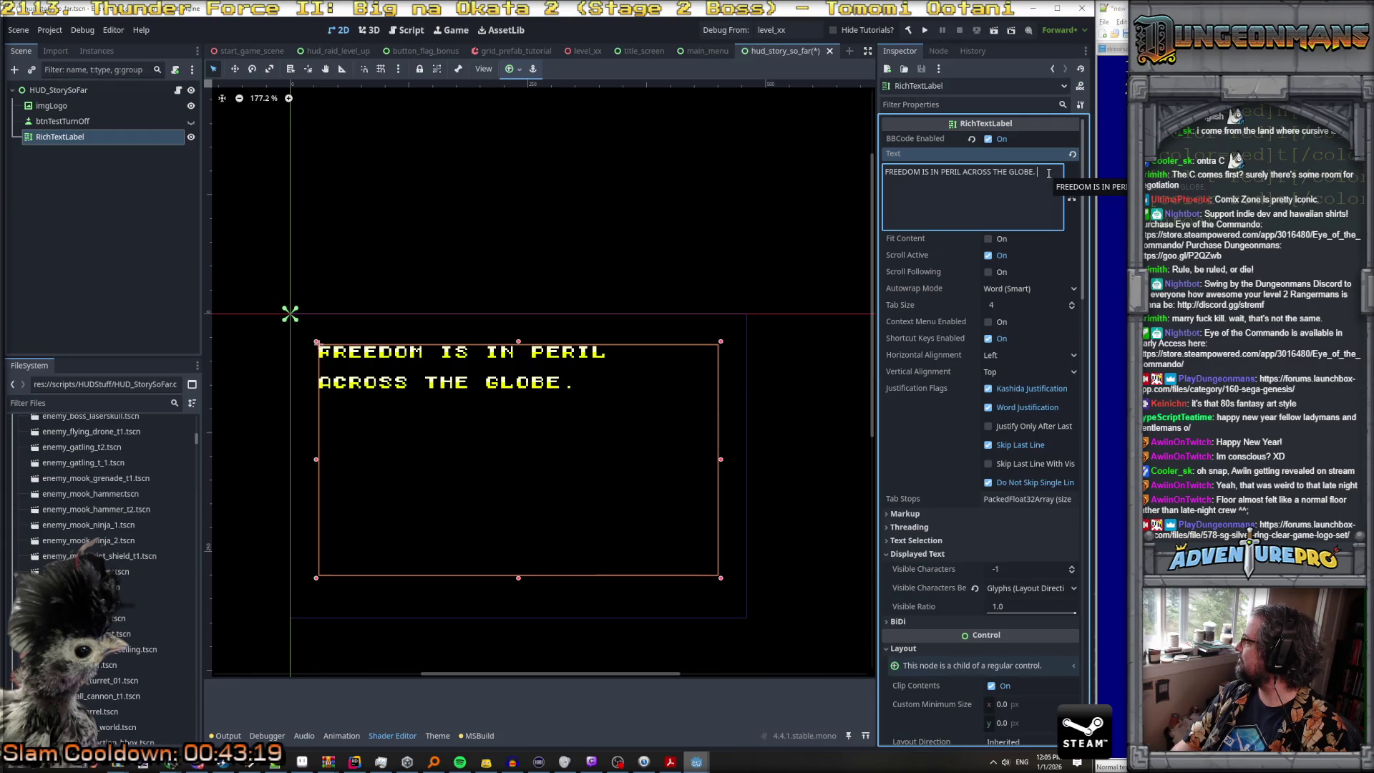
pyautogui.write('A')
pyautogui.press('BackSpace')
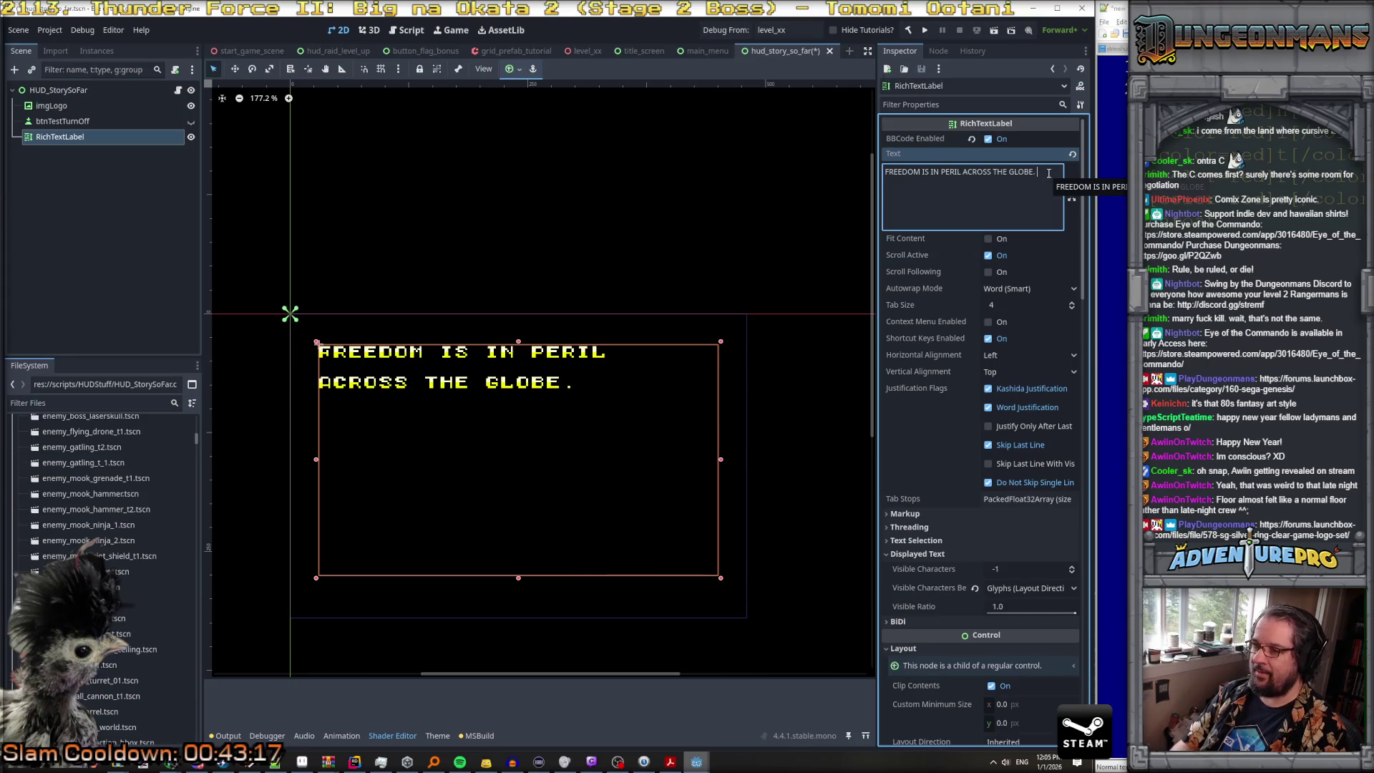
pyautogui.write('T')
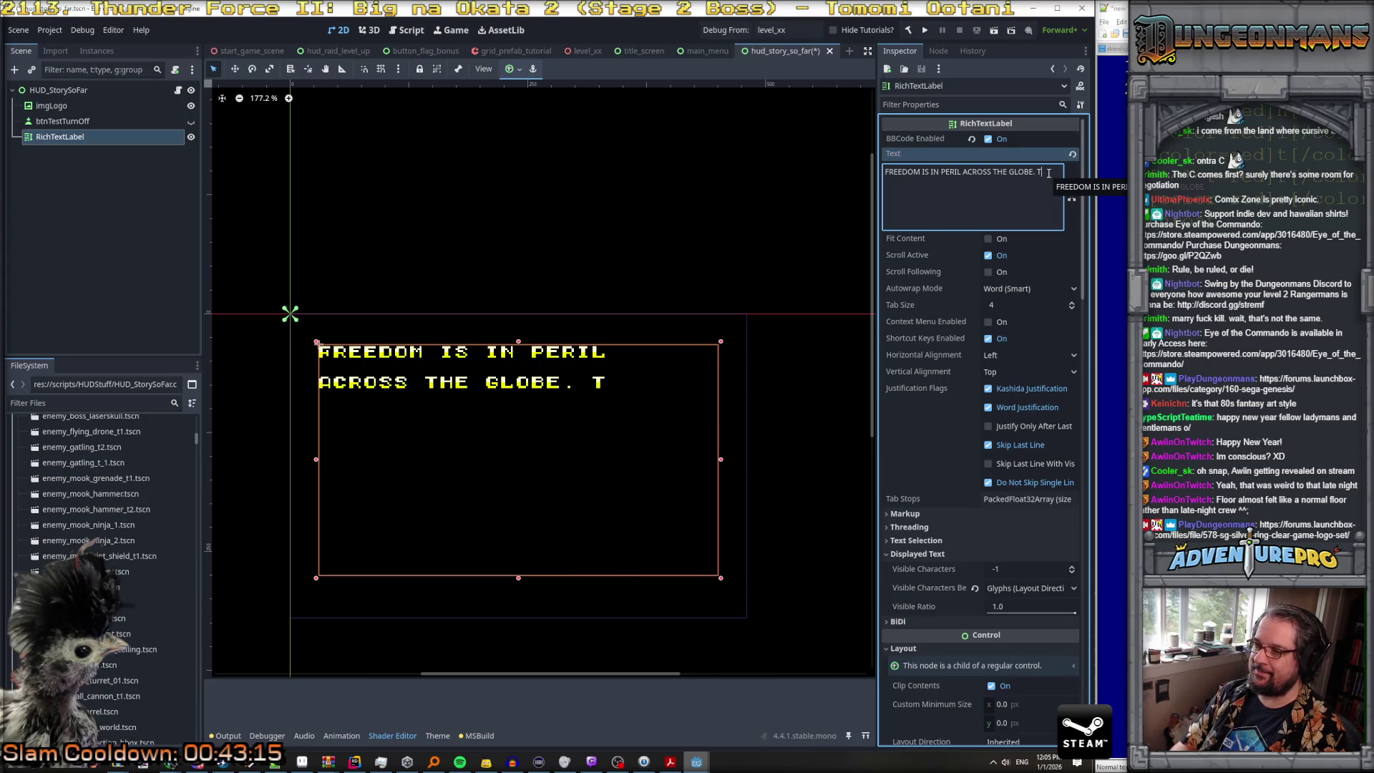
pyautogui.press('BackSpace')
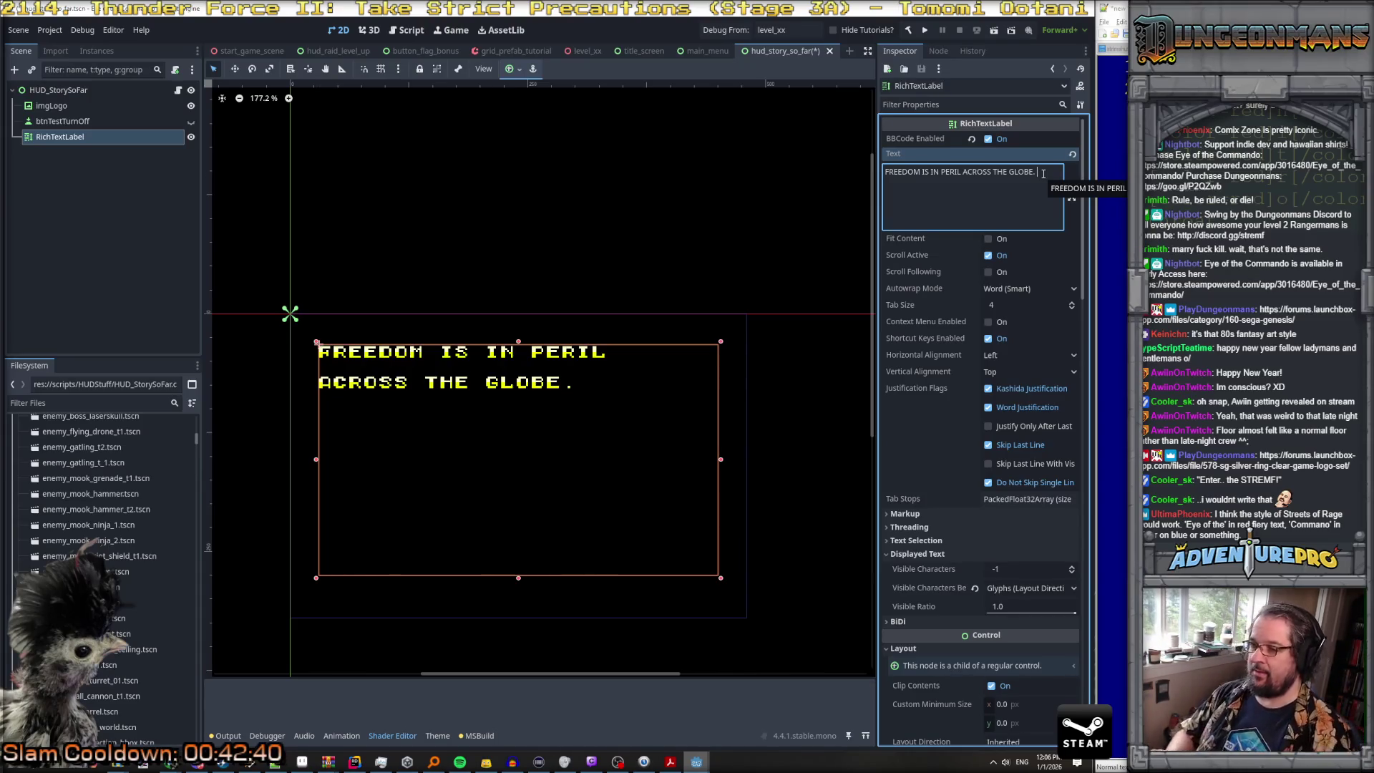
# Step: Append 'IT FALLS', put 'ON' on a new line, and uncheck Word Justification
pyautogui.write('IT FALLS')
pyautogui.write('.')
pyautogui.press('BackSpace')
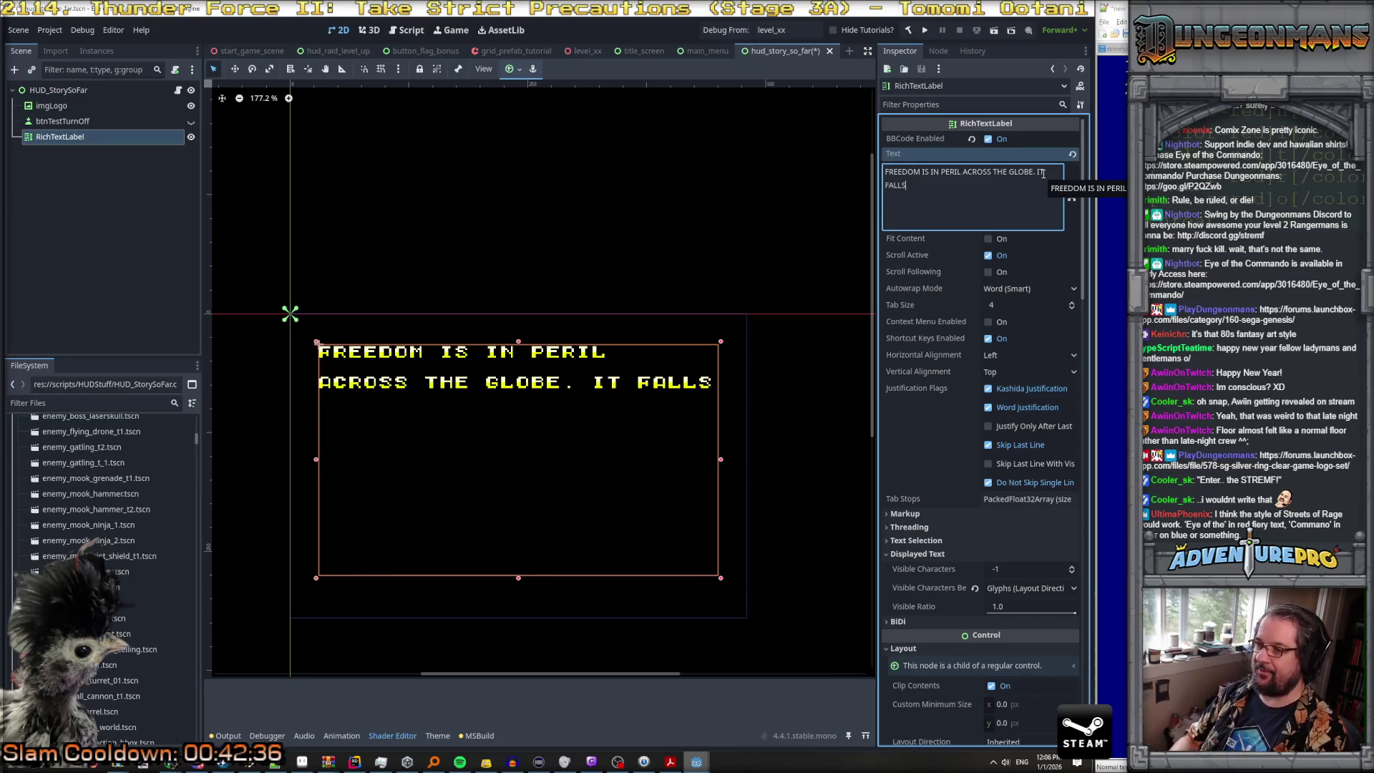
pyautogui.press('Return')
pyautogui.write('ON')
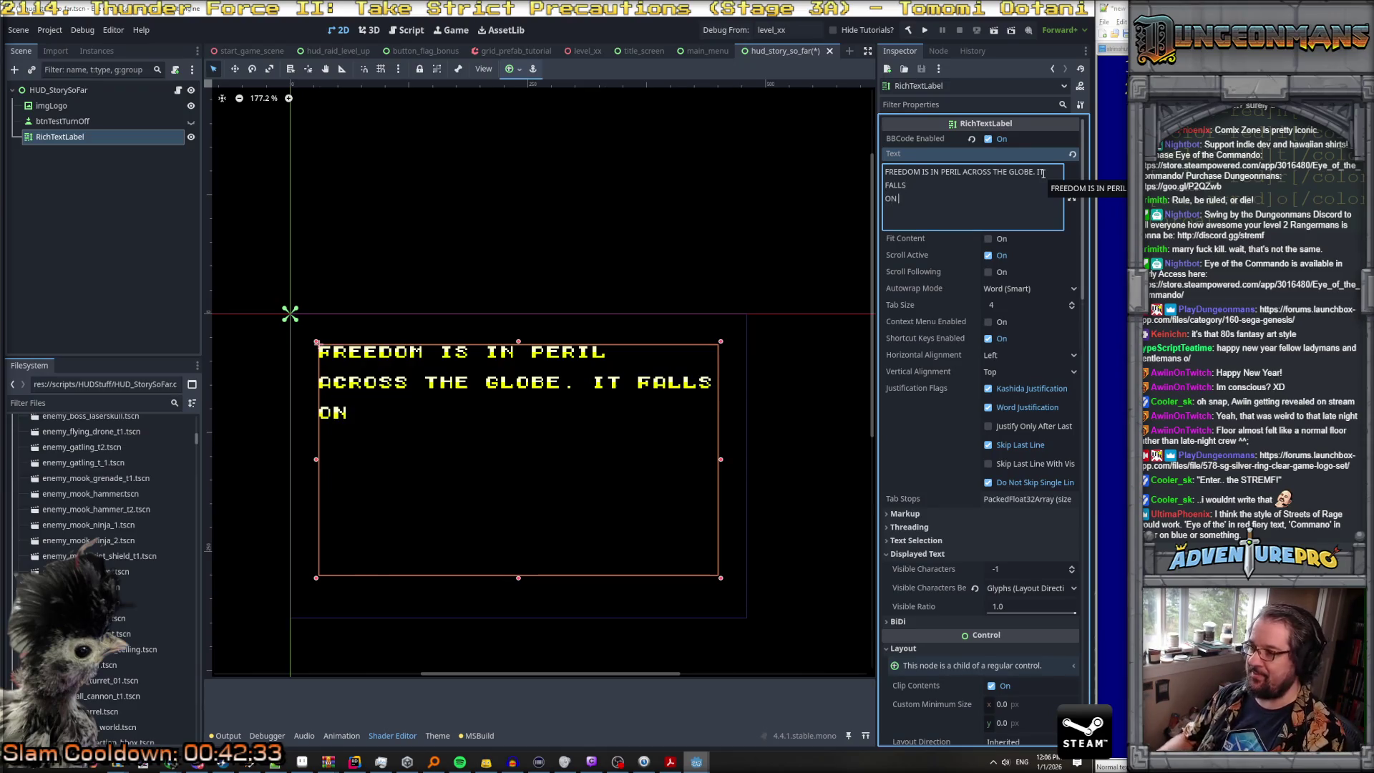
pyautogui.click(990, 407)
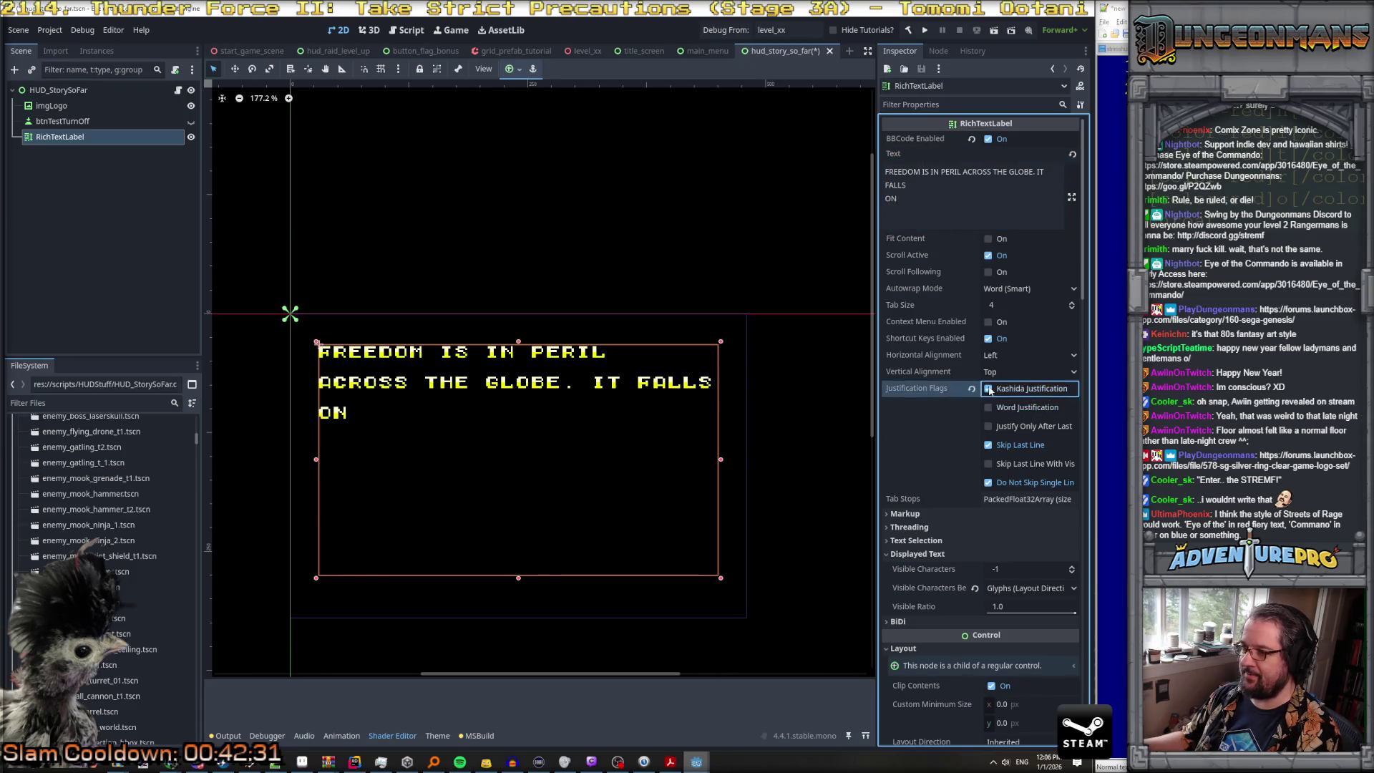
# Step: Keep ON on its own line after FALLS and type '[color=cyan]STREMF' after it
pyautogui.click(889, 198)
pyautogui.press('Home')
pyautogui.press('BackSpace')
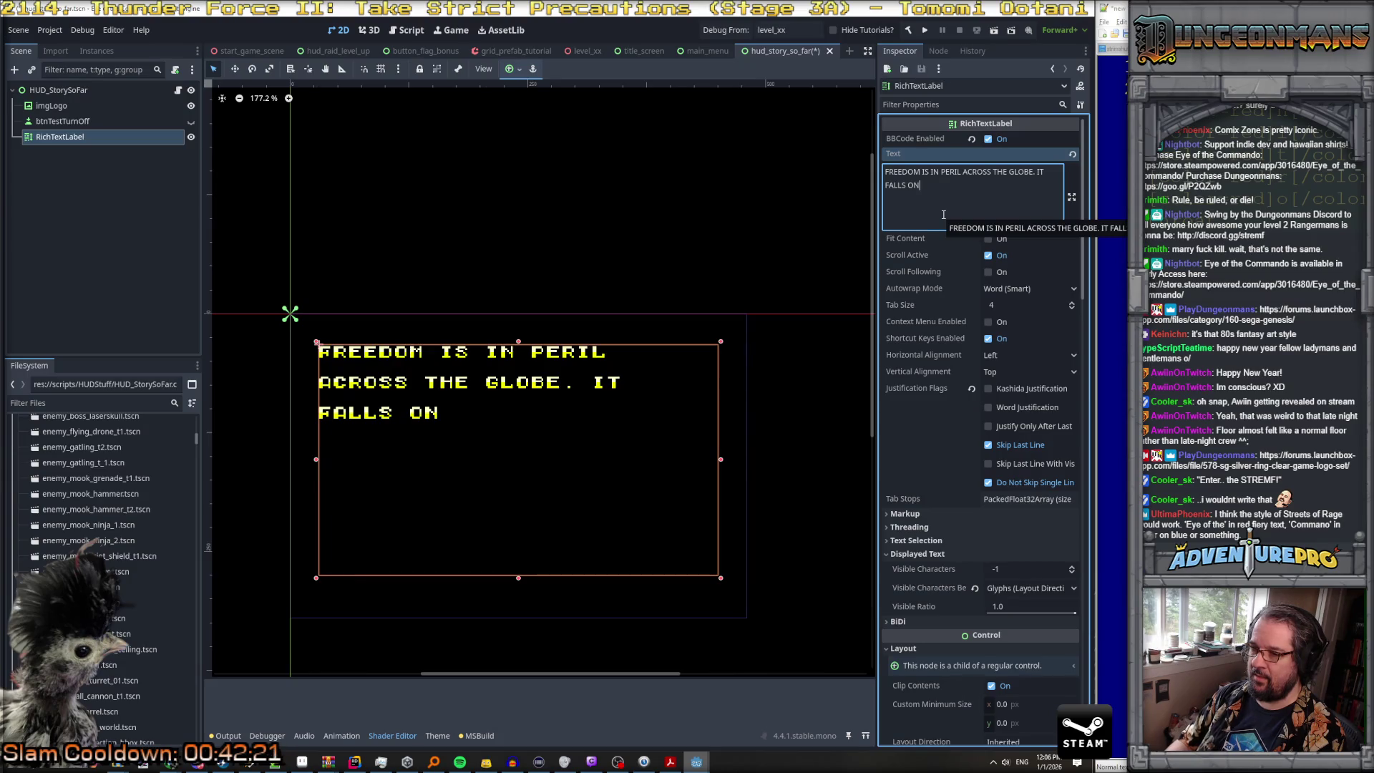
pyautogui.press('BackSpace')
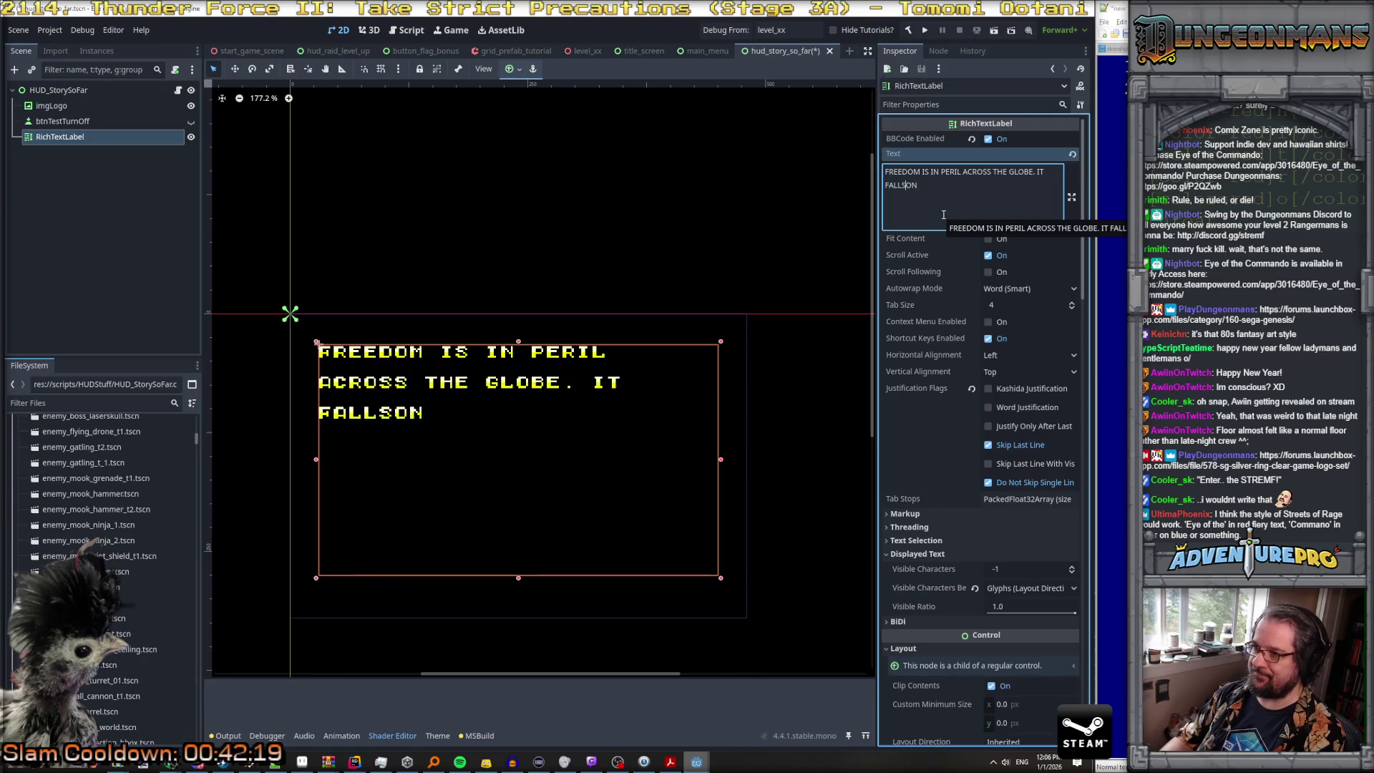
pyautogui.press('Return')
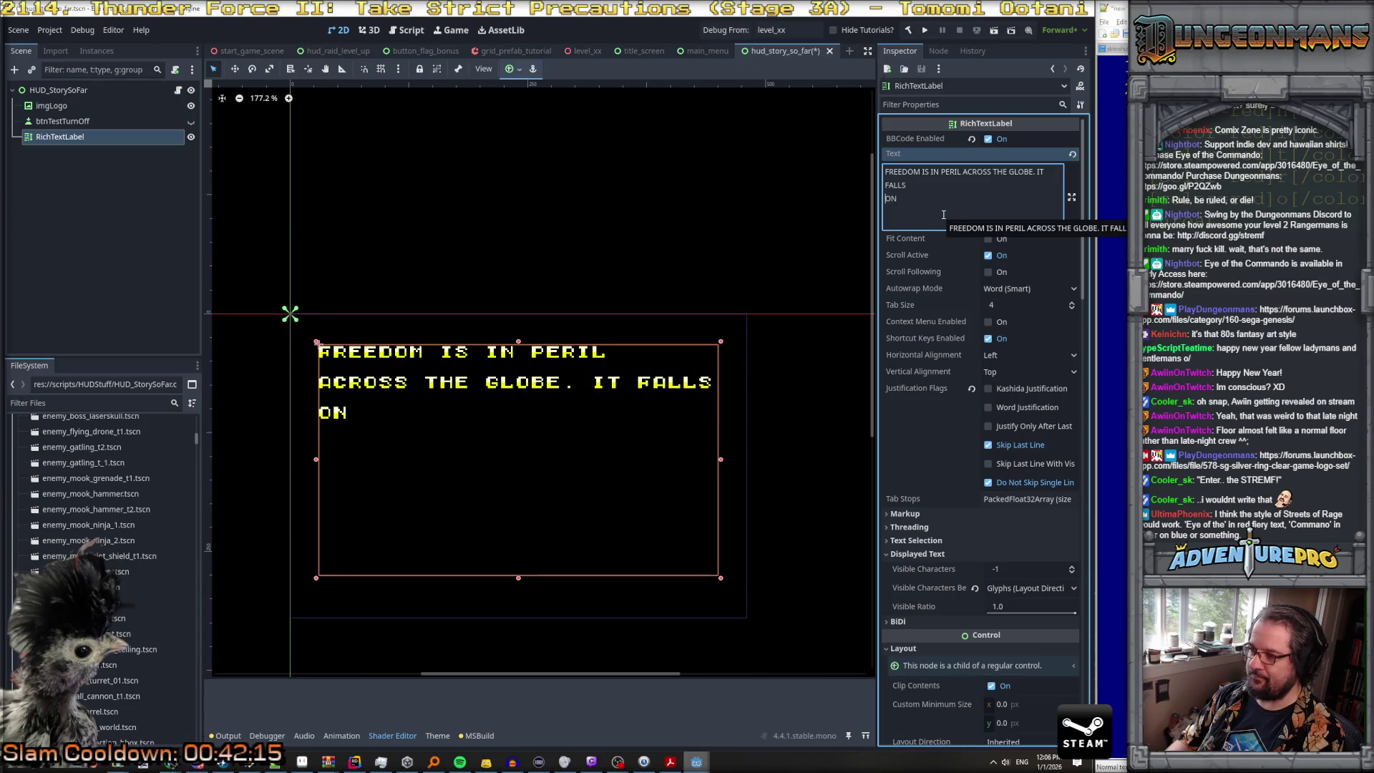
pyautogui.write('[COLOR')
pyautogui.press('BackSpace')
pyautogui.press('BackSpace')
pyautogui.press('BackSpace')
pyautogui.write('color=cyan]S')
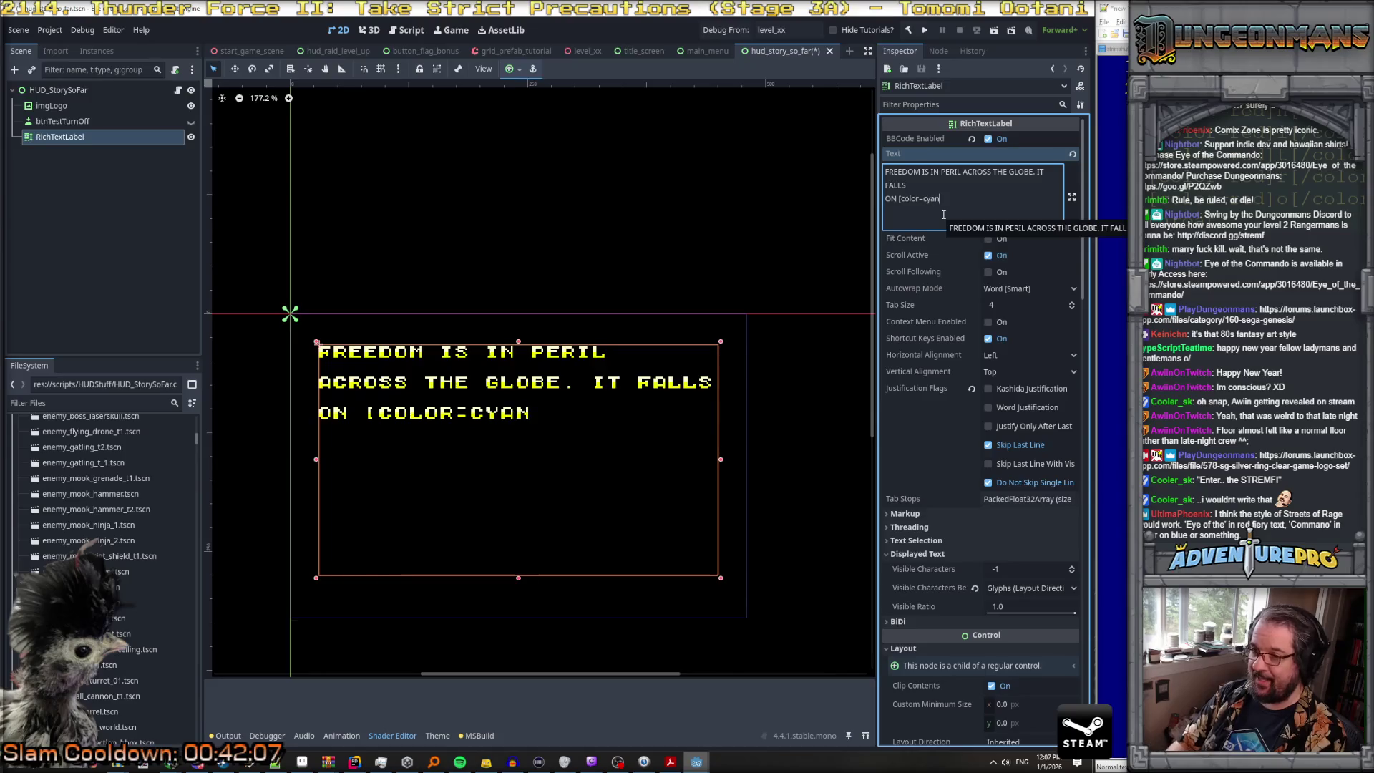
pyautogui.write('TREMF')
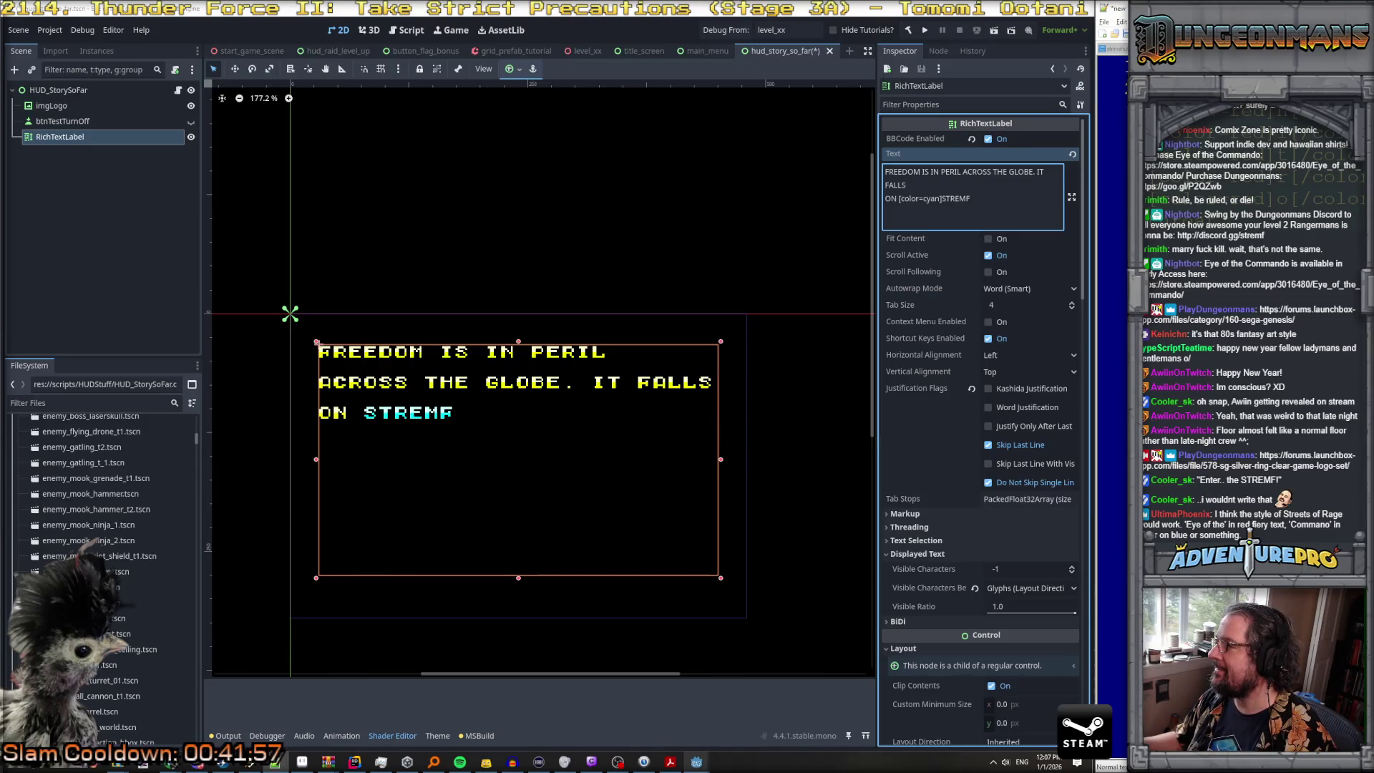
# Step: Choose File > Open in the side text editor
pyautogui.click(1105, 22)
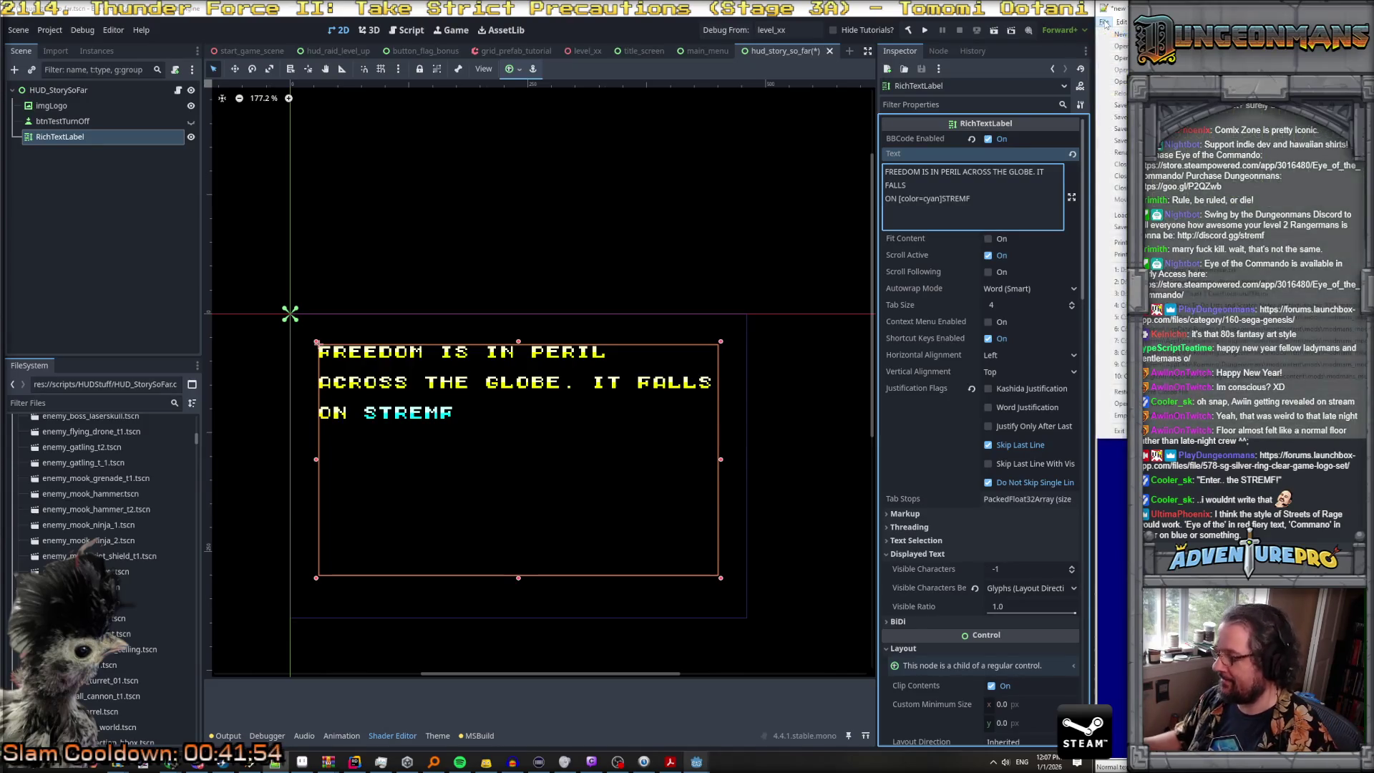
pyautogui.press('XF86AudioPlay')
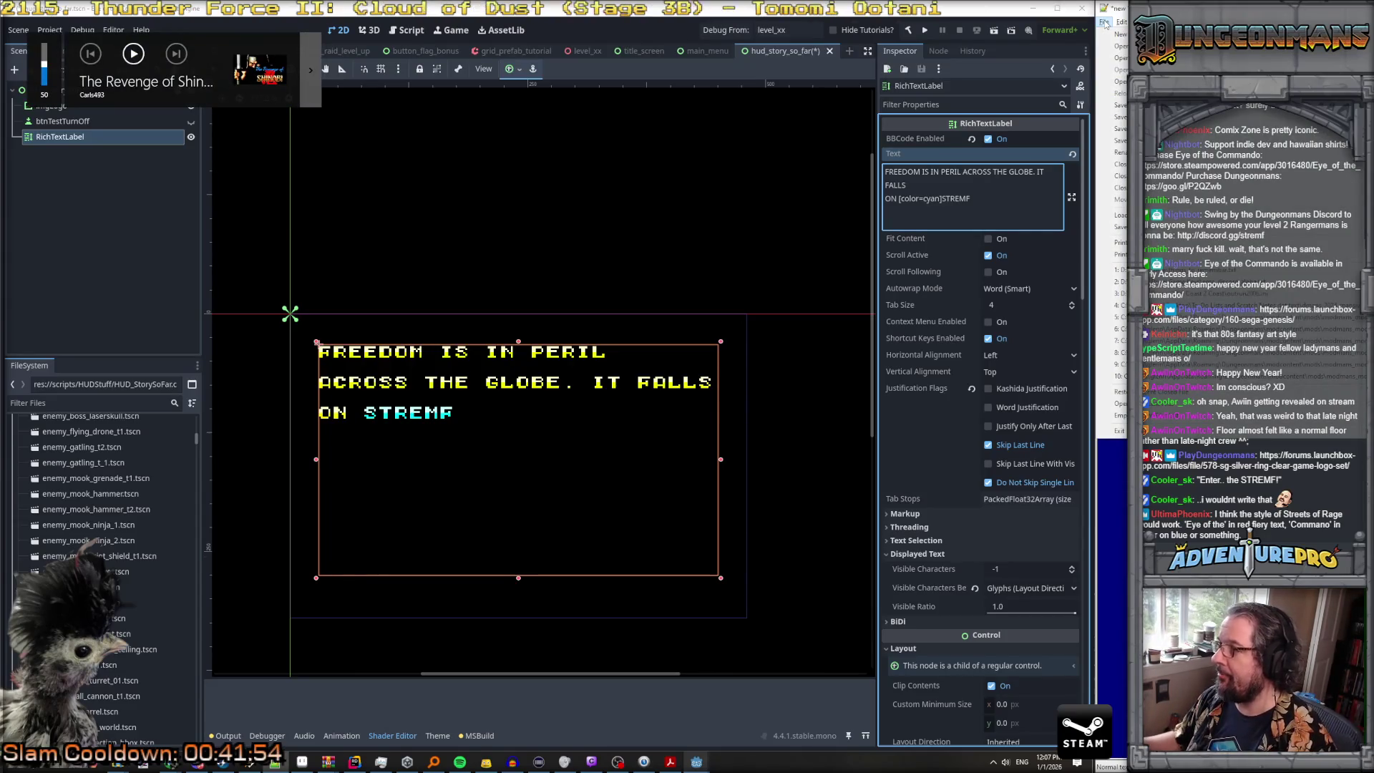
pyautogui.click(1106, 34)
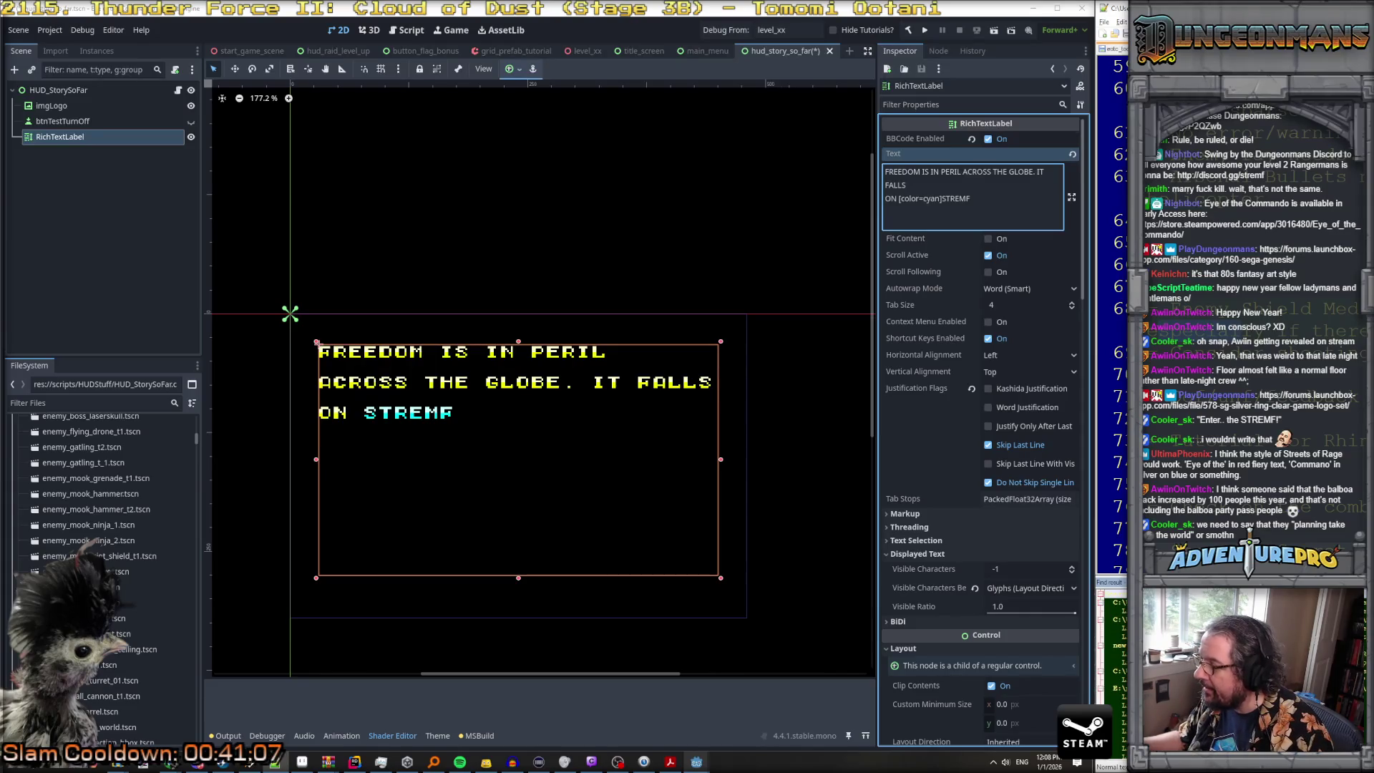
pyautogui.click(1105, 22)
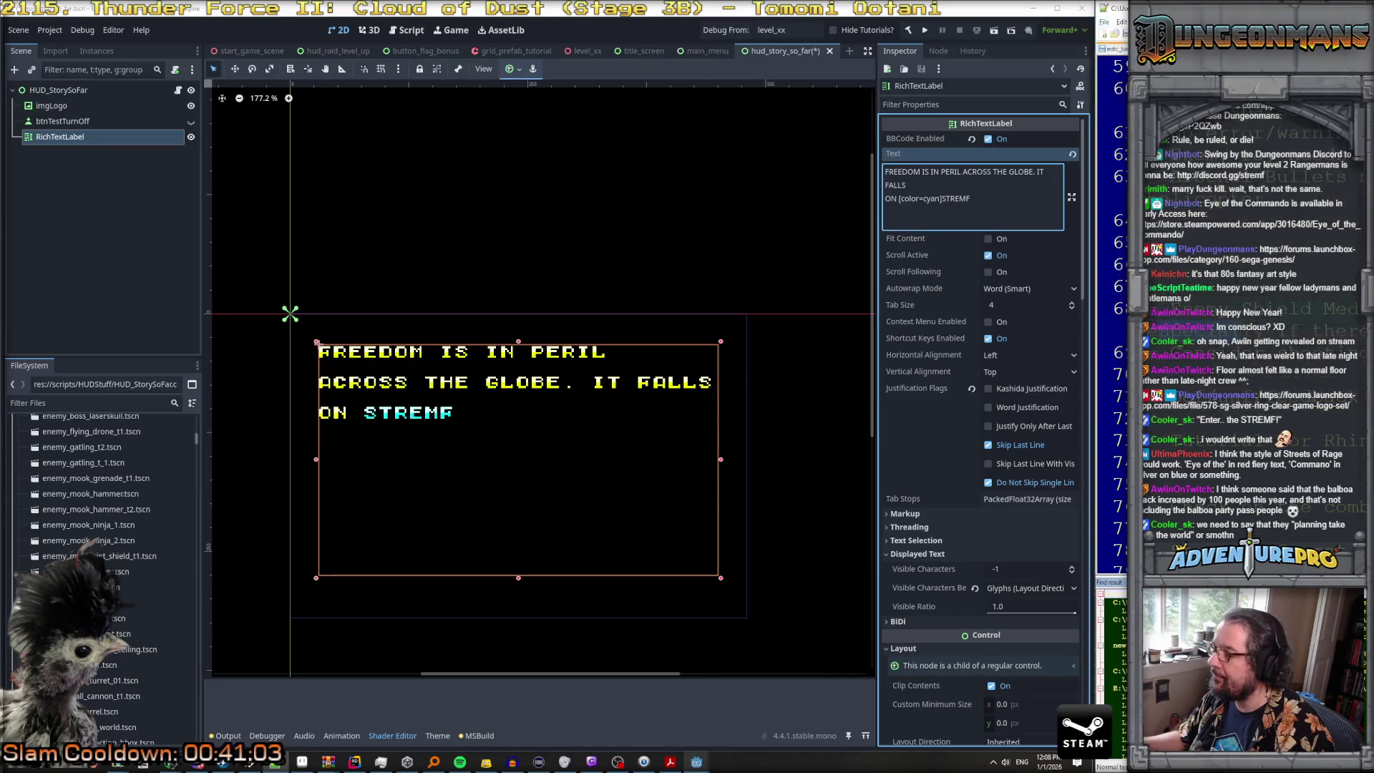
pyautogui.click(1117, 47)
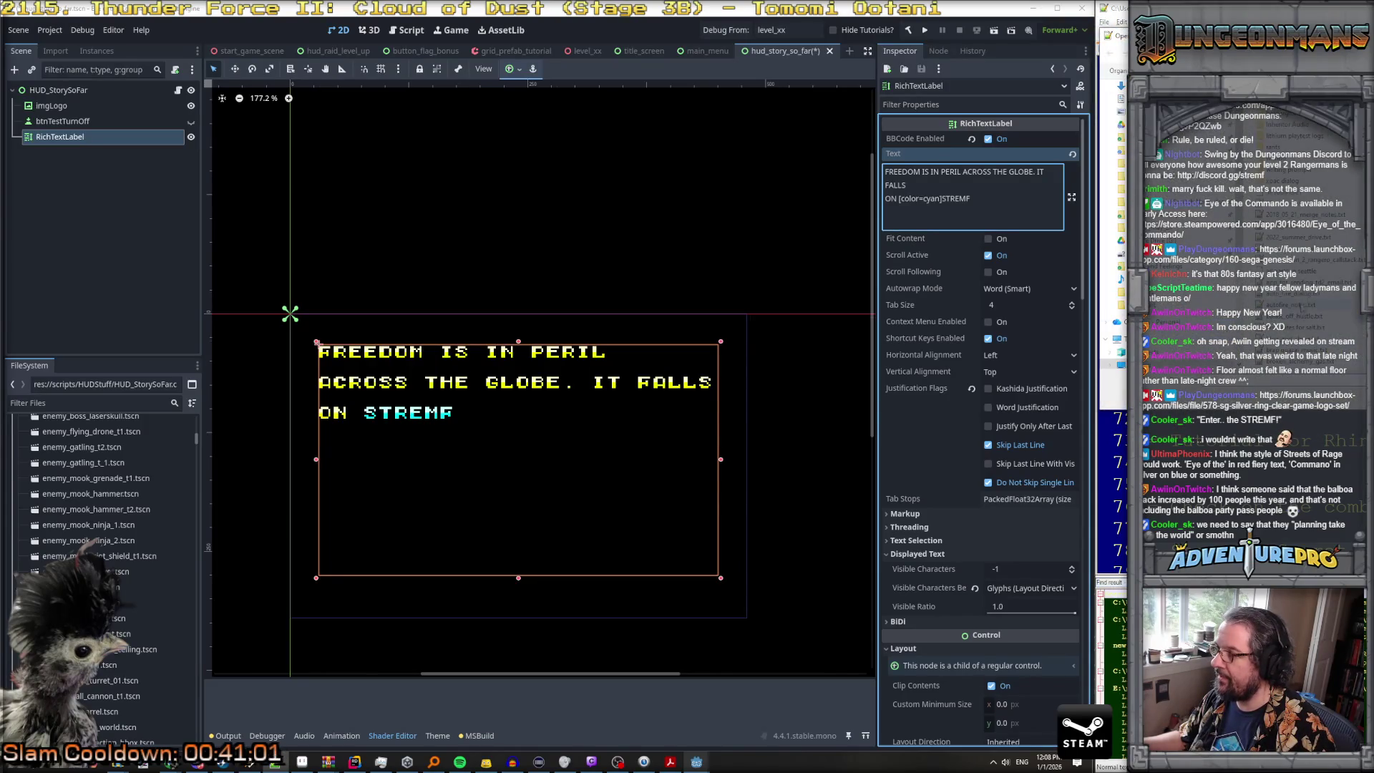
pyautogui.scroll(-3, 1288, 287)
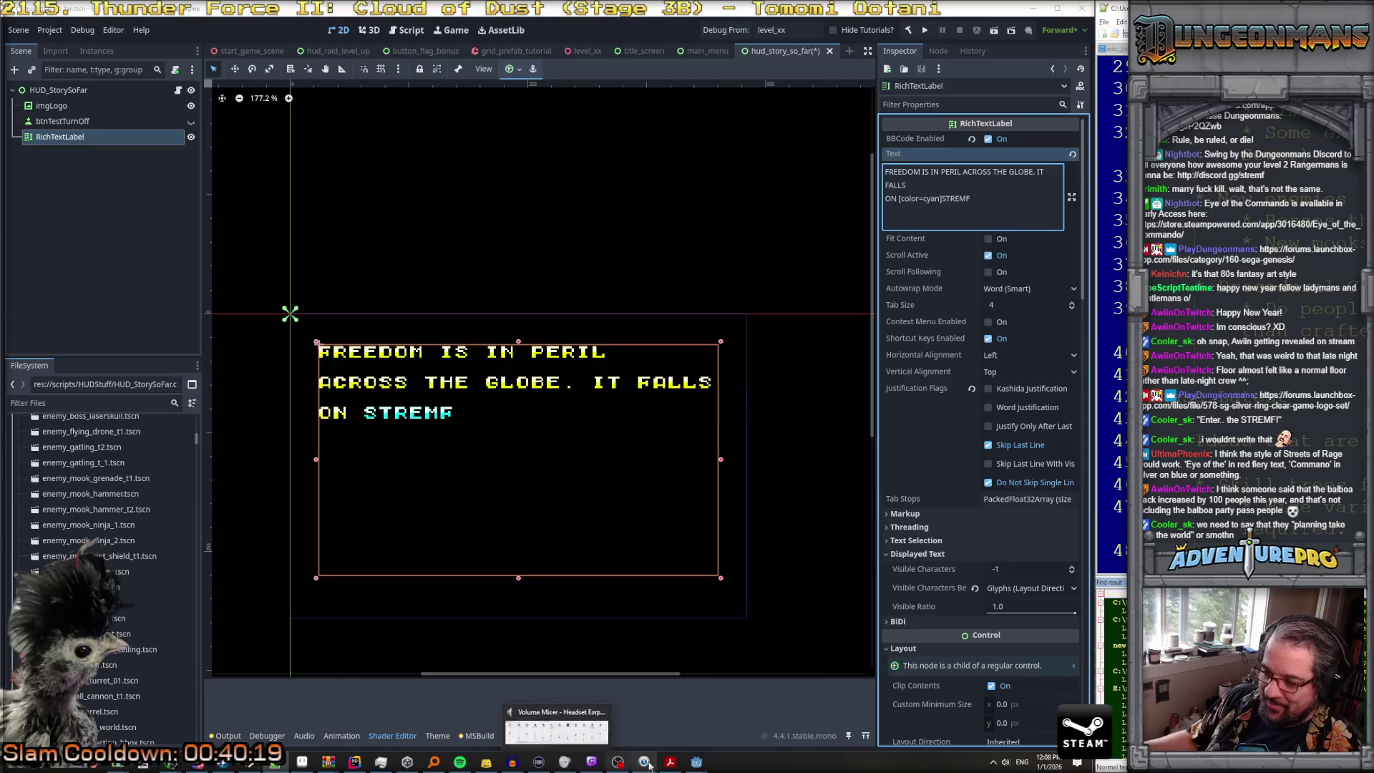
pyautogui.moveTo(380, 762)
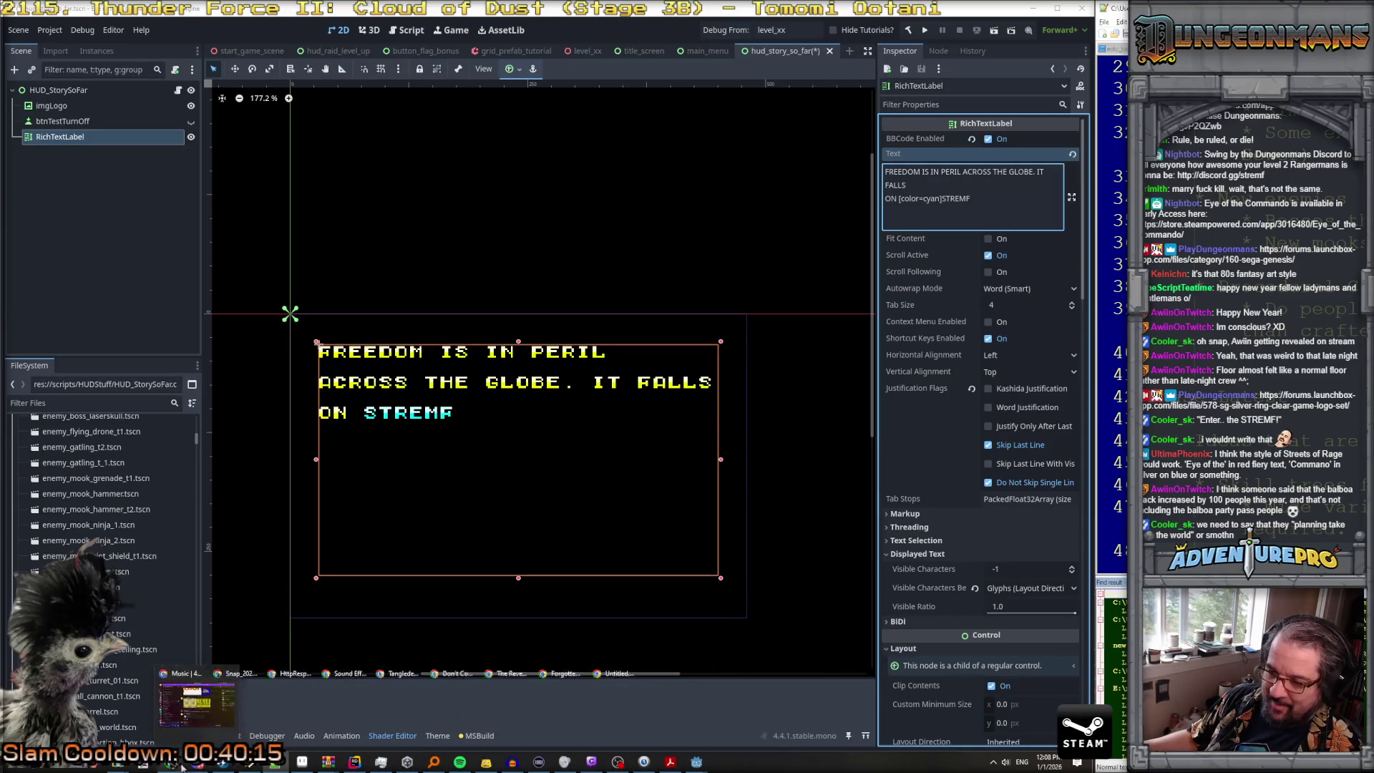
pyautogui.moveTo(197, 763)
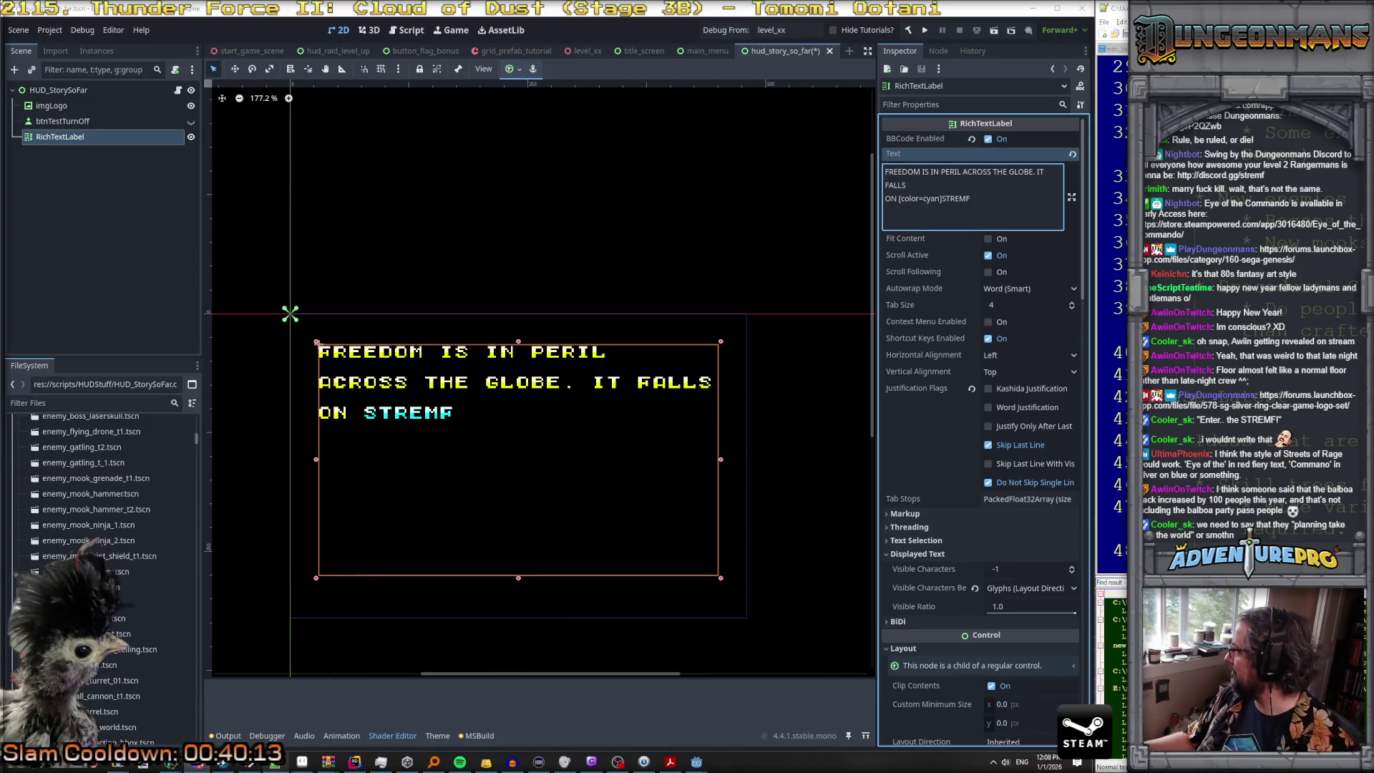
pyautogui.moveTo(276, 763)
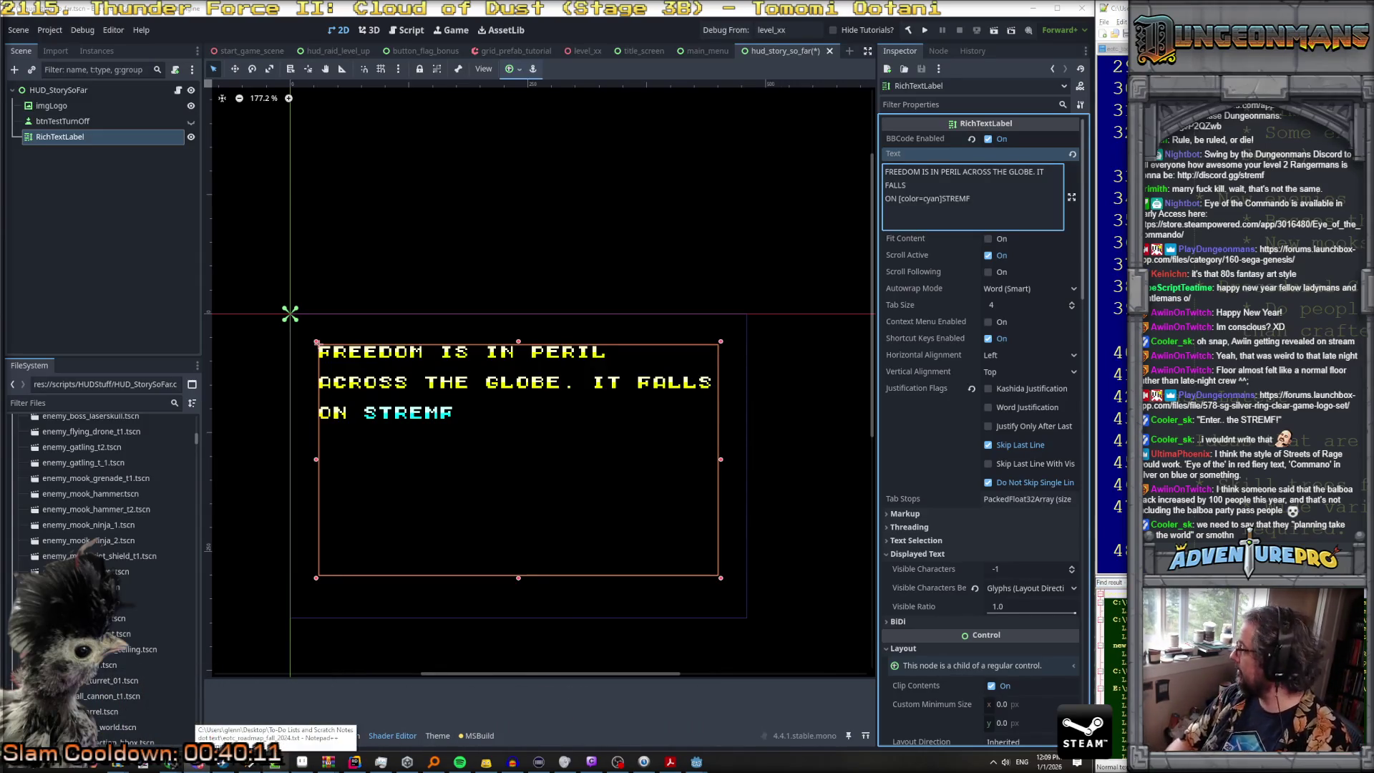
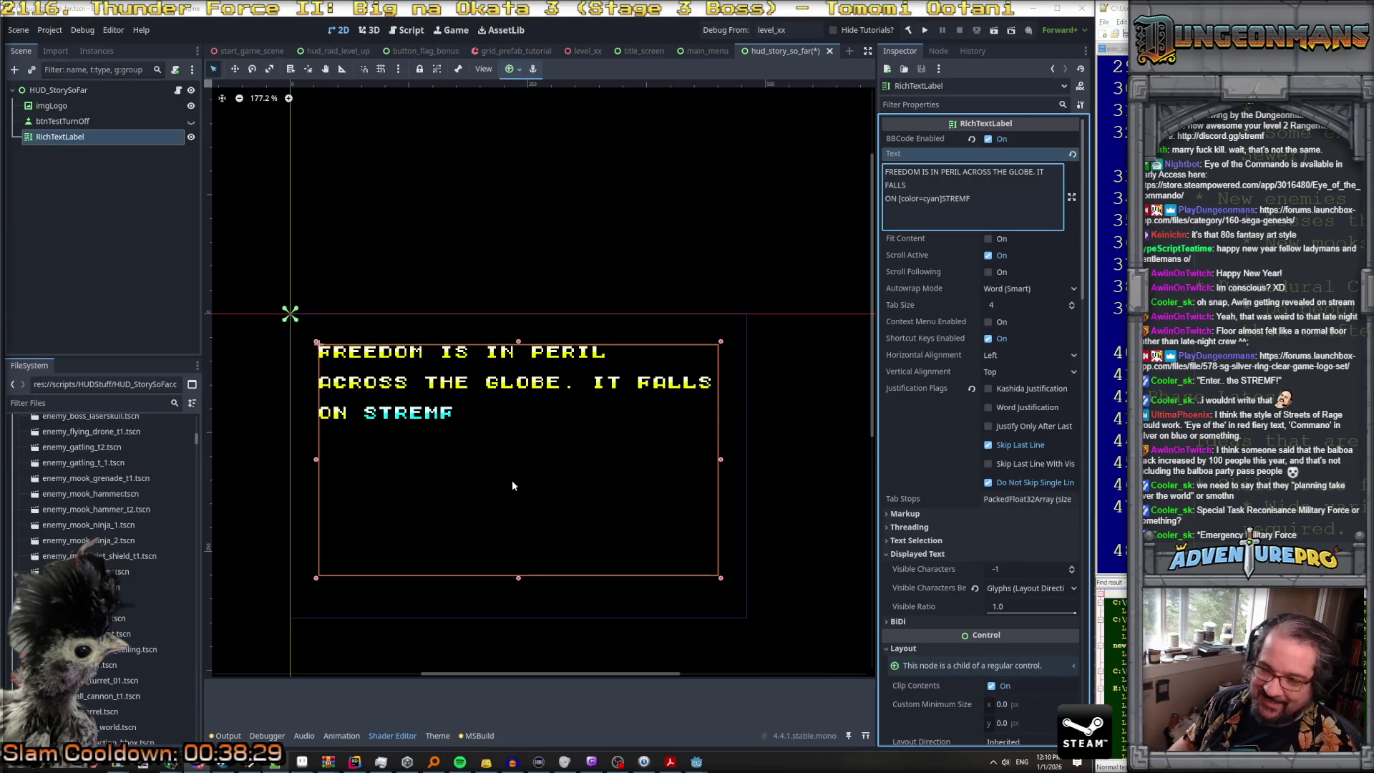
# Step: Close the cyan STREMF highlight with [/color] followed by a colon
pyautogui.click(470, 416)
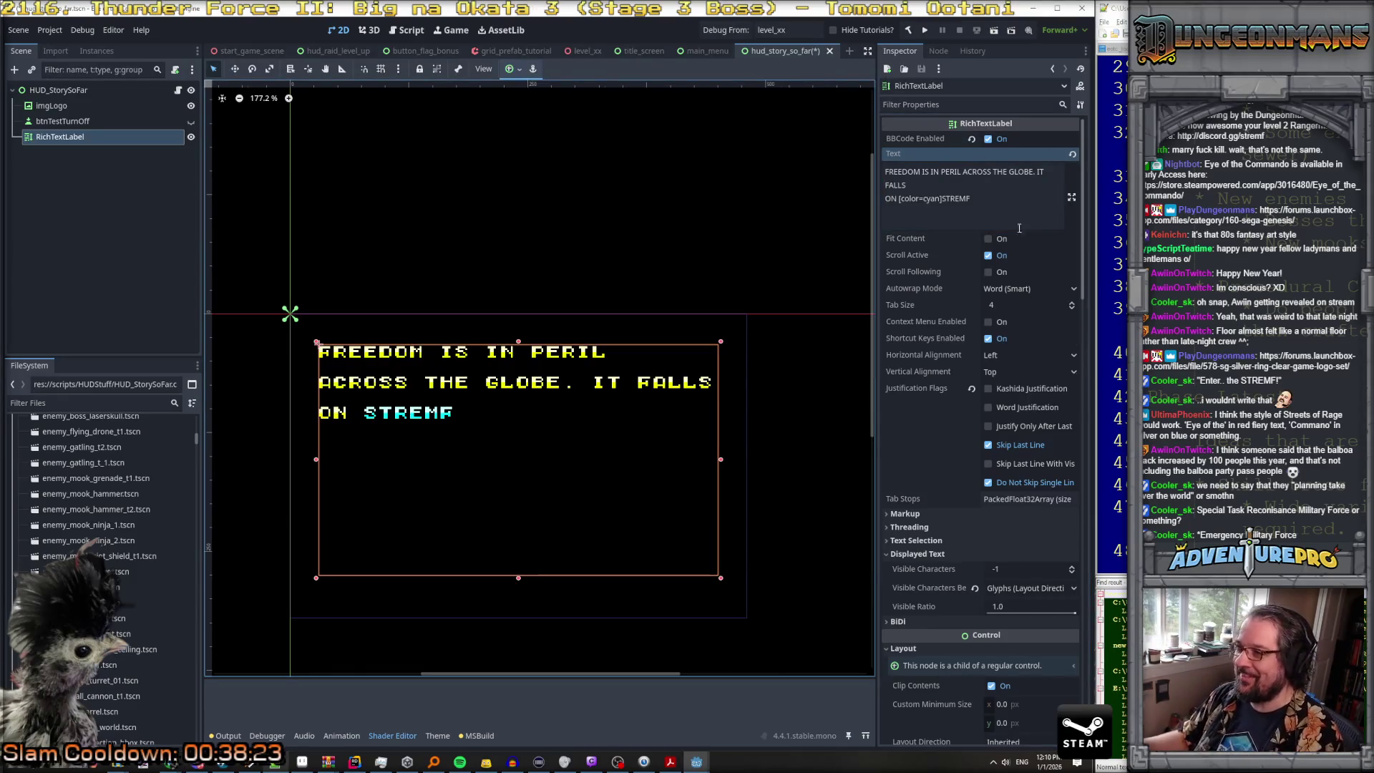
pyautogui.click(1000, 199)
pyautogui.write(':')
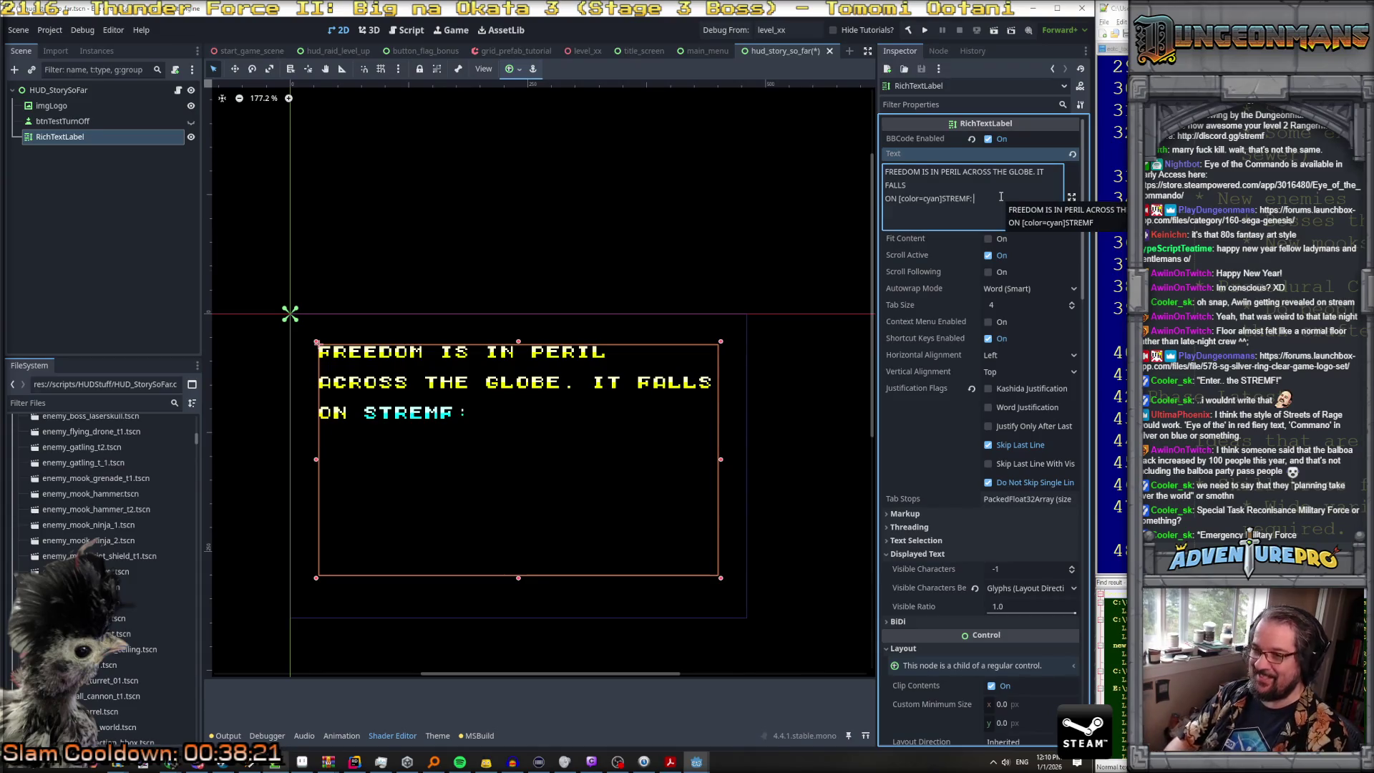
pyautogui.press('BackSpace')
pyautogui.write('[/cop')
pyautogui.press('BackSpace')
pyautogui.write('lor]:"')
pyautogui.press('BackSpace')
# Step: Continue the story with 'THE STRATEGIC TACTICAL RECON EMERGENCY MILITARY FORCE,'
pyautogui.write('The StRATEGIC TACTICAL ')
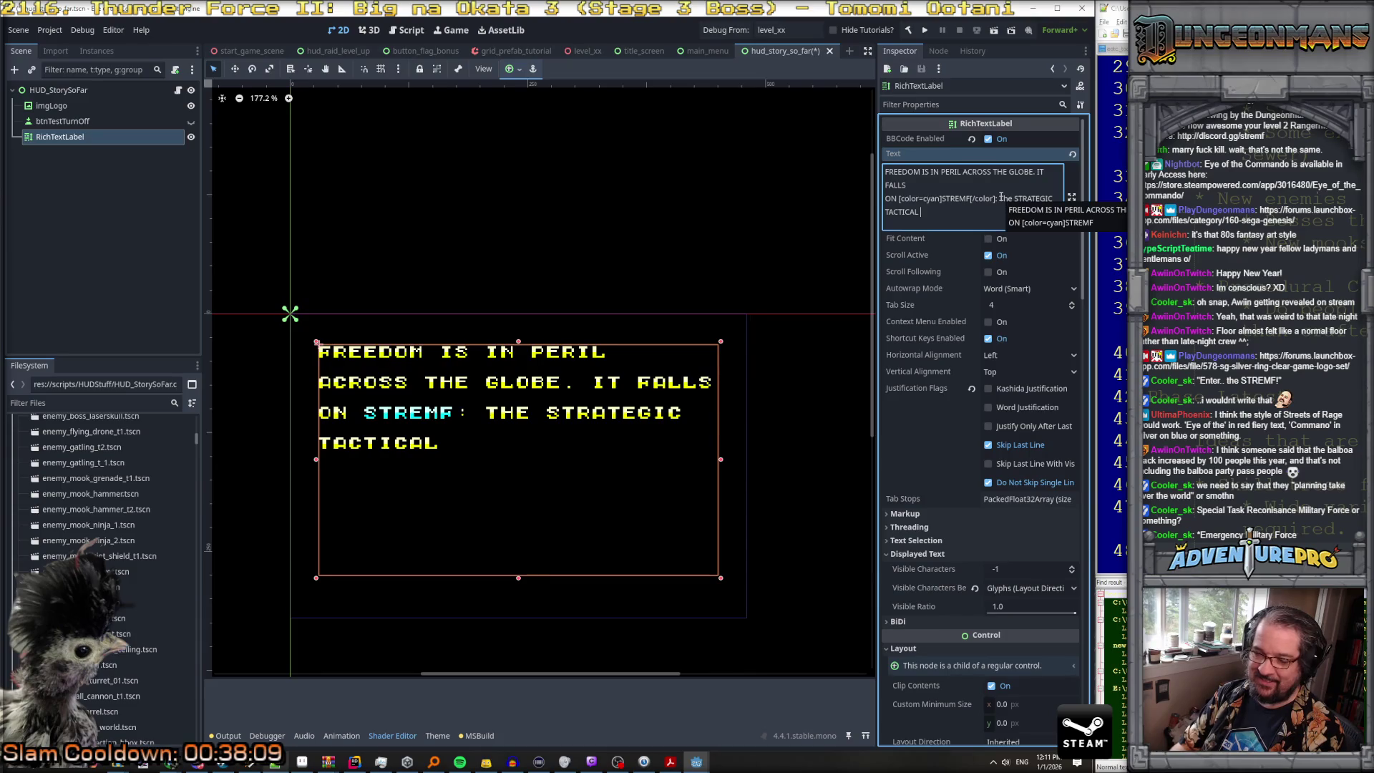
pyautogui.write('RECON ')
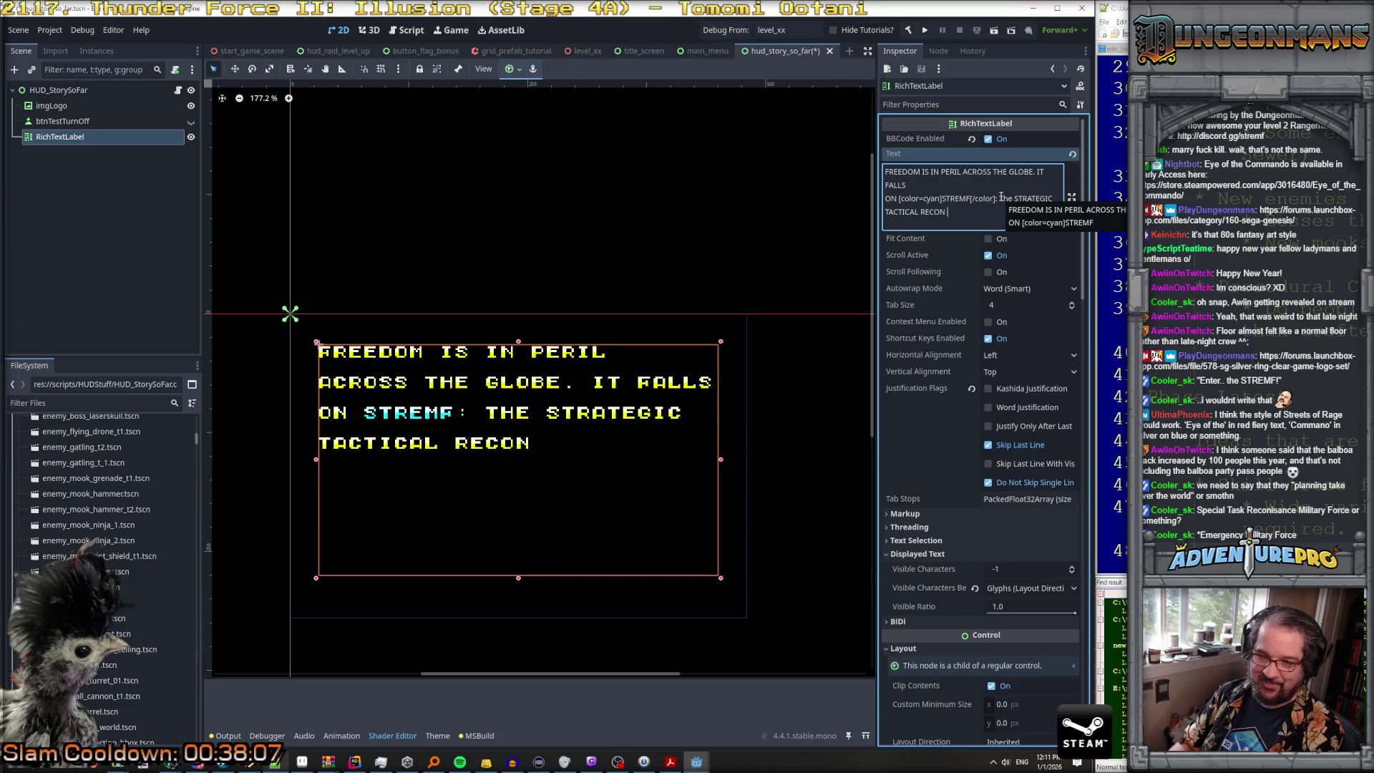
pyautogui.write('EMERGN')
pyautogui.press('BackSpace')
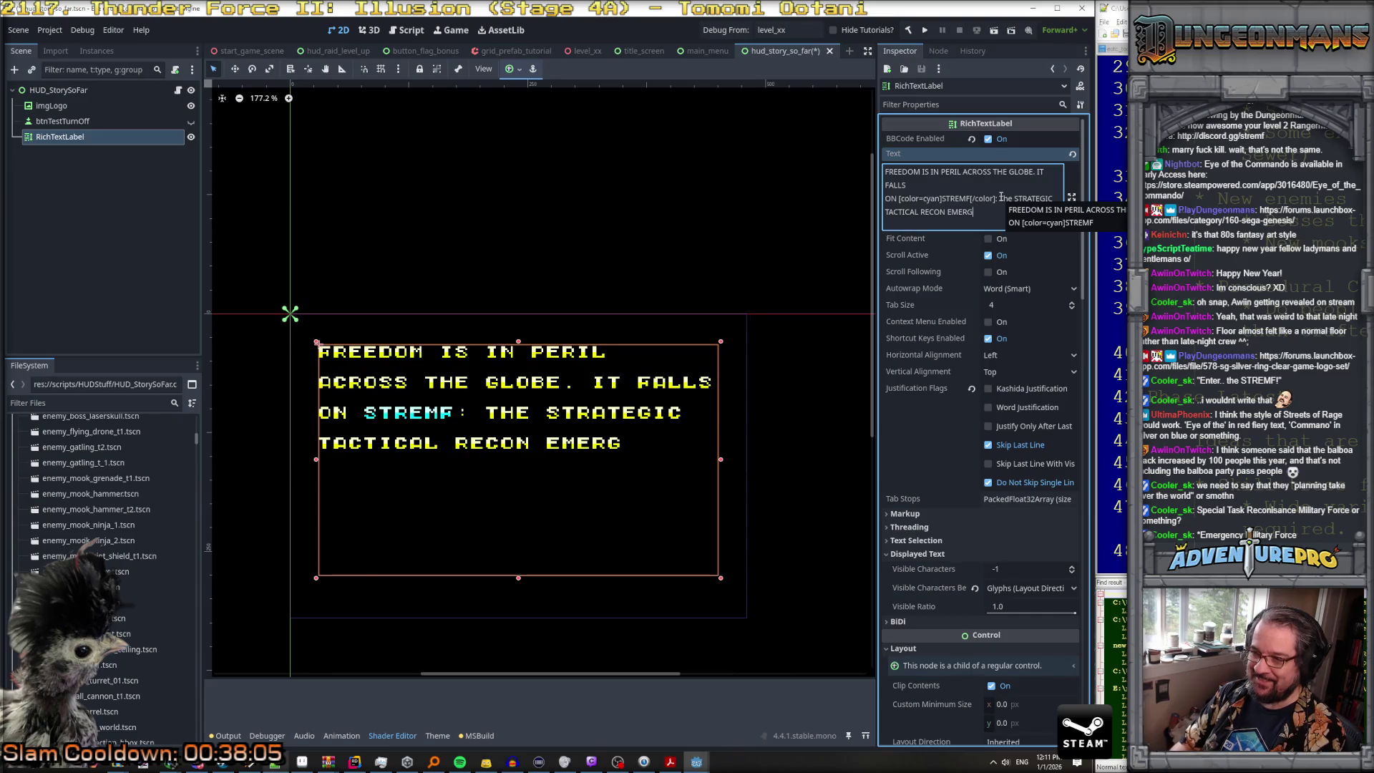
pyautogui.write('ENCY MILI')
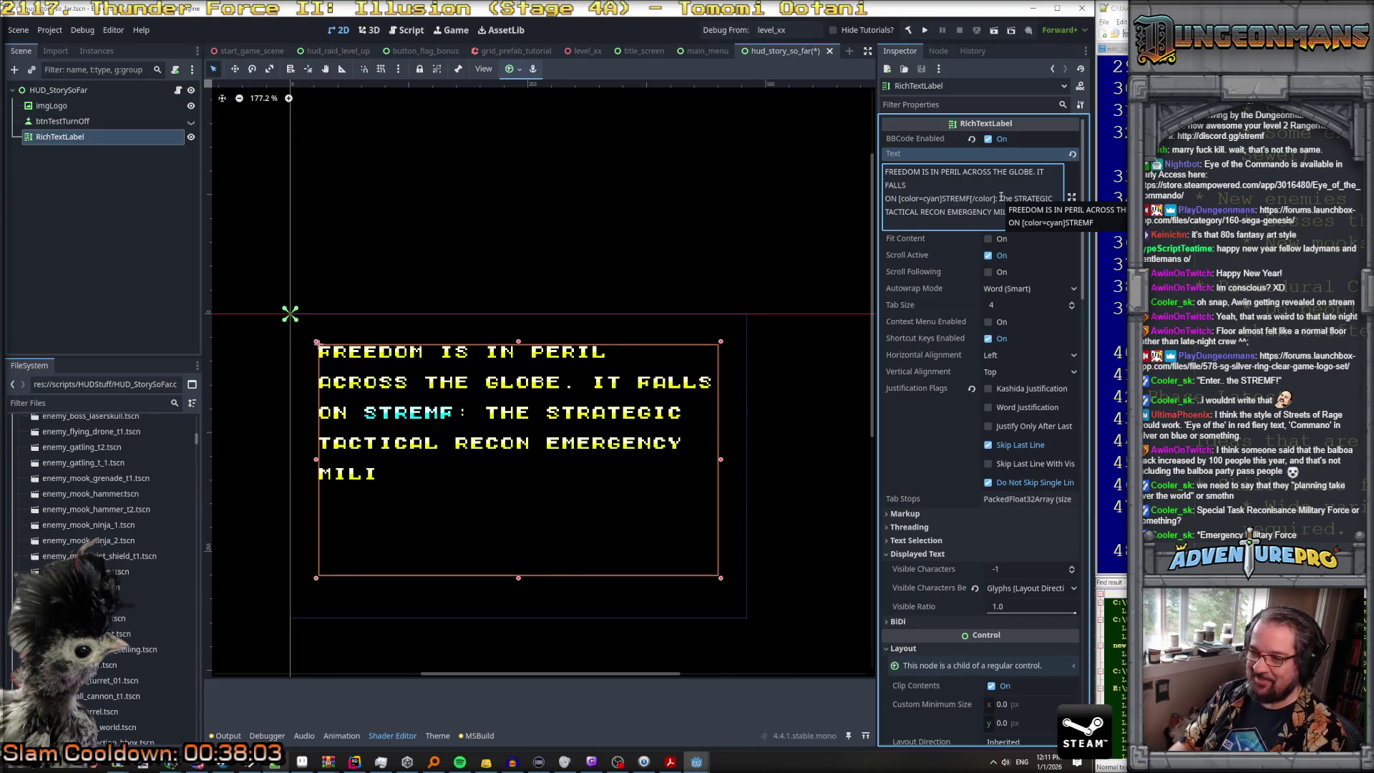
pyautogui.write('TARY FORCE')
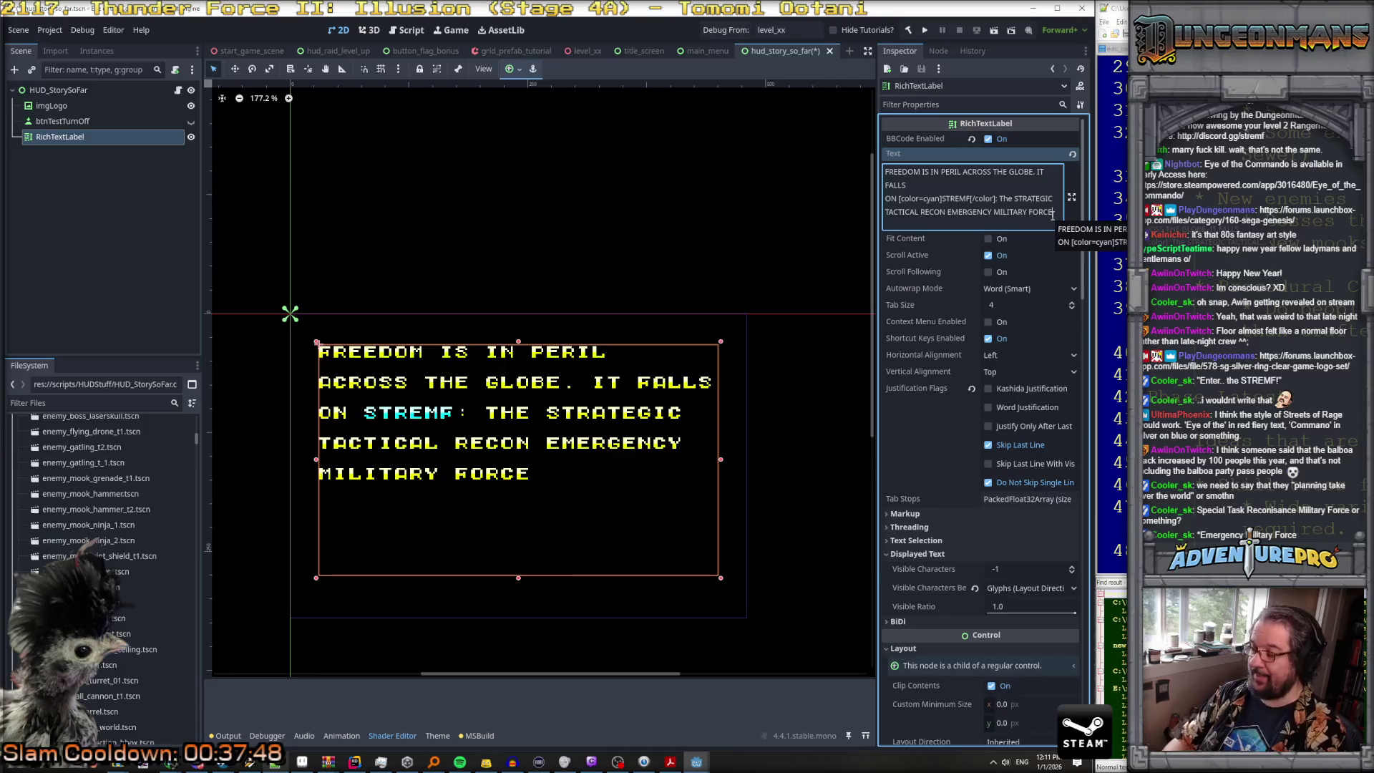
pyautogui.write(',')
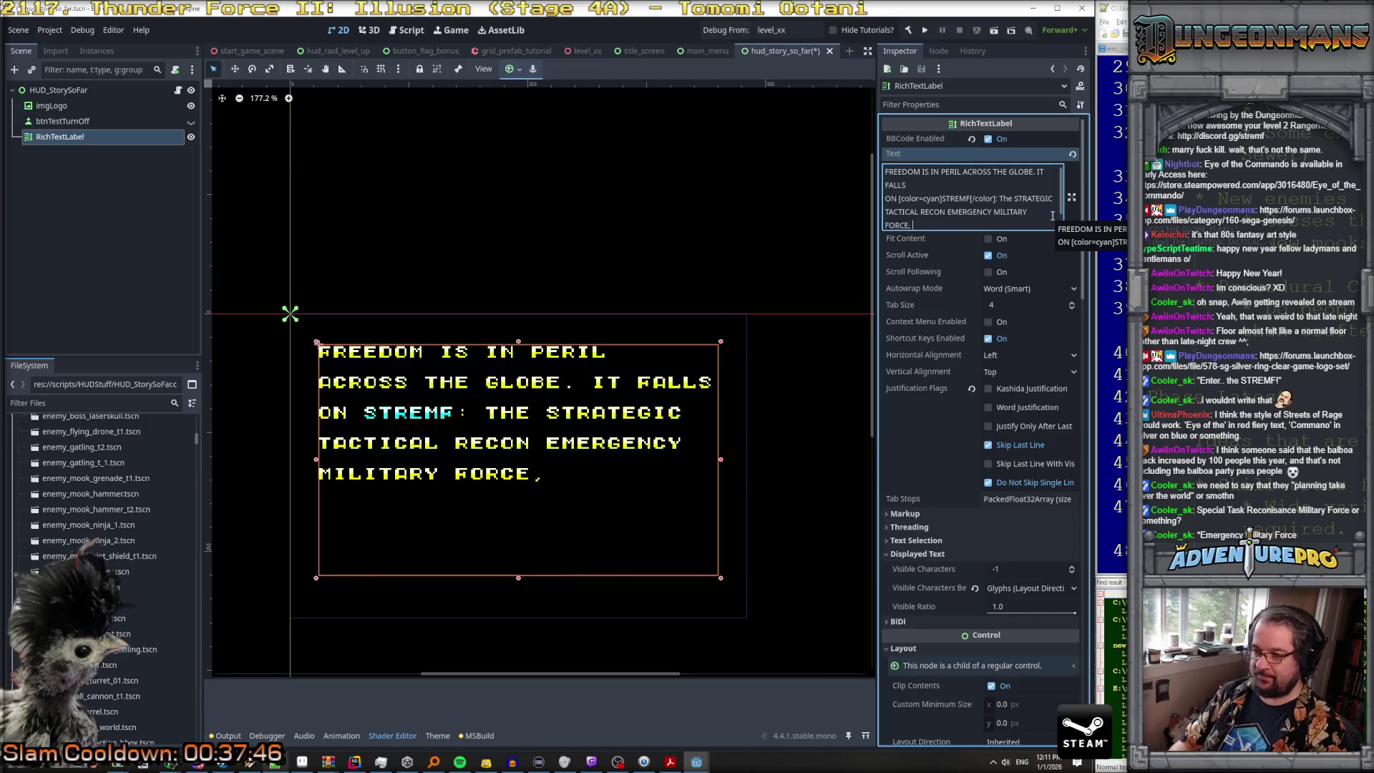
pyautogui.write('to')
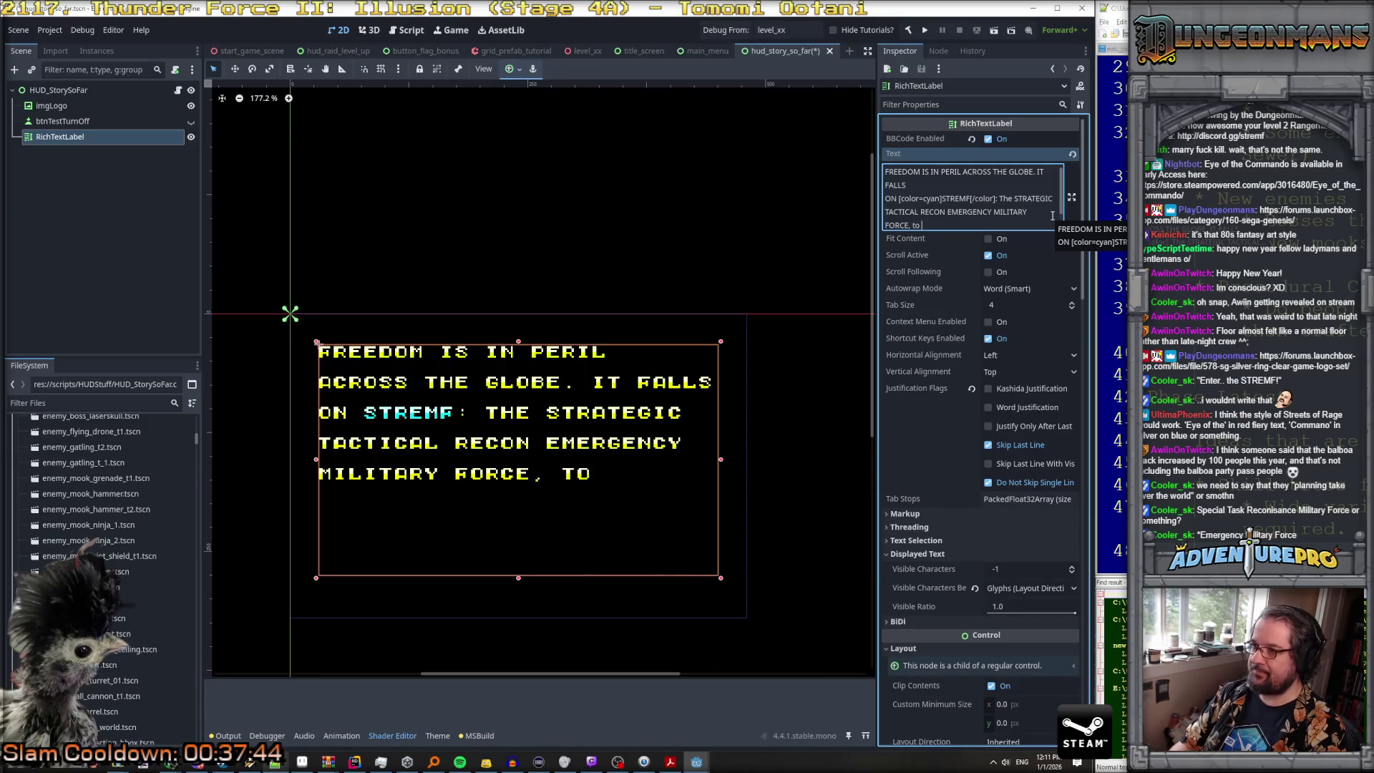
# Step: Add 'TO REMOVE THE WET BLANKET OF TERROR FROM THE KINDLING EMBERS O' to the story
pyautogui.press('BackSpace')
pyautogui.press('BackSpace')
pyautogui.write('TO')
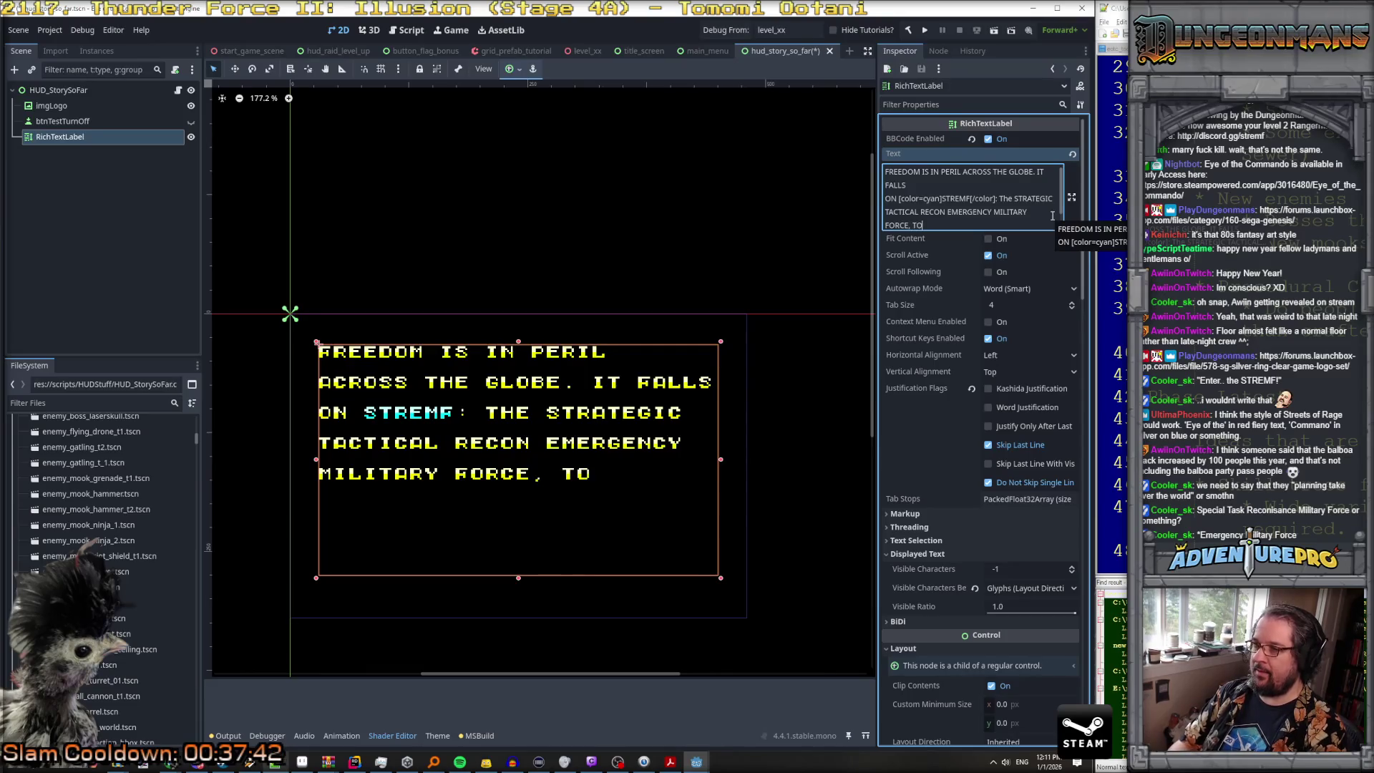
pyautogui.write(' RISE')
pyautogui.press('BackSpace')
pyautogui.press('BackSpace')
pyautogui.press('BackSpace')
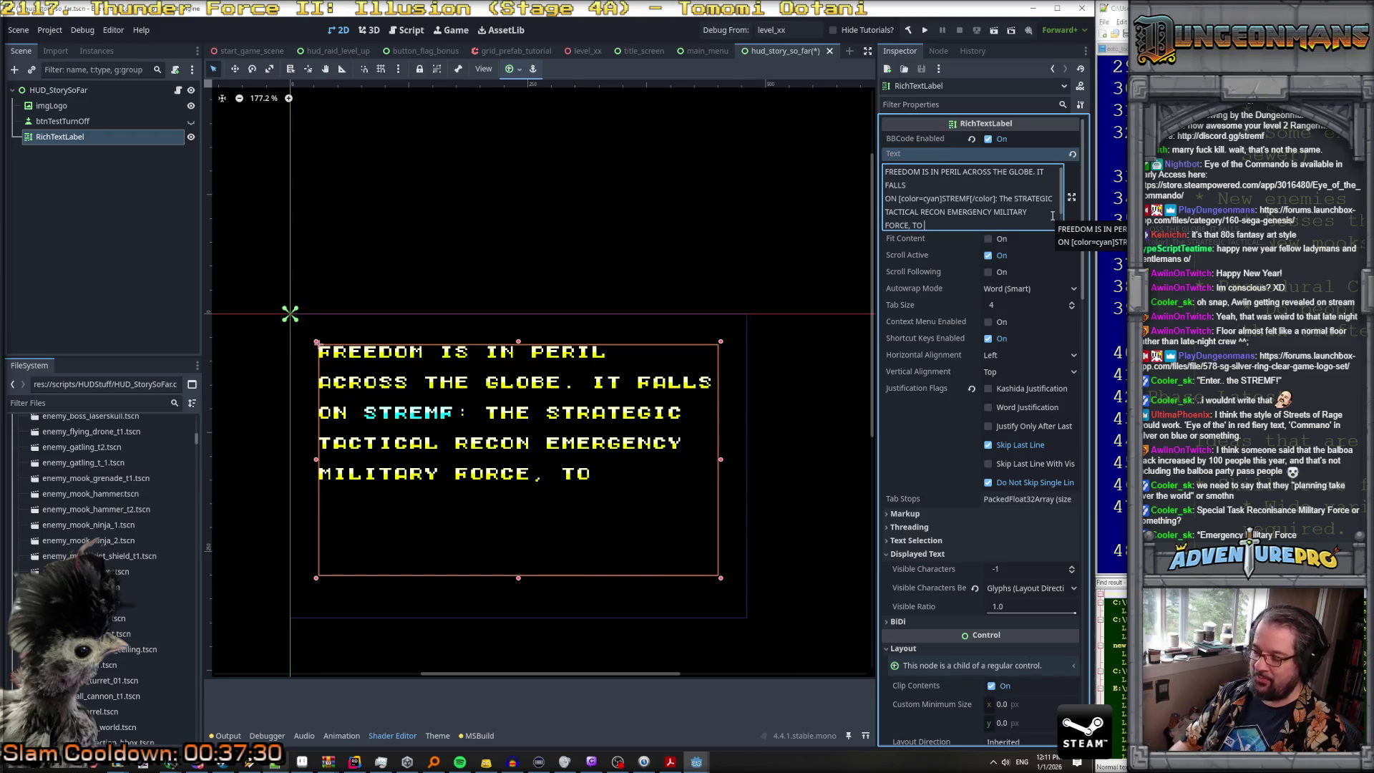
pyautogui.write('T')
pyautogui.press('BackSpace')
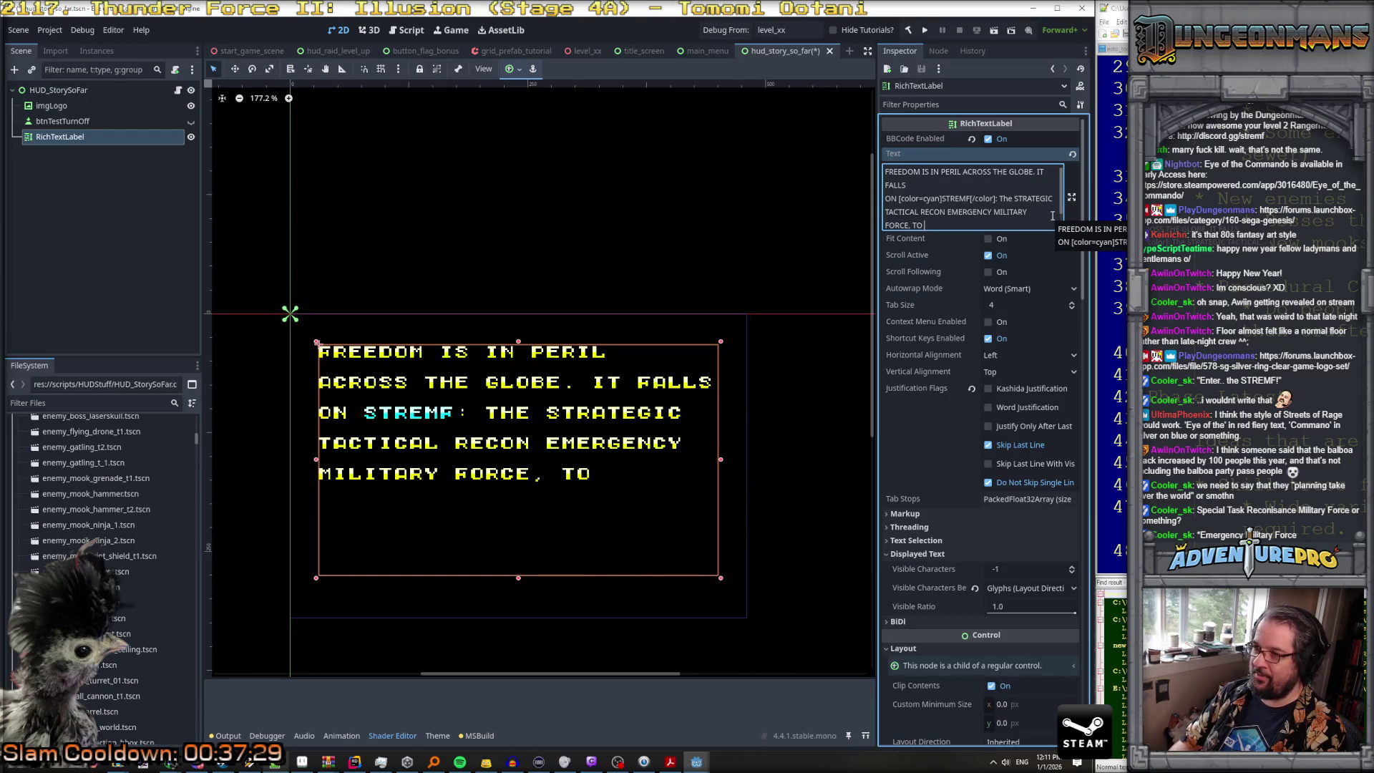
pyautogui.write('RE')
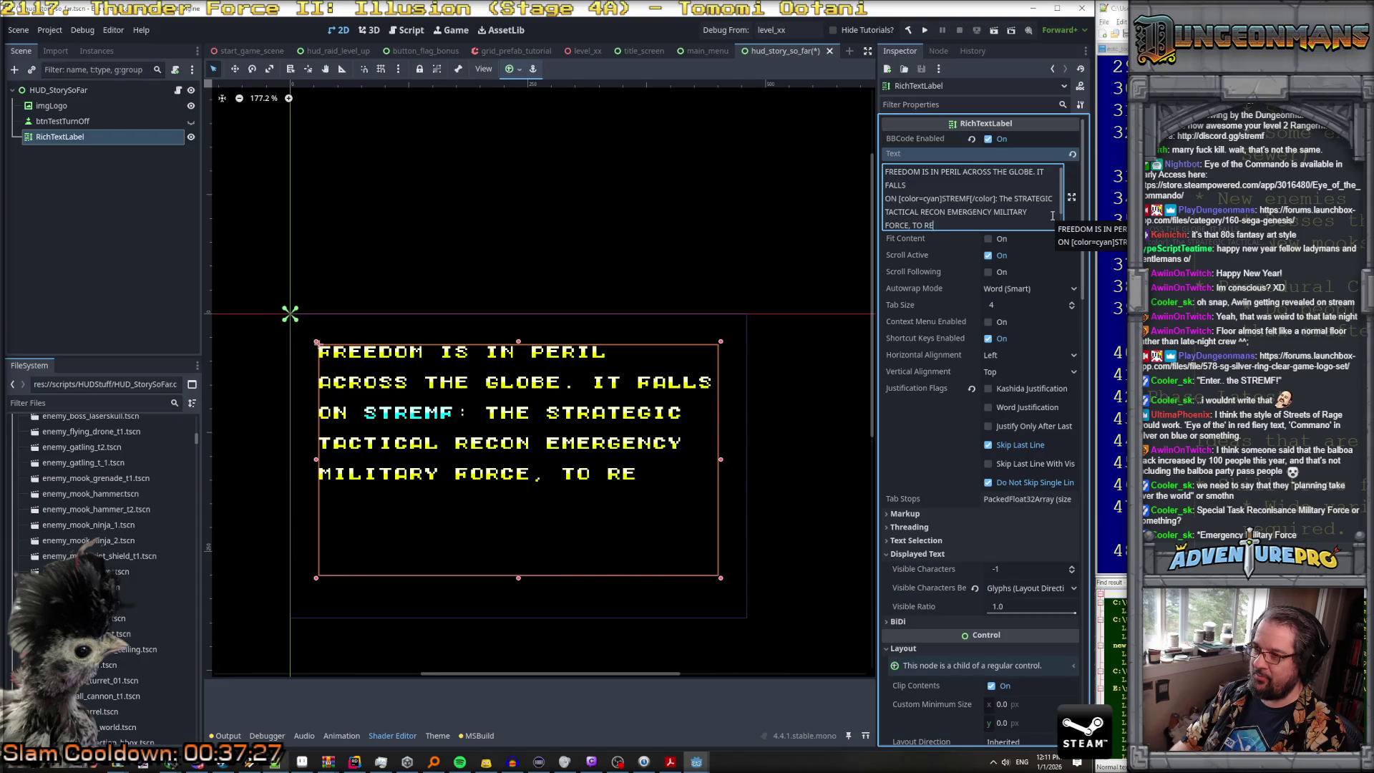
pyautogui.write('MOVE THE WET BLANKE')
pyautogui.press('BackSpace')
pyautogui.press('BackSpace')
pyautogui.write('ET B')
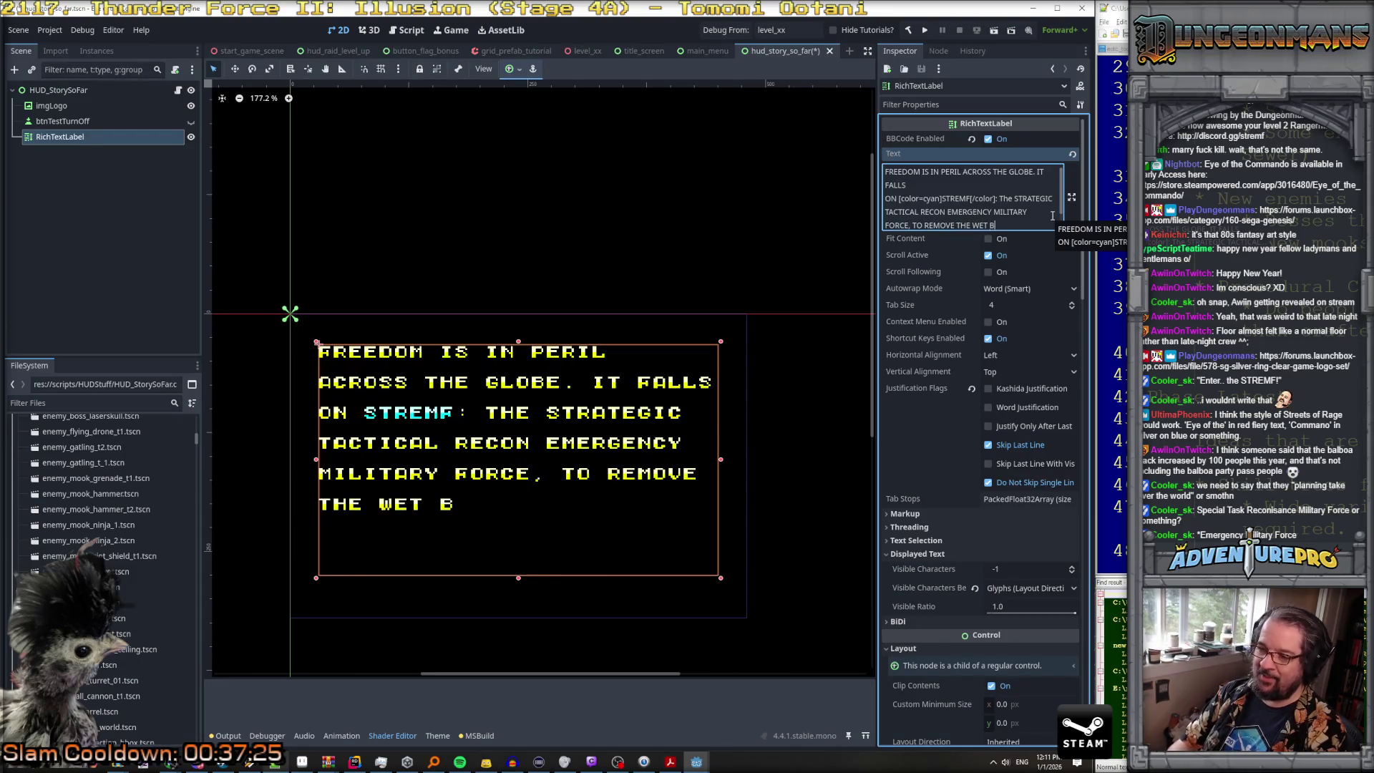
pyautogui.write('LANKET OF TERROR FR')
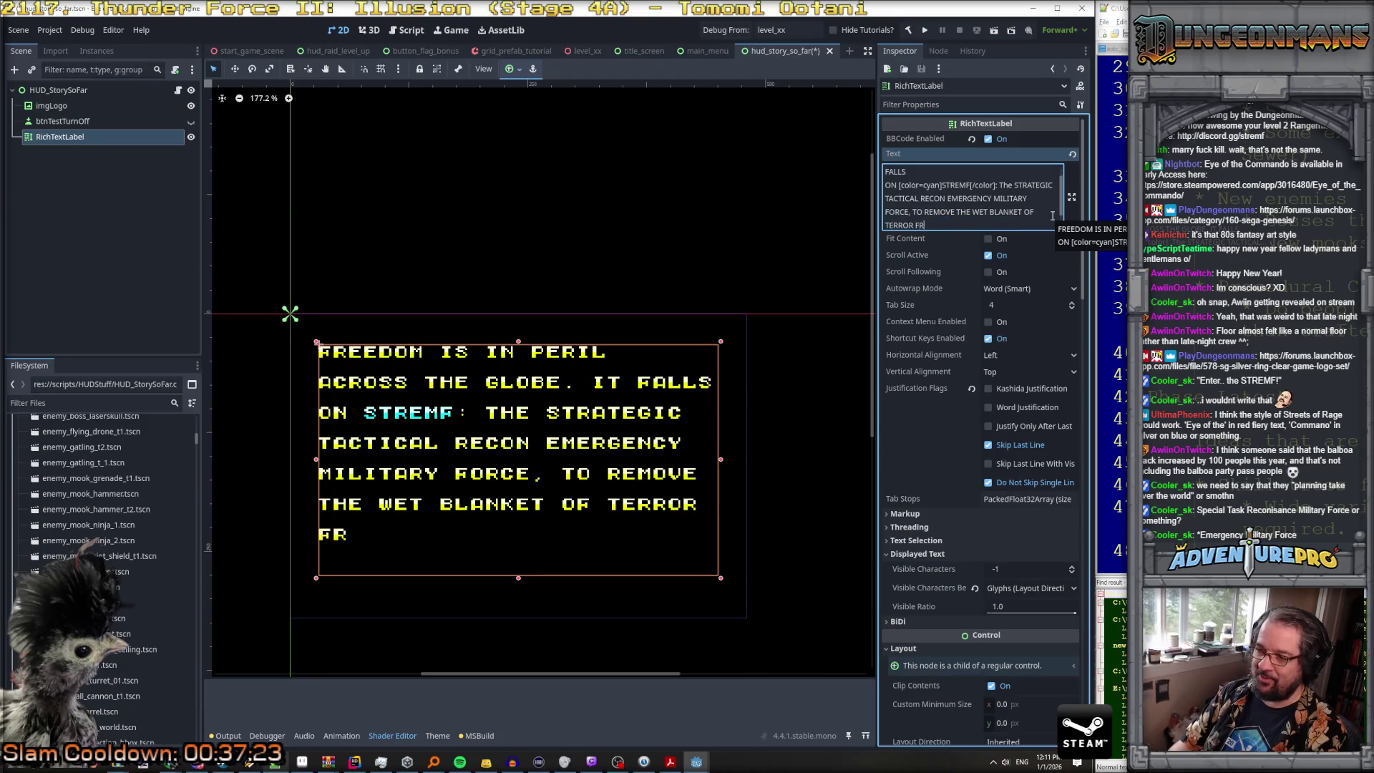
pyautogui.write('OM THE KINDL')
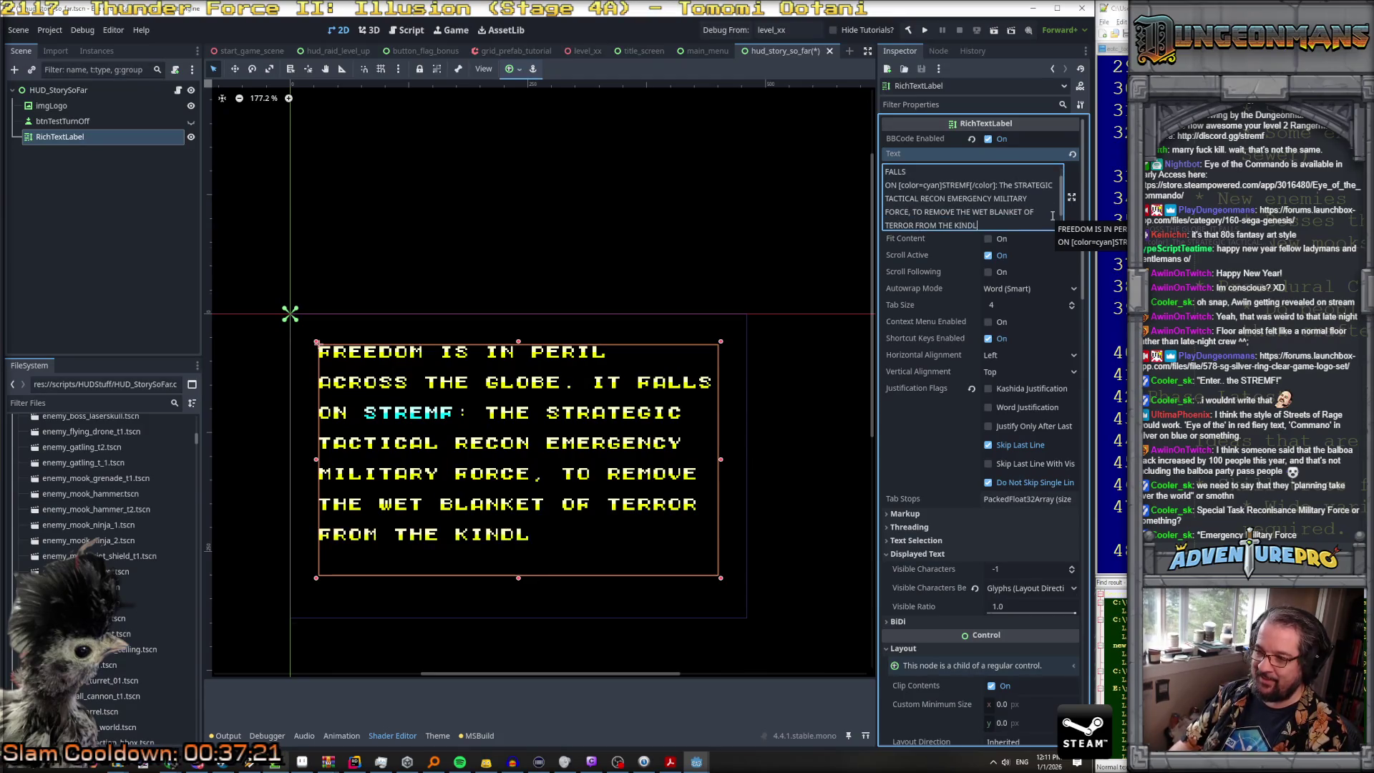
pyautogui.write('ING EMBERS OF')
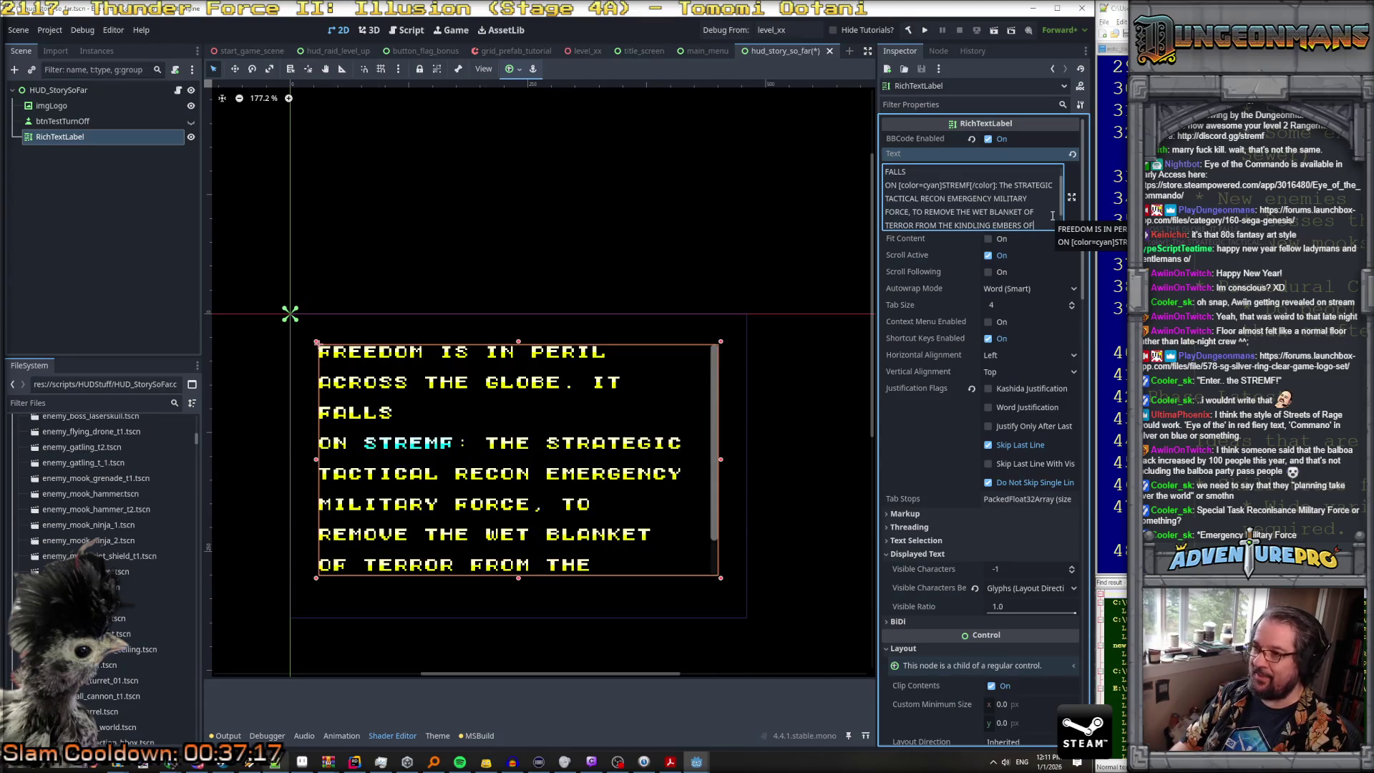
pyautogui.press('BackSpace')
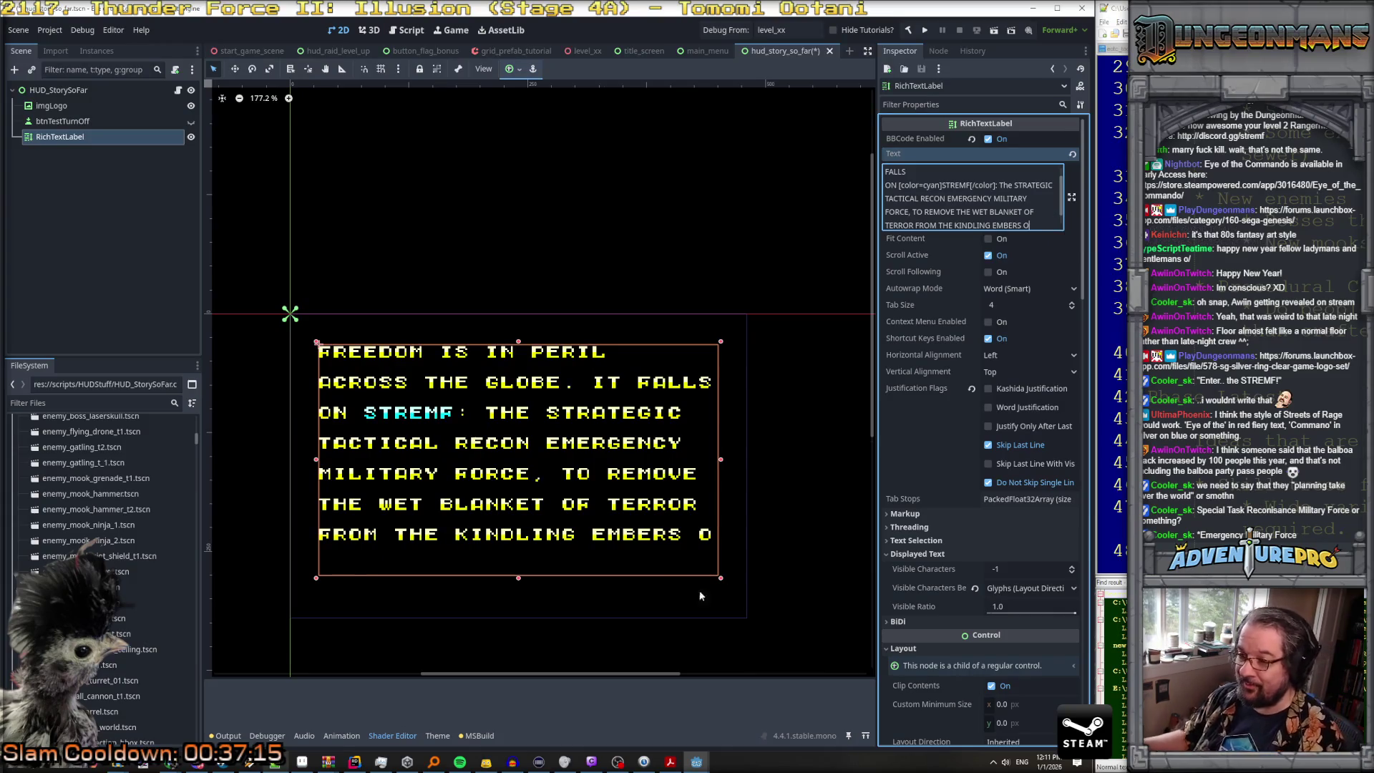
# Step: Drag the story label's bottom edge down to make the box taller
pyautogui.click(519, 580)
pyautogui.moveTo(519, 579); pyautogui.dragTo(519, 593)
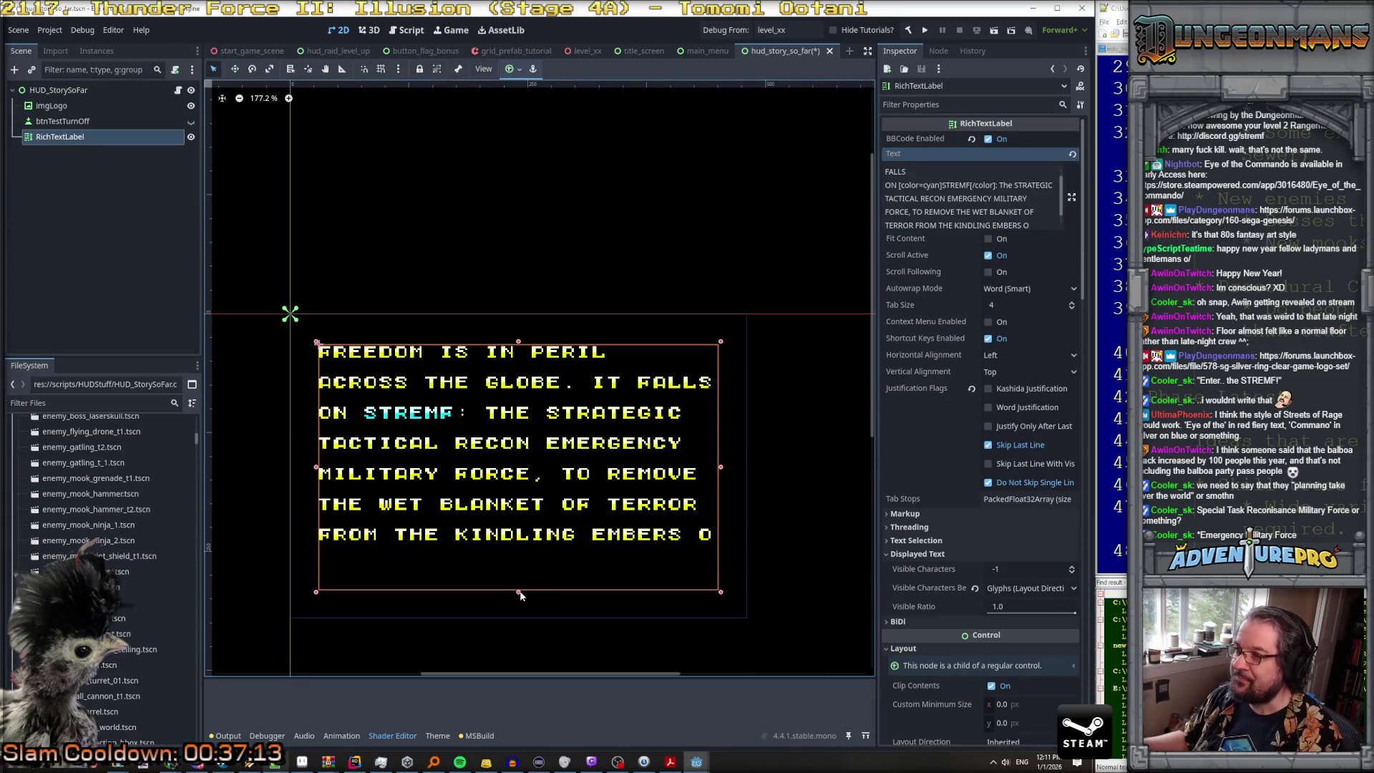
pyautogui.click(1037, 218)
pyautogui.click(1038, 225)
# Step: Replace KINDLING with GLOWING and end the text with 'EMBERS OF FREEDOM.'
pyautogui.doubleClick(972, 225)
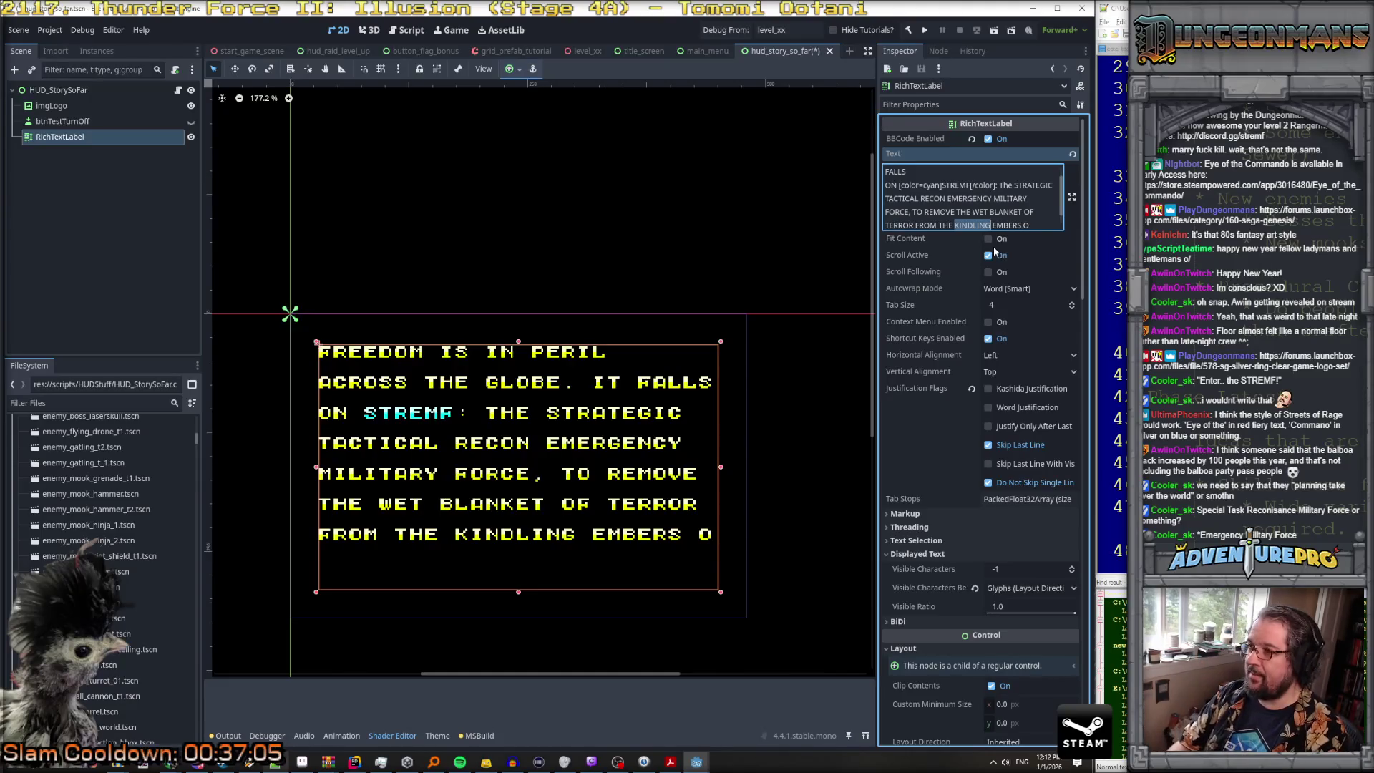
pyautogui.write('GLOWING EMBERS O')
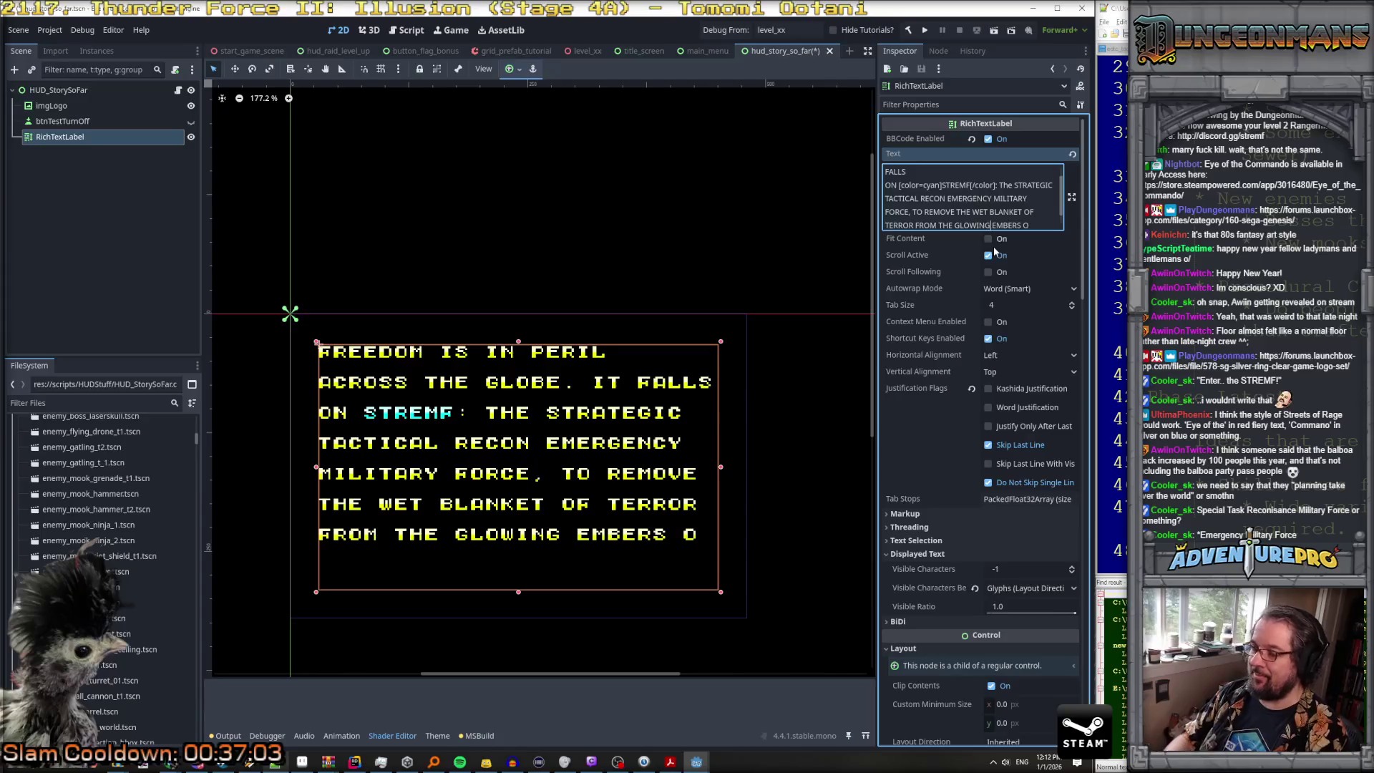
pyautogui.write('F FREEDOME.')
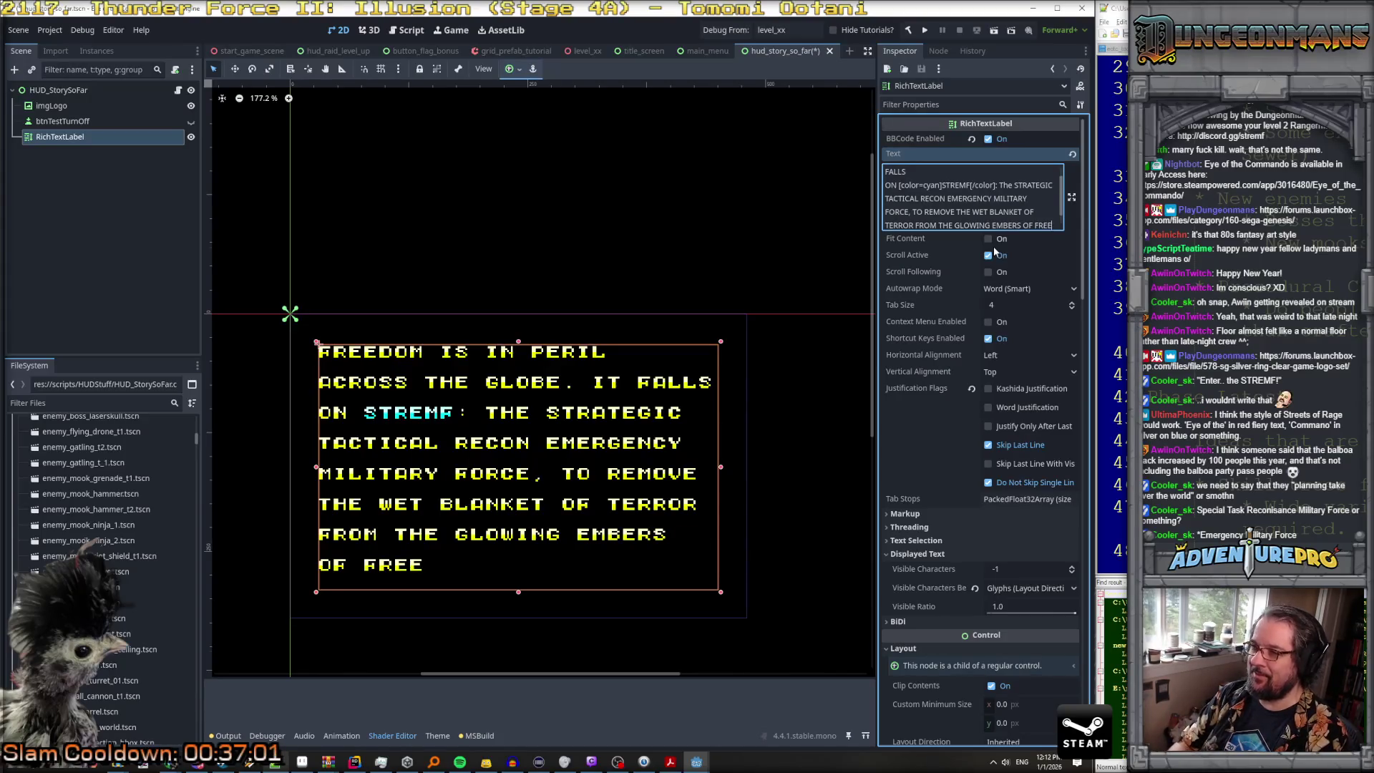
pyautogui.press('Left')
pyautogui.press('BackSpace')
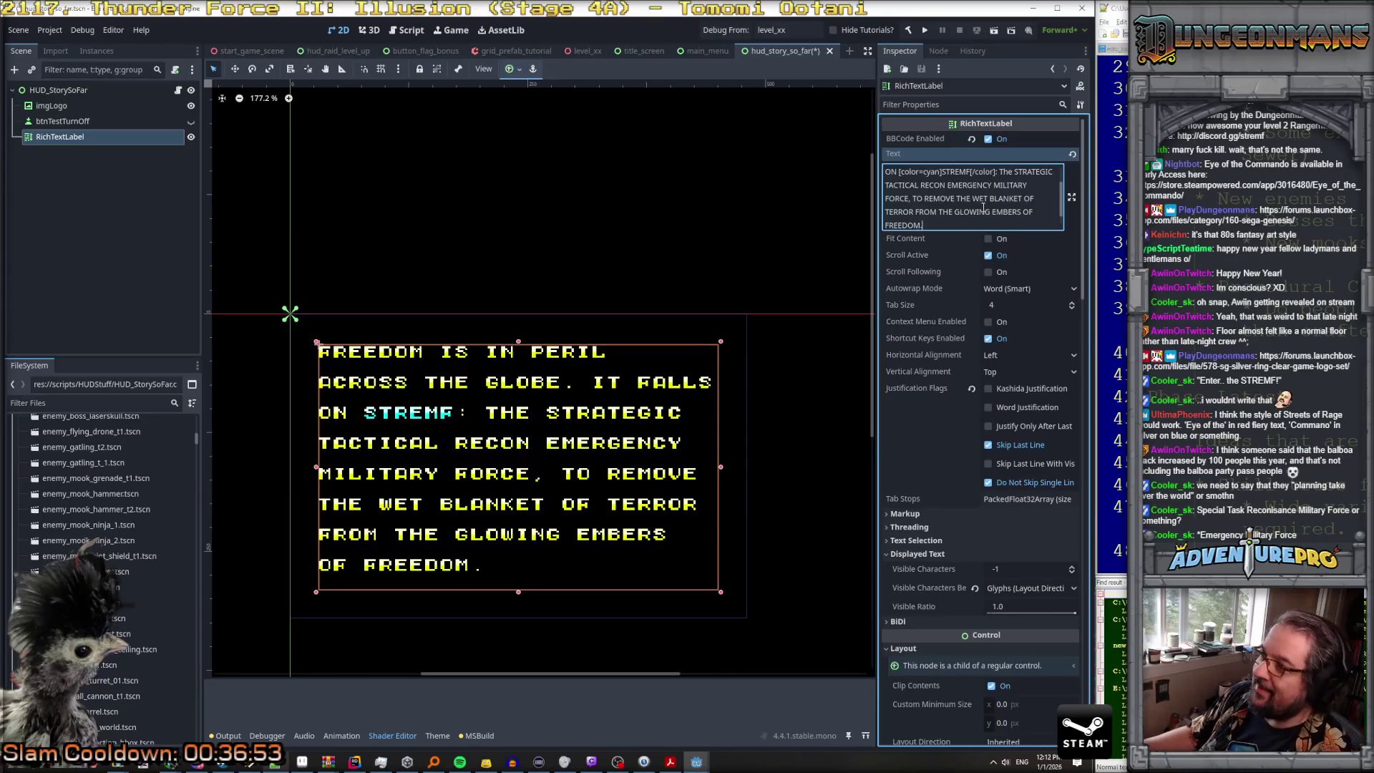
# Step: Change FREEDOM to LIBERTY so the story ends 'EMBERS OF LIBERTY.'
pyautogui.scroll(-5, 910, 185)
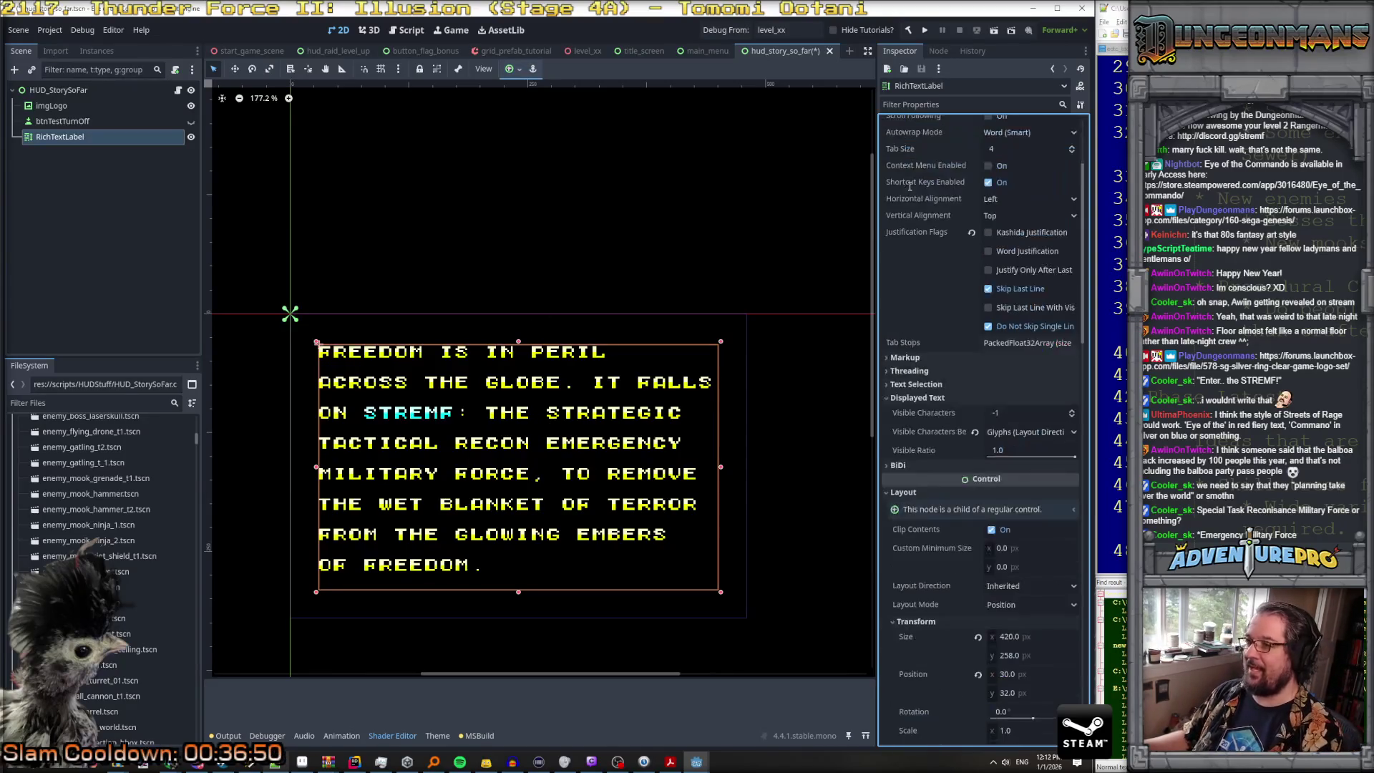
pyautogui.scroll(5, 912, 202)
pyautogui.scroll(-2, 912, 207)
pyautogui.doubleClick(914, 212)
pyautogui.write('LIBERTY')
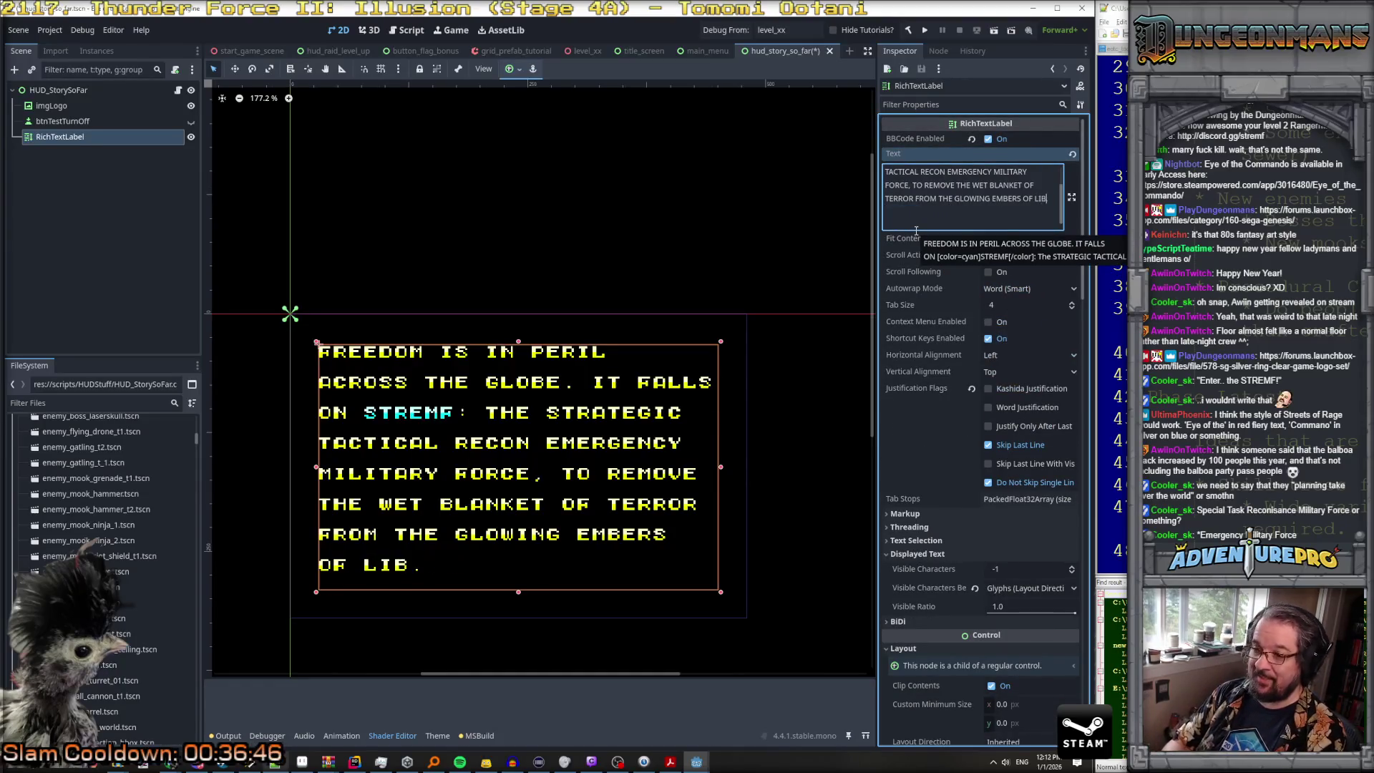
pyautogui.scroll(3, 953, 205)
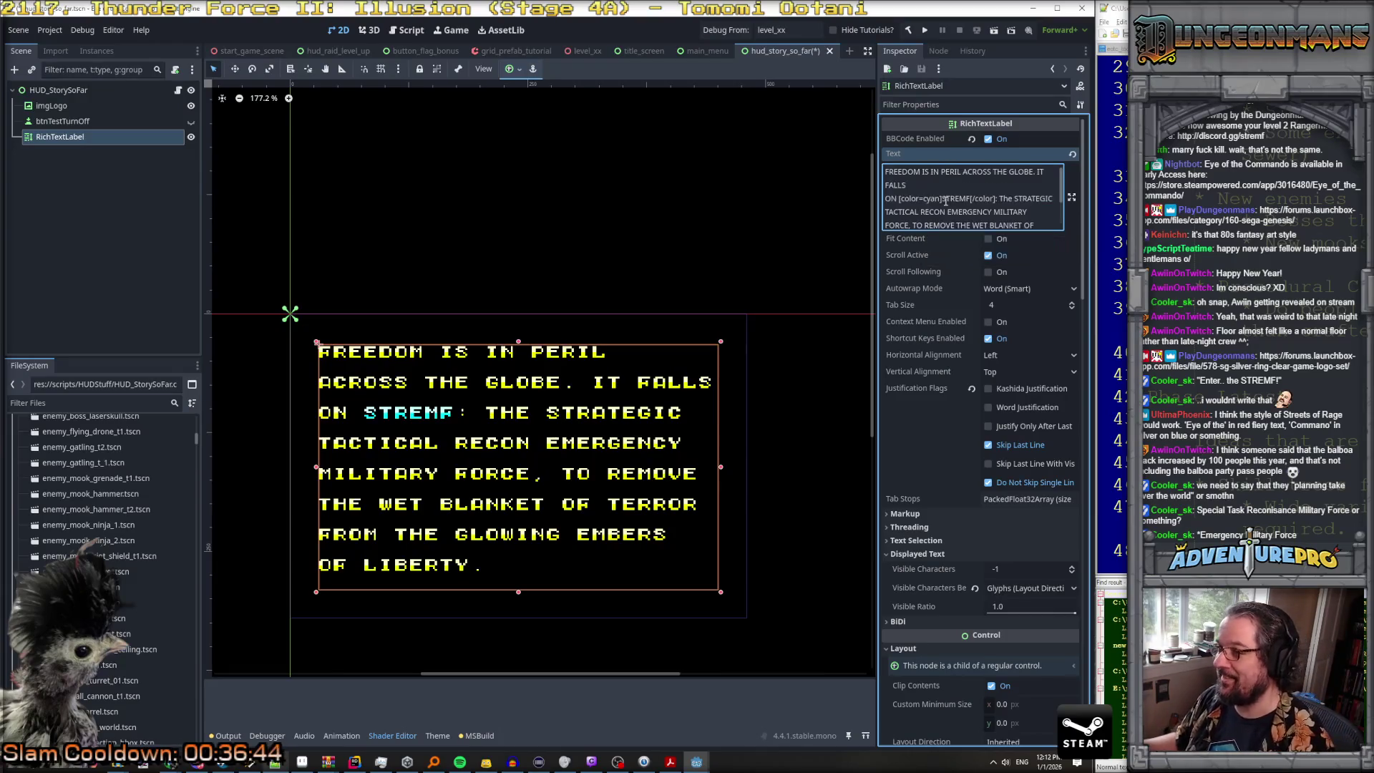
# Step: Paste [color=cyan] before STRATEGIC, TACTICAL, RECON, EMERGENCY, MILITARY and FORCE
pyautogui.moveTo(942, 199); pyautogui.dragTo(898, 200)
pyautogui.hotkey('ctrl', 'c')
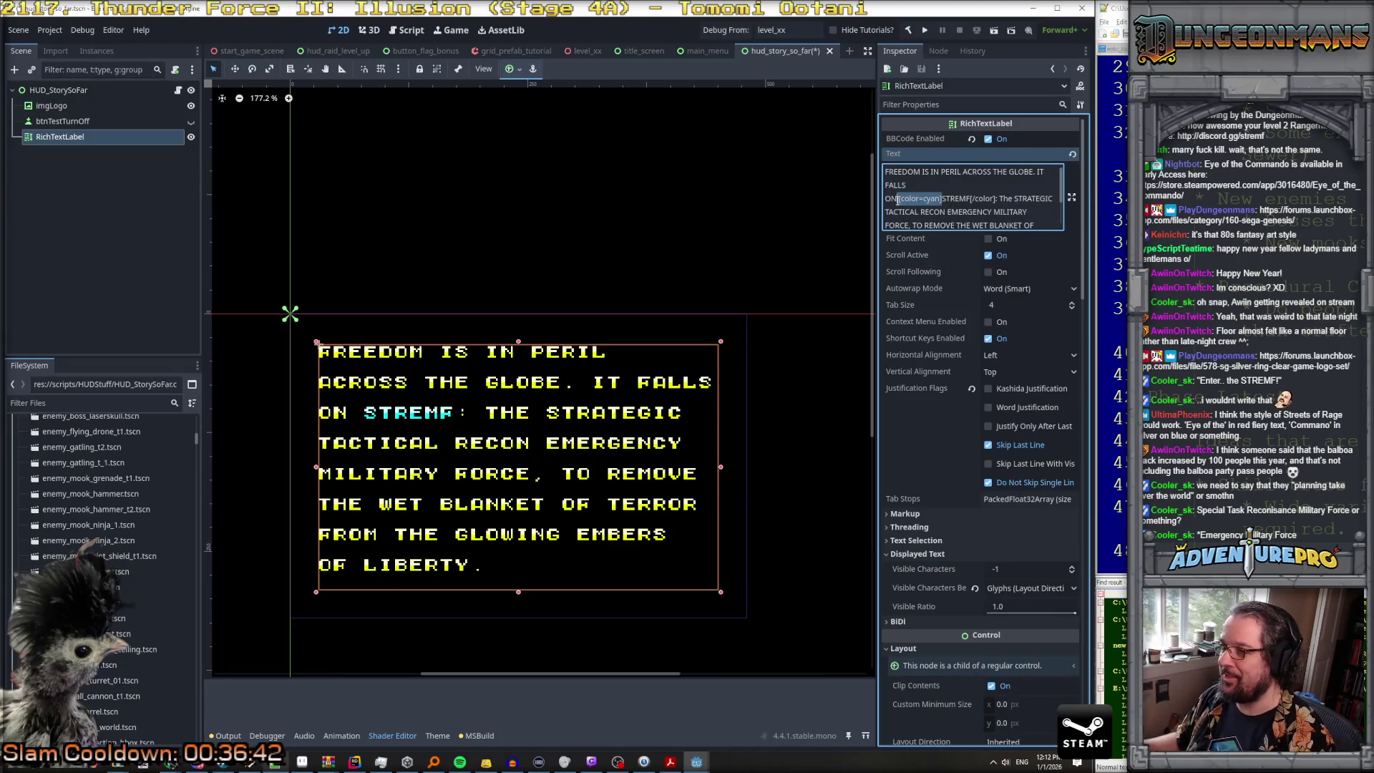
pyautogui.click(1017, 200)
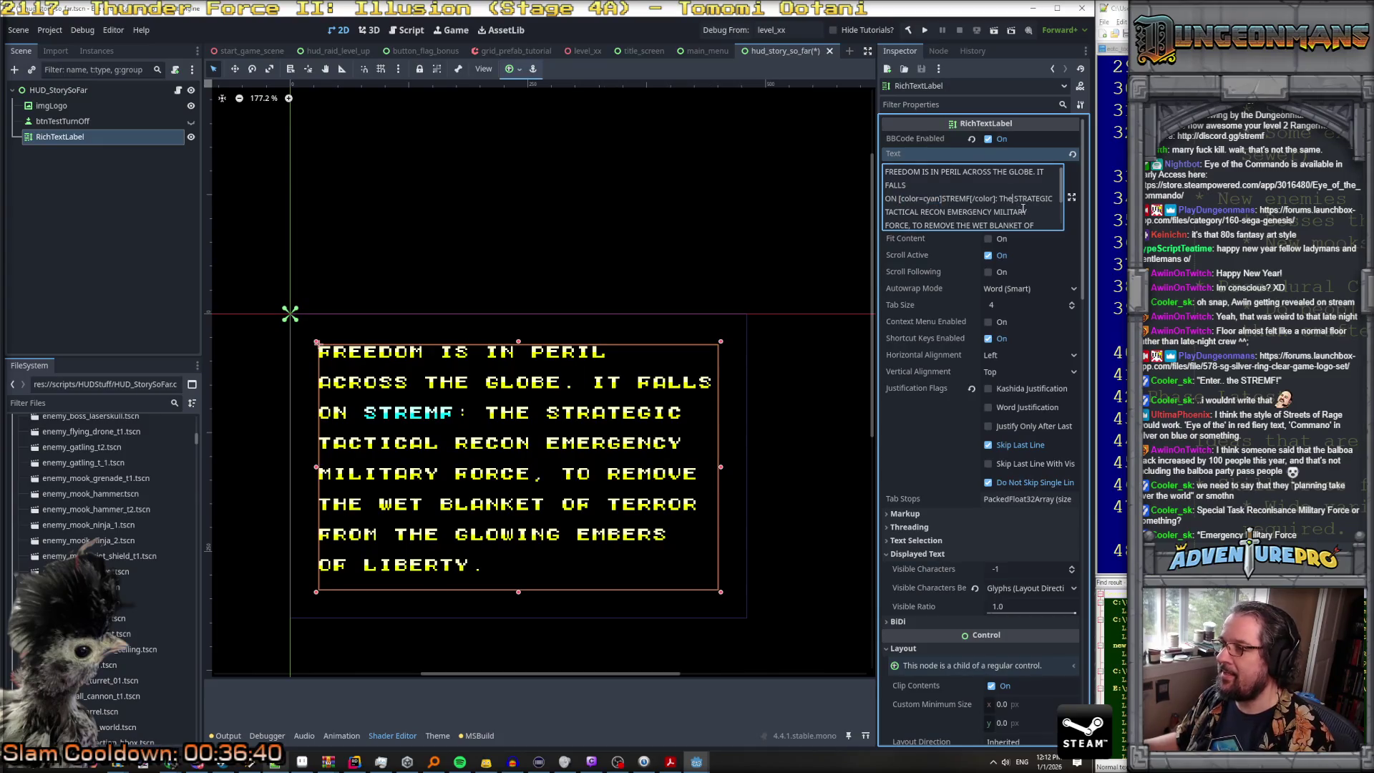
pyautogui.hotkey('ctrl', 'v')
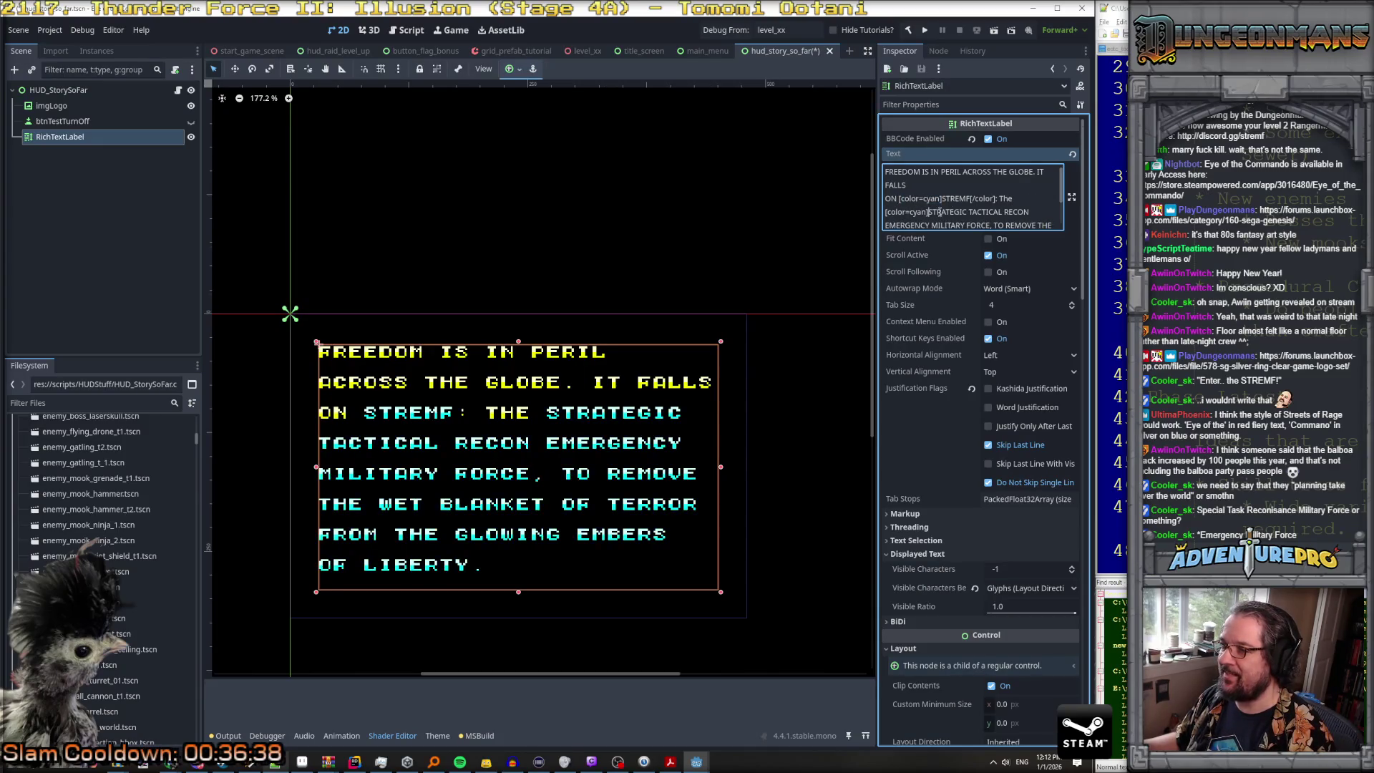
pyautogui.click(967, 212)
pyautogui.hotkey('ctrl', 'v')
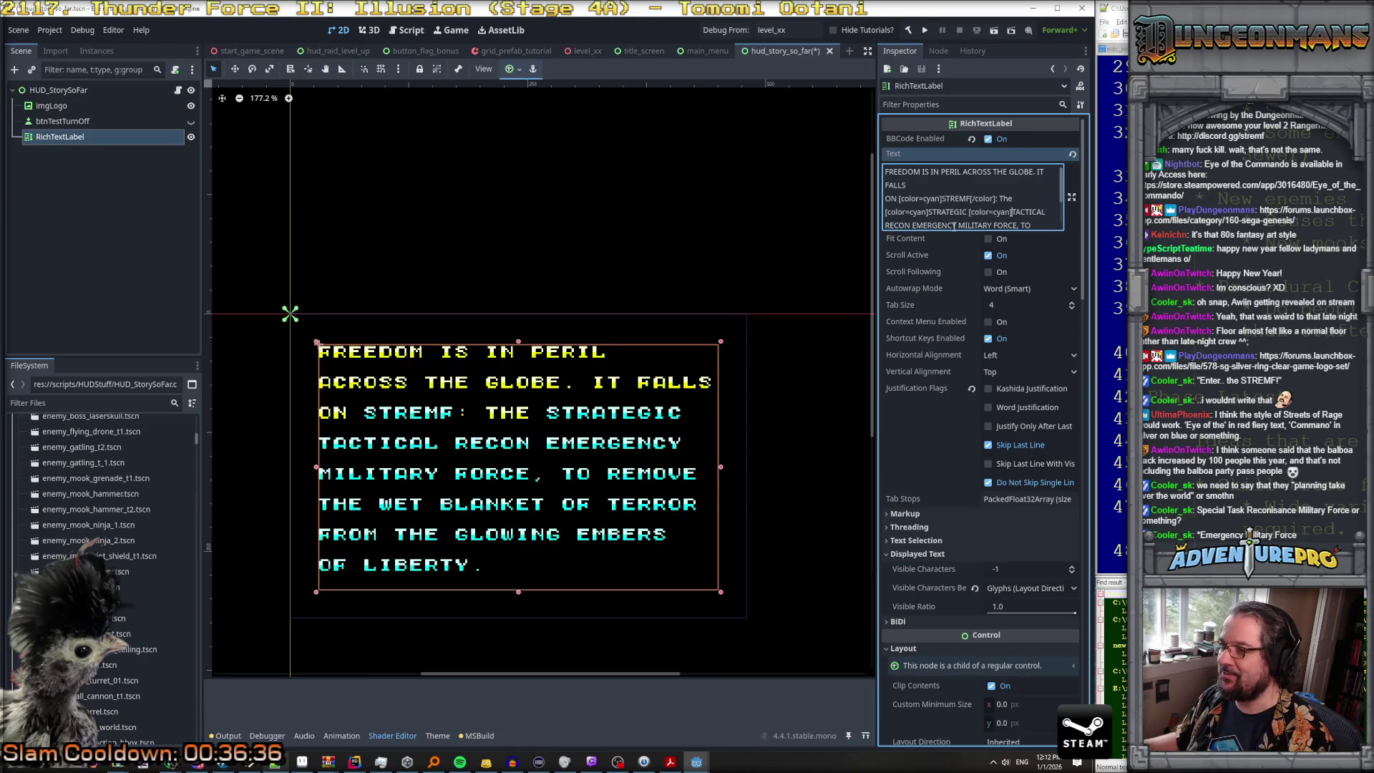
pyautogui.click(887, 224)
pyautogui.hotkey('ctrl', 'v')
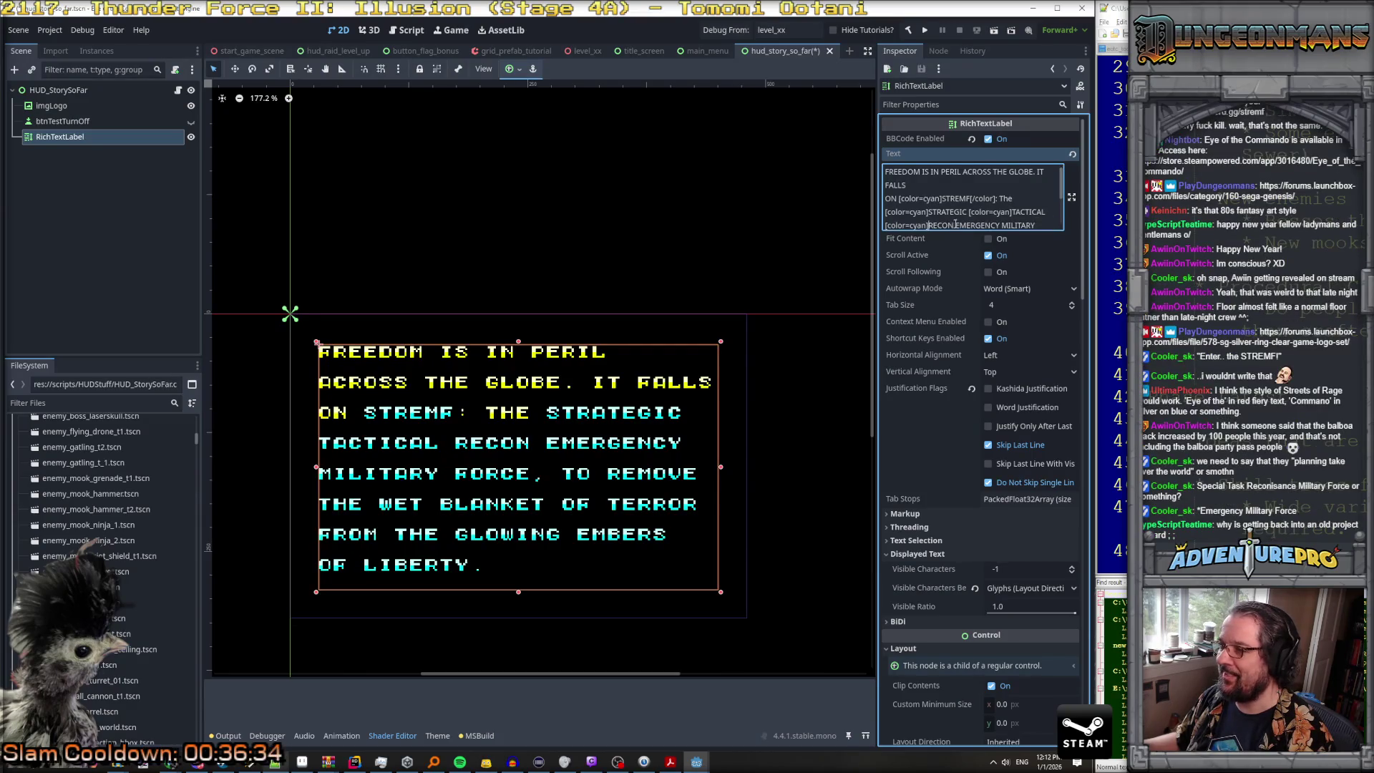
pyautogui.click(957, 225)
pyautogui.hotkey('ctrl', 'v')
pyautogui.scroll(-1, 887, 201)
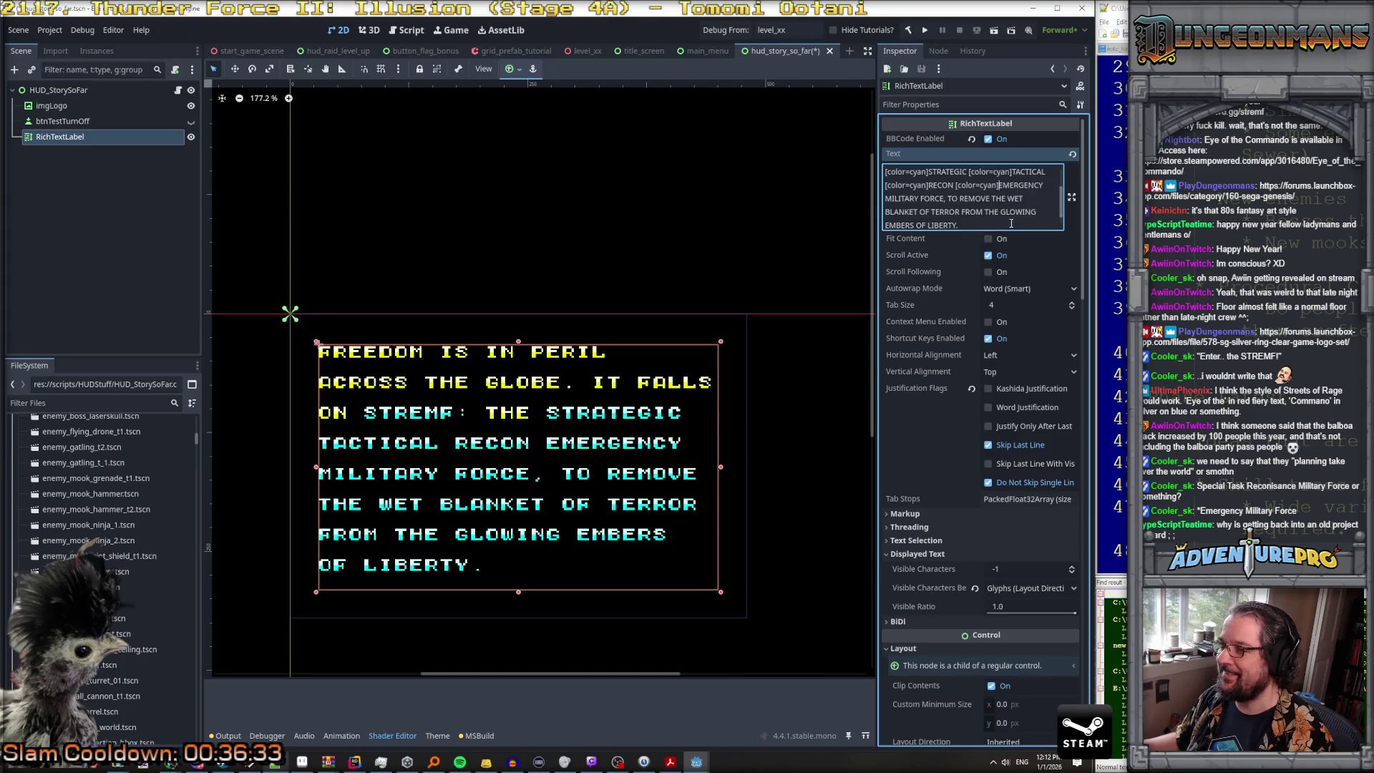
pyautogui.click(887, 200)
pyautogui.hotkey('ctrl', 'v')
pyautogui.click(963, 199)
pyautogui.hotkey('ctrl', 'v')
pyautogui.scroll(1, 981, 203)
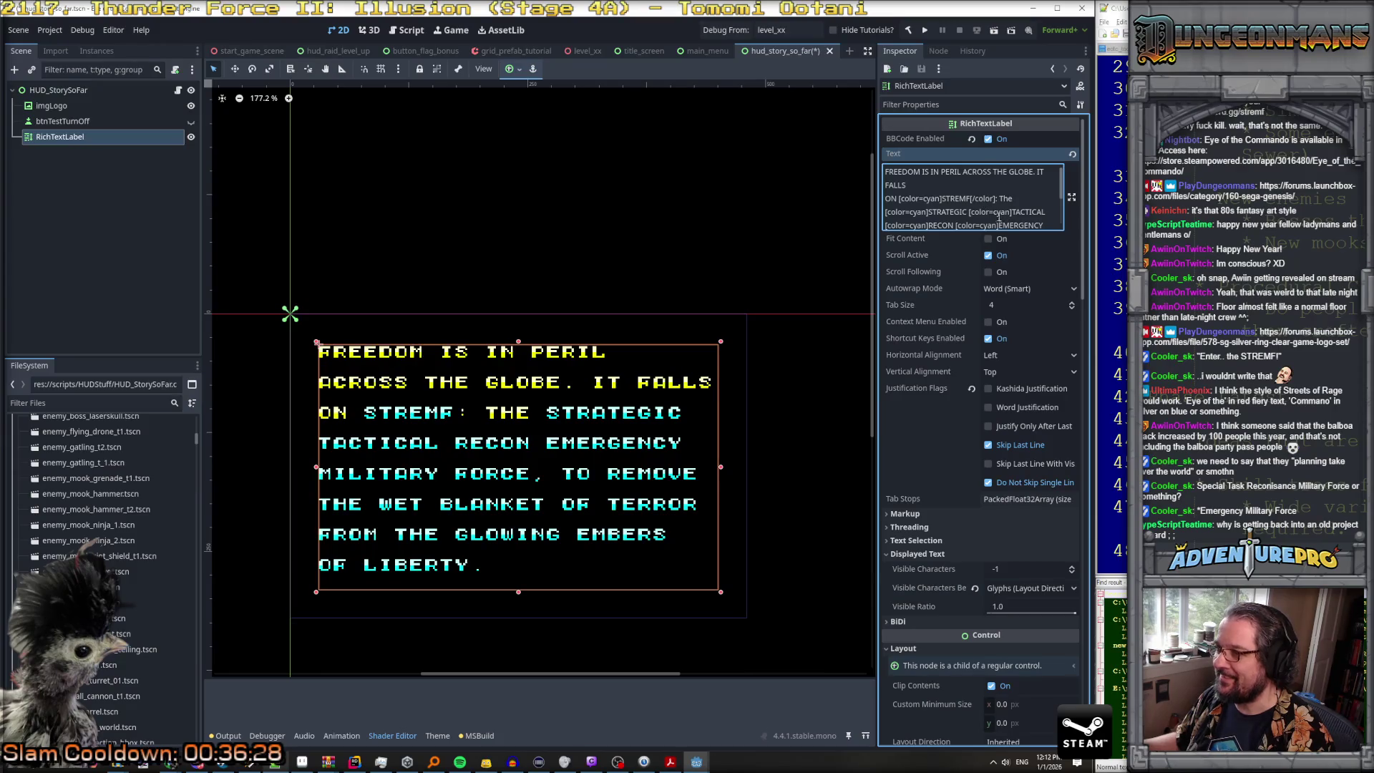
pyautogui.scroll(-1, 982, 202)
pyautogui.scroll(1, 980, 202)
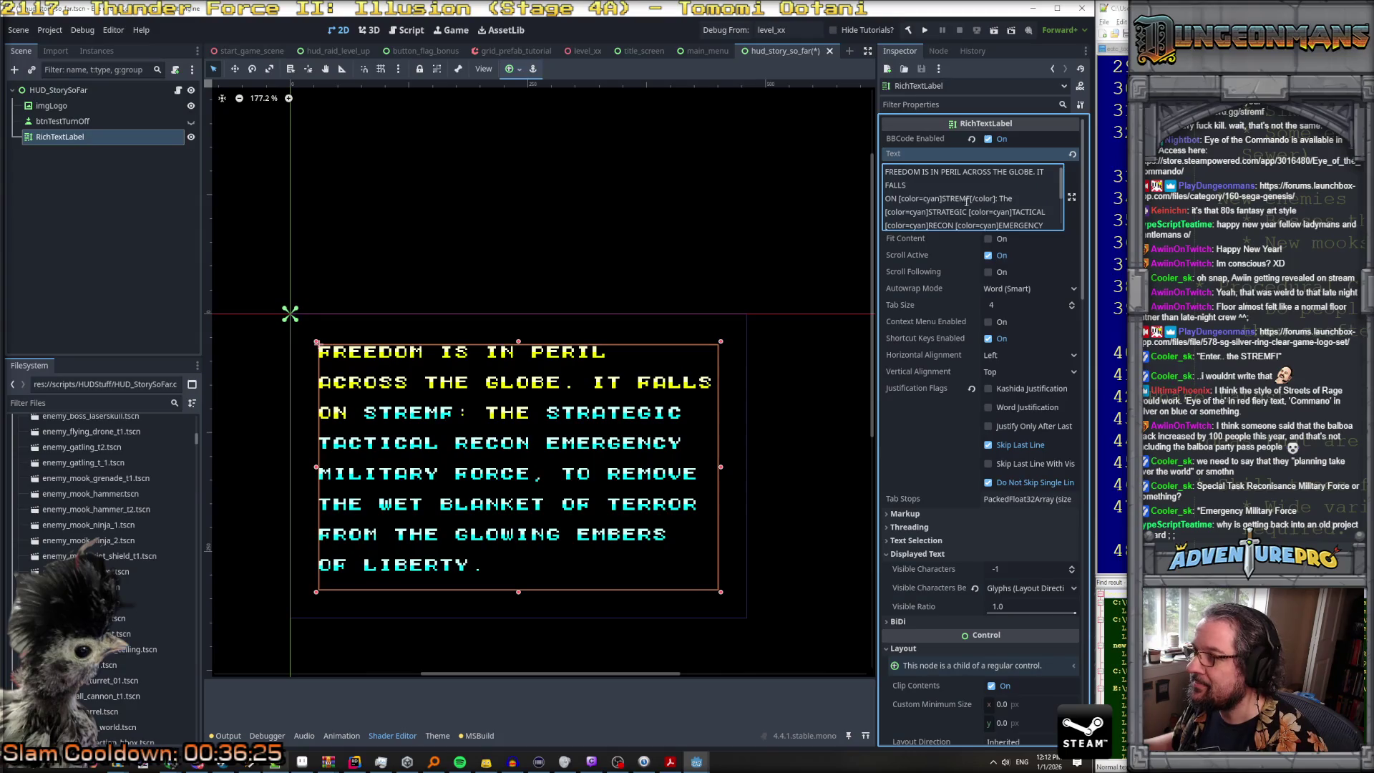
# Step: Add [/color] after each of the six words' first letters so only STREMF is cyan
pyautogui.moveTo(971, 199); pyautogui.dragTo(996, 198)
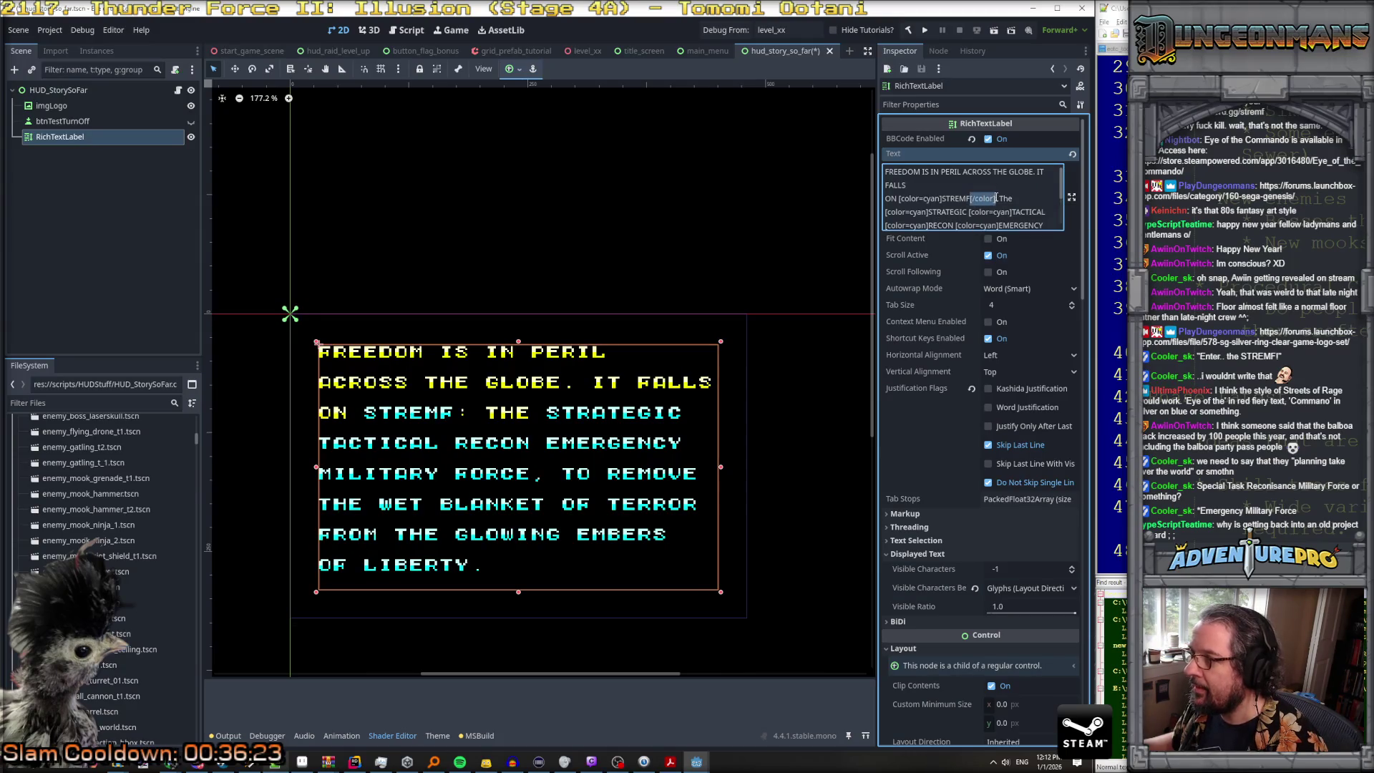
pyautogui.click(939, 212)
pyautogui.write('[/color]')
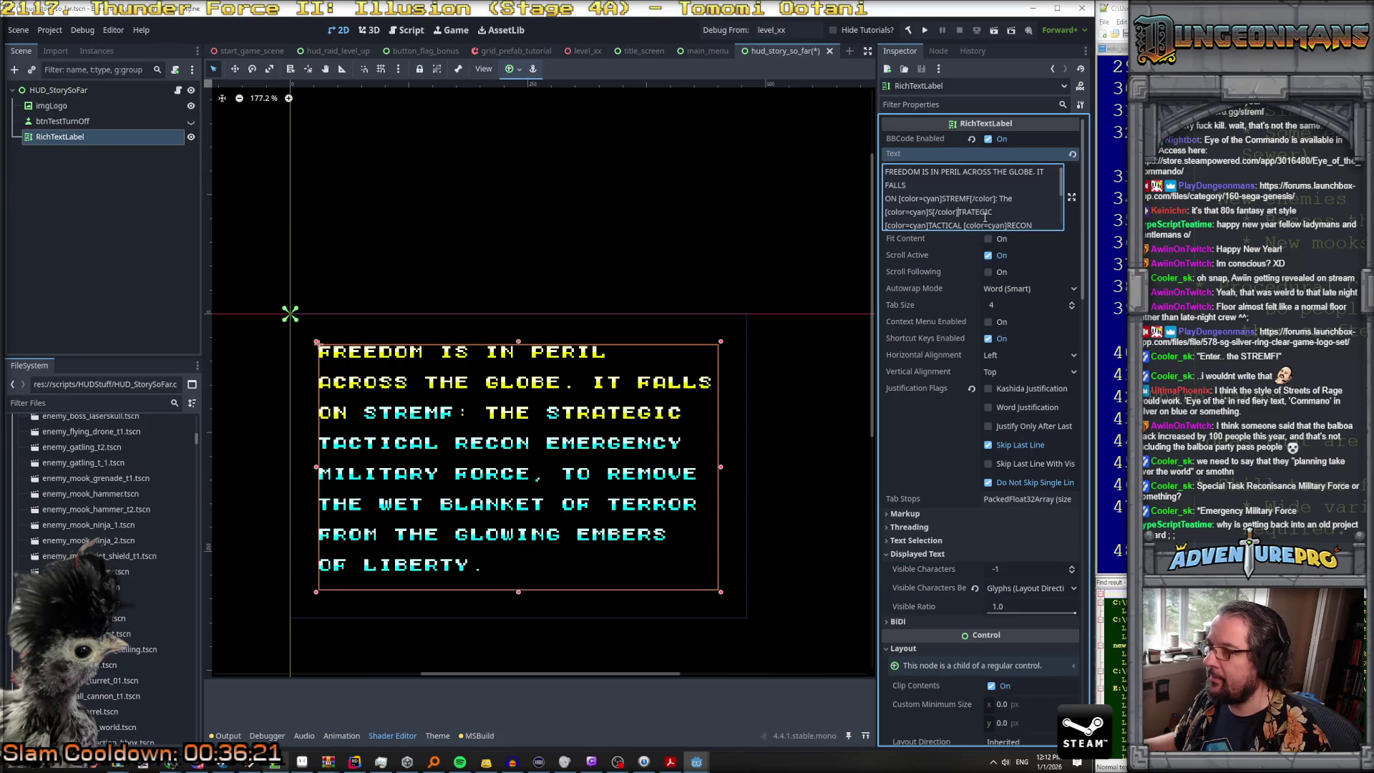
pyautogui.click(932, 185)
pyautogui.write('[/color]')
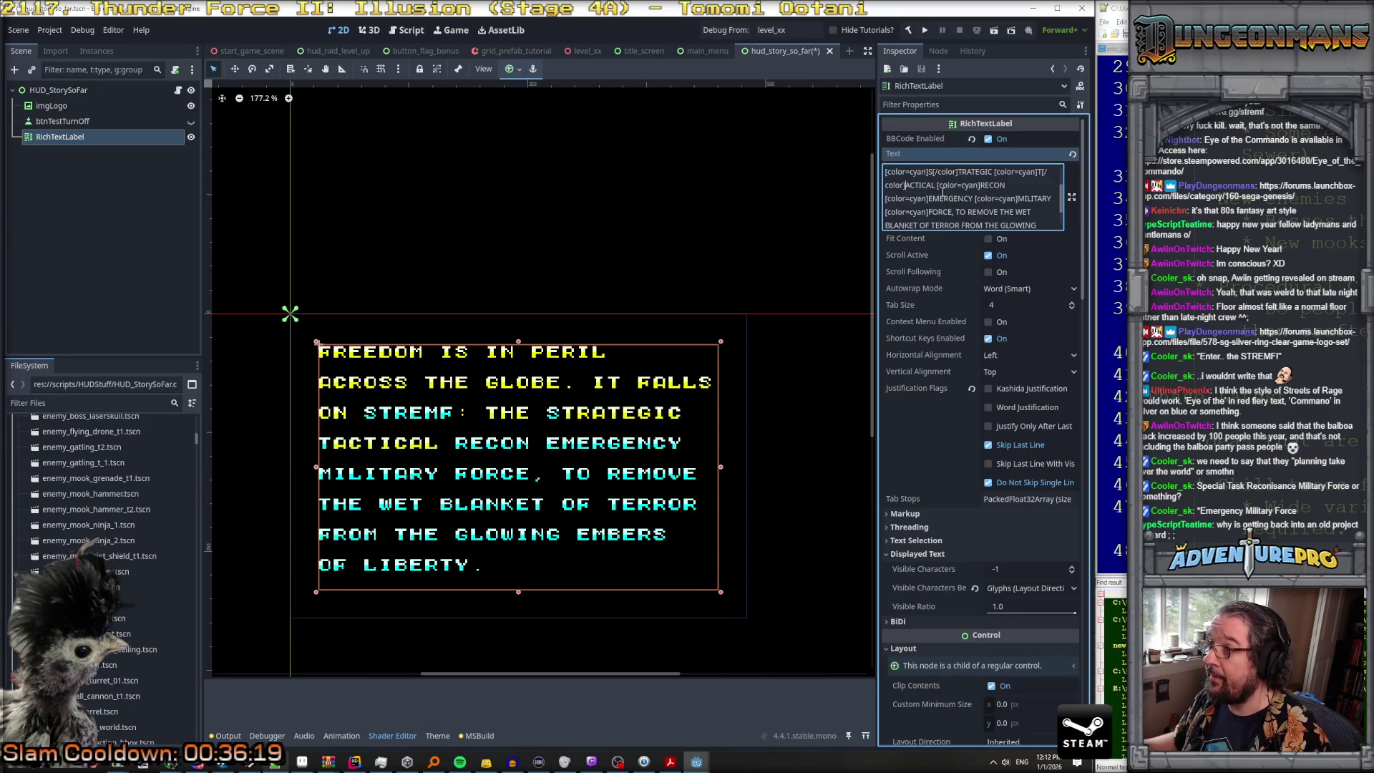
pyautogui.click(987, 185)
pyautogui.write('[/color]')
pyautogui.click(936, 198)
pyautogui.write('[/color]')
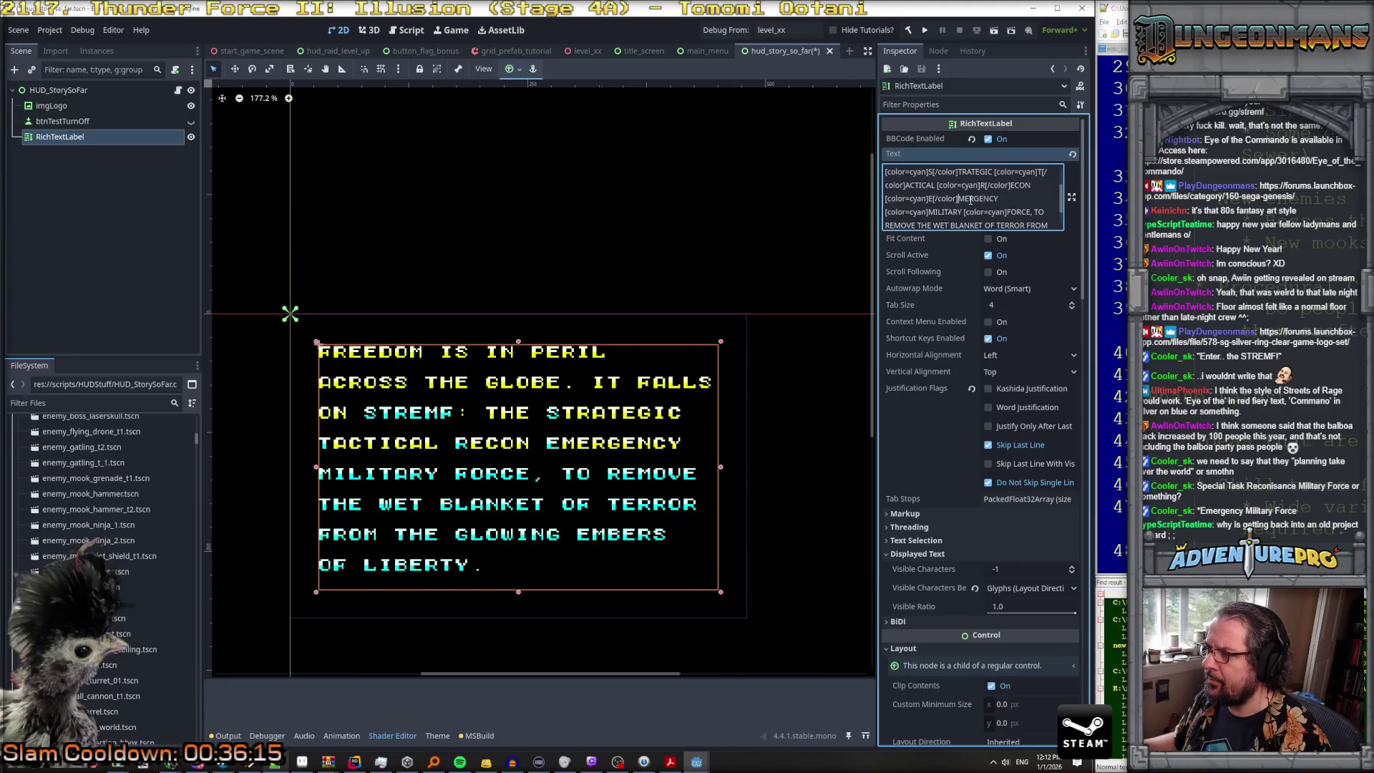
pyautogui.click(935, 212)
pyautogui.write('[/color]')
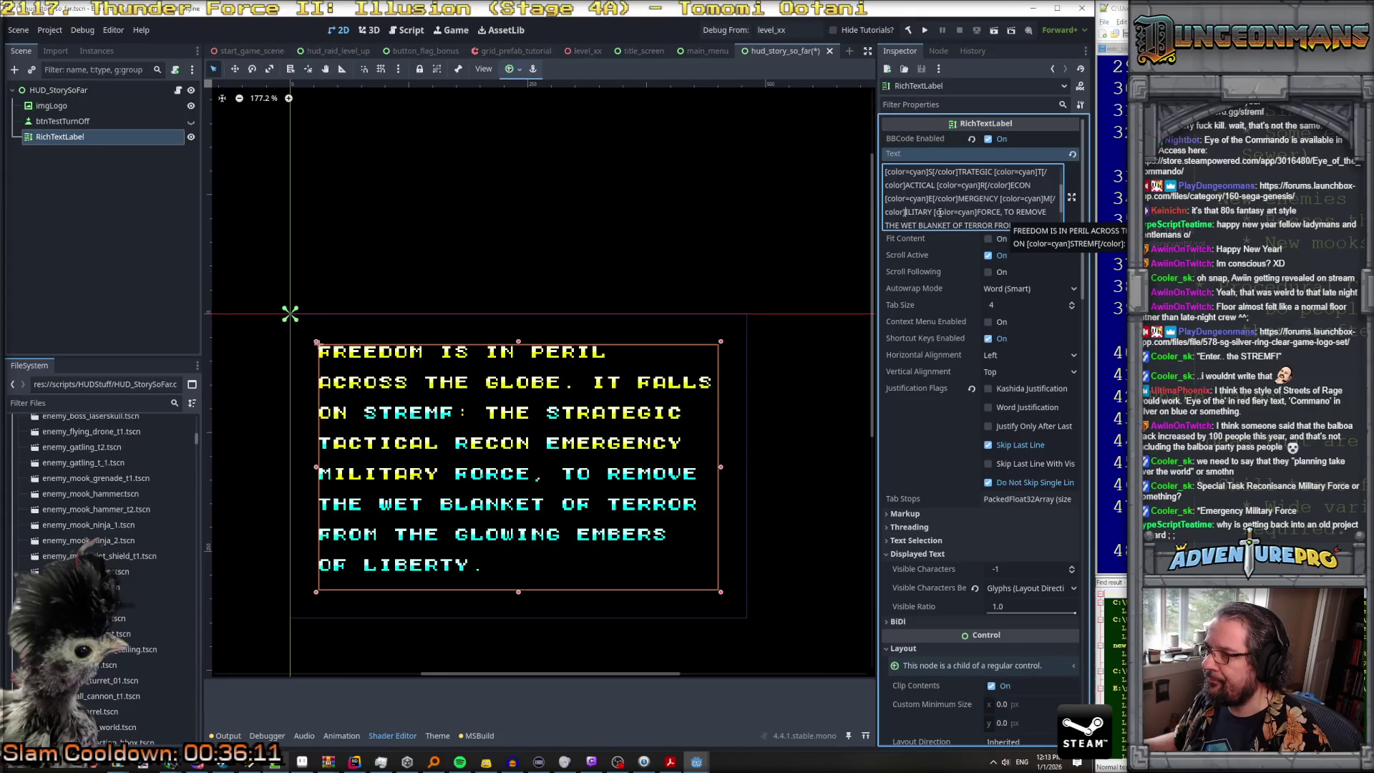
pyautogui.click(981, 212)
pyautogui.write('[/color]')
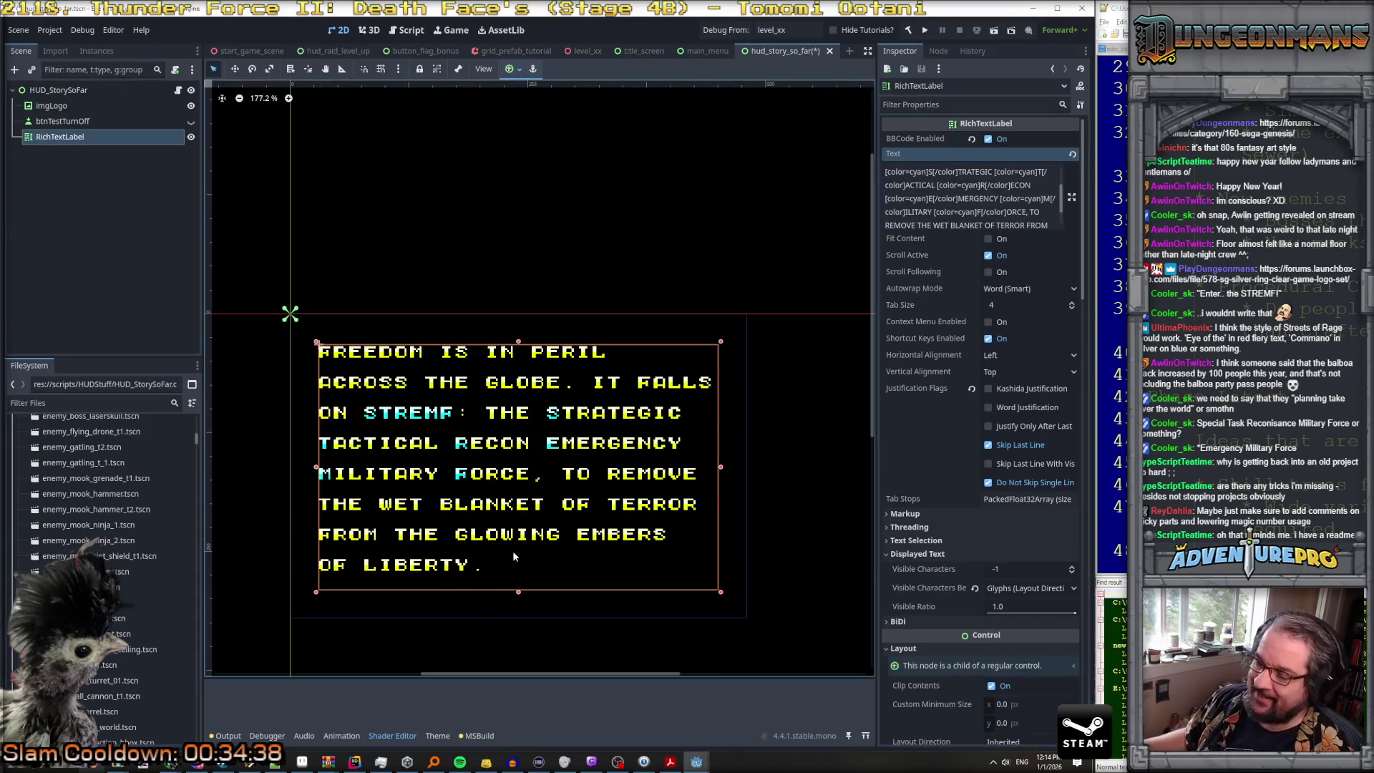
# Step: Select the label's whole colour-tagged story text in the Text field for copying
pyautogui.scroll(-1, 1023, 205)
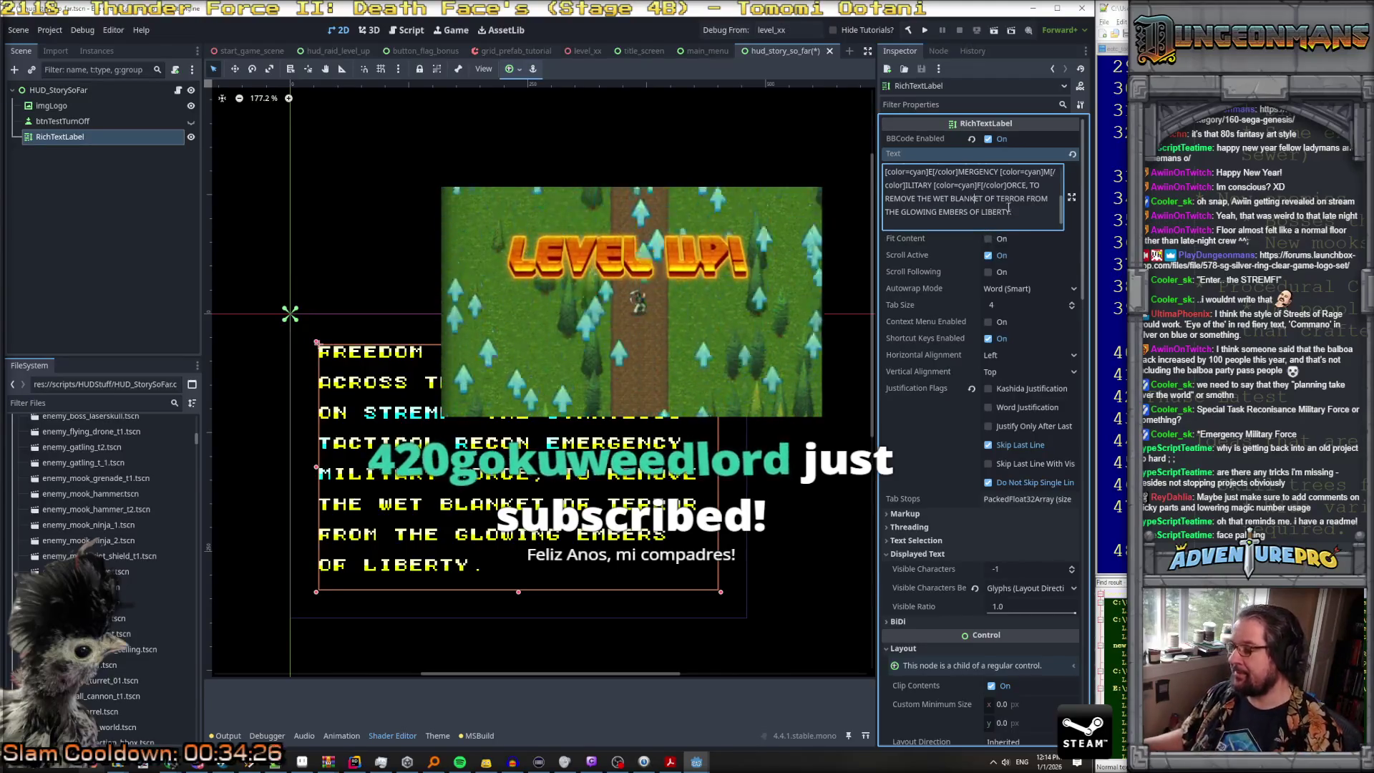
pyautogui.hotkey('ctrl', 'a')
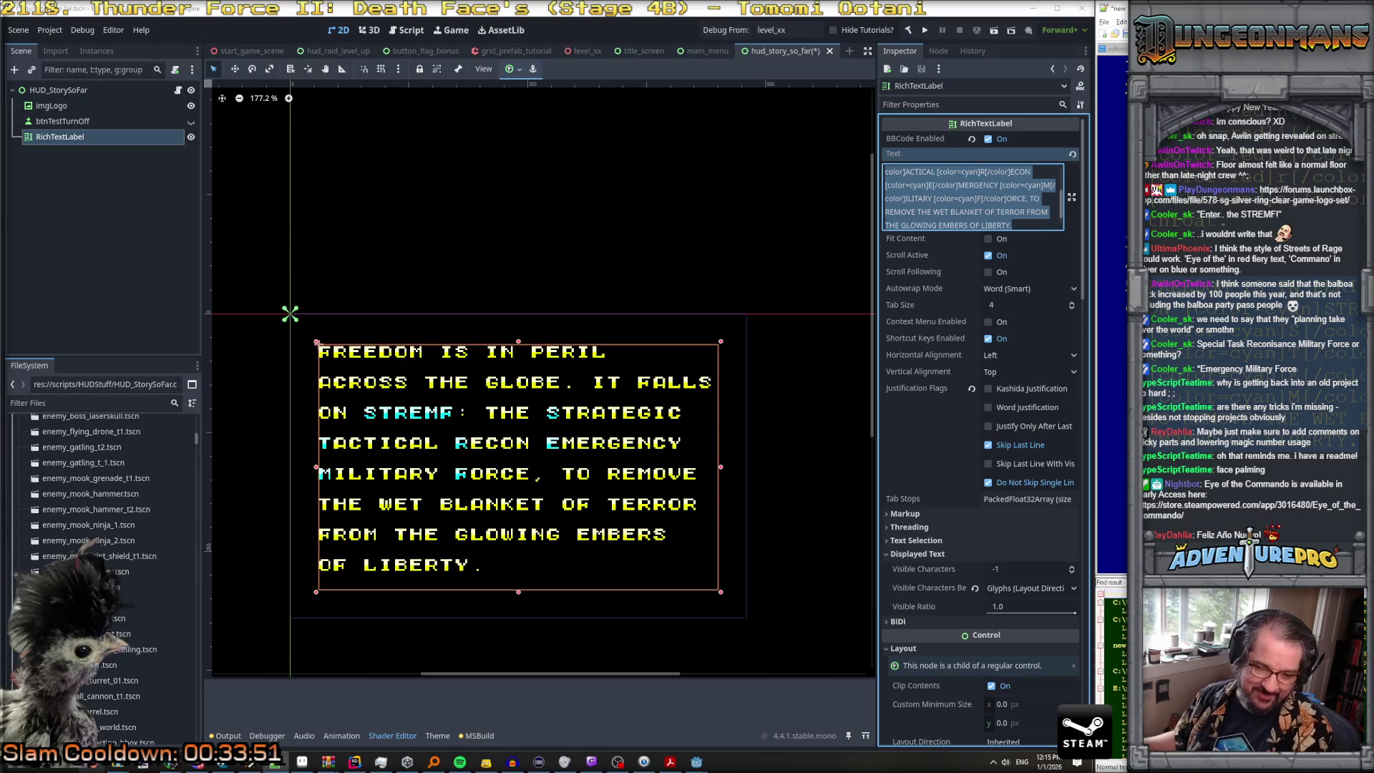
pyautogui.click(486, 762)
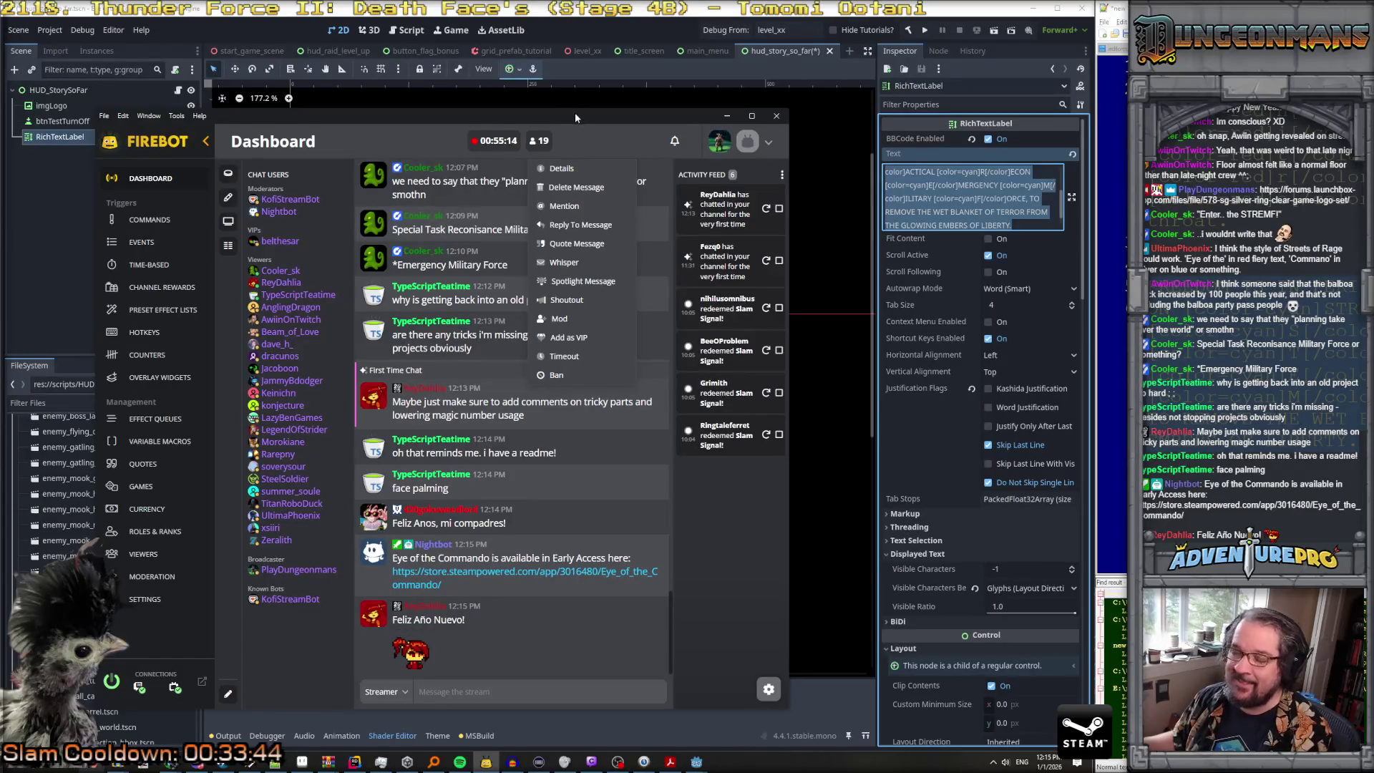
pyautogui.click(727, 115)
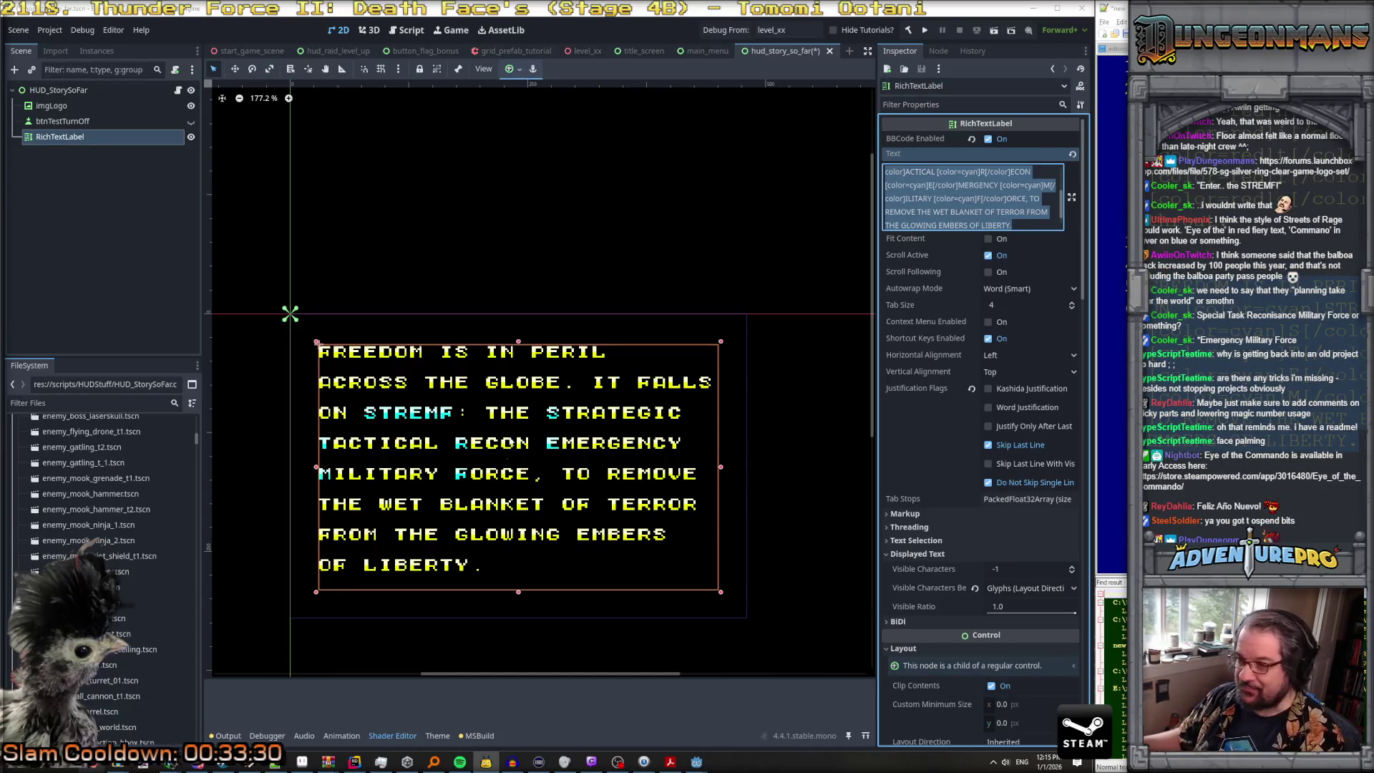
# Step: Bring up the Chrome window preview showing the Eye of the Commando logo
pyautogui.scroll(-1, 558, 480)
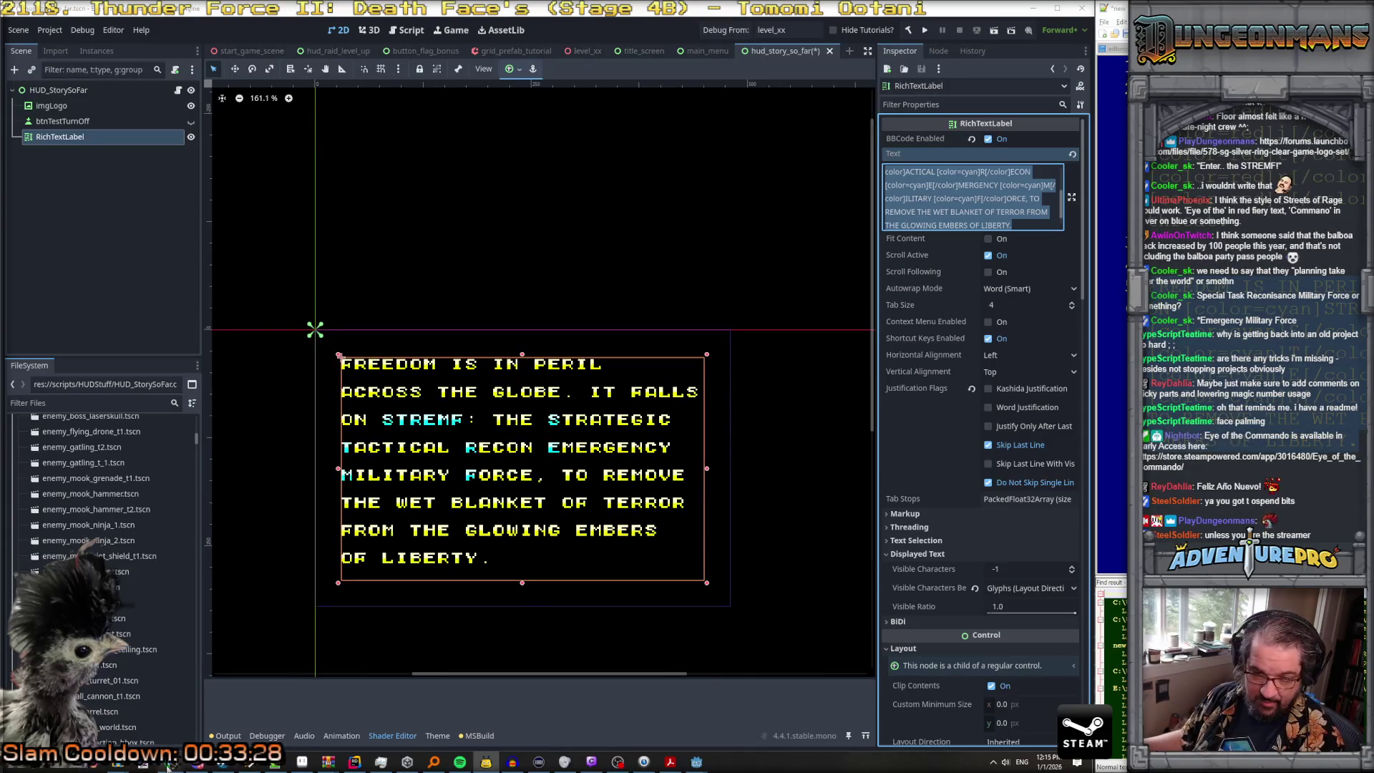
pyautogui.moveTo(172, 763)
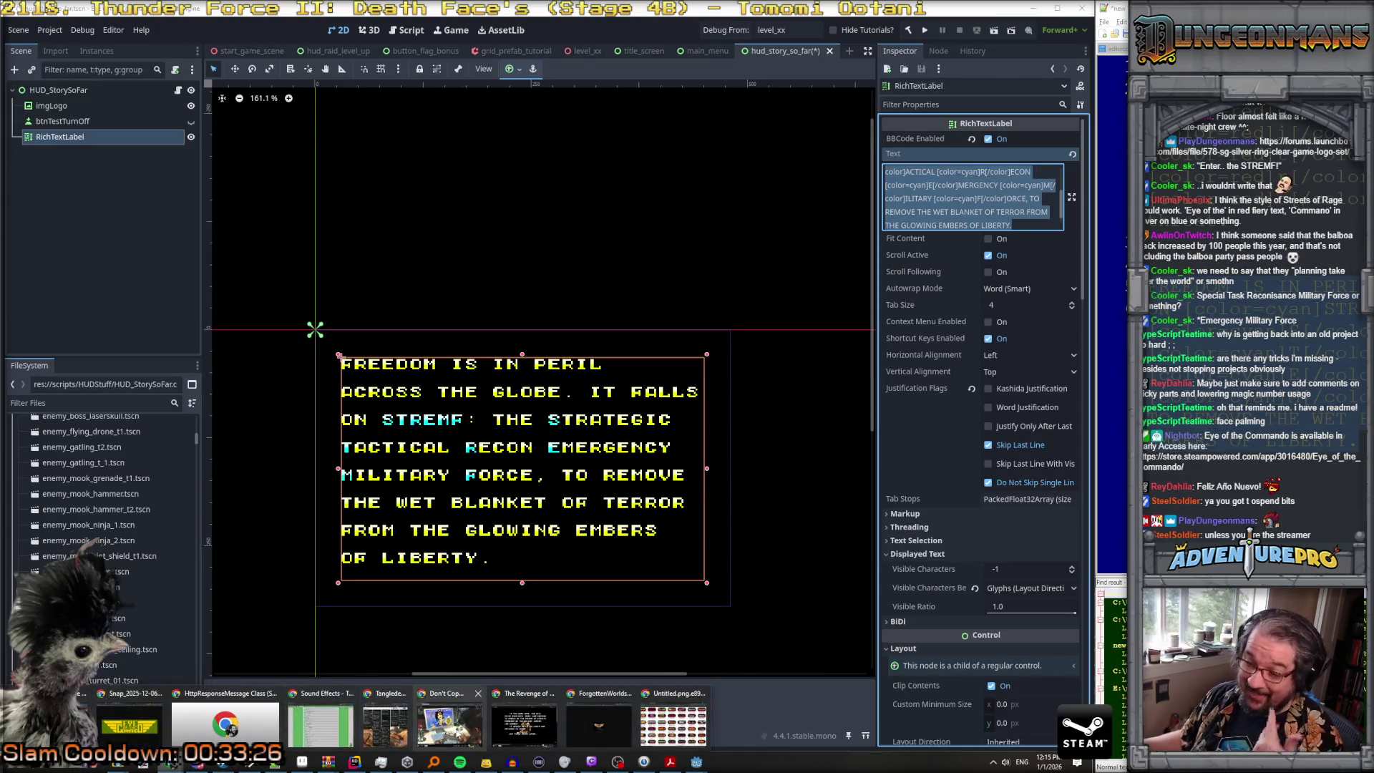
pyautogui.moveTo(140, 728)
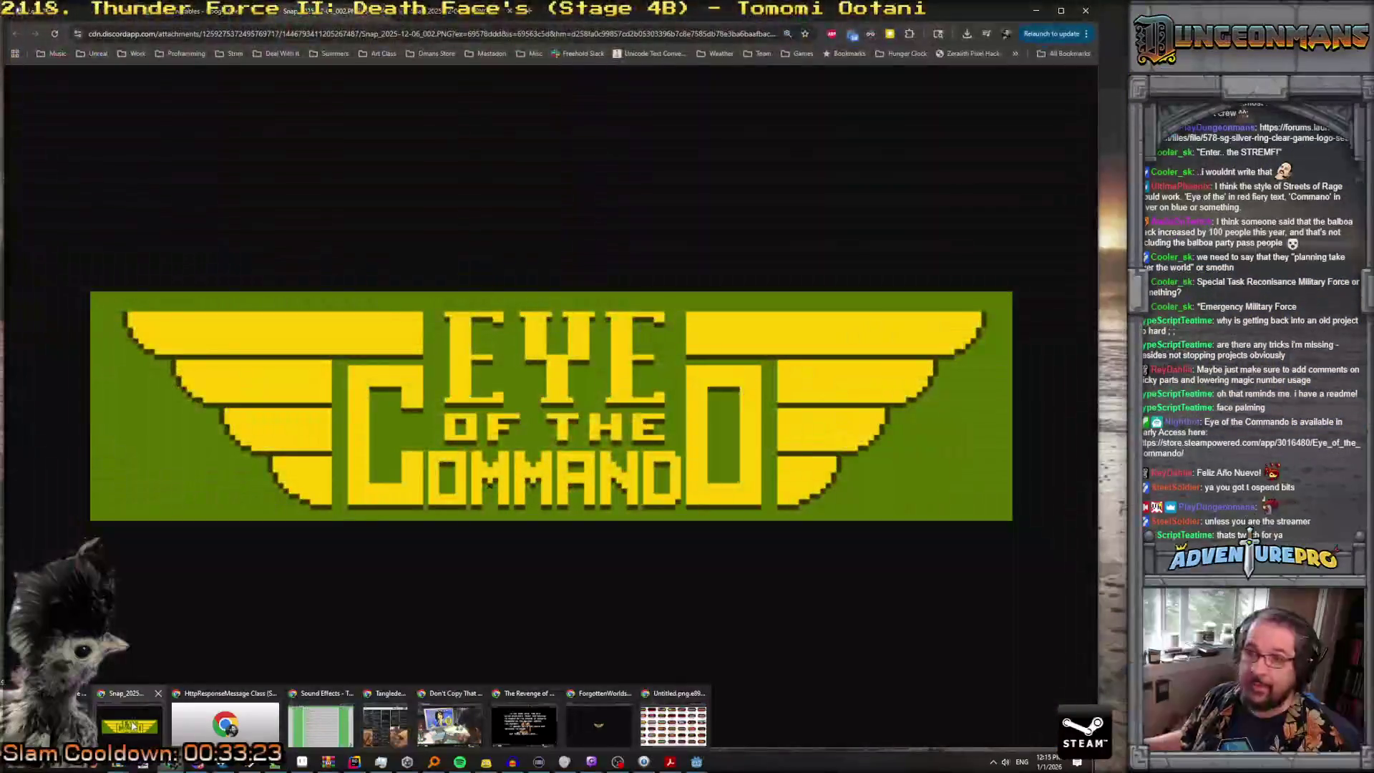
# Step: In the string table sheet, enter the key DEMO_STORY_JIBBA_02 in cell A161
pyautogui.click(131, 727)
pyautogui.click(381, 13)
pyautogui.click(382, 12)
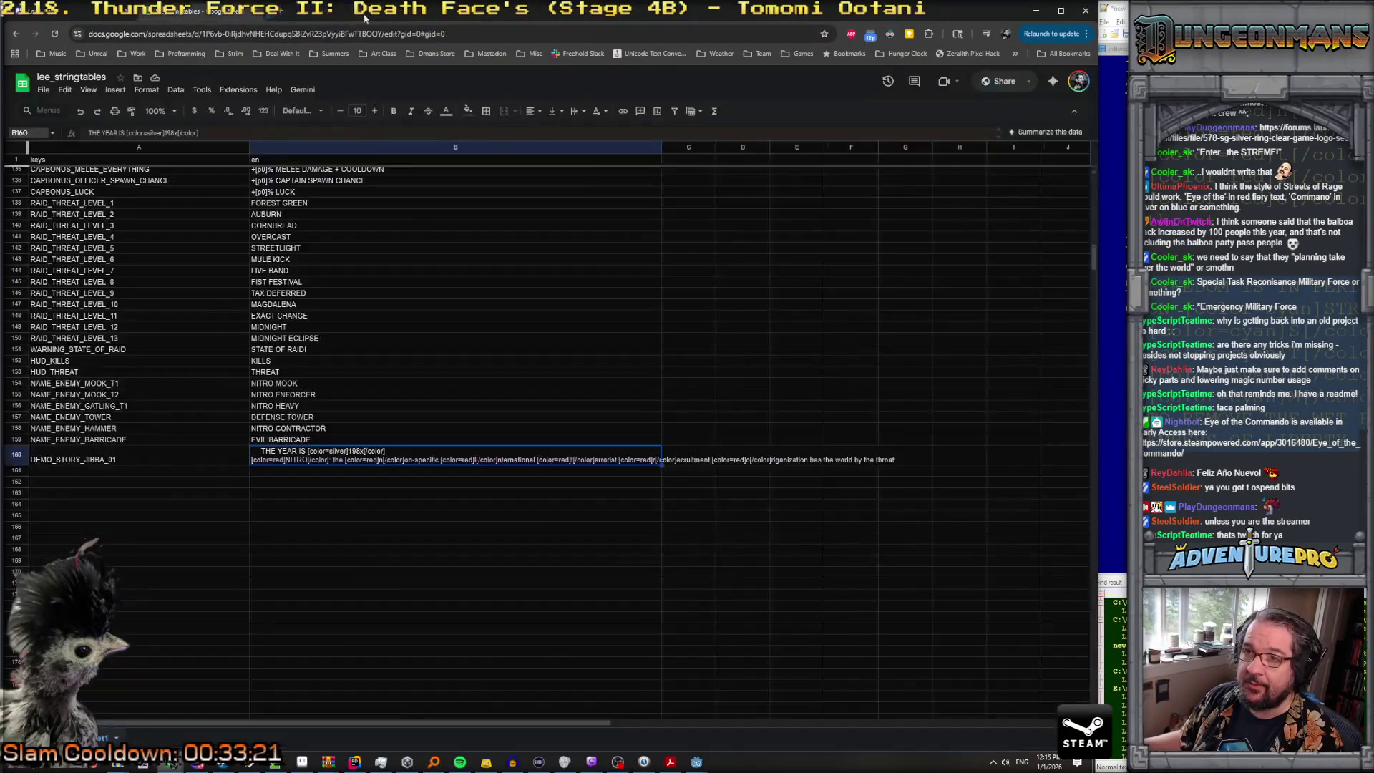
pyautogui.click(132, 474)
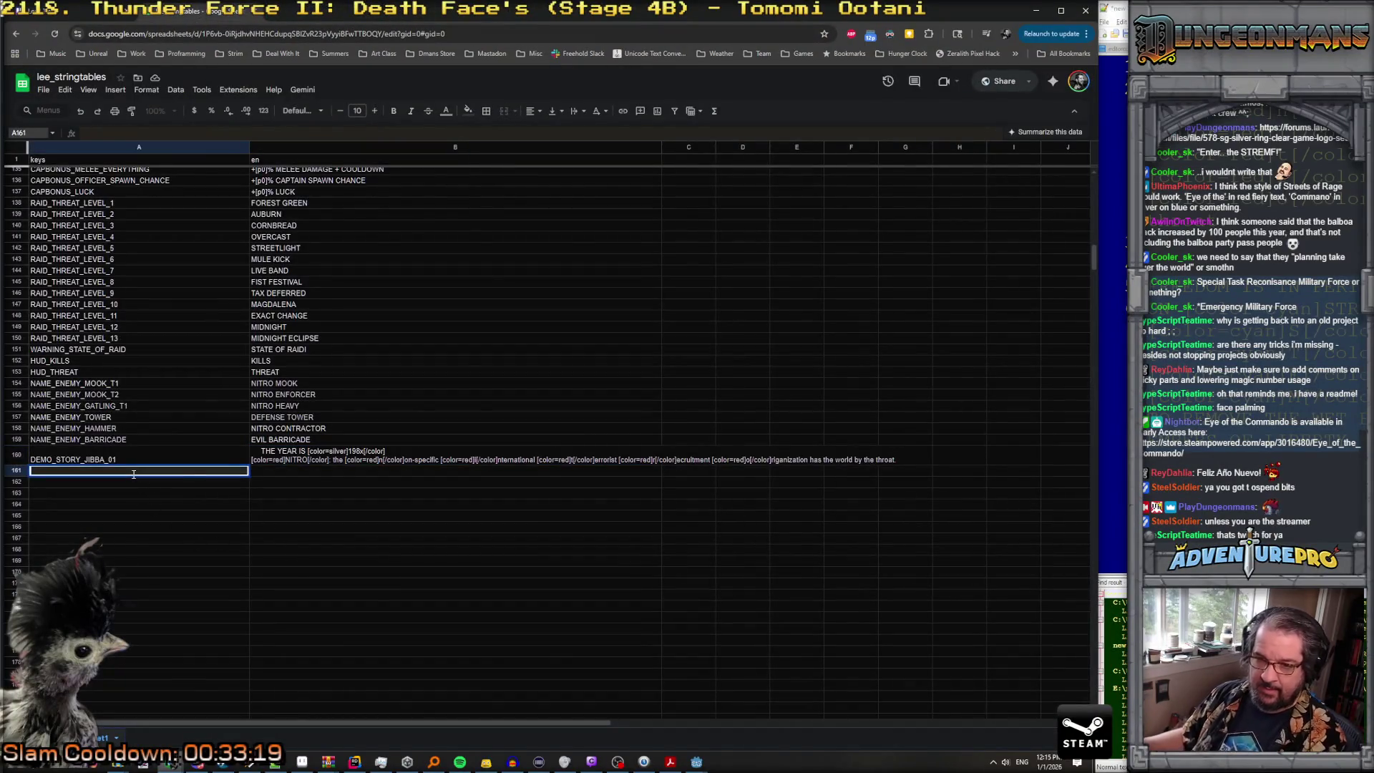
pyautogui.write('DEMO_STORY_JIBBA_01')
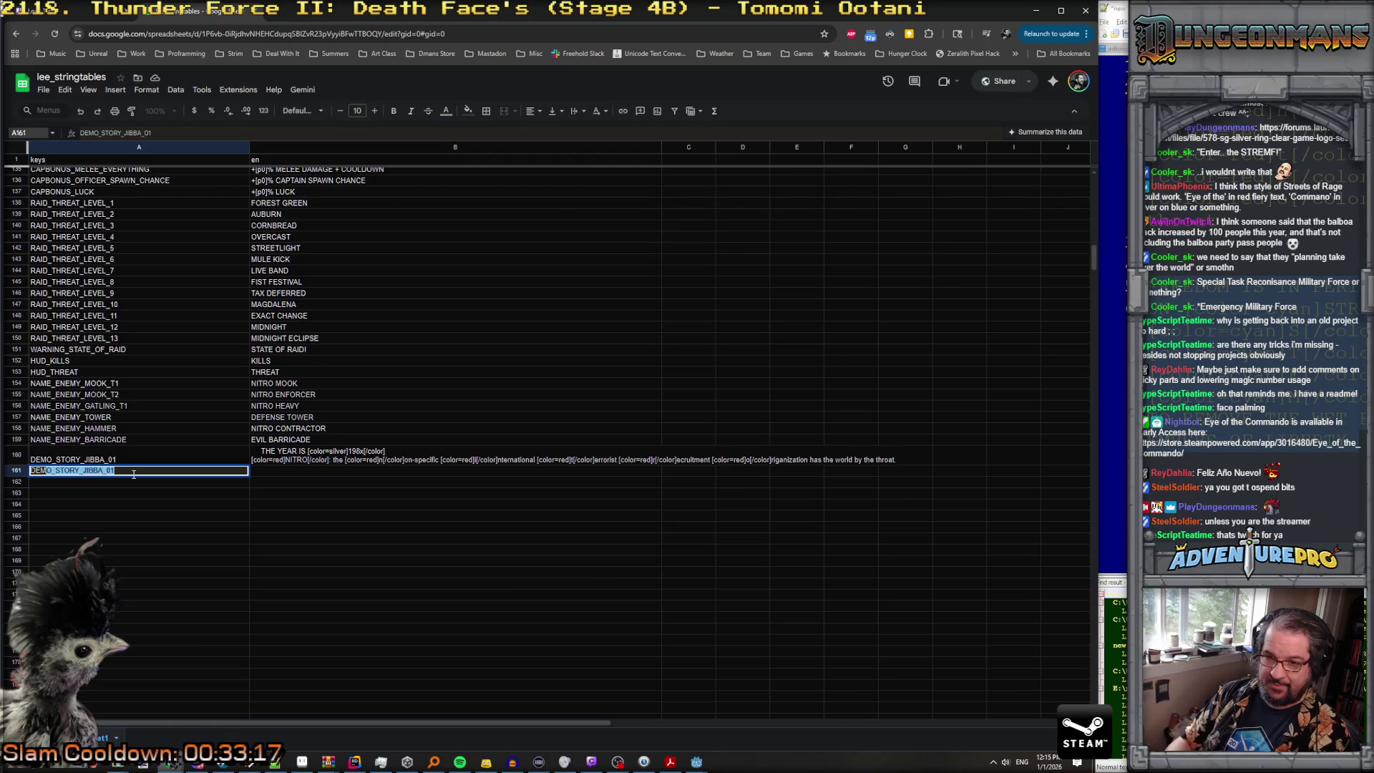
pyautogui.write('O_STROY')
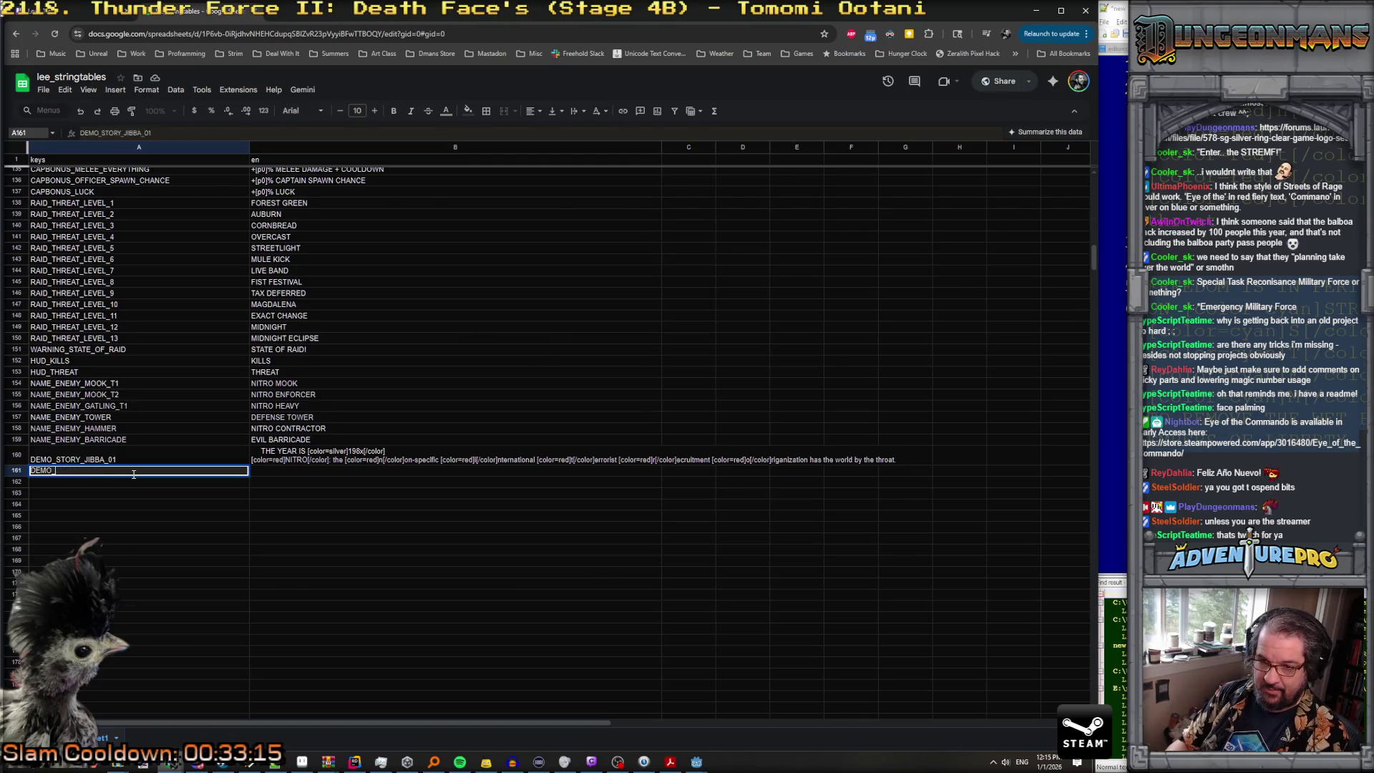
pyautogui.press('BackSpace')
pyautogui.press('BackSpace')
pyautogui.press('BackSpace')
pyautogui.write('ORY')
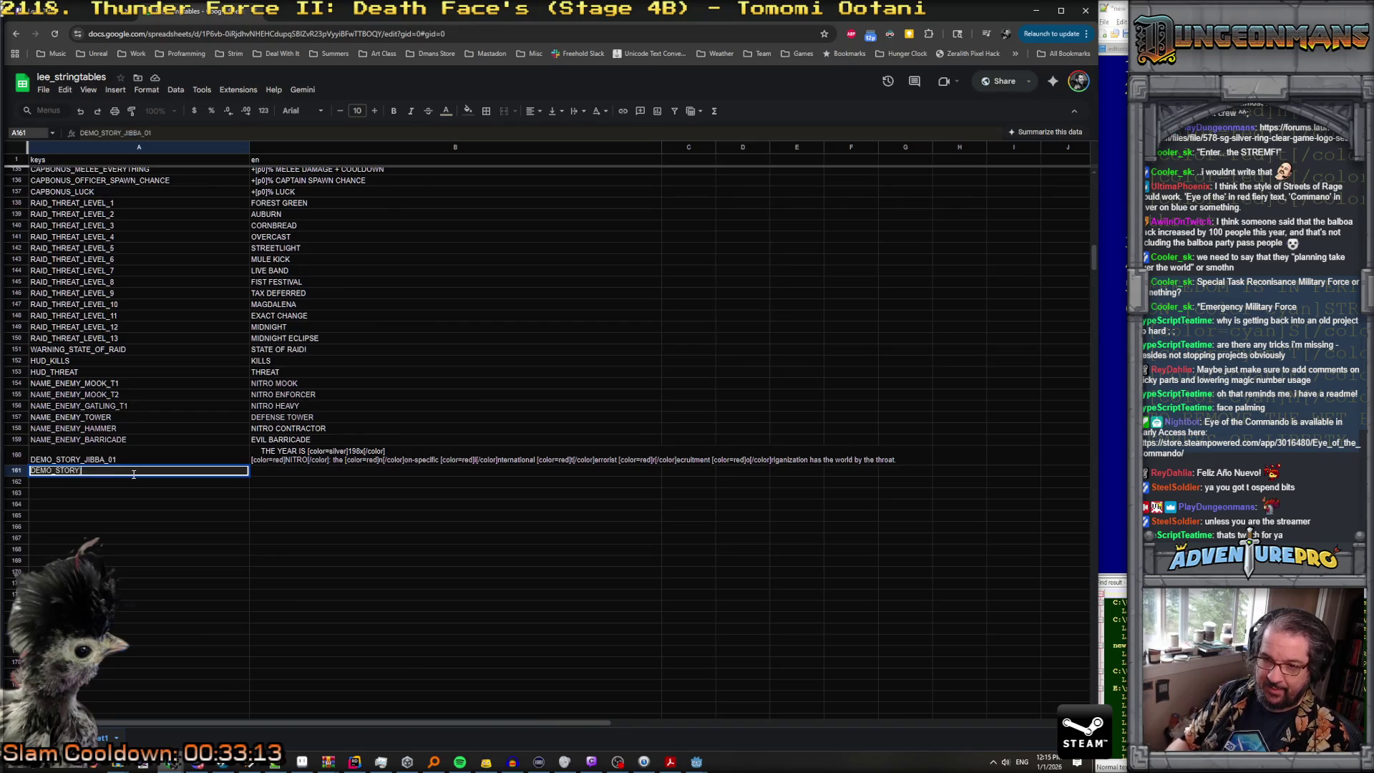
pyautogui.write('_JIBBA_02')
pyautogui.press('Return')
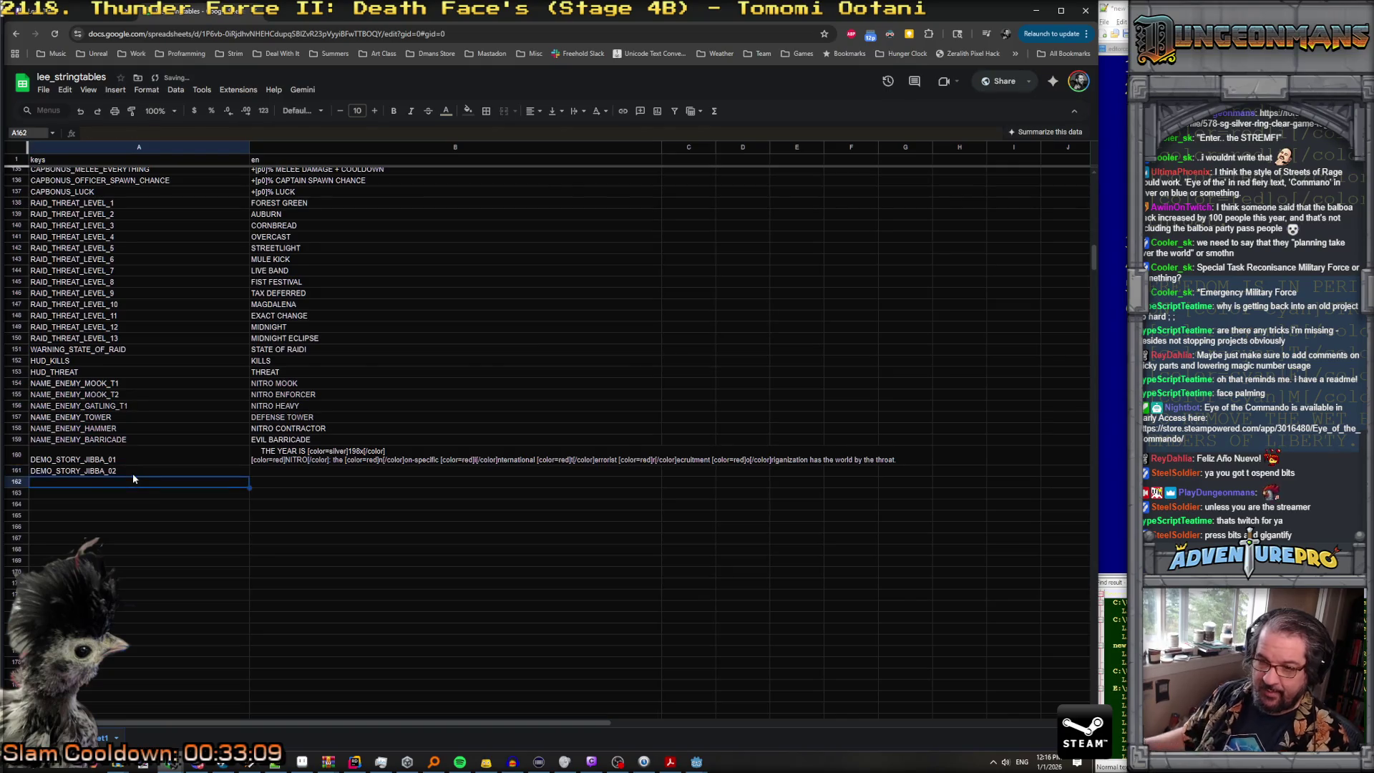
# Step: Paste the colour-tagged FREEDOM IS IN PERIL story text into cell B161
pyautogui.doubleClick(268, 470)
pyautogui.hotkey('ctrl', 'v')
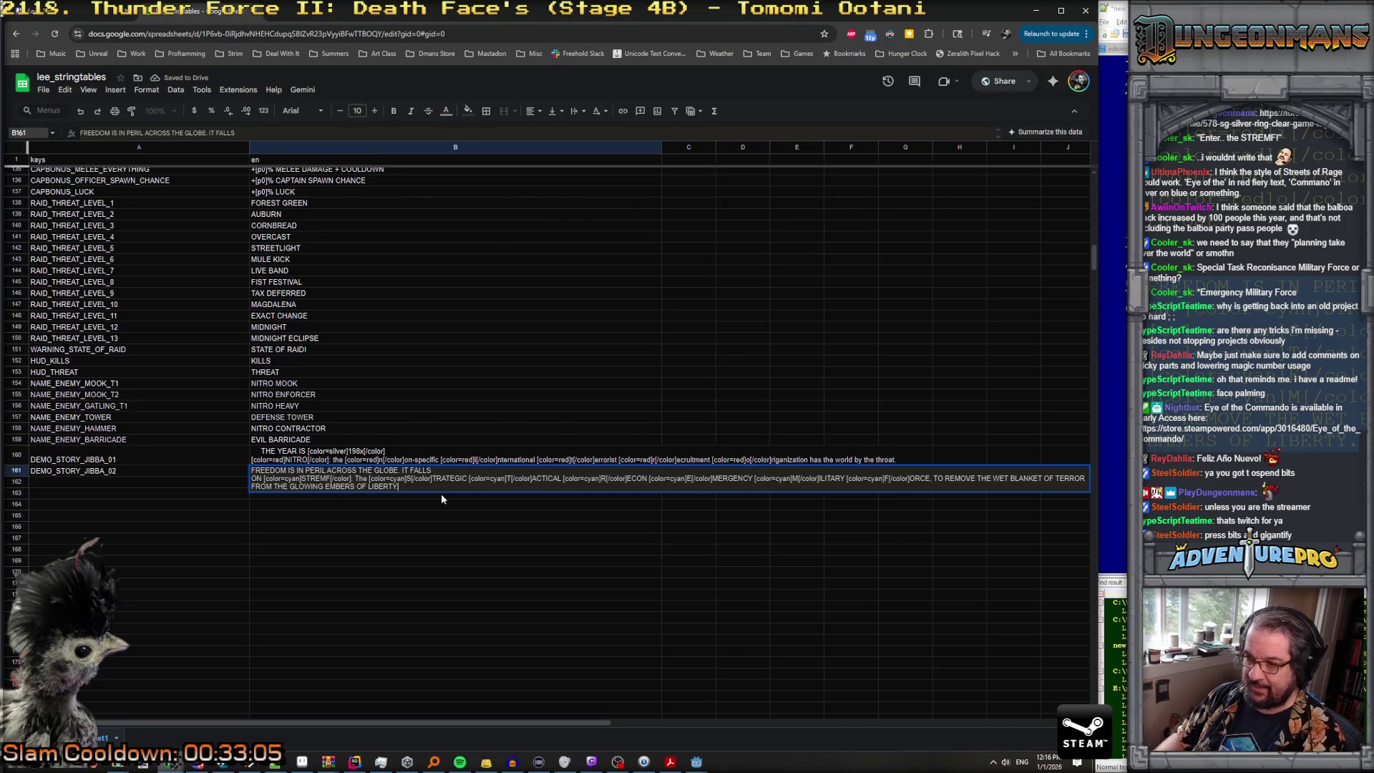
pyautogui.press('Return')
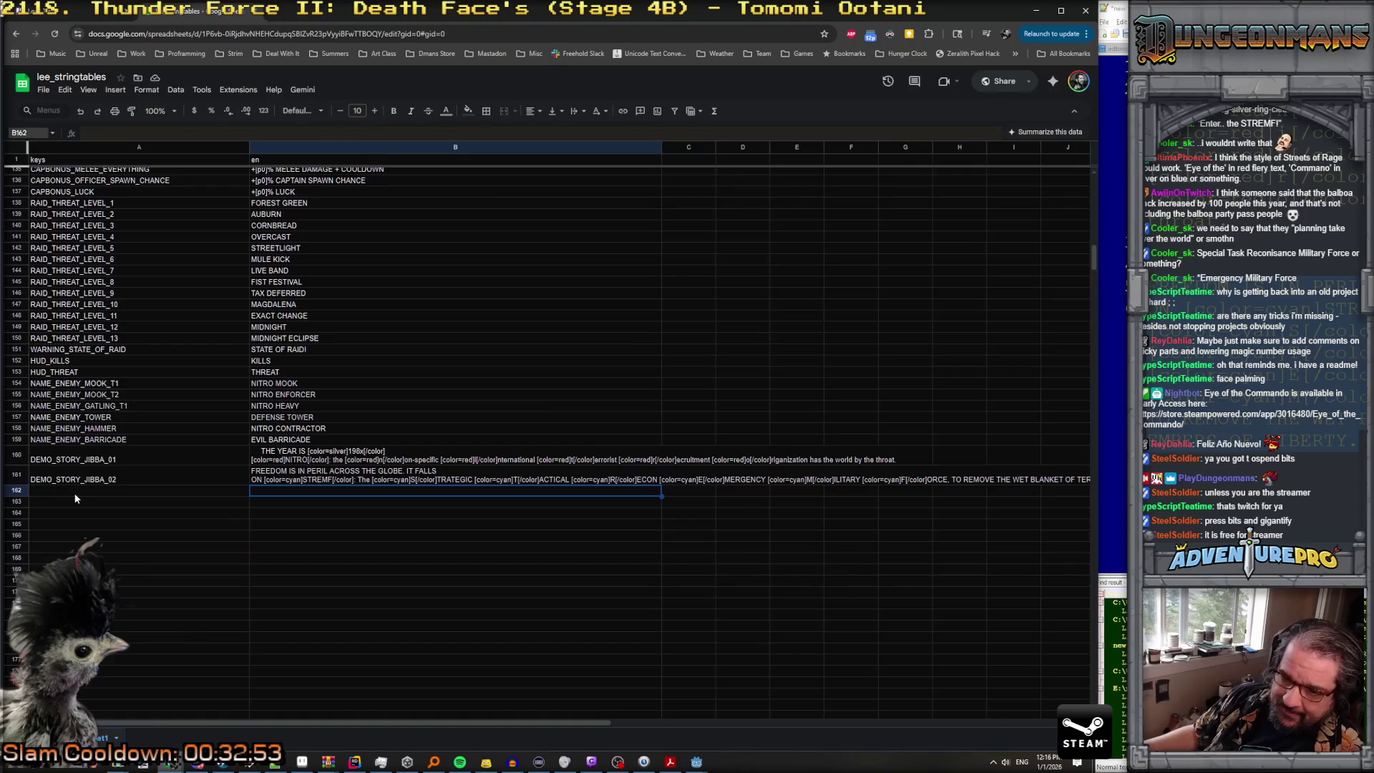
pyautogui.moveTo(275, 764)
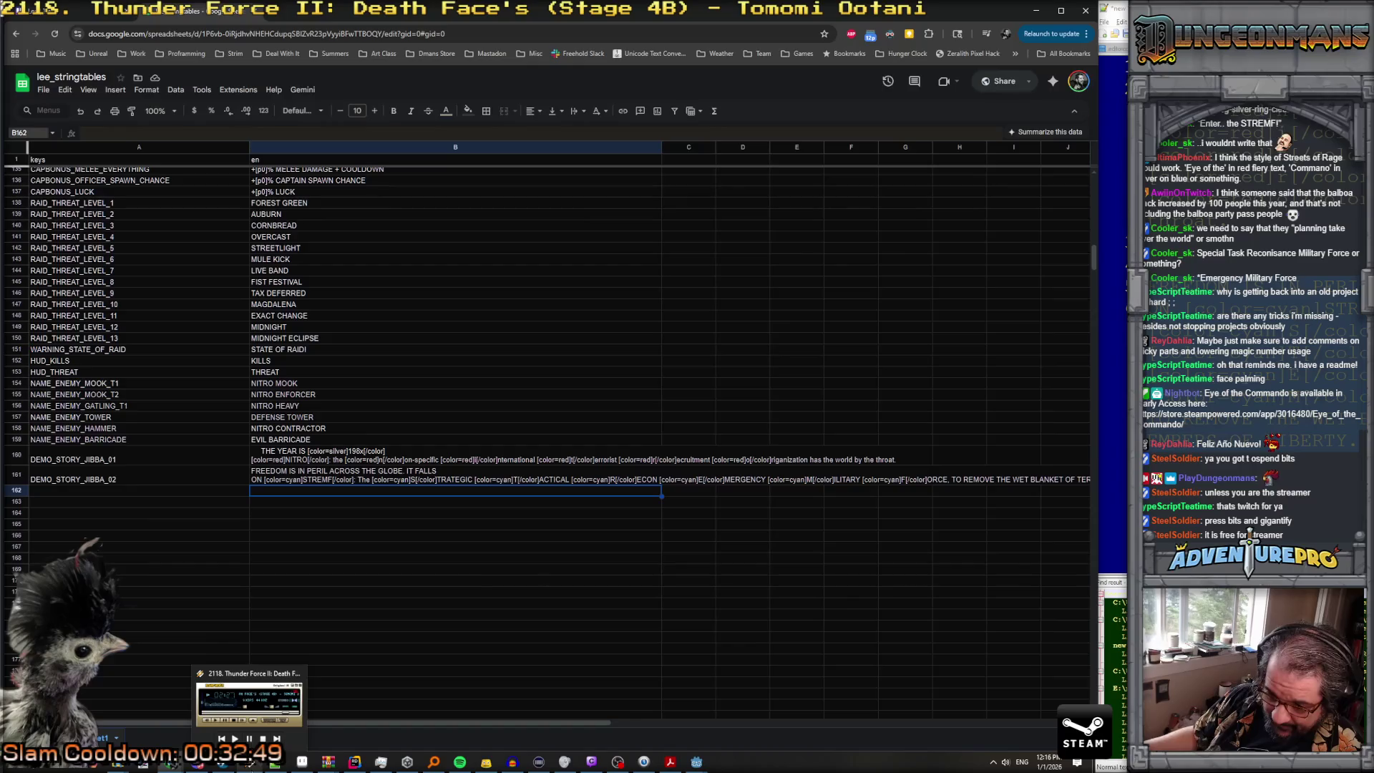
pyautogui.moveTo(697, 761)
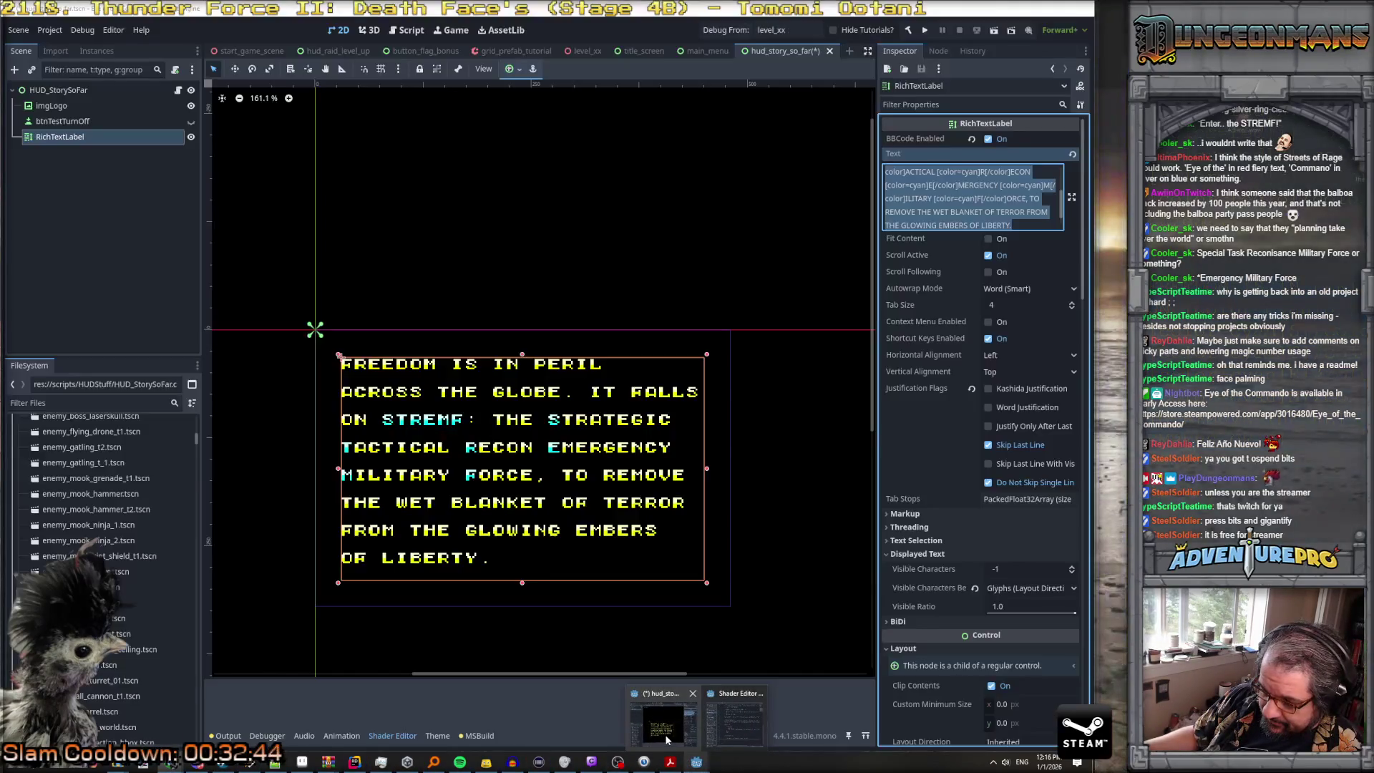
# Step: Replace the label text with the two-line 'A CONTEST OF IDEOLOGIES AND ACRONYMS!' story and select it
pyautogui.click(666, 739)
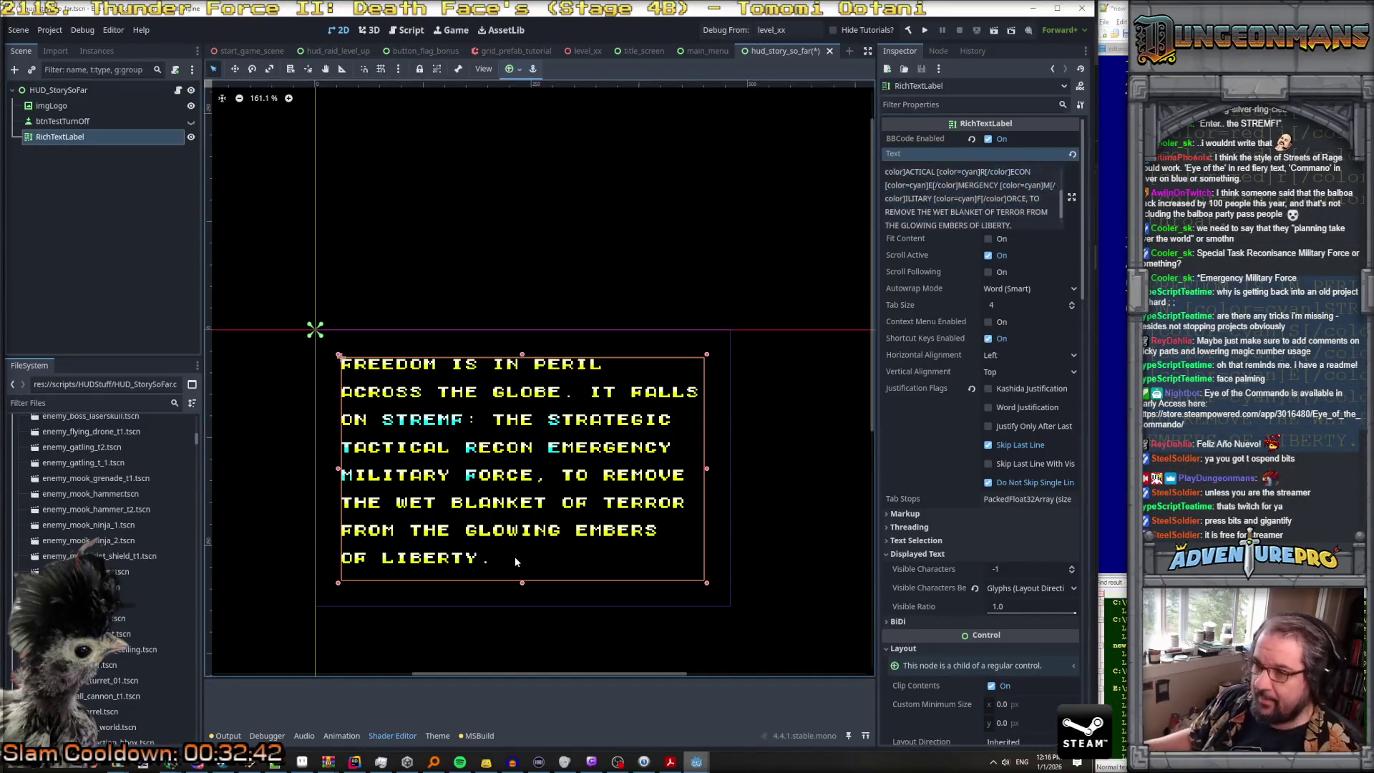
pyautogui.click(1019, 225)
pyautogui.hotkey('ctrl', 'a')
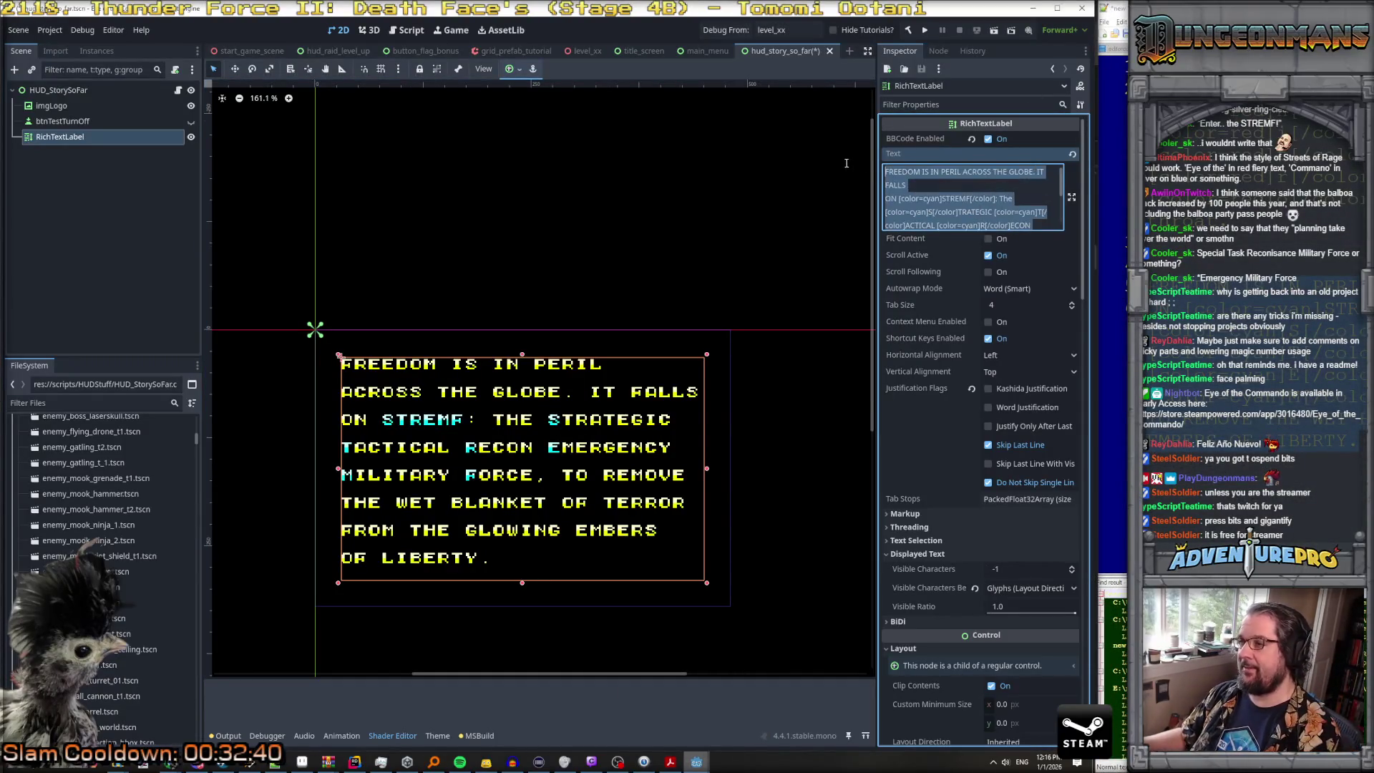
pyautogui.press('BackSpace')
pyautogui.write('A BATTLE OF IDEOLOGIES ANDA')
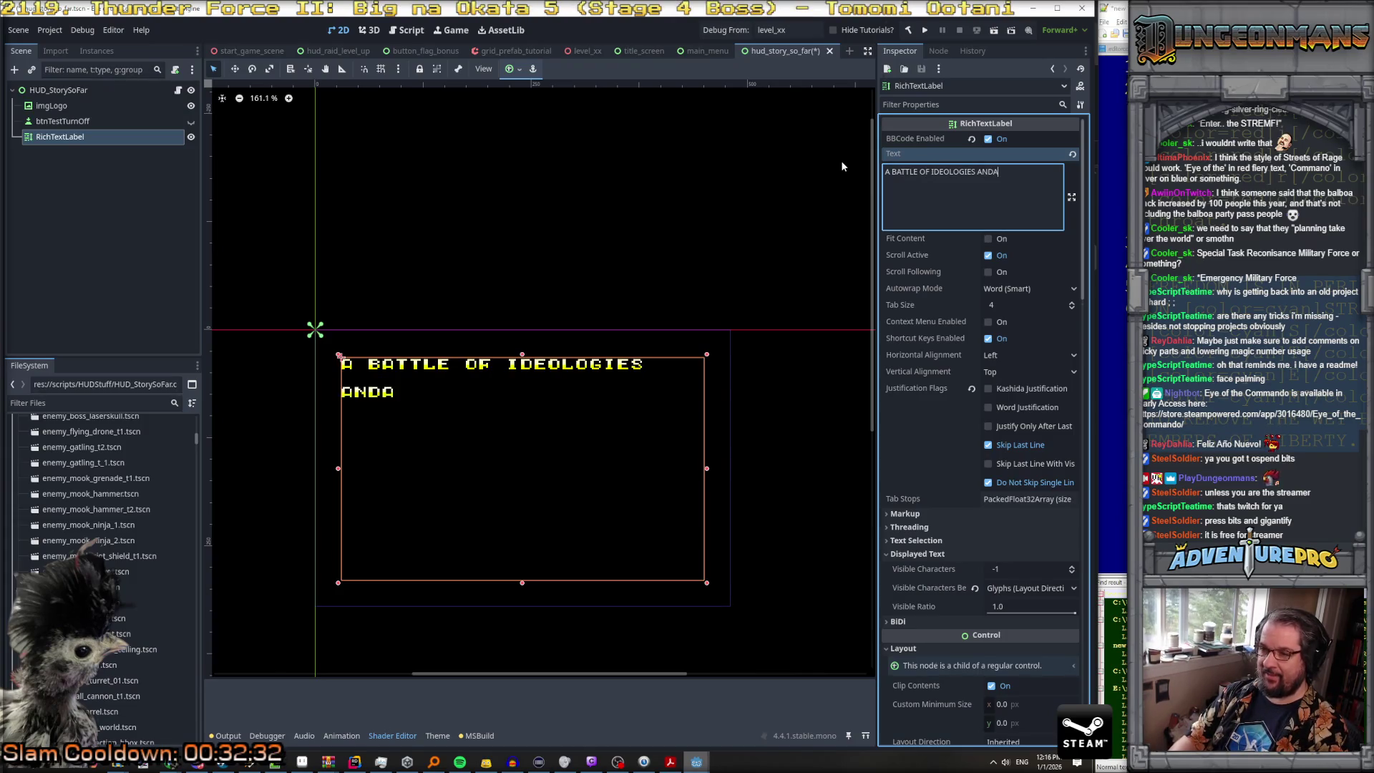
pyautogui.press('BackSpace')
pyautogui.write(' ACRONYMS')
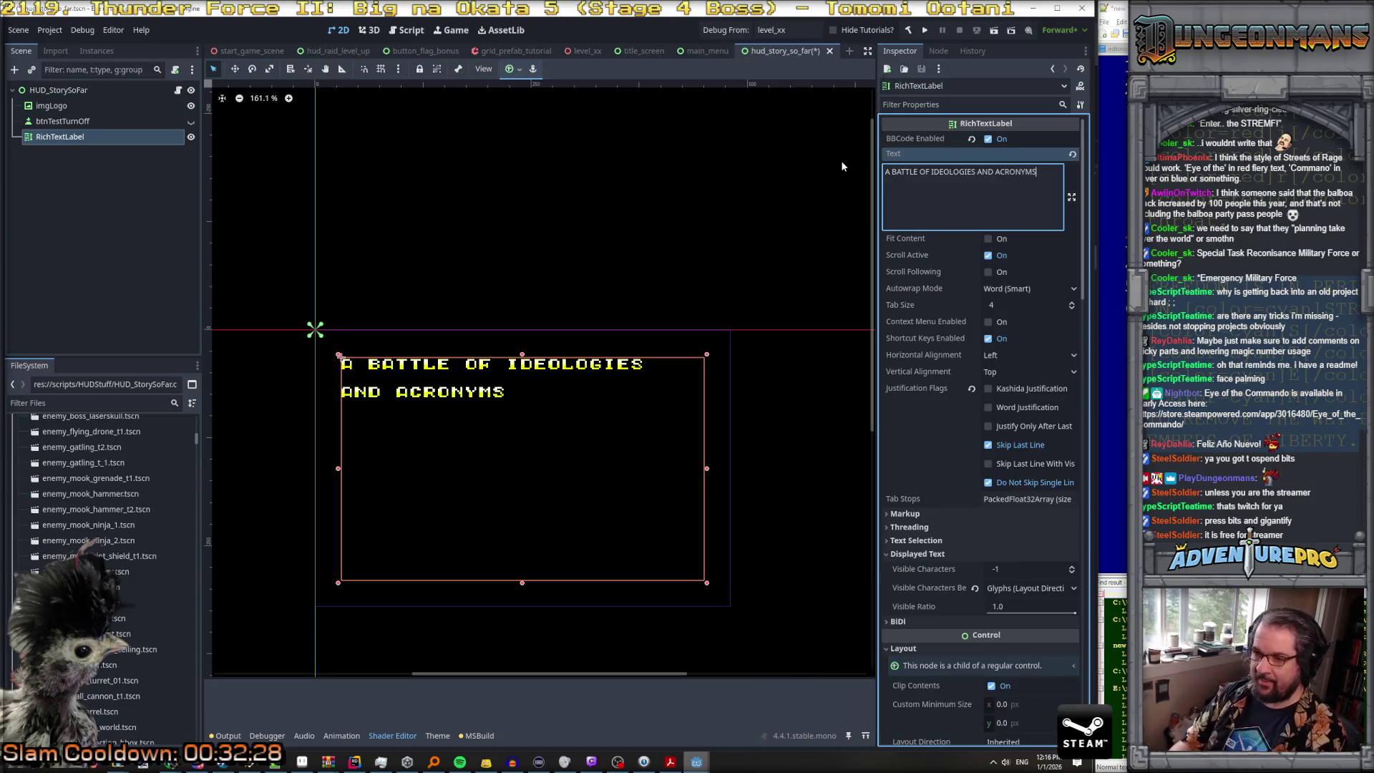
pyautogui.write('!')
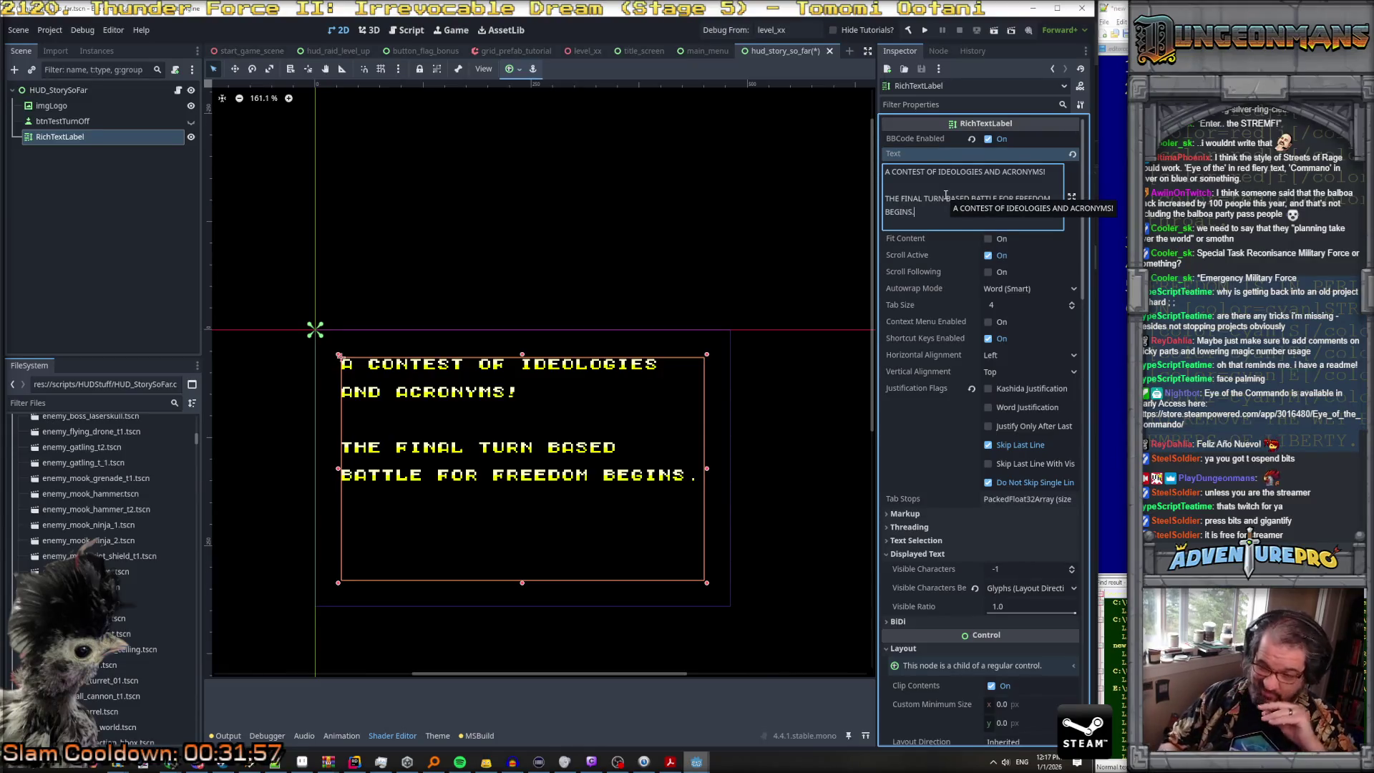
pyautogui.moveTo(930, 212)
pyautogui.mouseDown()
pyautogui.moveTo(923, 187)
pyautogui.moveTo(847, 157)
pyautogui.mouseUp()
pyautogui.hotkey('ctrl', 'c')
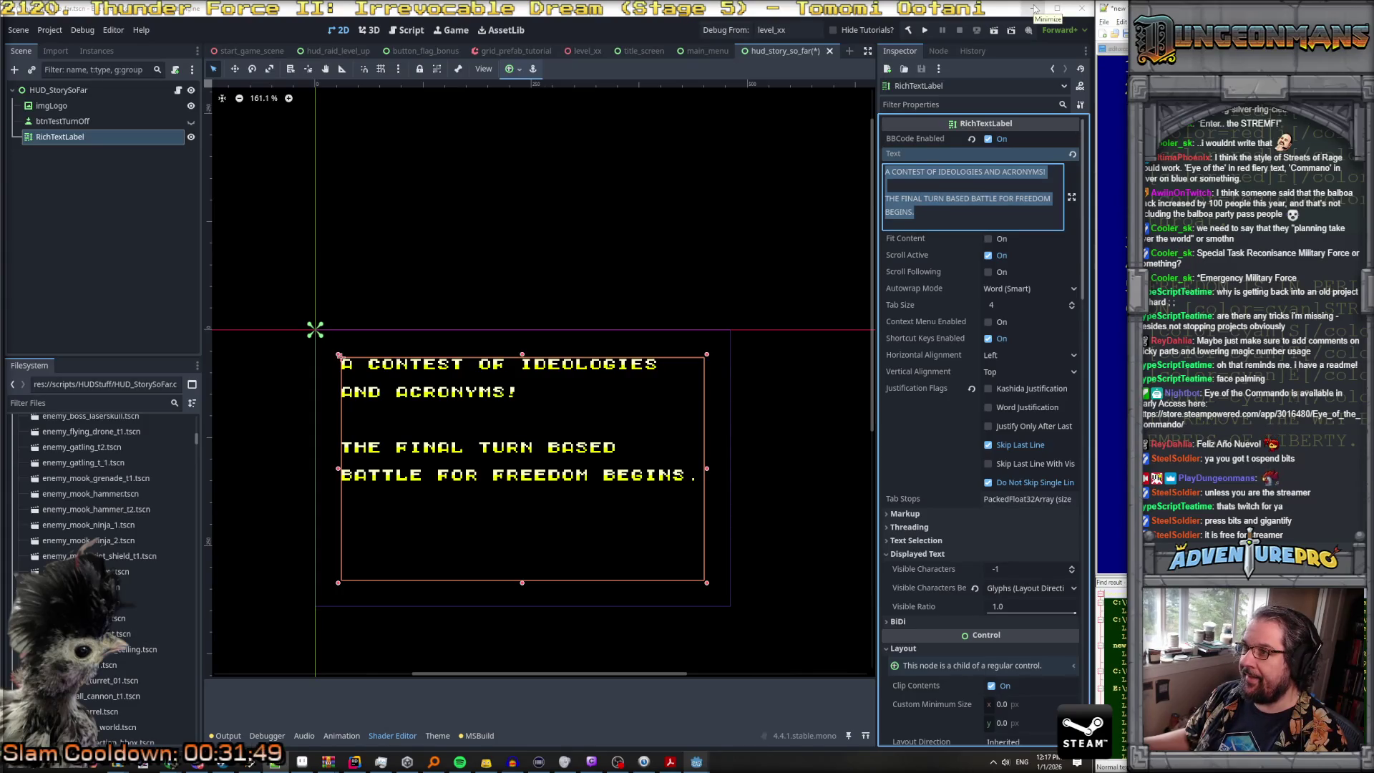
pyautogui.click(1035, 9)
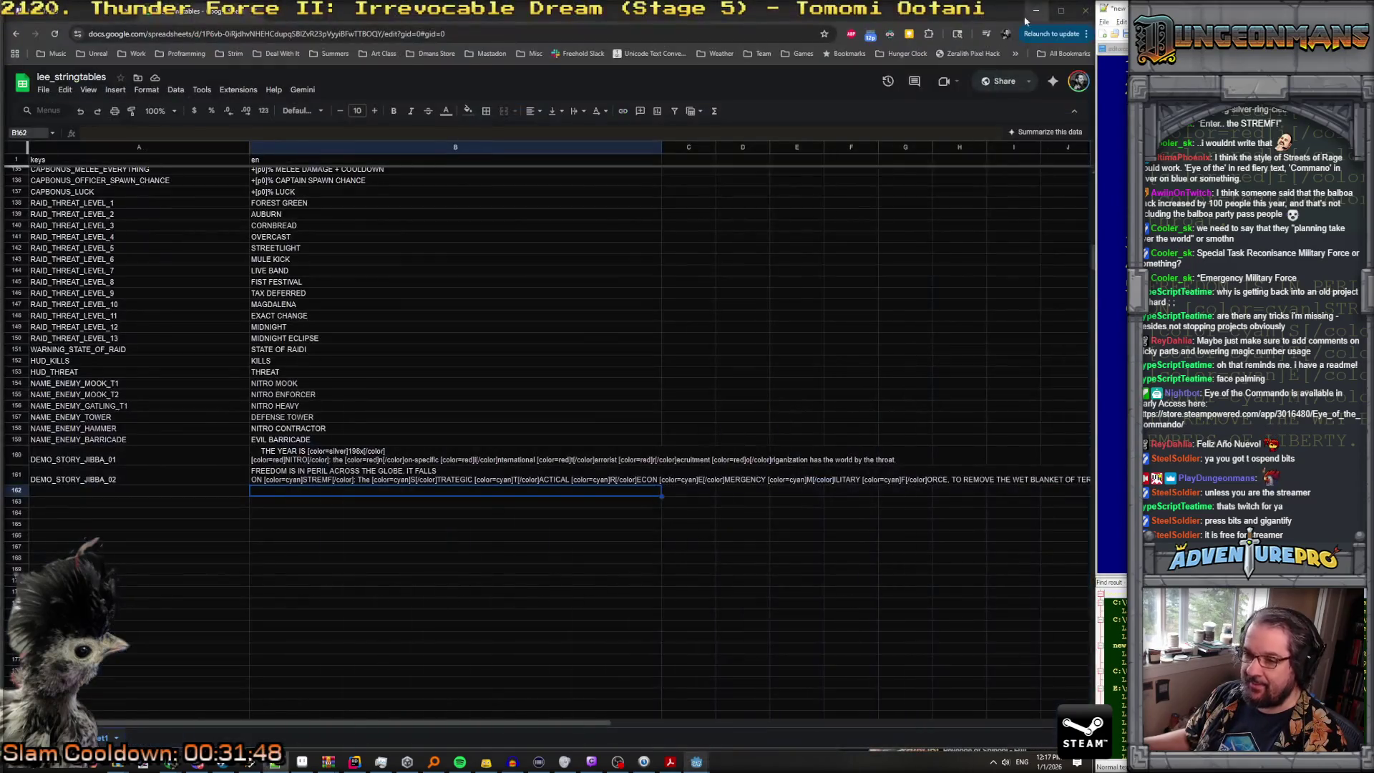
# Step: Enter the key DEMO_STORY_JIBBA_03 in A162, undoing a paste that spread over three rows
pyautogui.click(50, 493)
pyautogui.write('DEMO_STORY_')
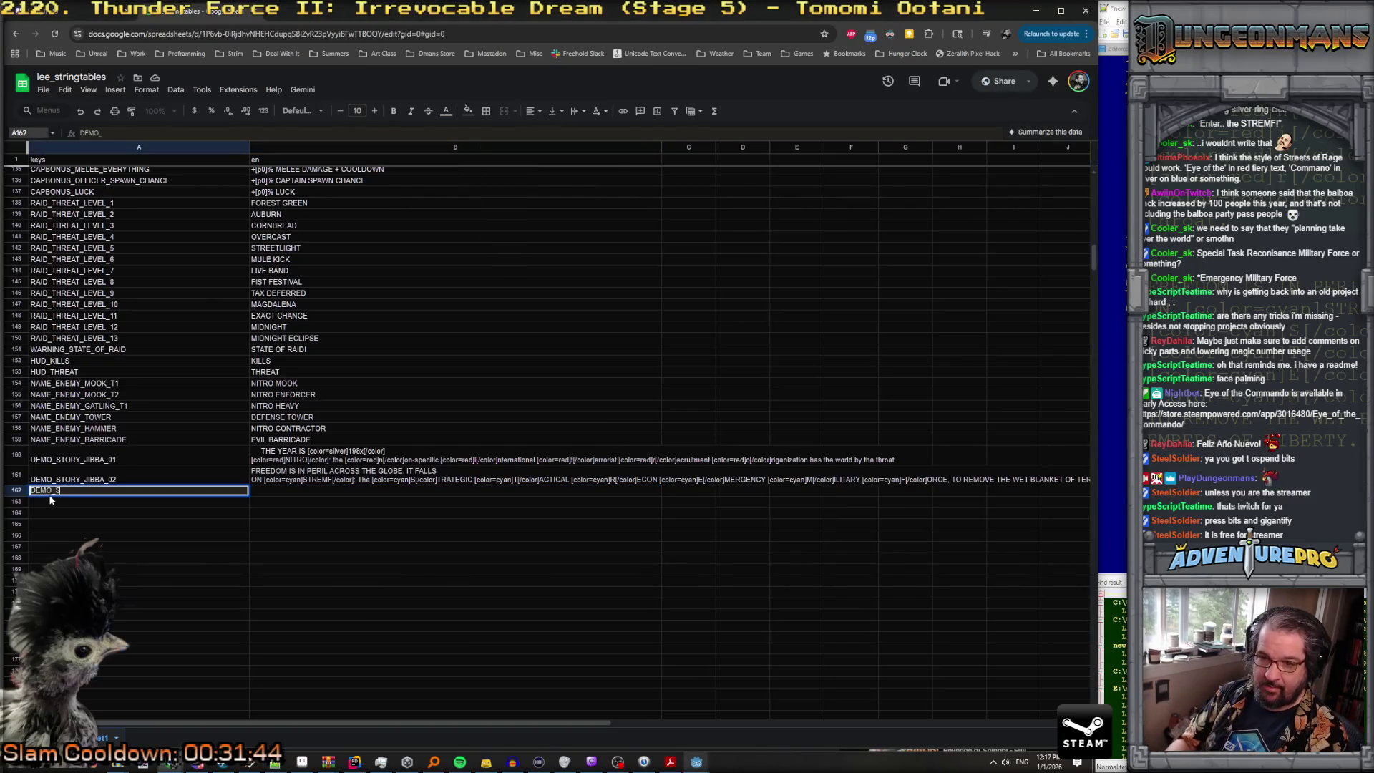
pyautogui.write('JI')
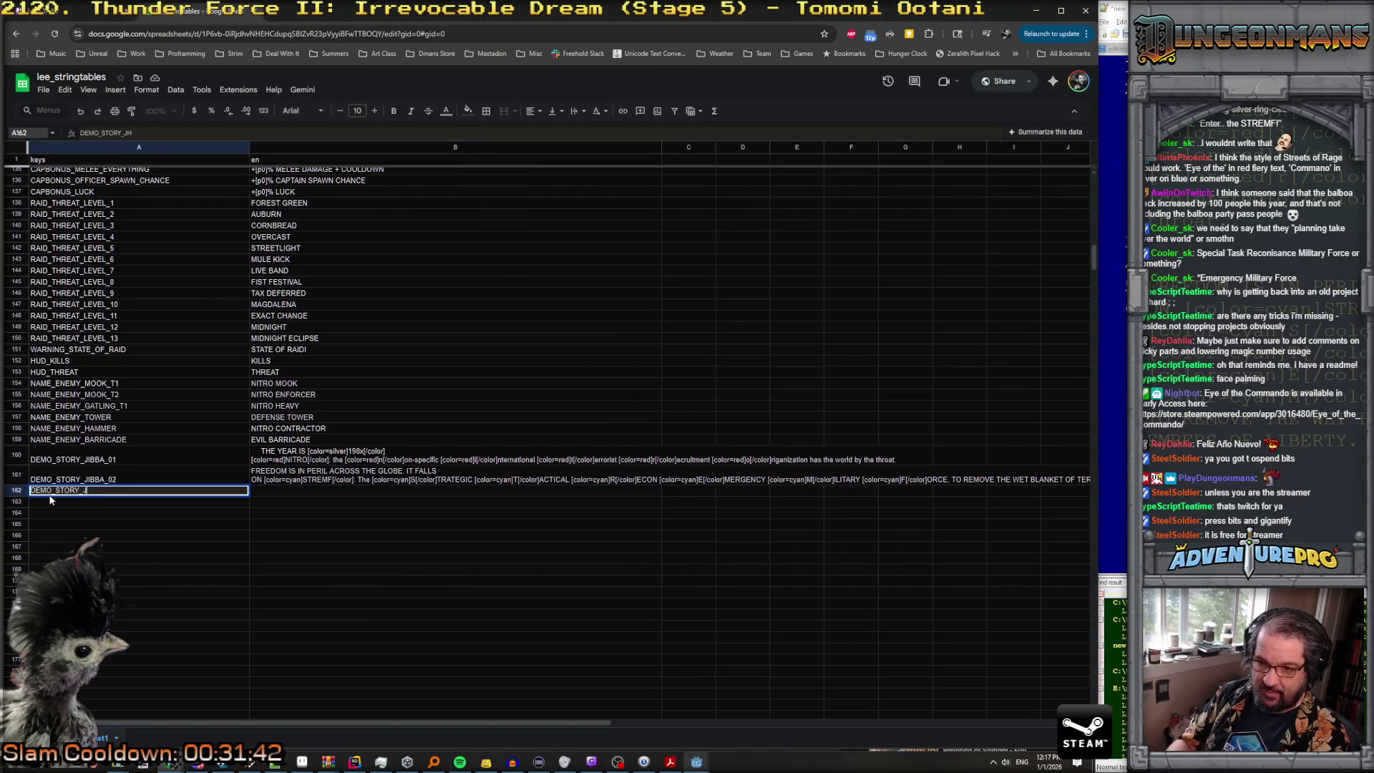
pyautogui.write('BBA_03')
pyautogui.press('Tab')
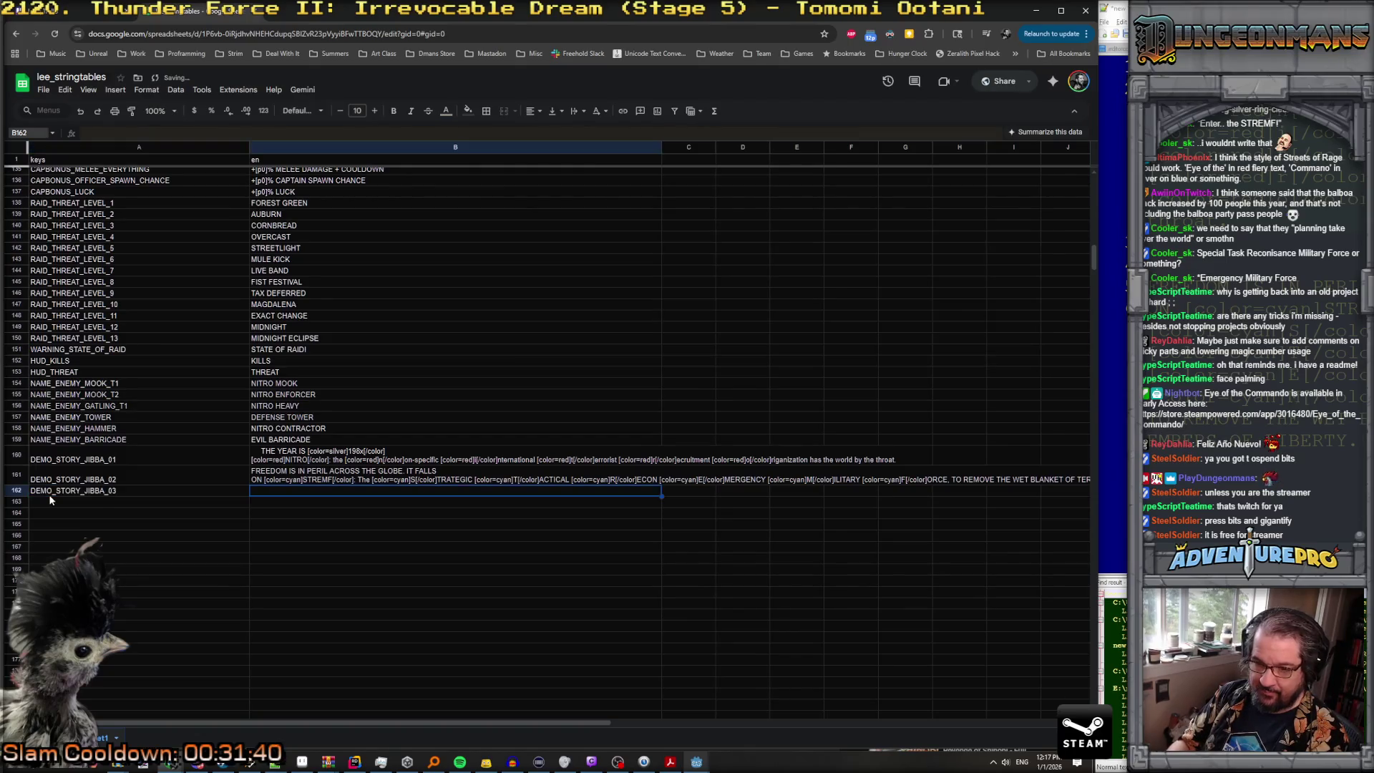
pyautogui.hotkey('ctrl', 'v')
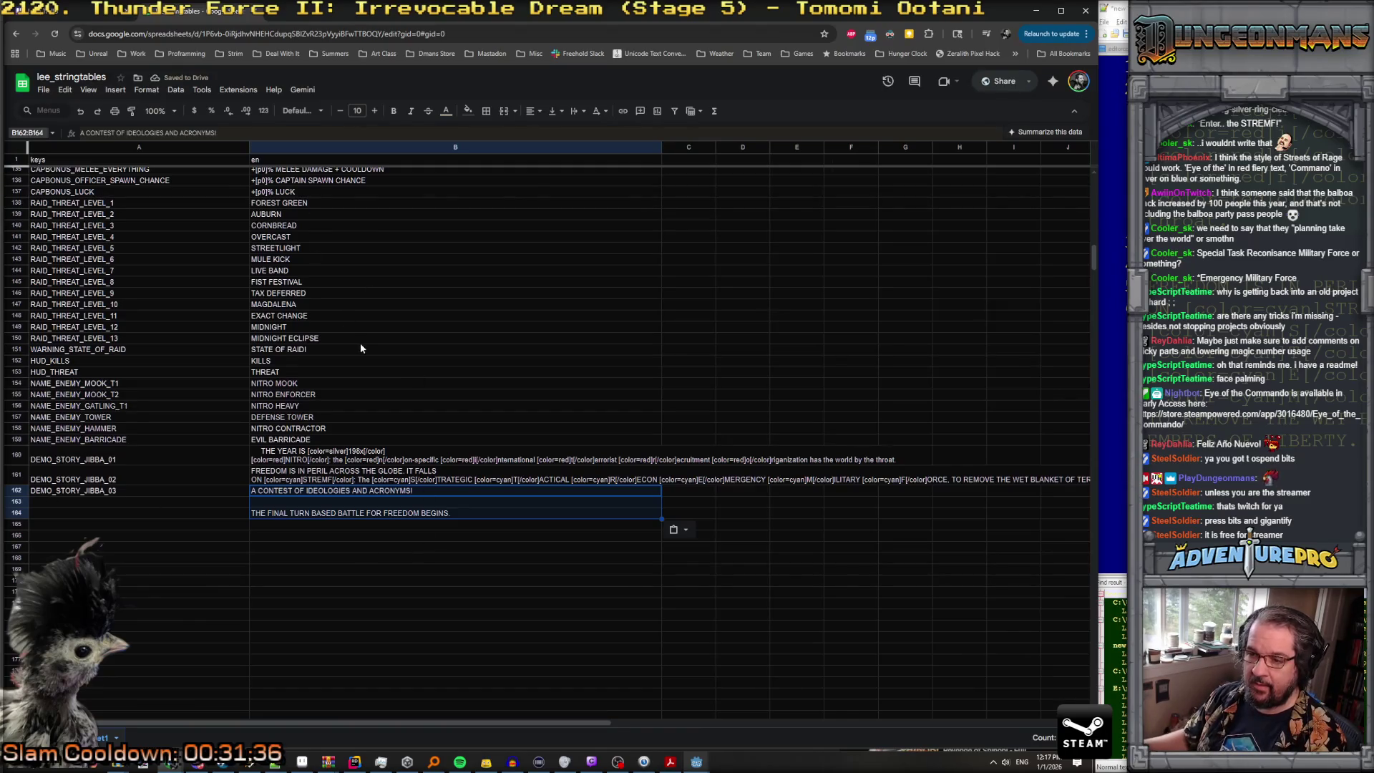
pyautogui.hotkey('ctrl', 'z')
# Step: Paste the two-line contest story text into cell B162 as a single entry
pyautogui.click(102, 134)
pyautogui.hotkey('ctrl', 'v')
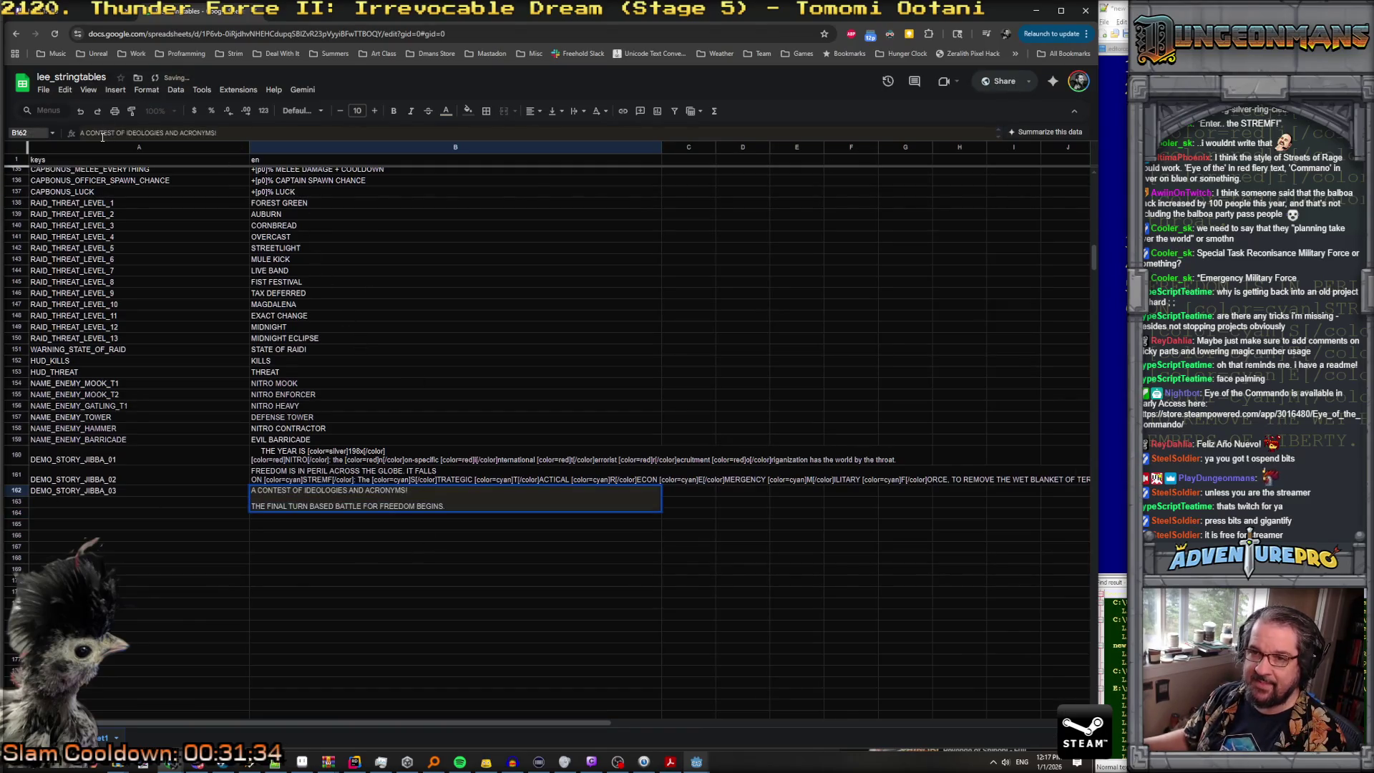
pyautogui.press('Return')
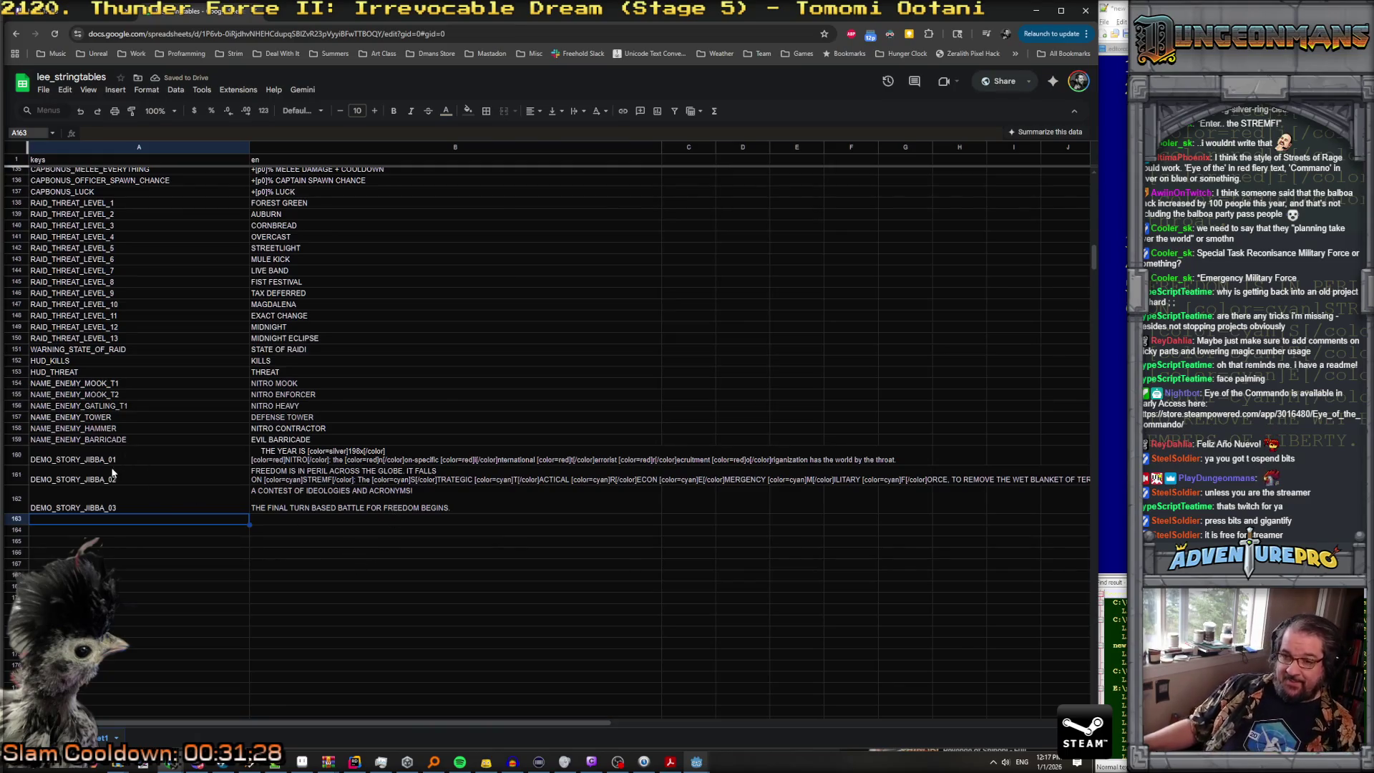
pyautogui.click(121, 507)
pyautogui.moveTo(622, 766)
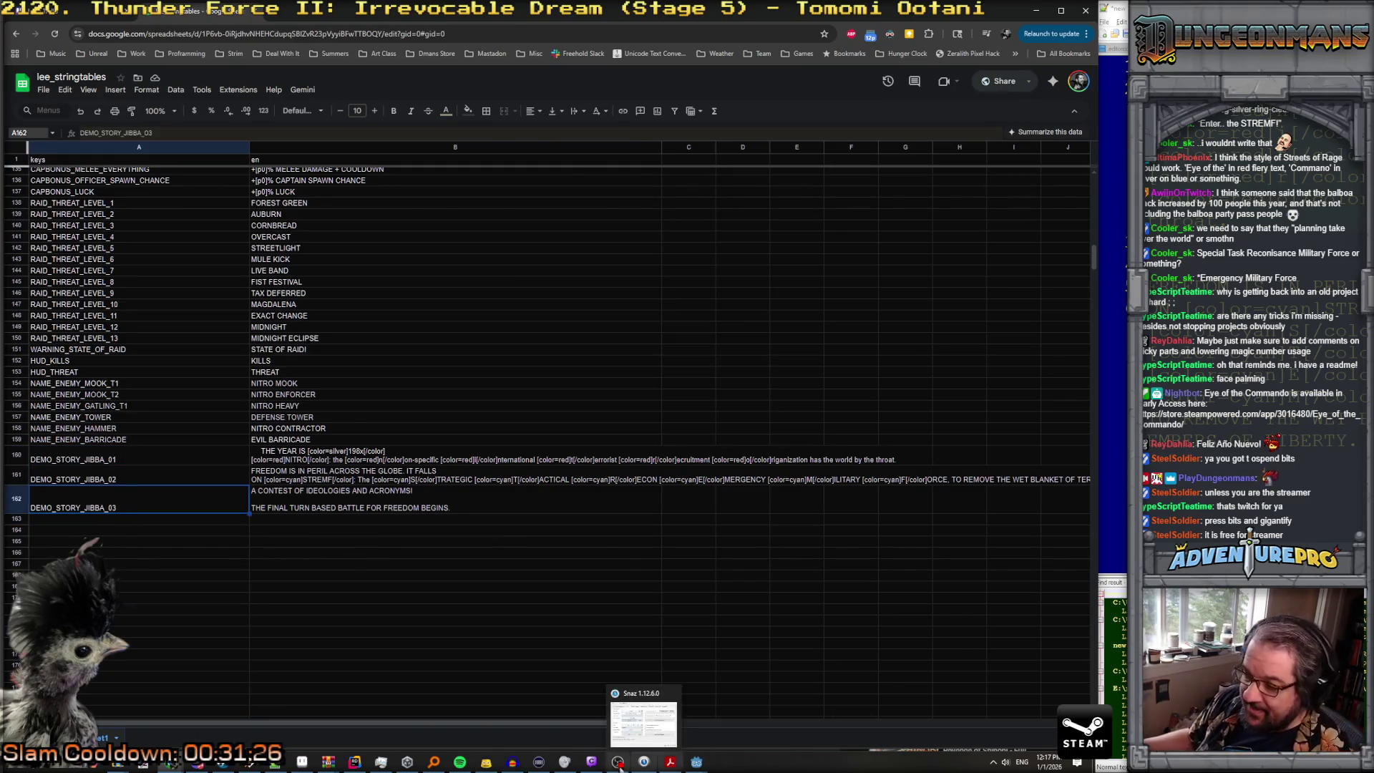
pyautogui.moveTo(381, 761)
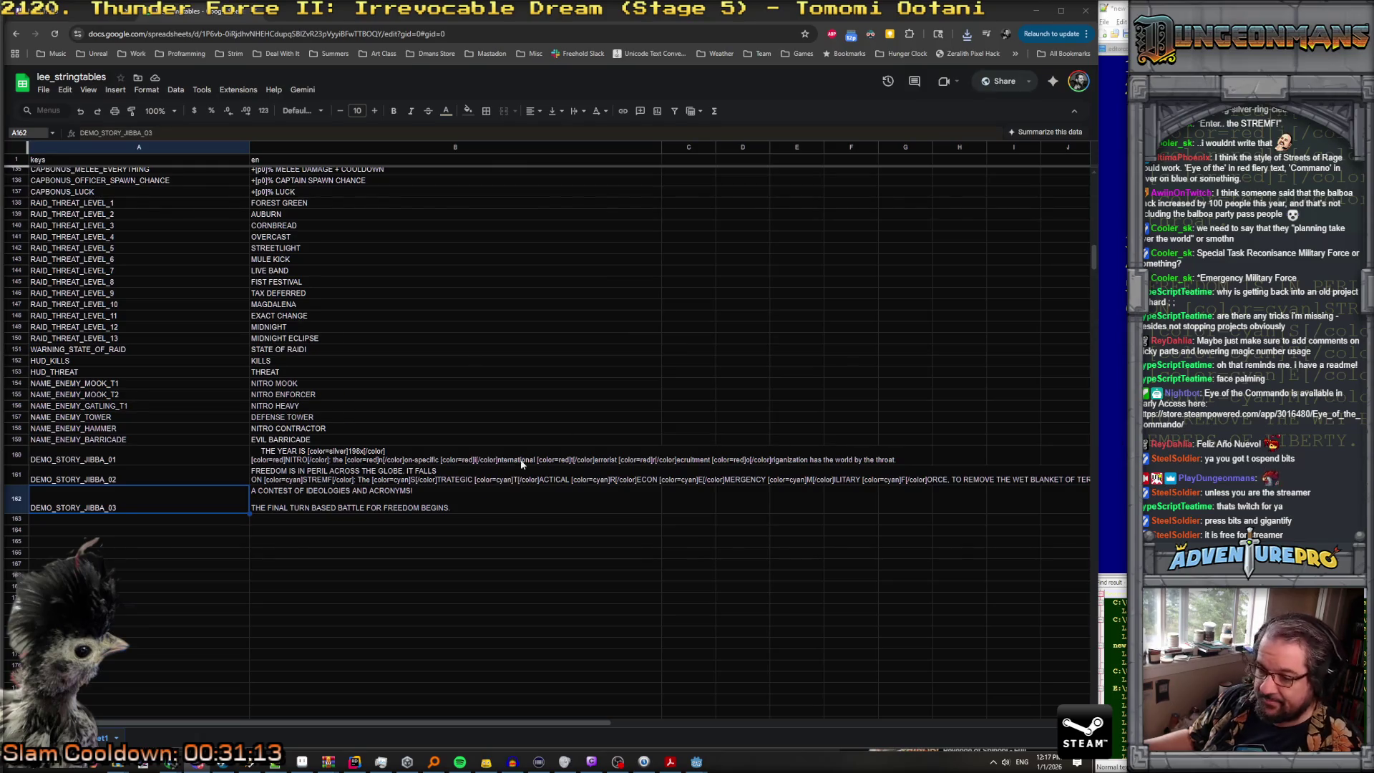
# Step: Check the Downloads folder for the lee_stringtables - Sheet1.csv file
pyautogui.moveTo(440, 755)
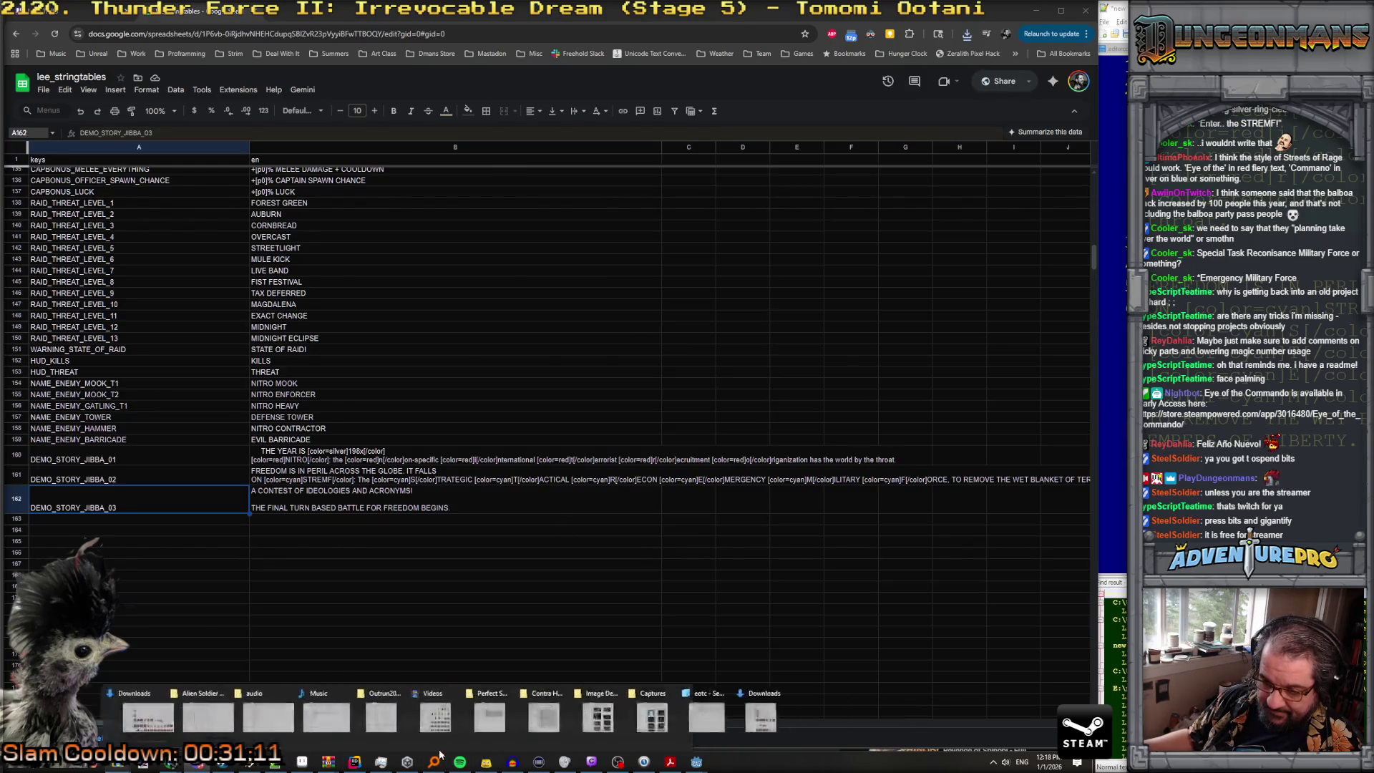
pyautogui.click(355, 761)
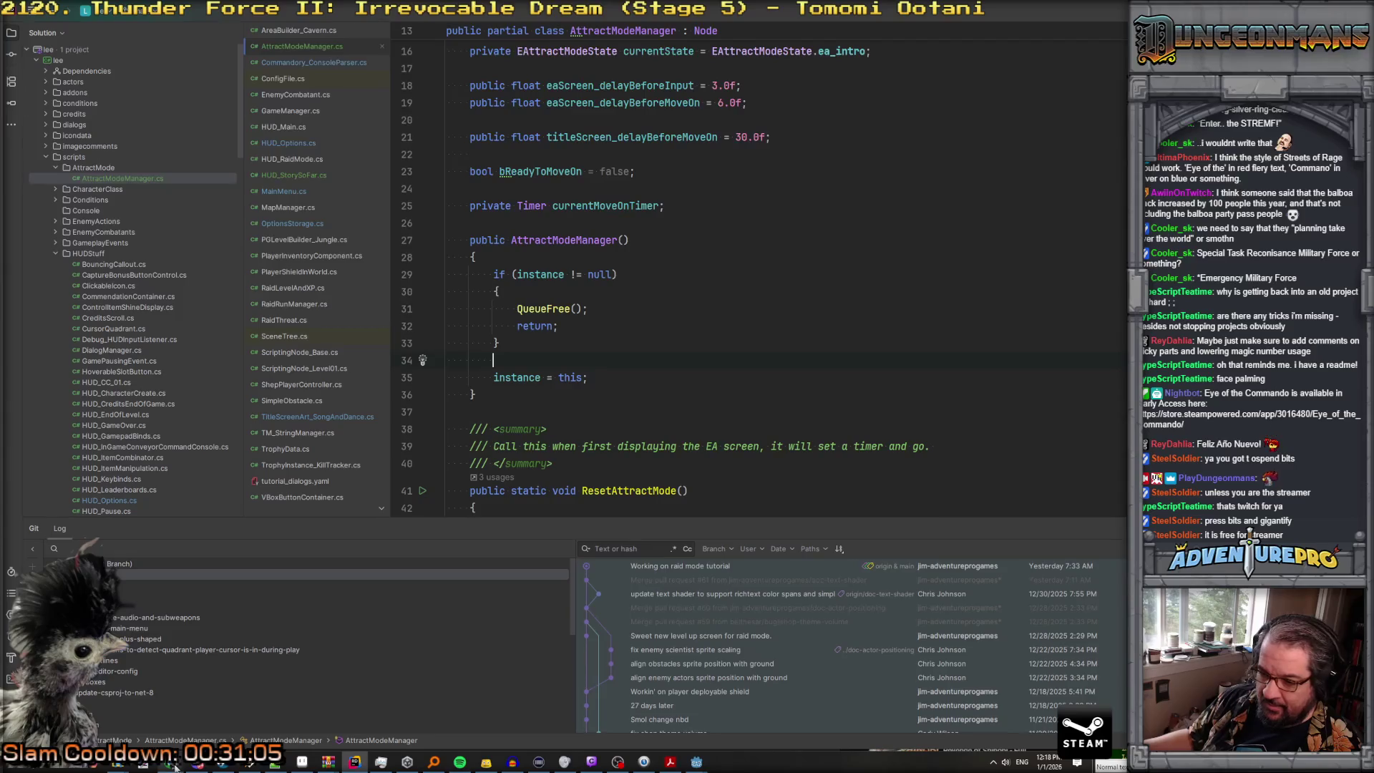
pyautogui.moveTo(174, 764)
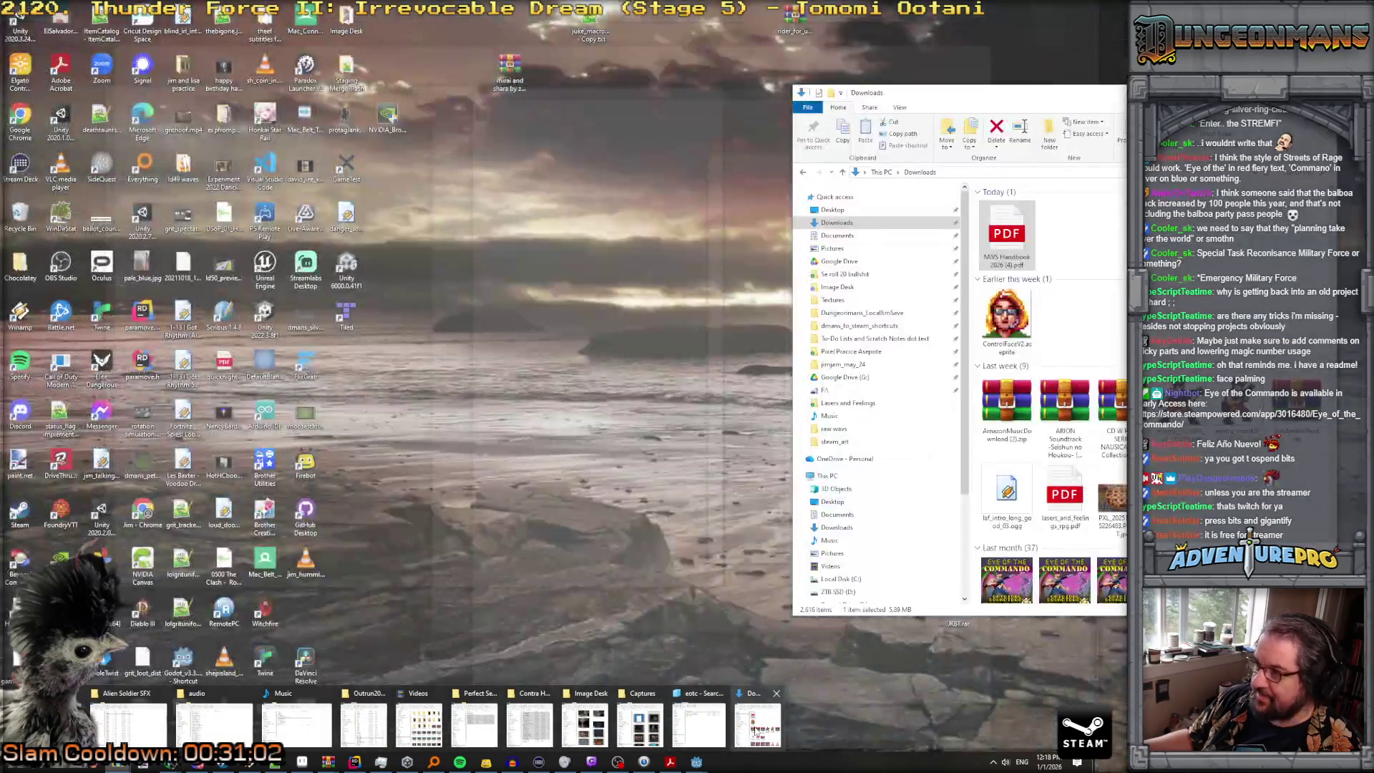
pyautogui.click(745, 730)
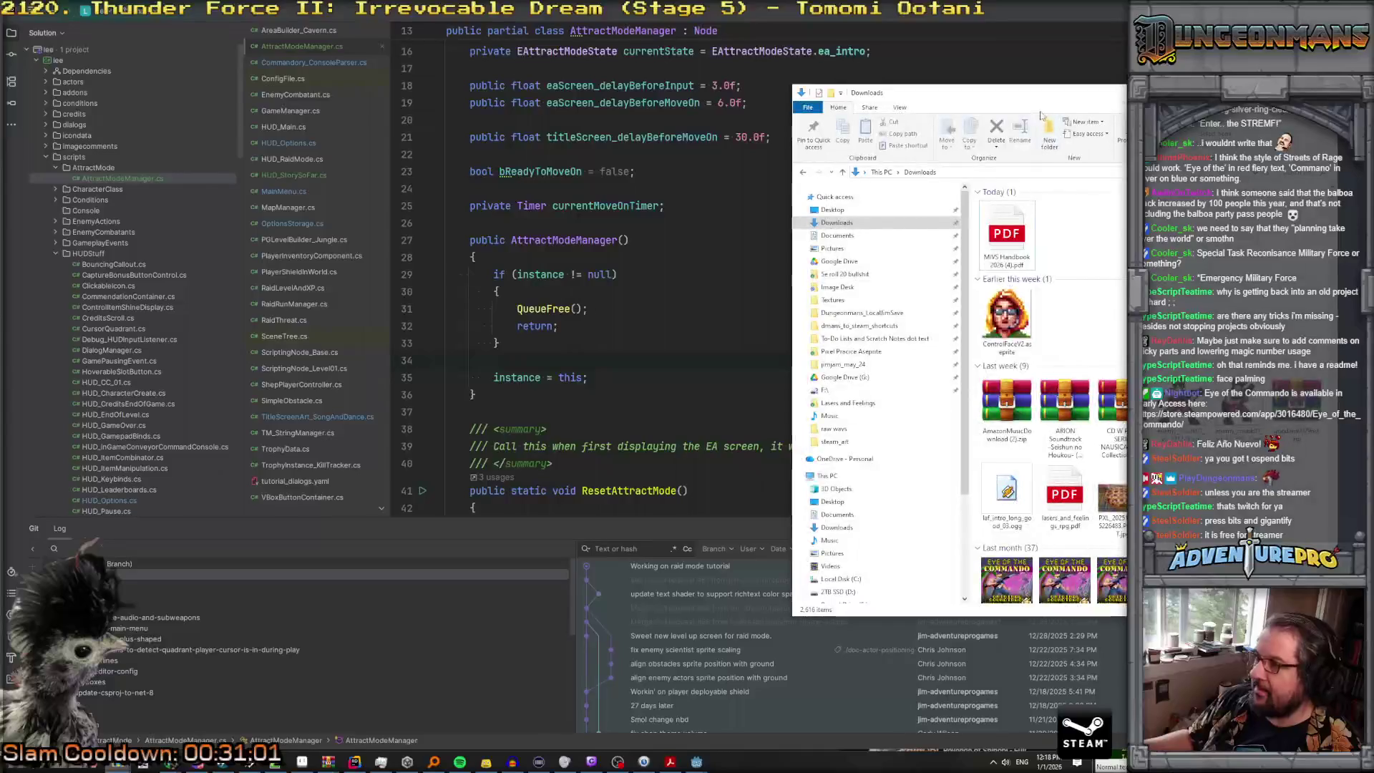
pyautogui.click(1035, 94)
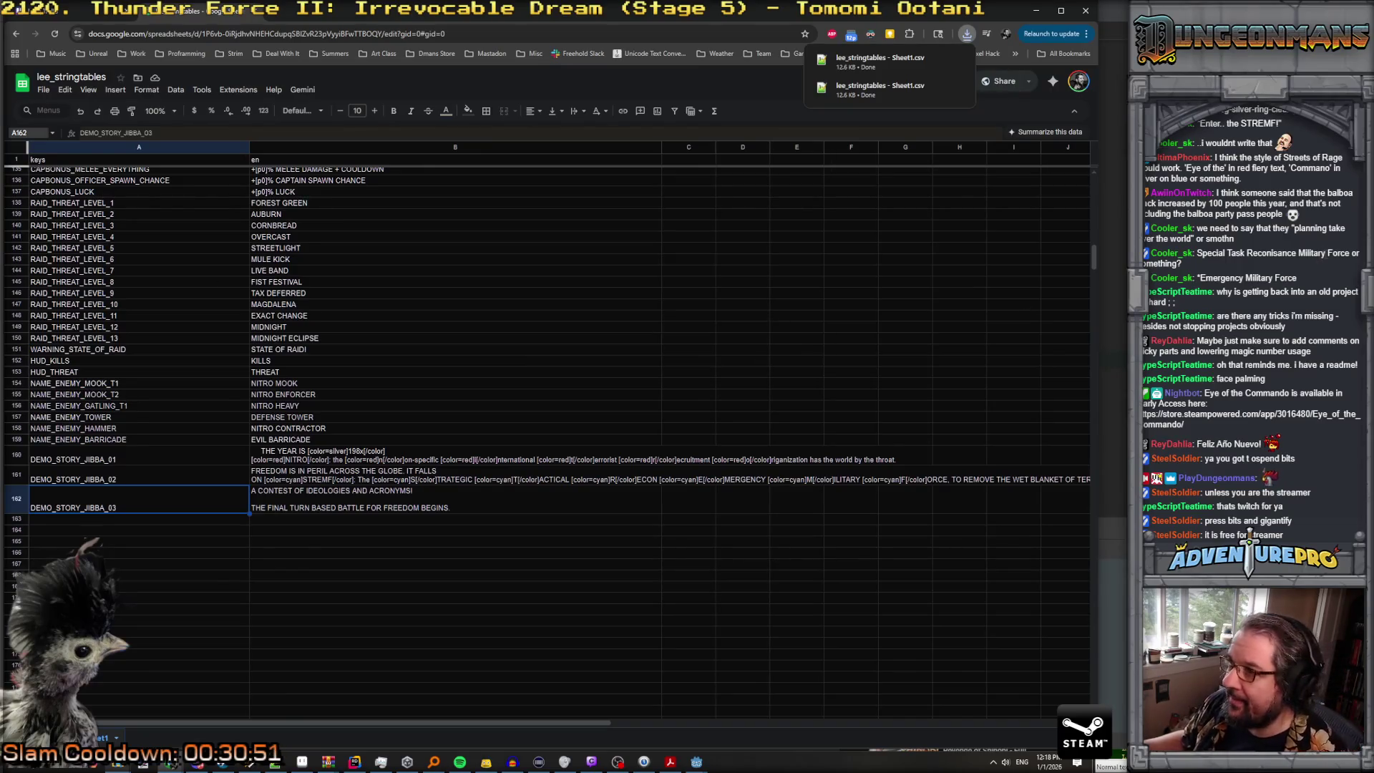
# Step: Back in Rider, open the HUD_StorySoFar.cs script
pyautogui.hotkey('alt', 'Tab')
pyautogui.scroll(-3, 592, 285)
pyautogui.scroll(6, 592, 285)
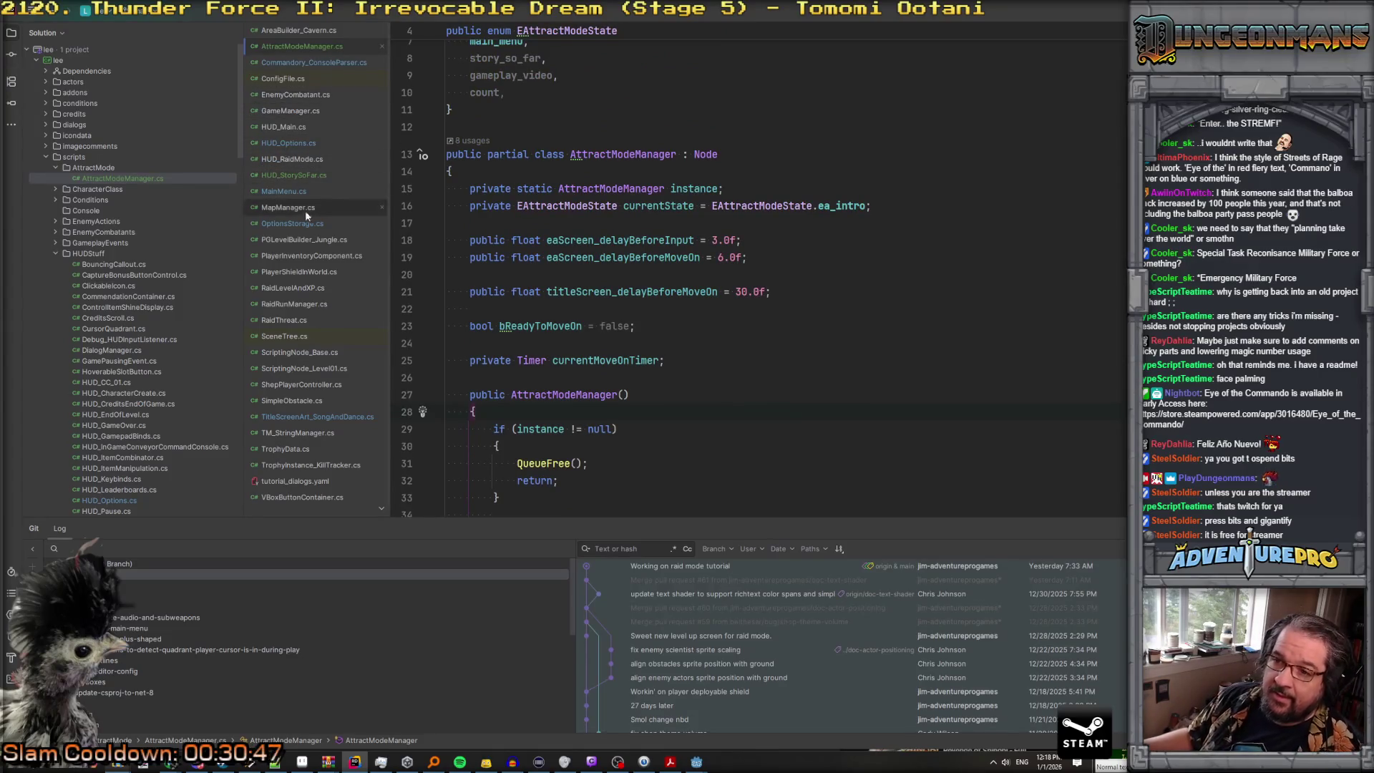
pyautogui.click(311, 174)
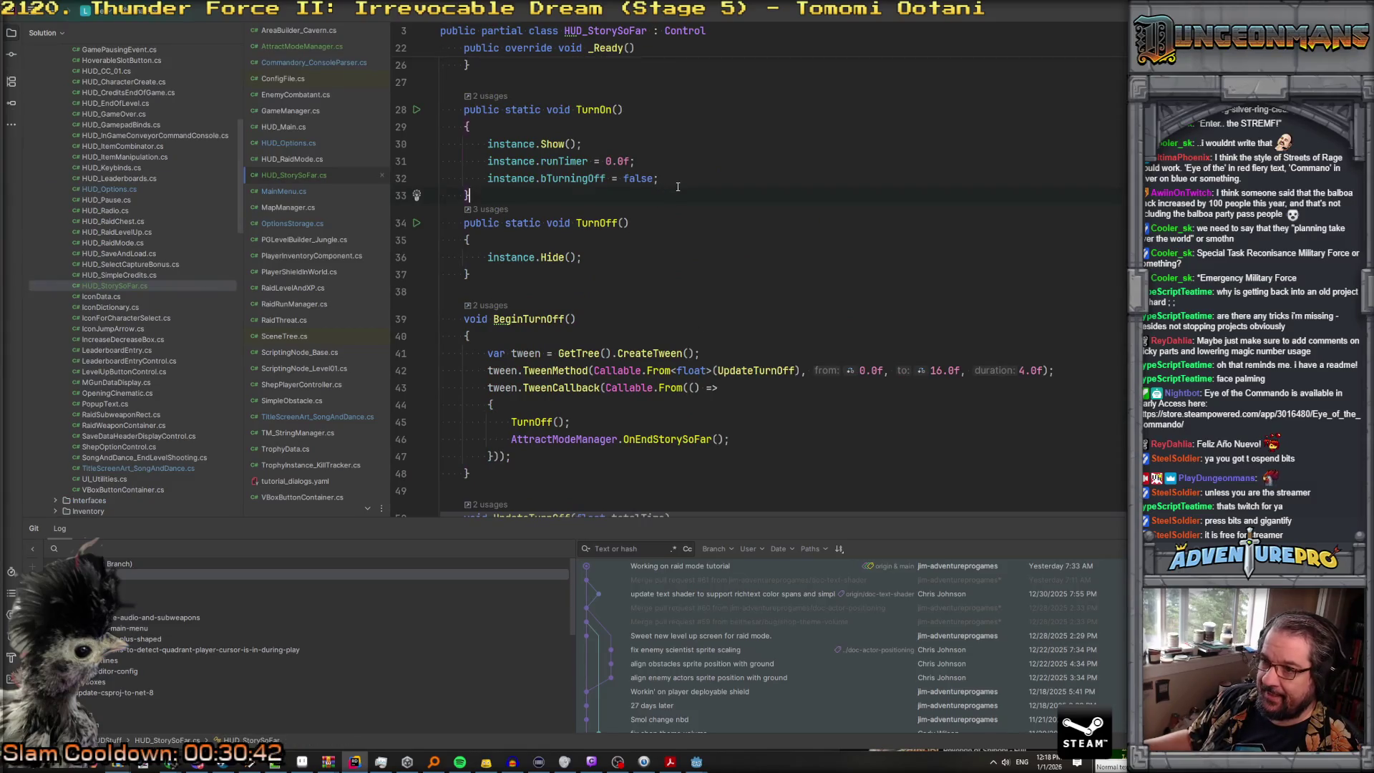
# Step: Add a private int idxStory = 1 field below the bTurningOff declaration
pyautogui.scroll(5, 713, 251)
pyautogui.click(715, 177)
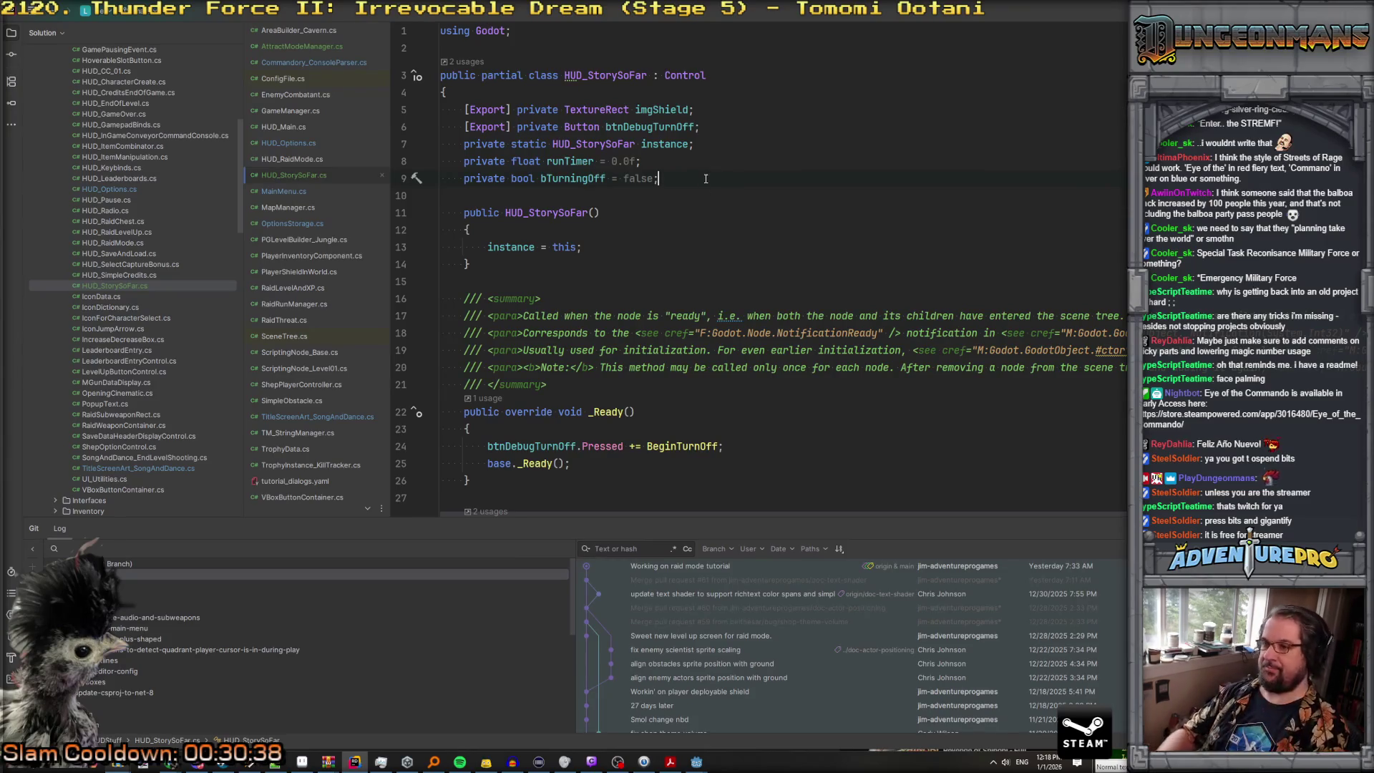
pyautogui.press('Return')
pyautogui.press('Return')
pyautogui.write('pri')
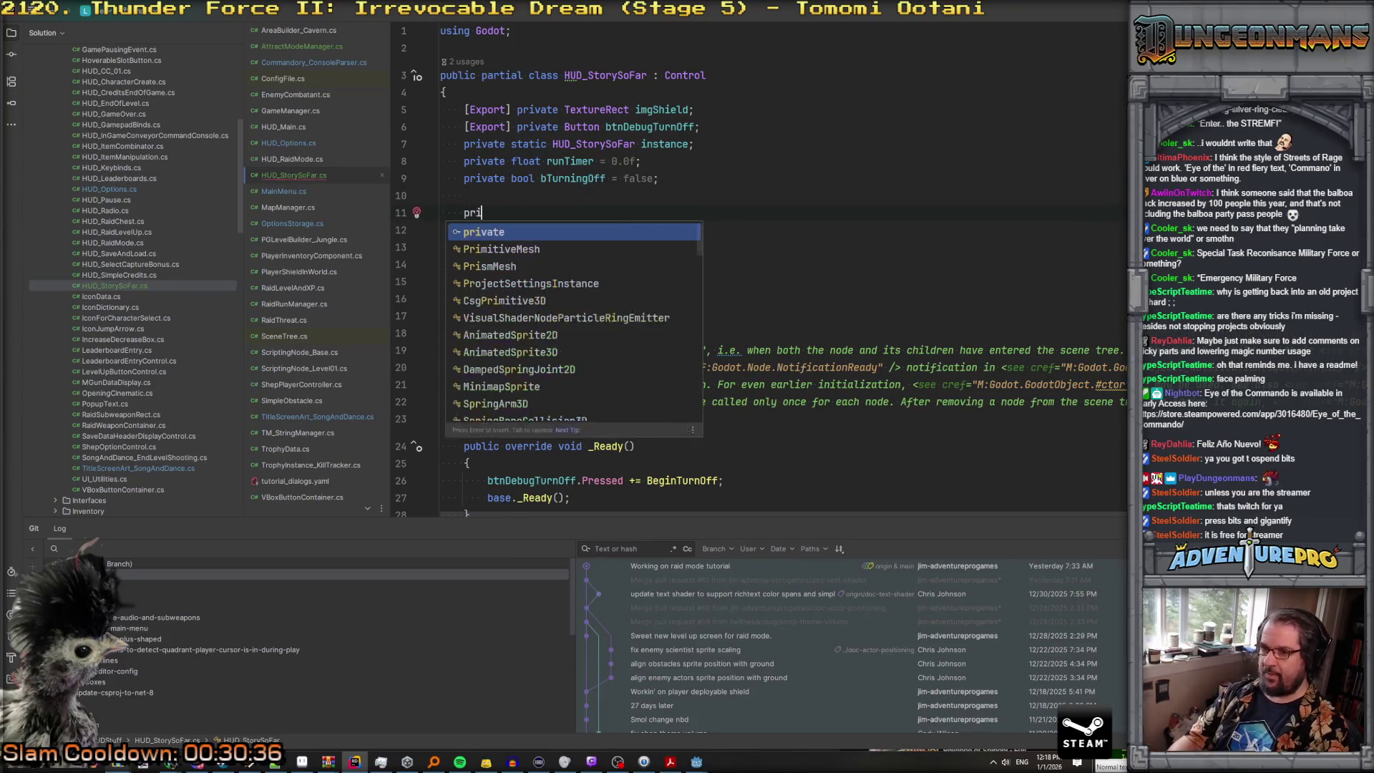
pyautogui.write('vate int story')
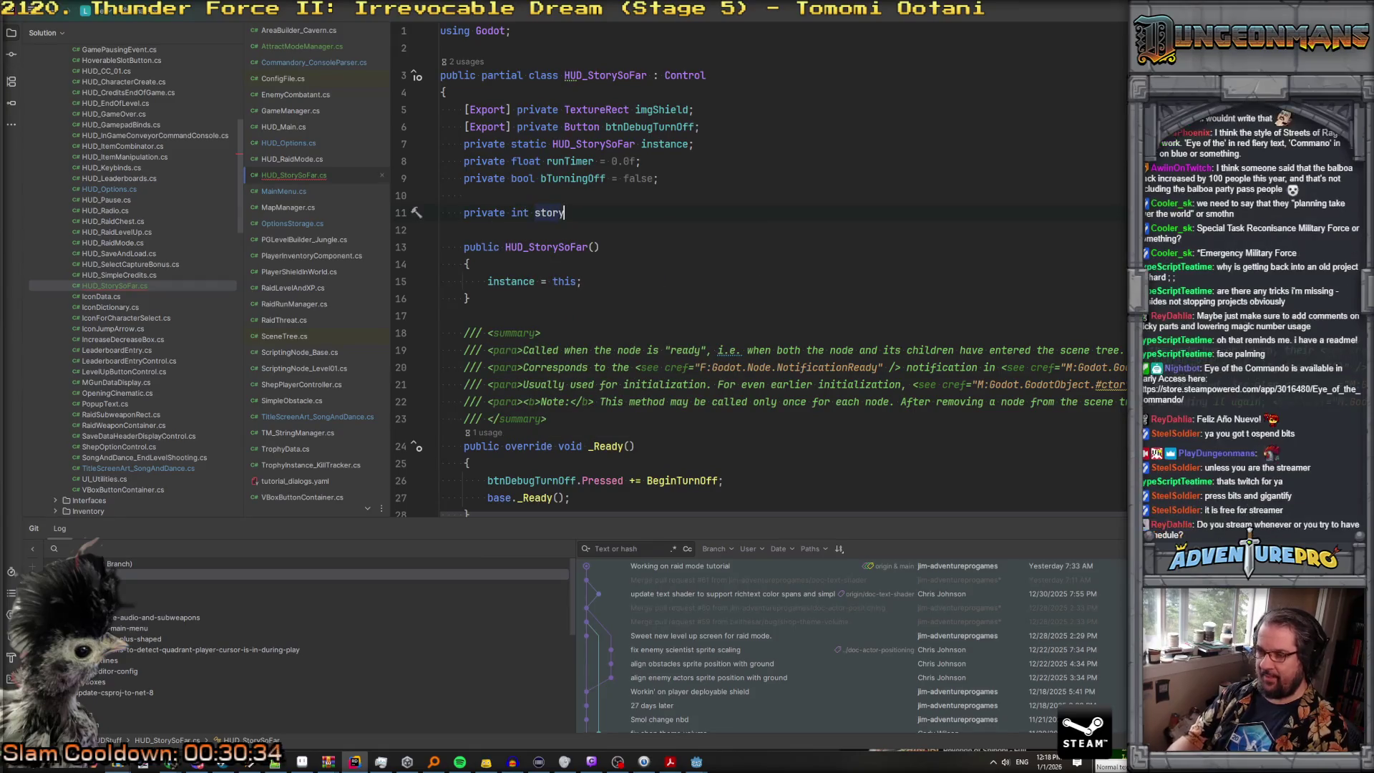
pyautogui.press('BackSpace')
pyautogui.press('BackSpace')
pyautogui.press('BackSpace')
pyautogui.write('idxStory = 1;')
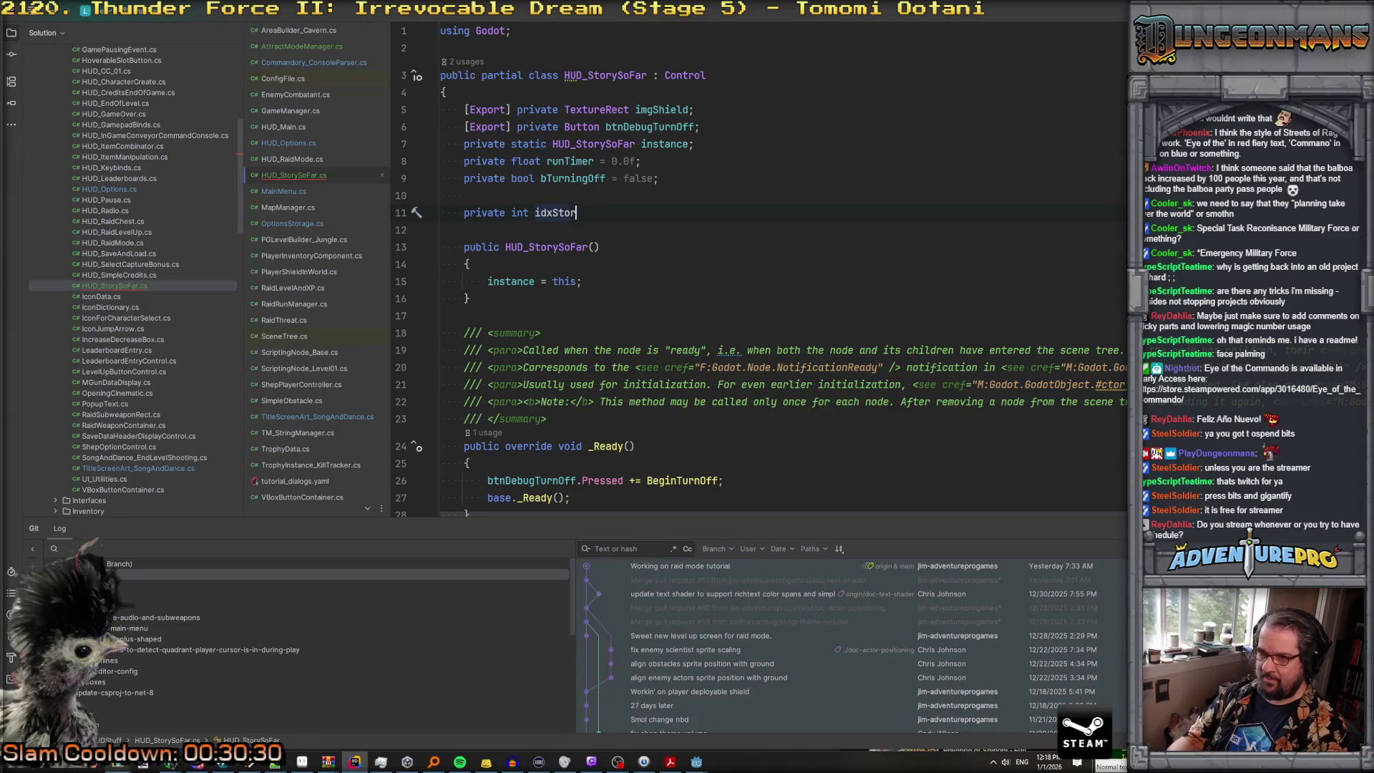
# Step: Add an exported RichTextLabel rlblStory field below btnDebugTurnOff
pyautogui.click(771, 124)
pyautogui.press('Return')
pyautogui.write('[Export] pr')
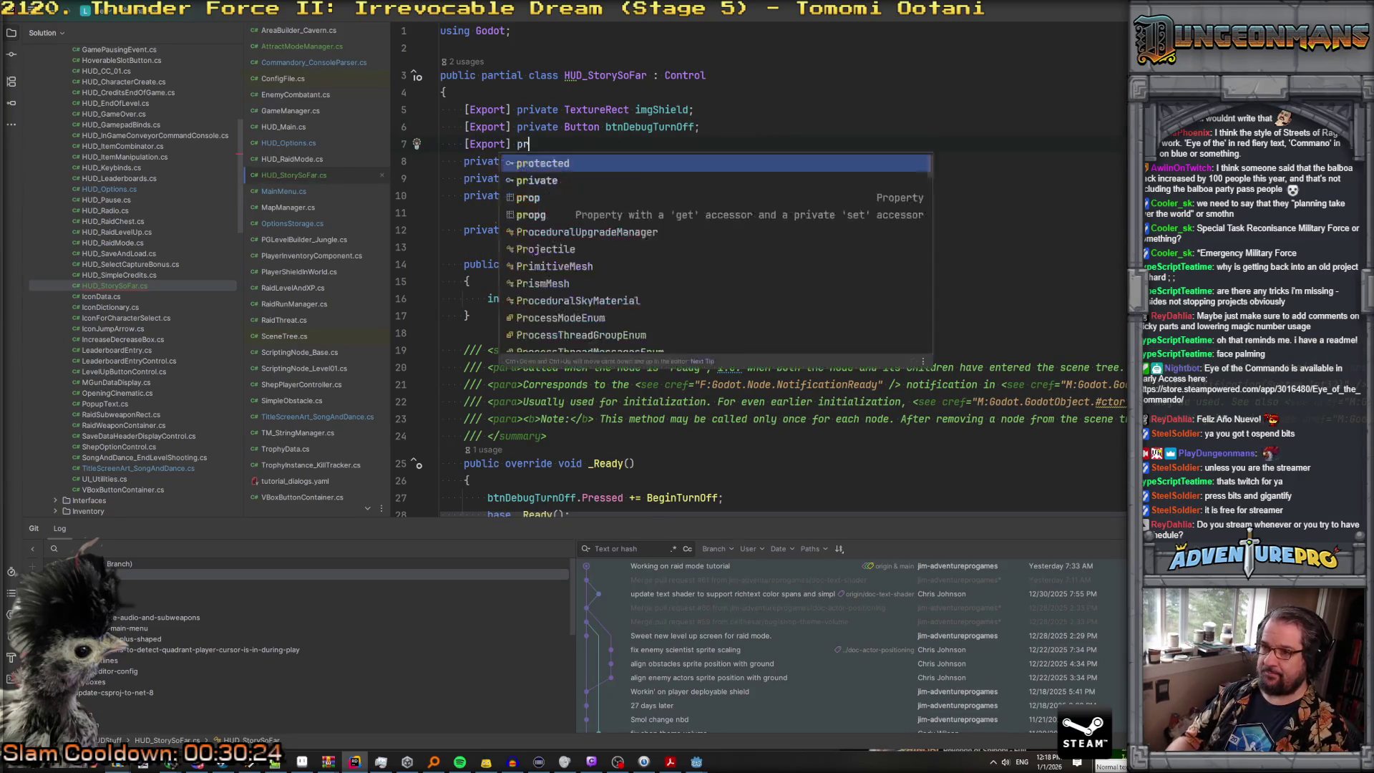
pyautogui.write('ivate RichT')
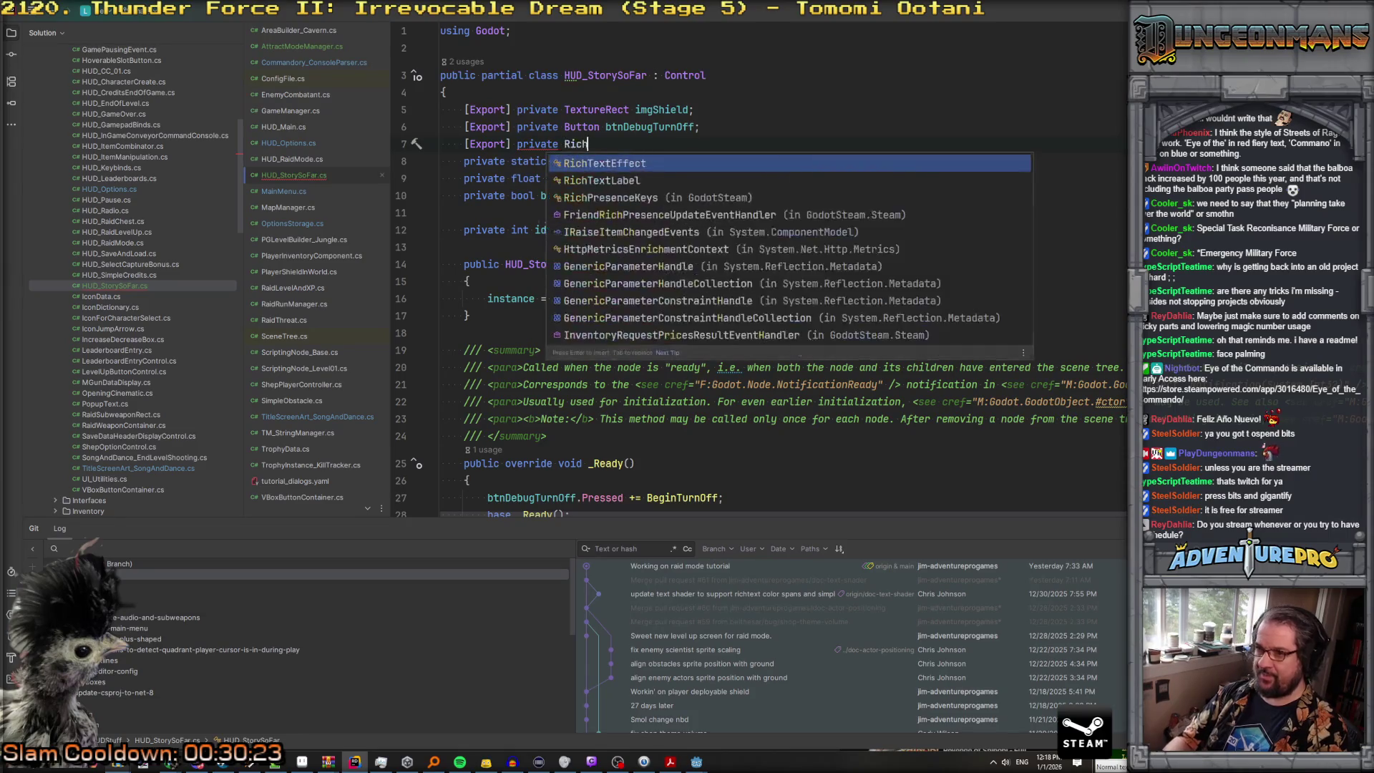
pyautogui.press('Down')
pyautogui.press('Return')
pyautogui.hotkey('shift', 'Right')
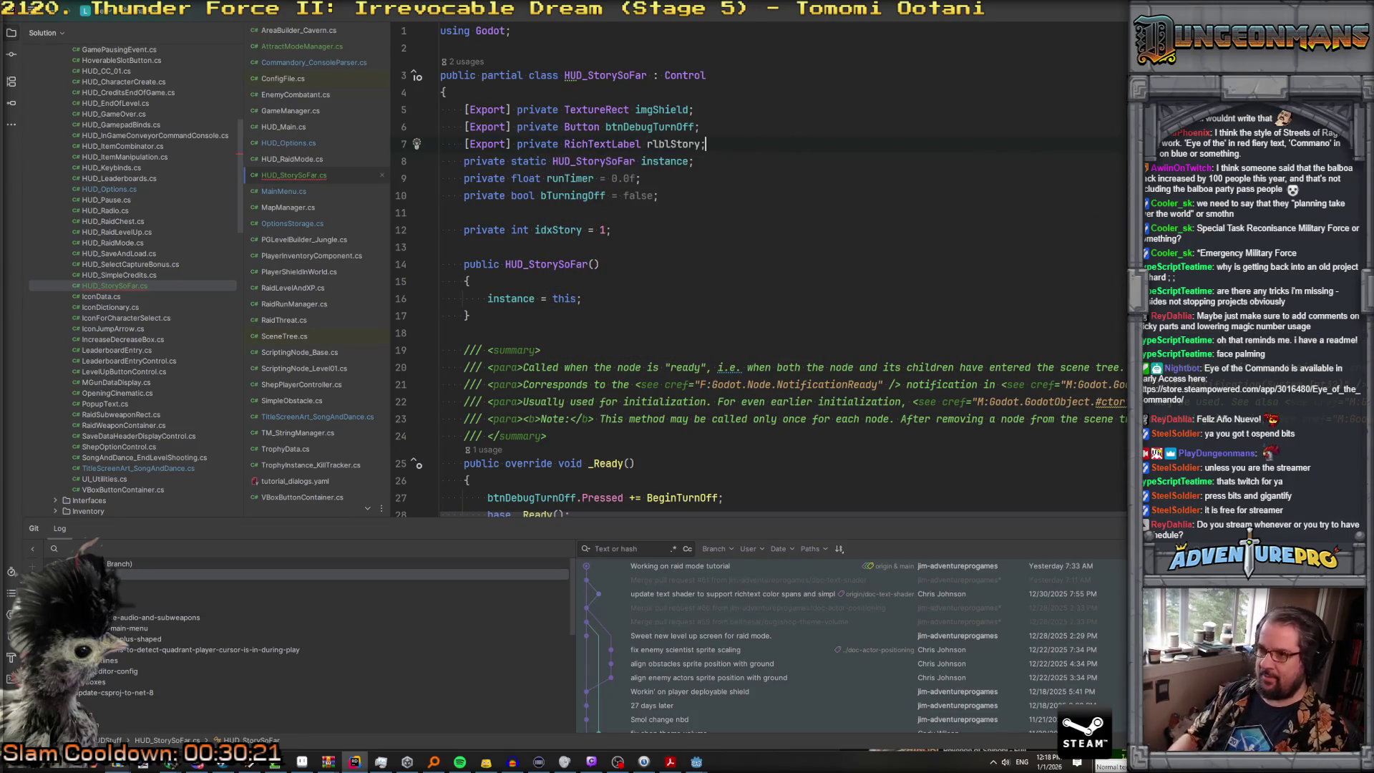
pyautogui.scroll(-10, 783, 225)
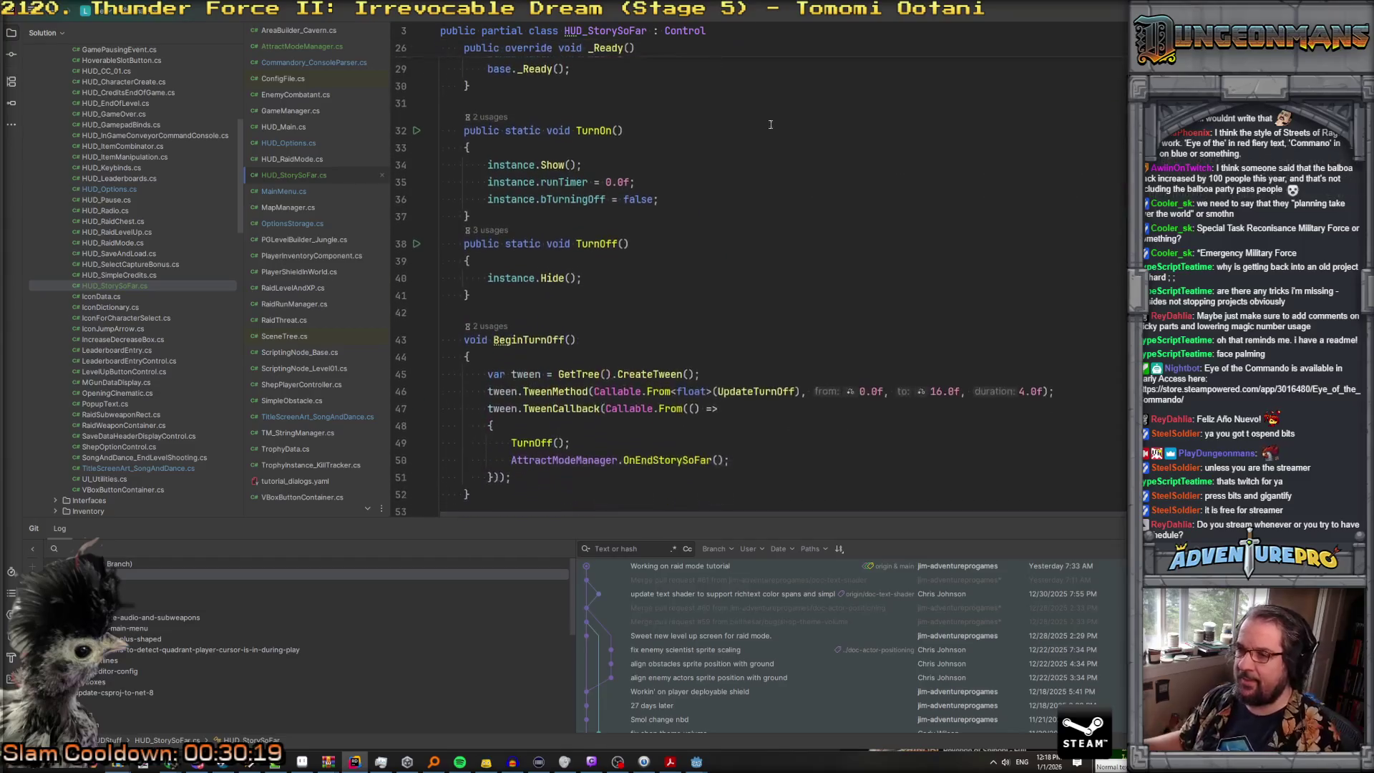
pyautogui.scroll(3, 784, 224)
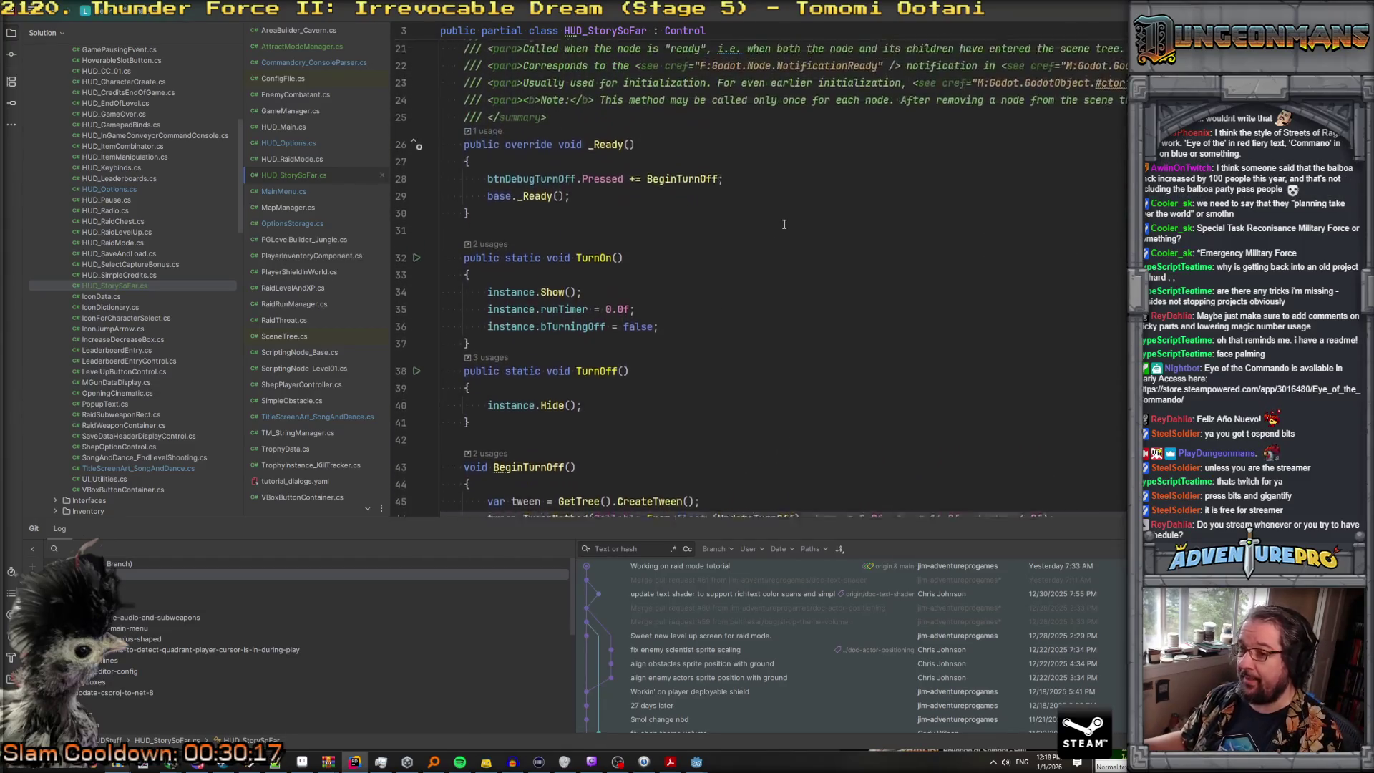
pyautogui.scroll(-4, 712, 349)
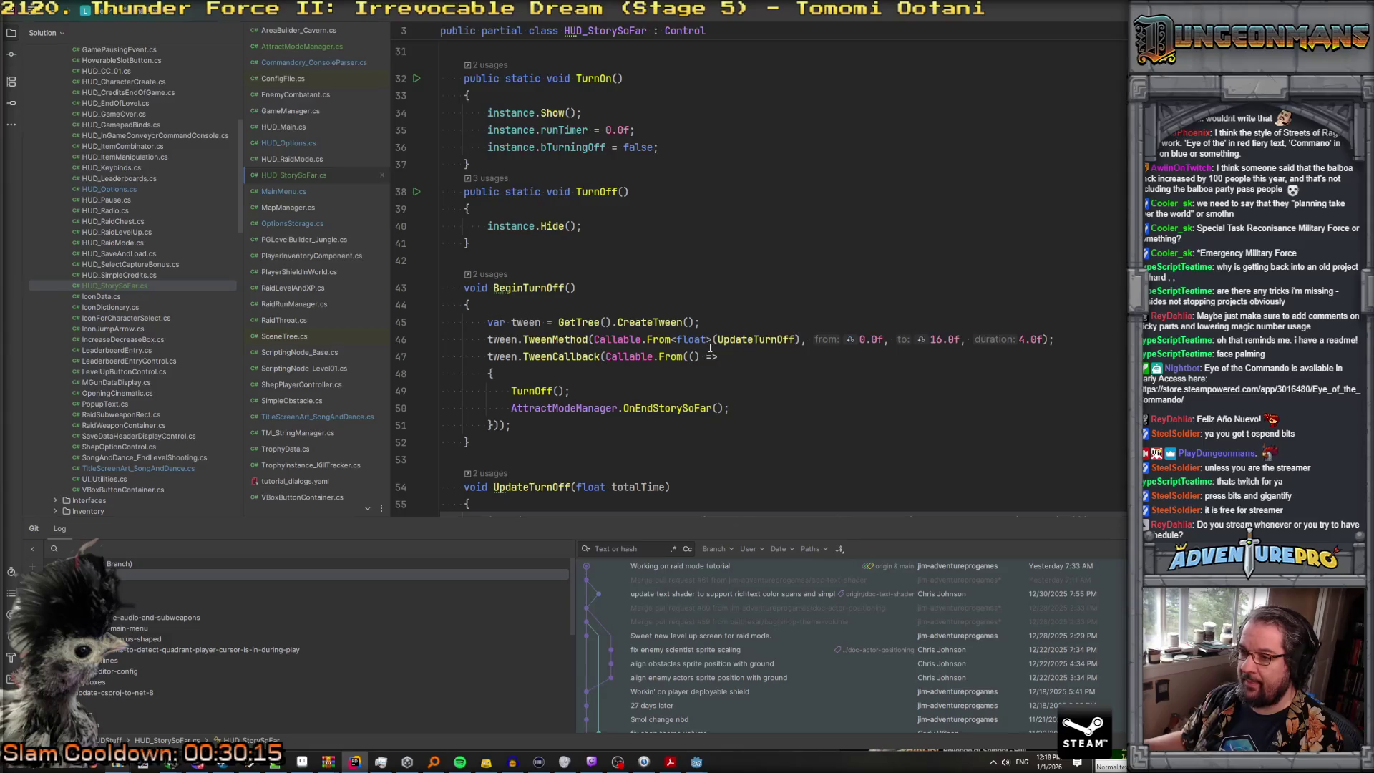
pyautogui.scroll(3, 711, 348)
pyautogui.scroll(-3, 552, 288)
# Step: Declare an empty void DisplayNextPage() method below TurnOff
pyautogui.click(522, 243)
pyautogui.press('Return')
pyautogui.press('Return')
pyautogui.write('void ')
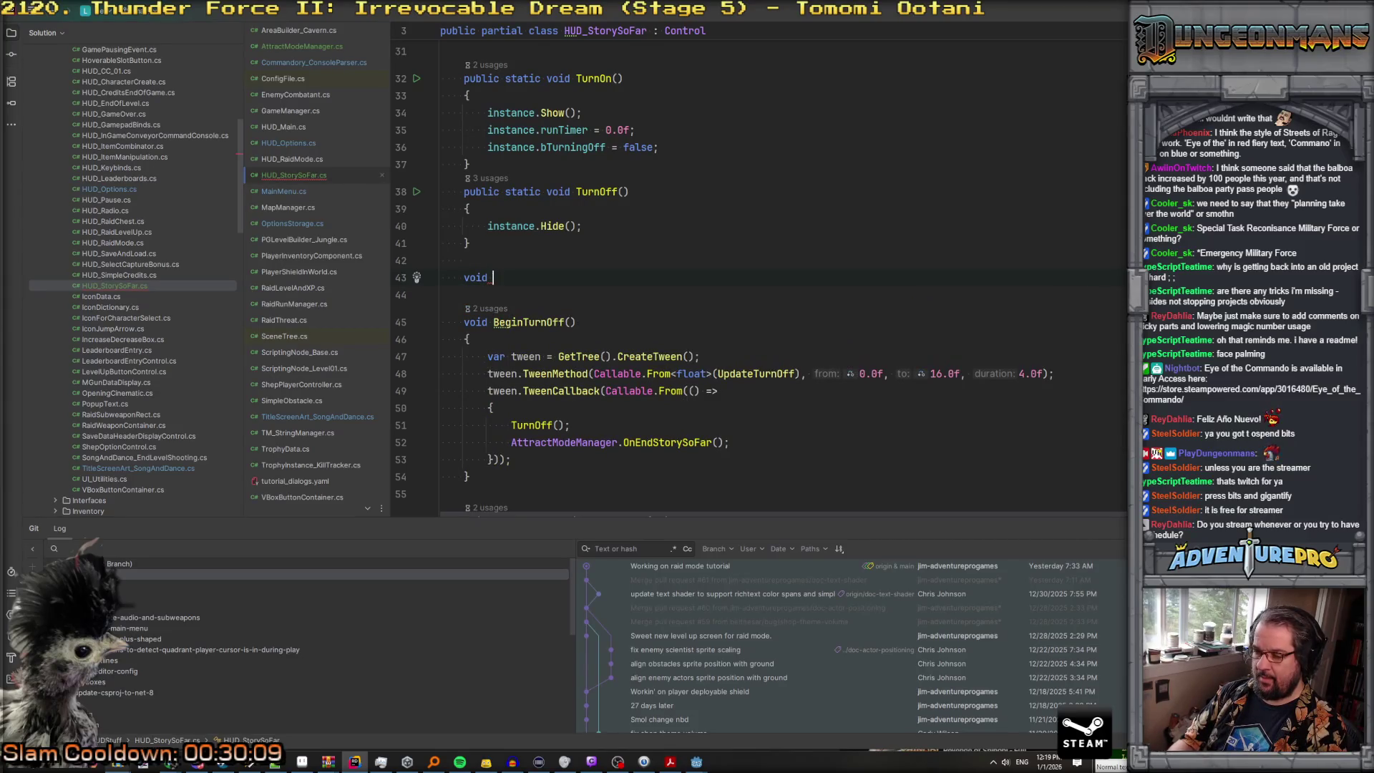
pyautogui.write('Display')
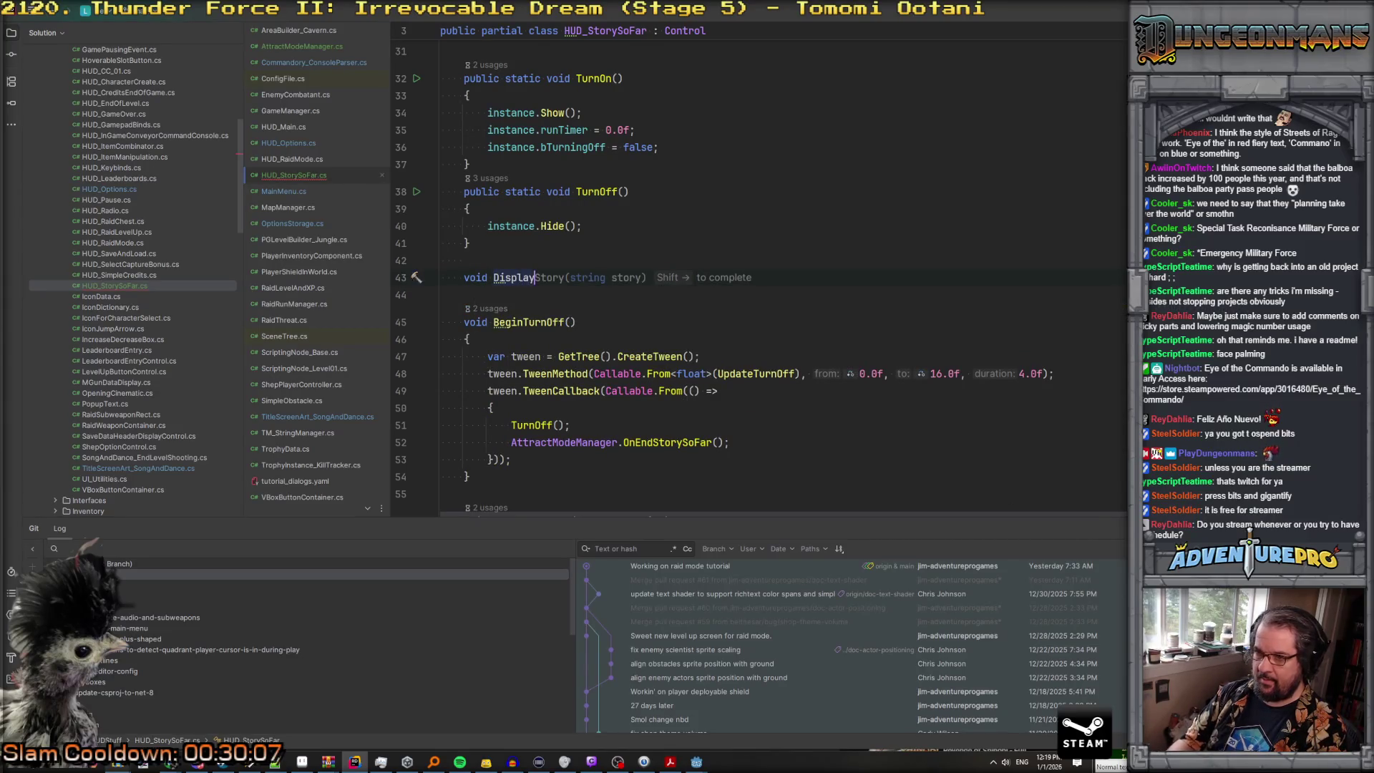
pyautogui.write('Story')
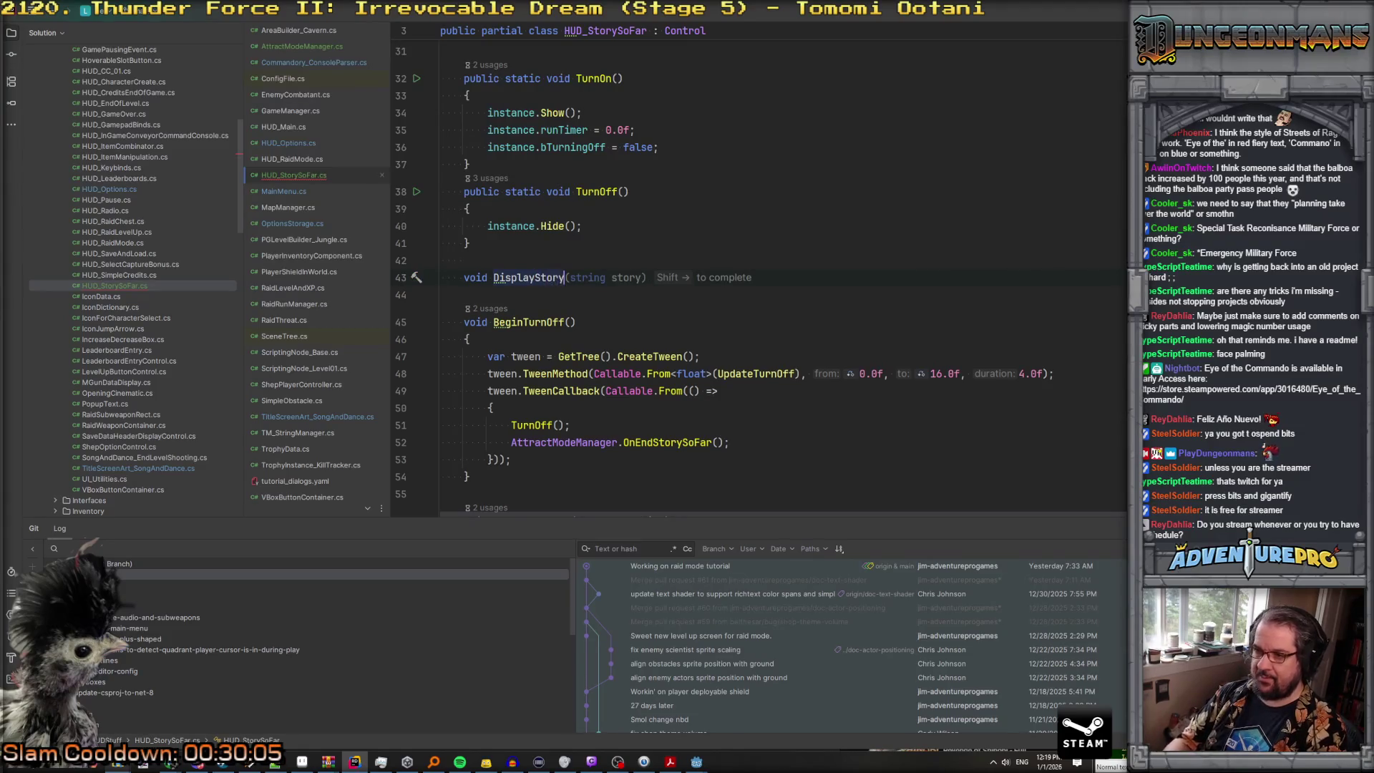
pyautogui.write('()')
pyautogui.press('Return')
pyautogui.write('{')
pyautogui.press('Return')
pyautogui.click(536, 279)
pyautogui.write('Next')
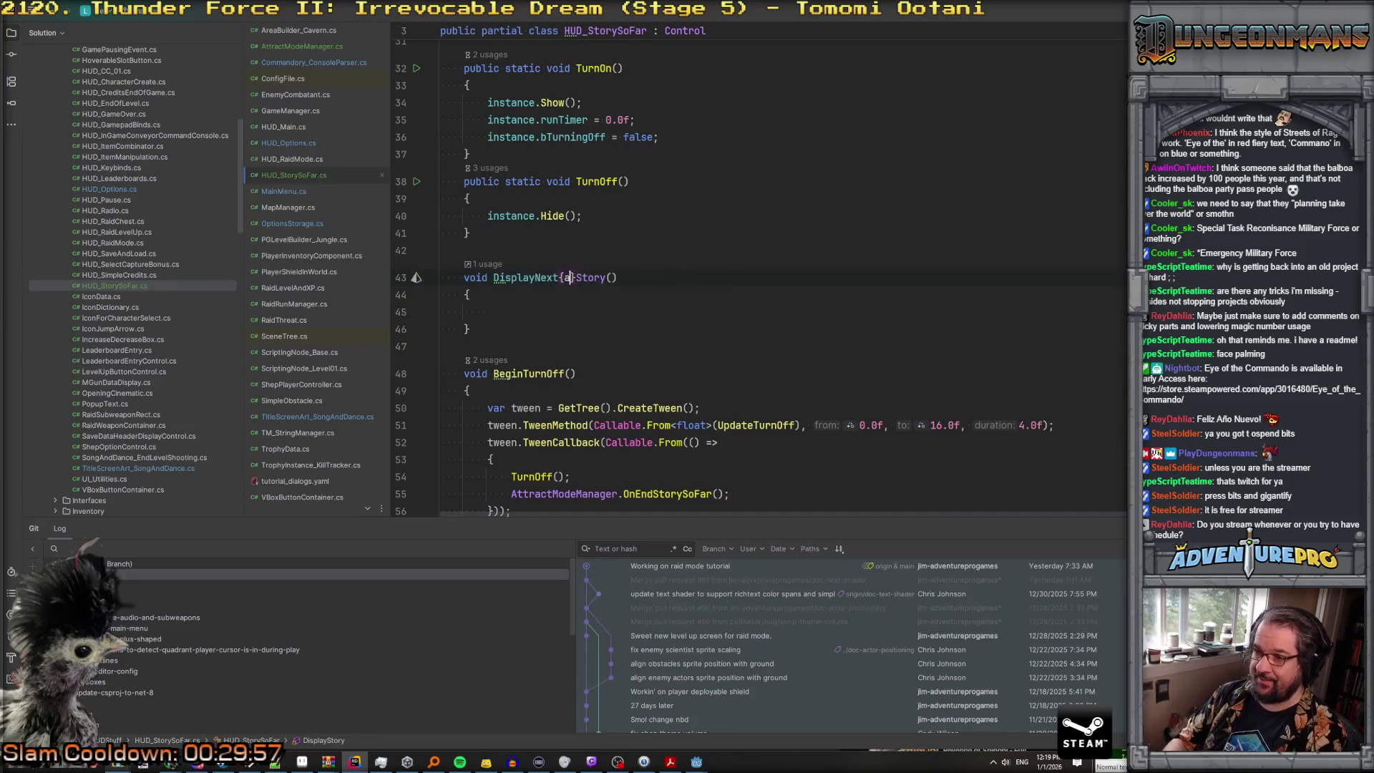
pyautogui.write('age')
pyautogui.press('Delete')
pyautogui.press('Delete')
pyautogui.press('Delete')
pyautogui.press('Down')
pyautogui.press('Down')
pyautogui.write('A CONTEST OF IDEOLOGIES AND ACRONYMS!  THE FINAL TURN BASED BATTLE FOR FREEDOM BEGINS.')
pyautogui.hotkey('ctrl', 'z')
pyautogui.hotkey('ctrl', 'z')
pyautogui.hotkey('ctrl', 'z')
# Step: Retype idxStory's starting value as 1
pyautogui.scroll(10, 716, 286)
pyautogui.click(601, 236)
pyautogui.press('Delete')
pyautogui.write('1')
pyautogui.doubleClick(567, 237)
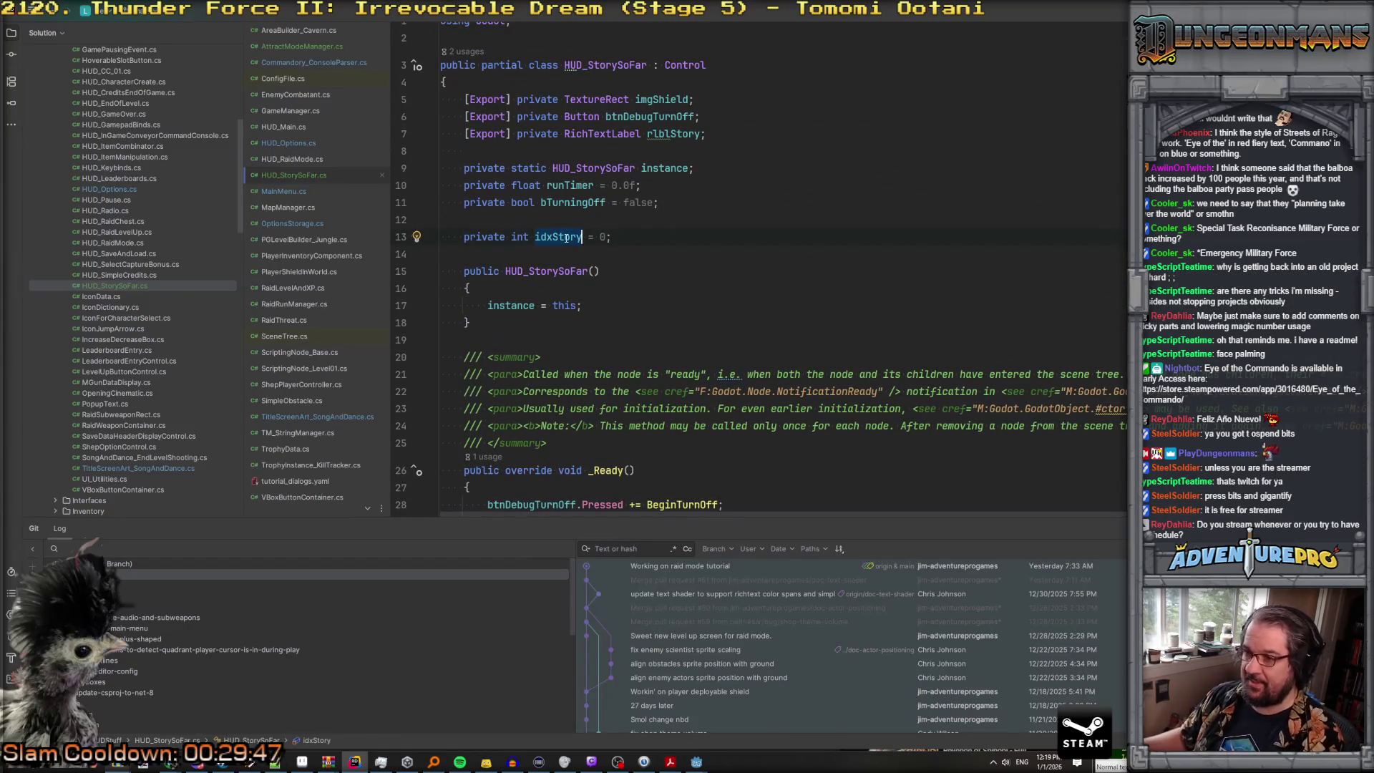
# Step: At the end of TurnOn, add instance.idxStory = 0; and instance.DisplayNextPage();
pyautogui.scroll(-8, 591, 319)
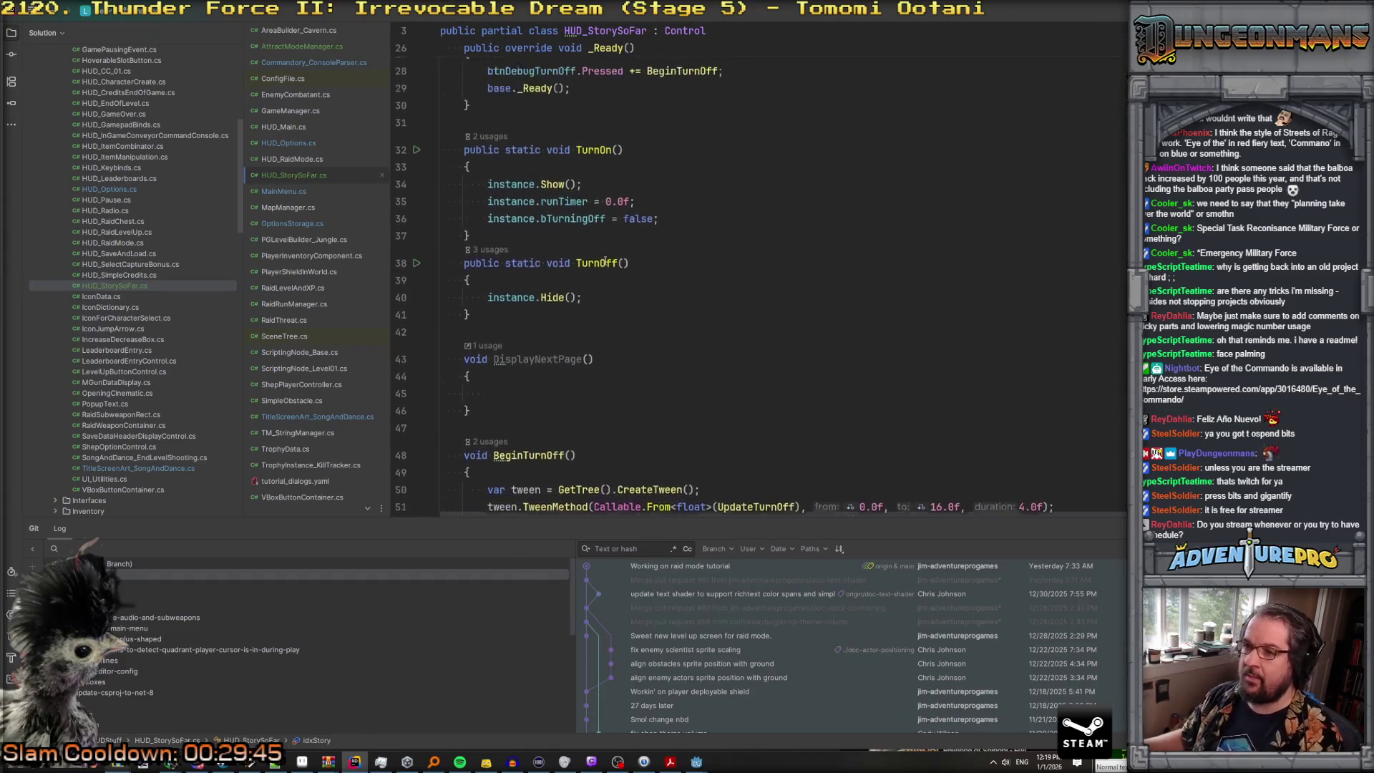
pyautogui.click(686, 243)
pyautogui.press('Return')
pyautogui.write('in')
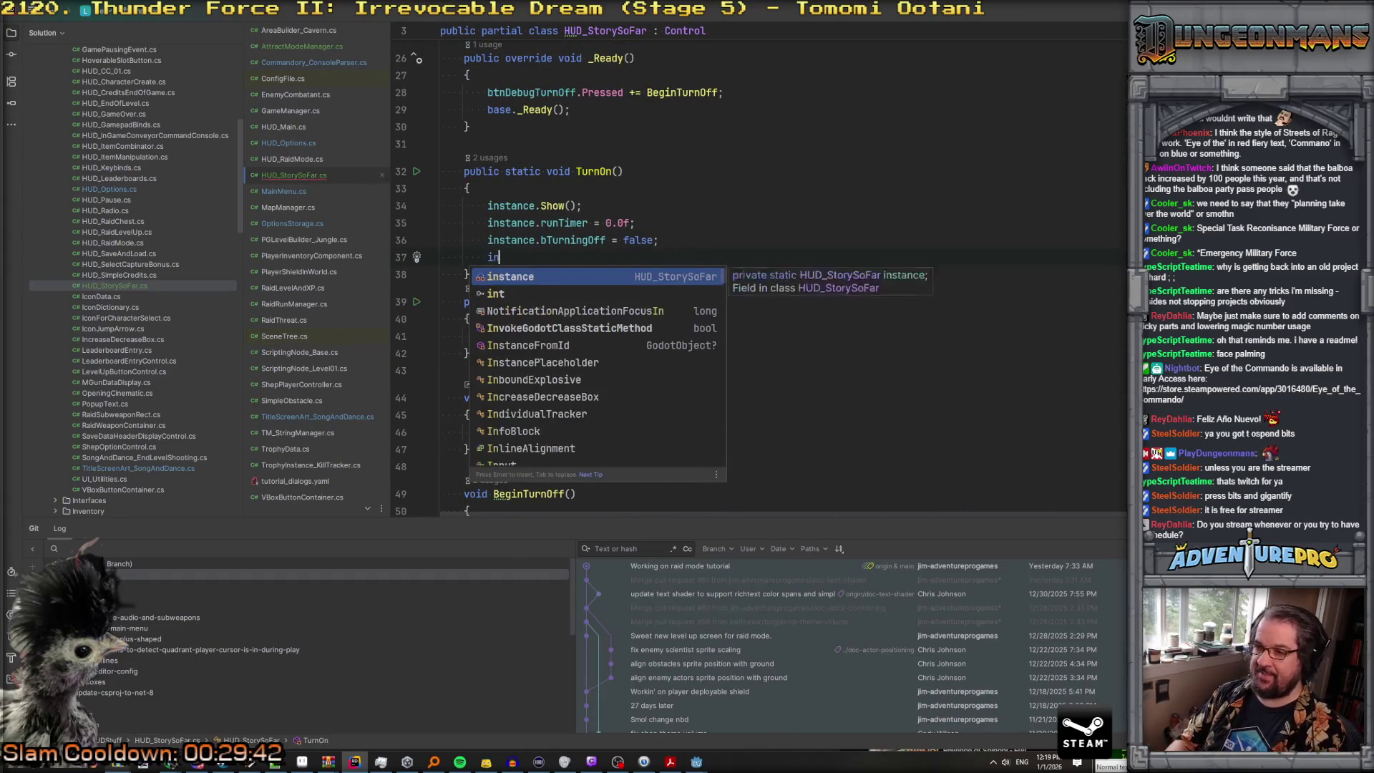
pyautogui.write('stance.idxStory = 0;')
pyautogui.press('Return')
pyautogui.write('instance.DisplayNextPage();')
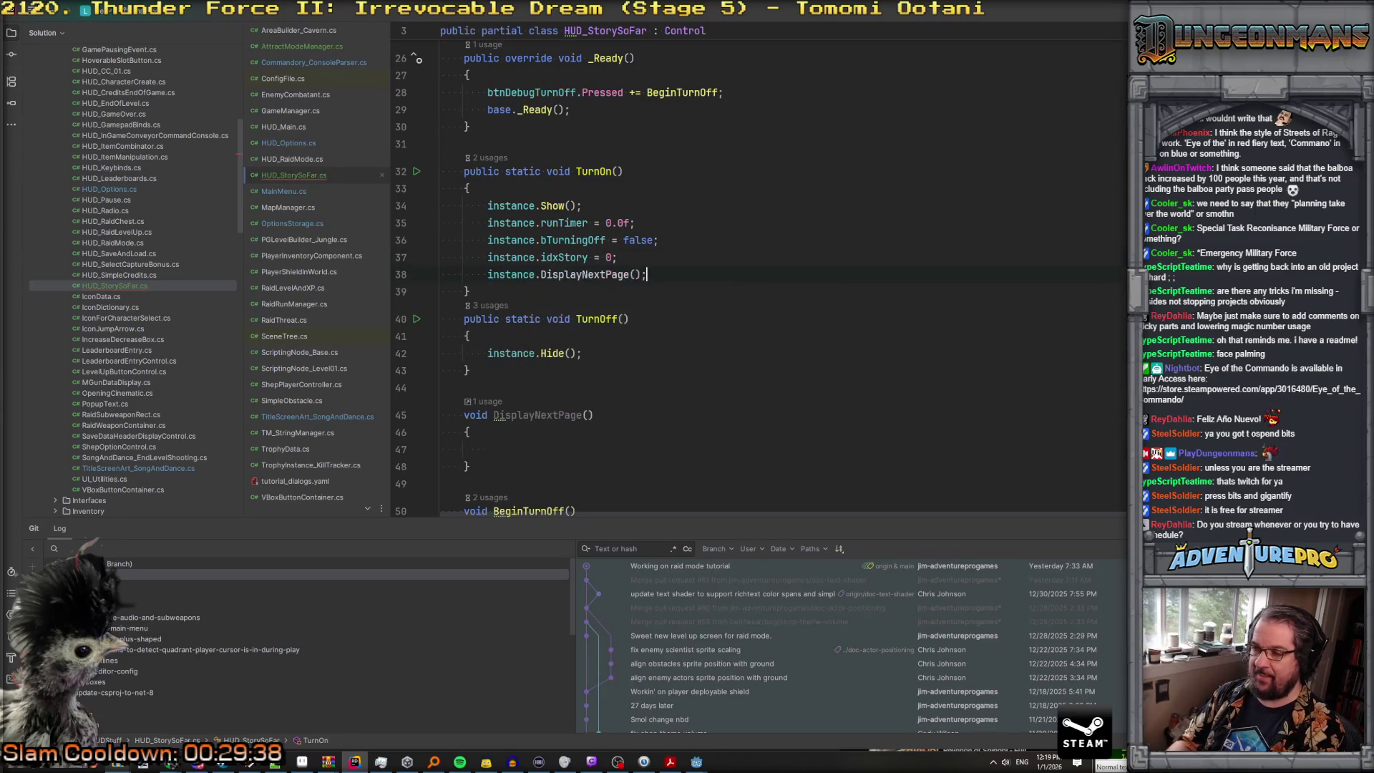
pyautogui.scroll(-2, 540, 348)
pyautogui.click(539, 348)
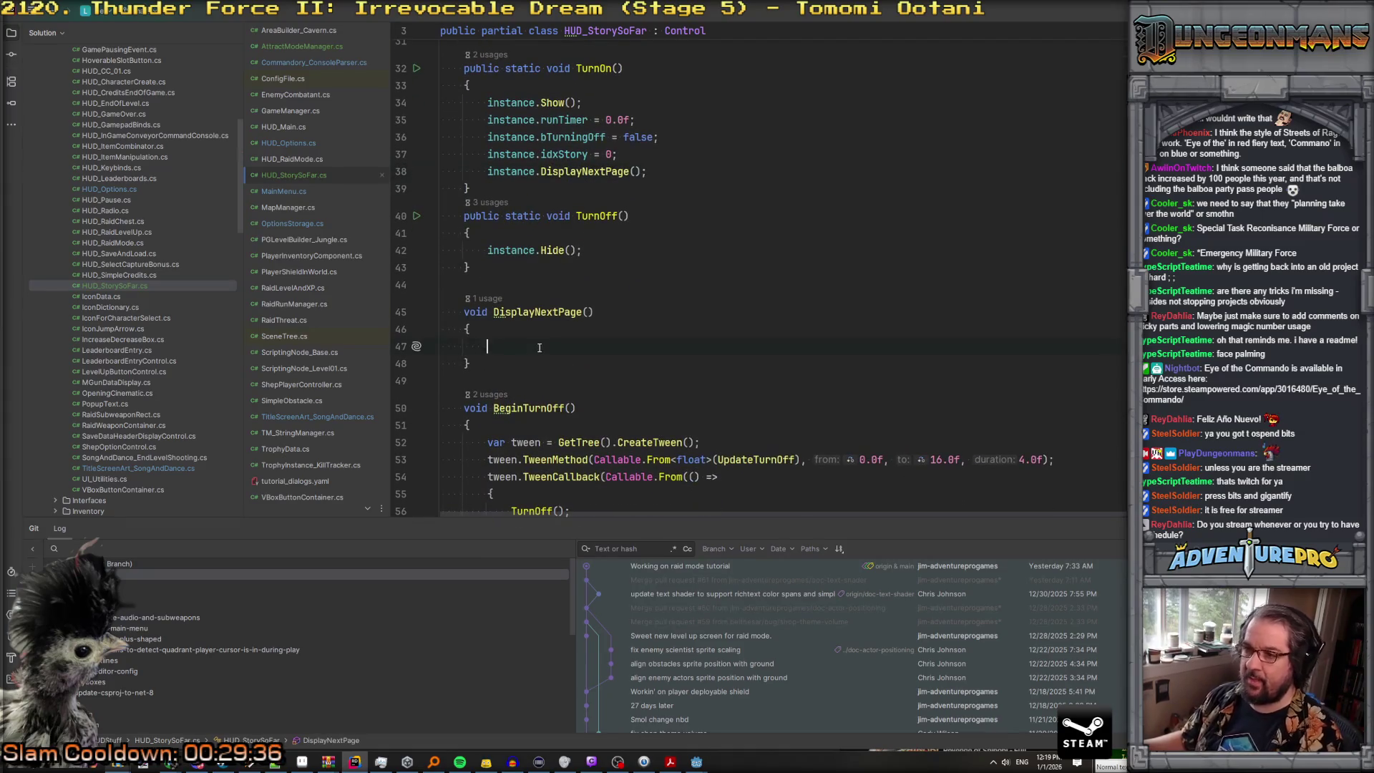
# Step: Make DisplayNextPage start with idxStory++;
pyautogui.write('i')
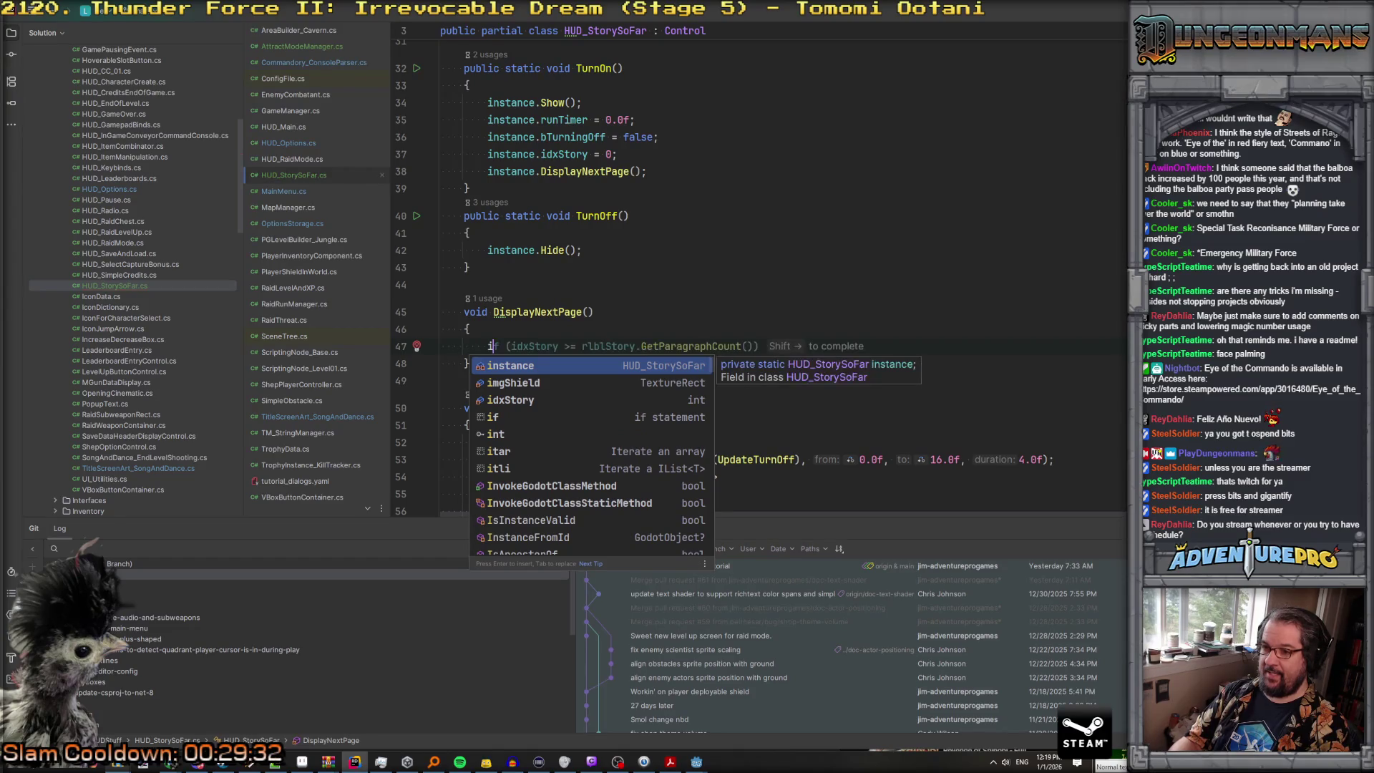
pyautogui.write('dx')
pyautogui.press('Return')
pyautogui.write('++;')
pyautogui.press('Return')
# Step: Begin var page = TM_StringManager.Translate(" on the next line
pyautogui.write('var st')
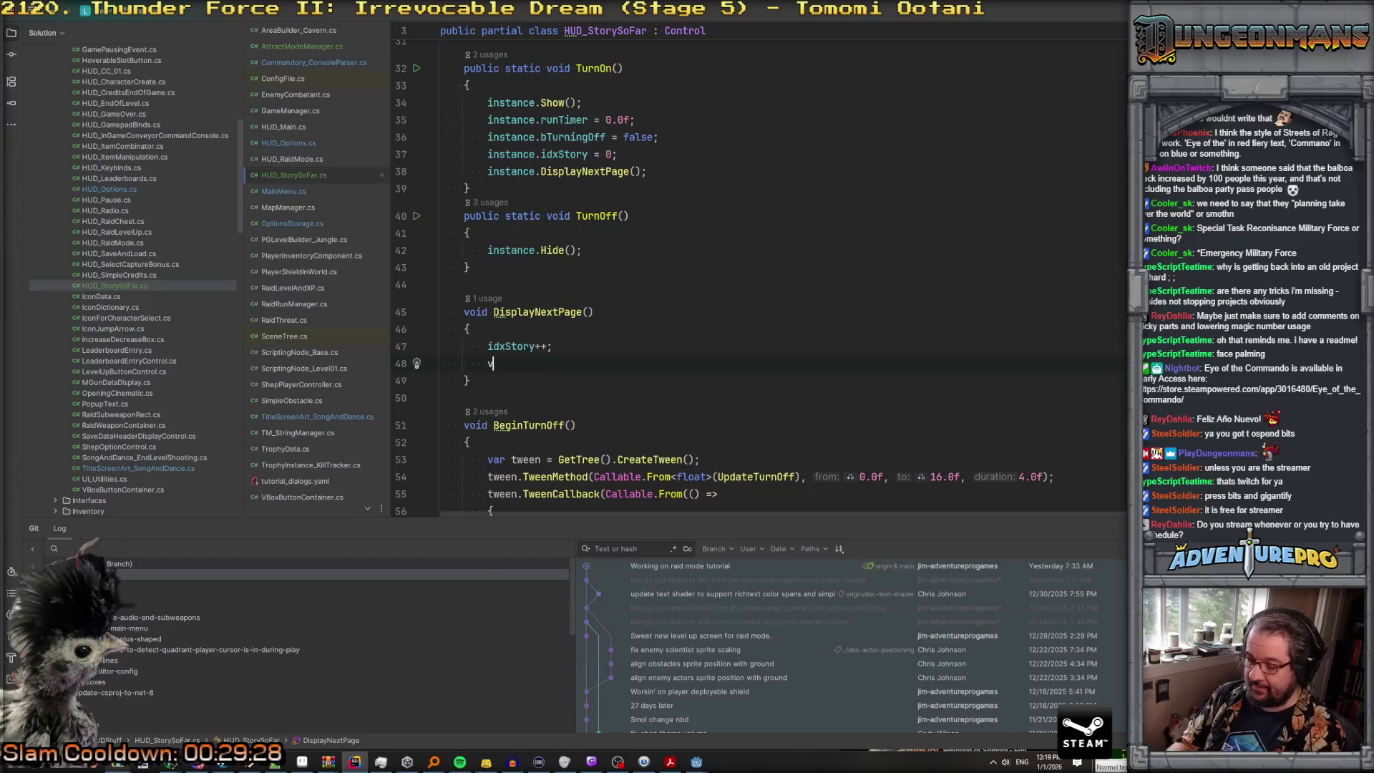
pyautogui.press('BackSpace')
pyautogui.press('BackSpace')
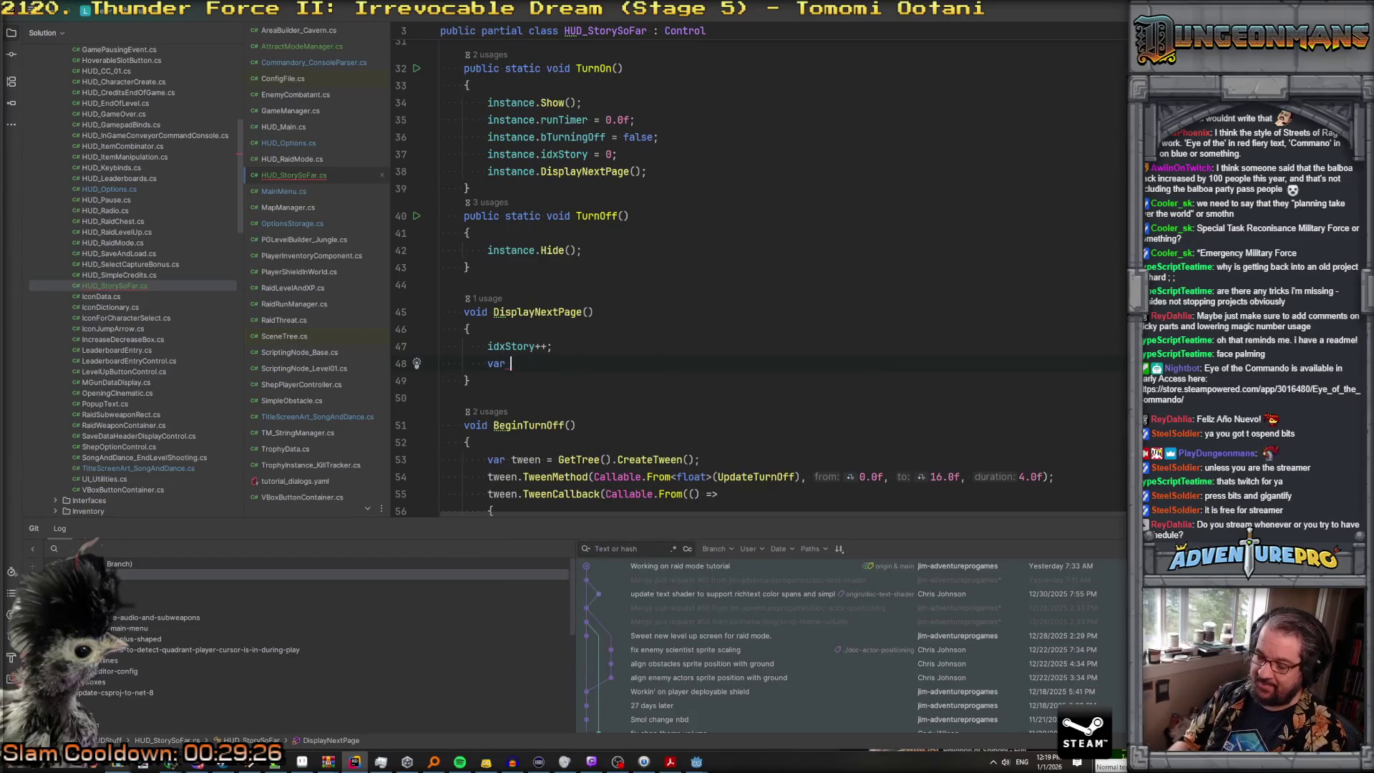
pyautogui.write('page = TR')
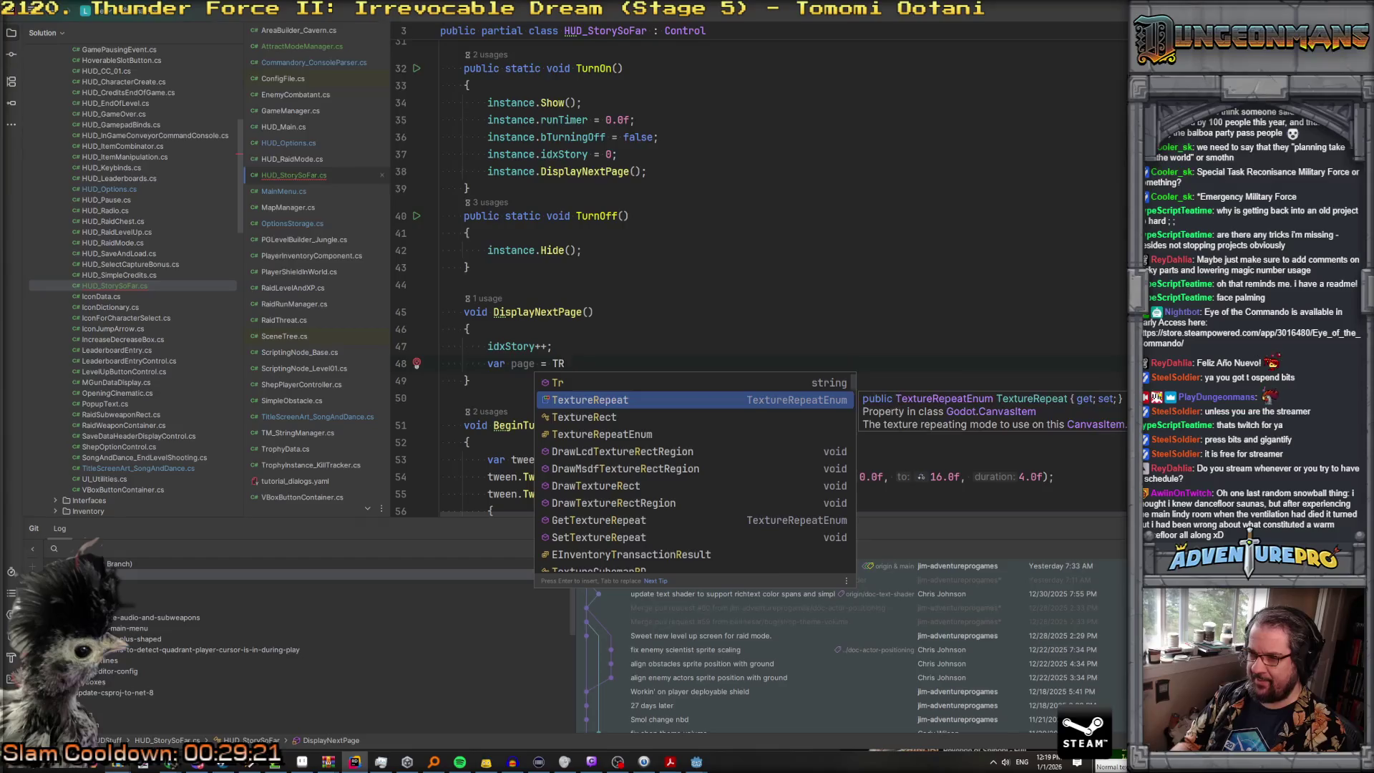
pyautogui.press('Return')
pyautogui.press('Escape')
pyautogui.press('BackSpace')
pyautogui.press('BackSpace')
pyautogui.press('BackSpace')
pyautogui.press('BackSpace')
pyautogui.press('BackSpace')
pyautogui.press('BackSpace')
pyautogui.write('Strin')
pyautogui.press('BackSpace')
pyautogui.press('BackSpace')
pyautogui.press('BackSpace')
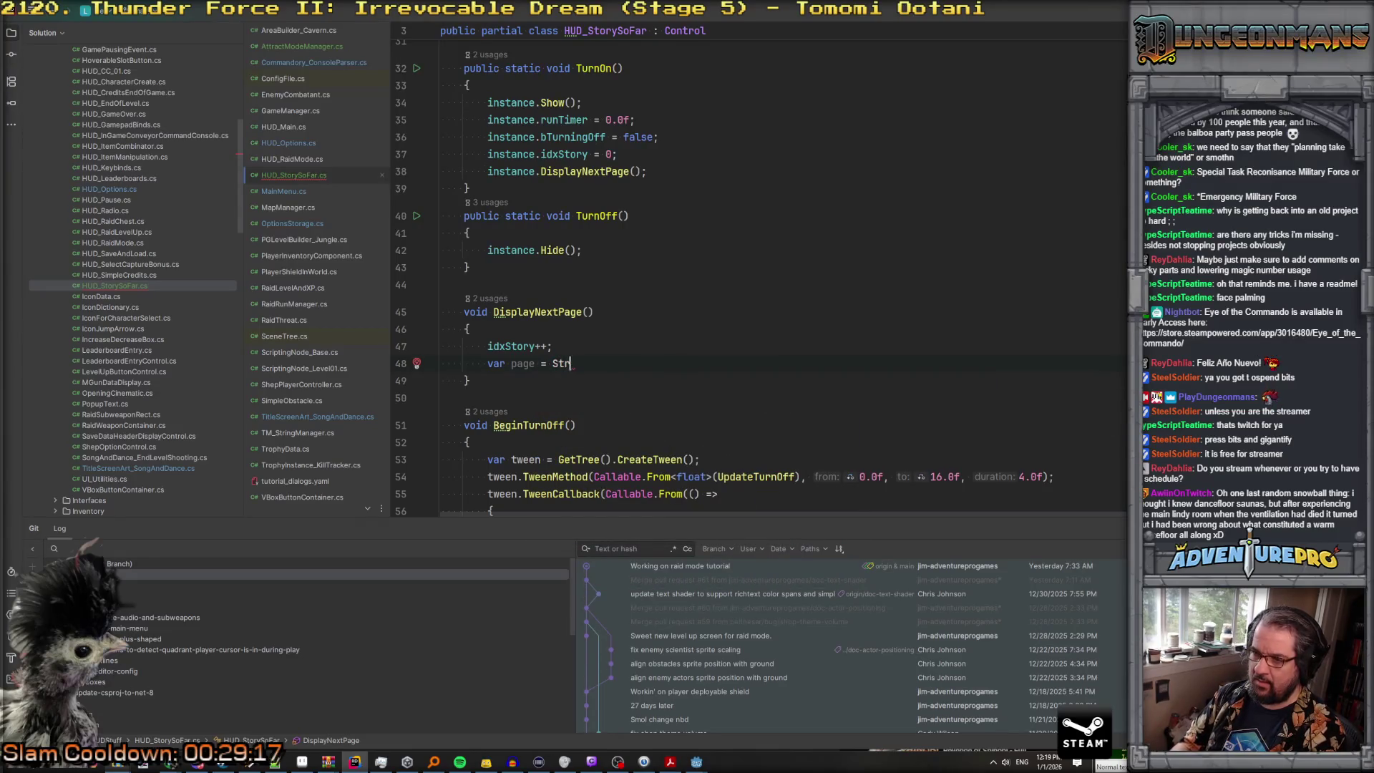
pyautogui.write('TM')
pyautogui.press('Down')
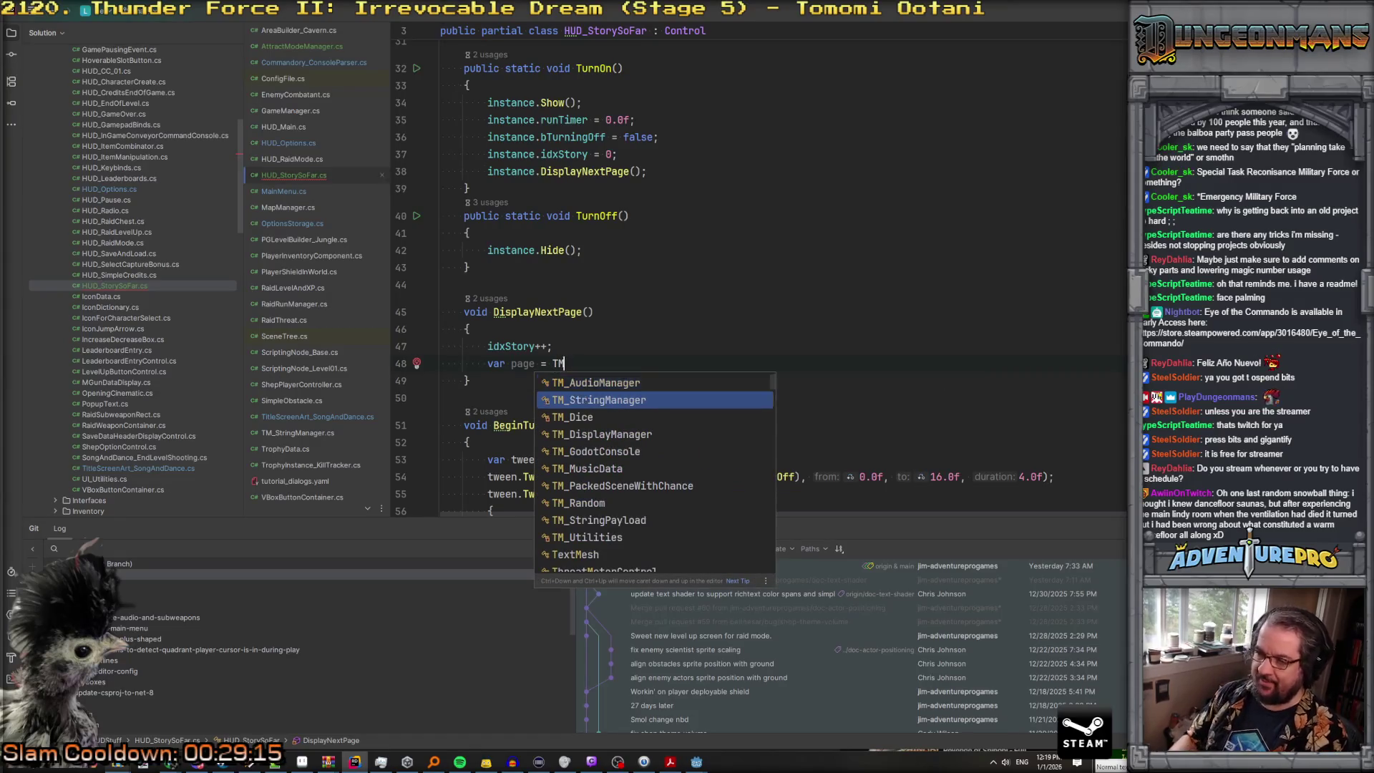
pyautogui.press('Return')
pyautogui.write('.Translate("')
pyautogui.press('Return')
pyautogui.write('"')
pyautogui.hotkey('alt', 'Tab')
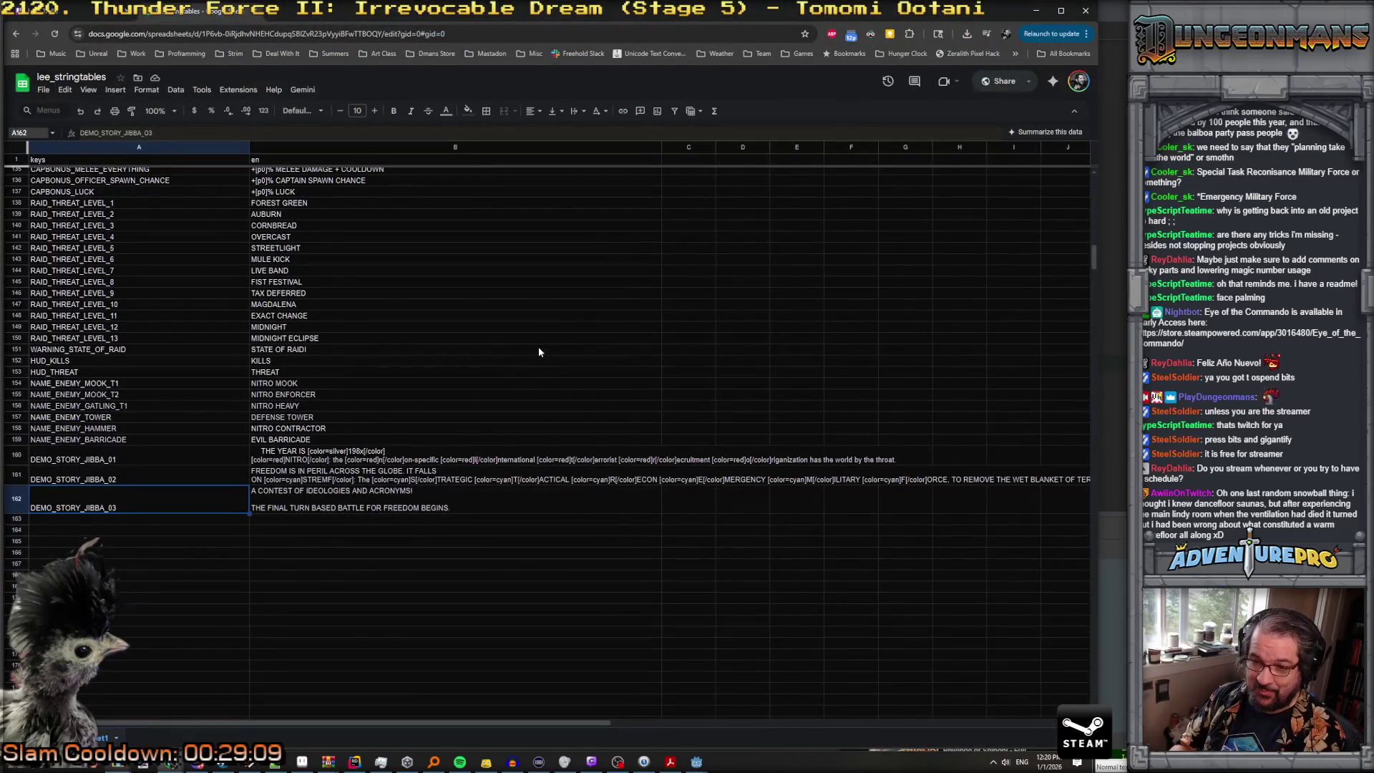
# Step: Back in Rider, start the Translate key string with DIALOG_STORY_JI
pyautogui.hotkey('alt', 'Tab')
pyautogui.write('DIALOG_STORY_JIOB')
# Step: Finish the key as "DIALOG_STORY_JIBBA_0{idxStory}" and add rlblStory.Text = page;
pyautogui.press('BackSpace')
pyautogui.press('BackSpace')
pyautogui.write('BBA_0')
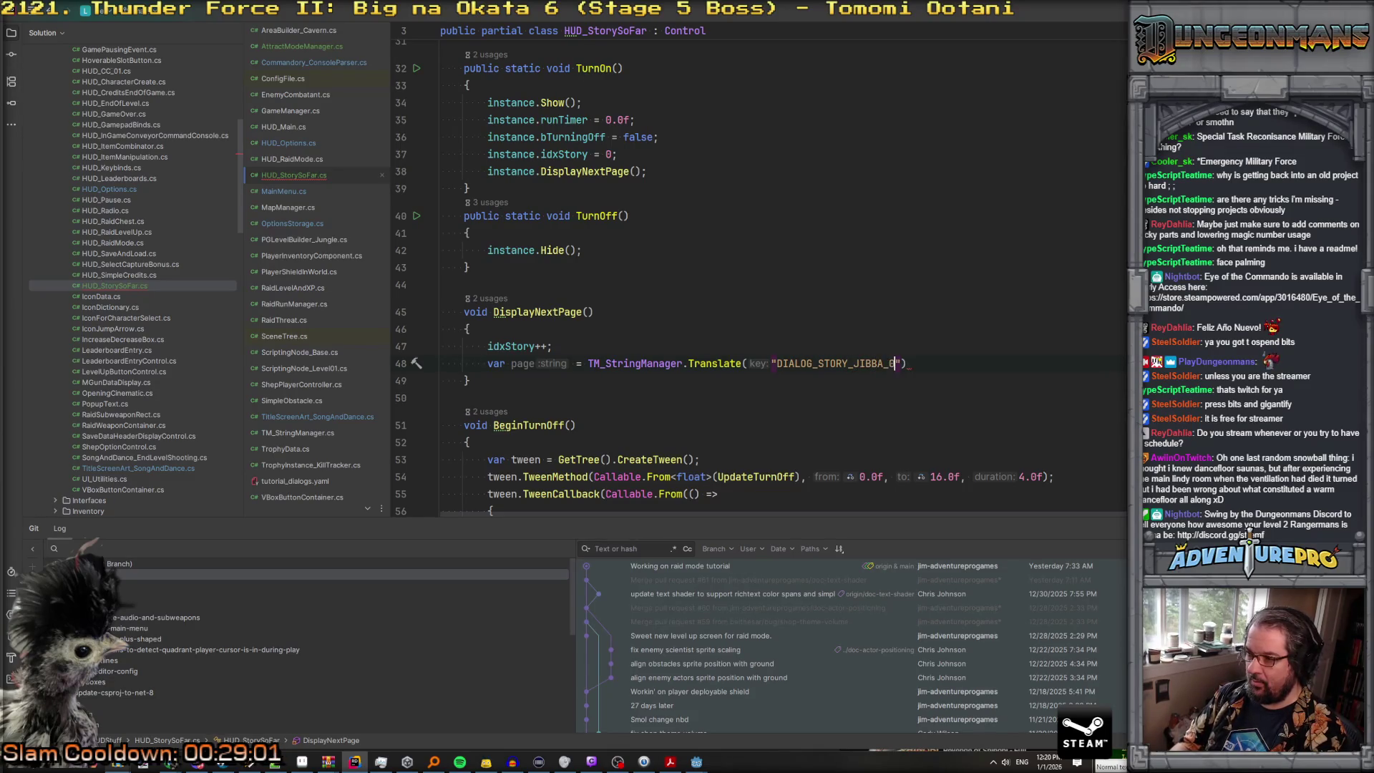
pyautogui.write('{idx')
pyautogui.press('Return')
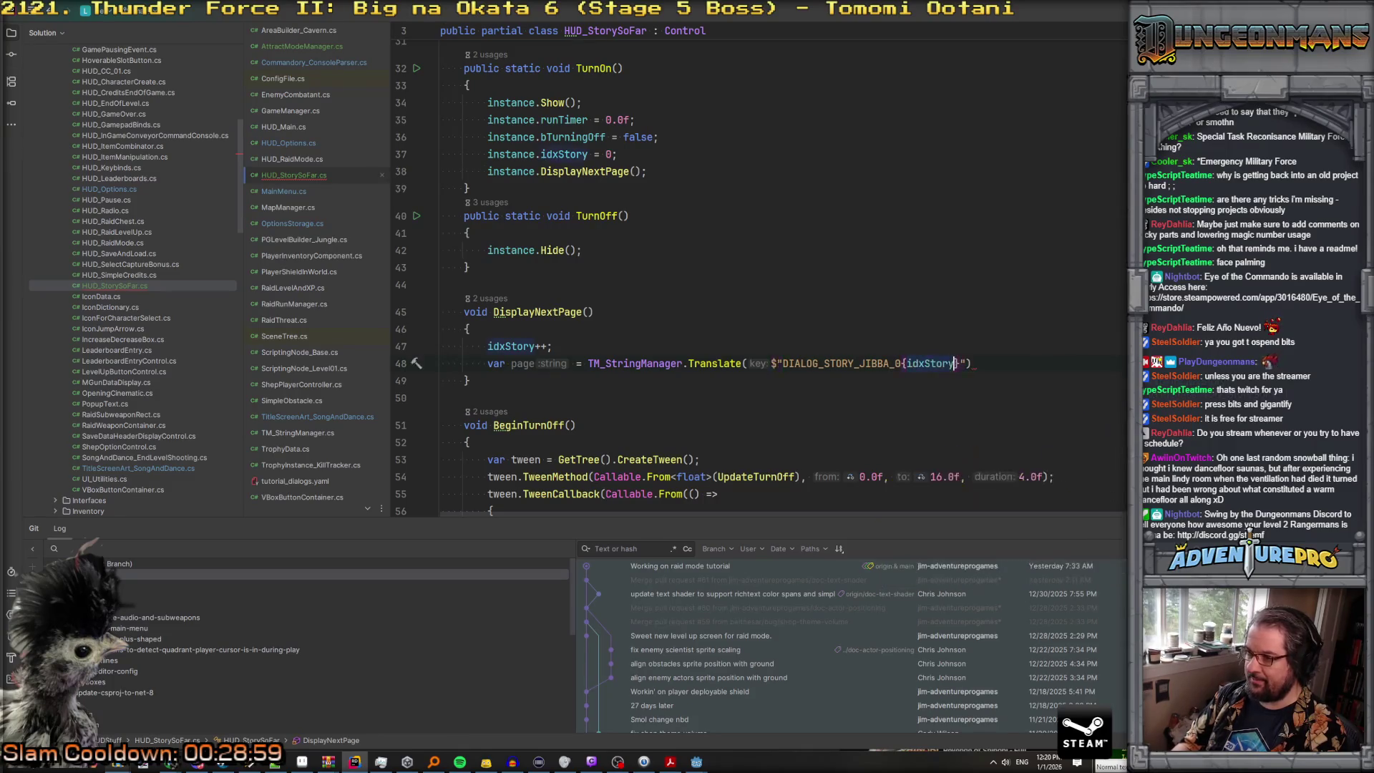
pyautogui.press('End')
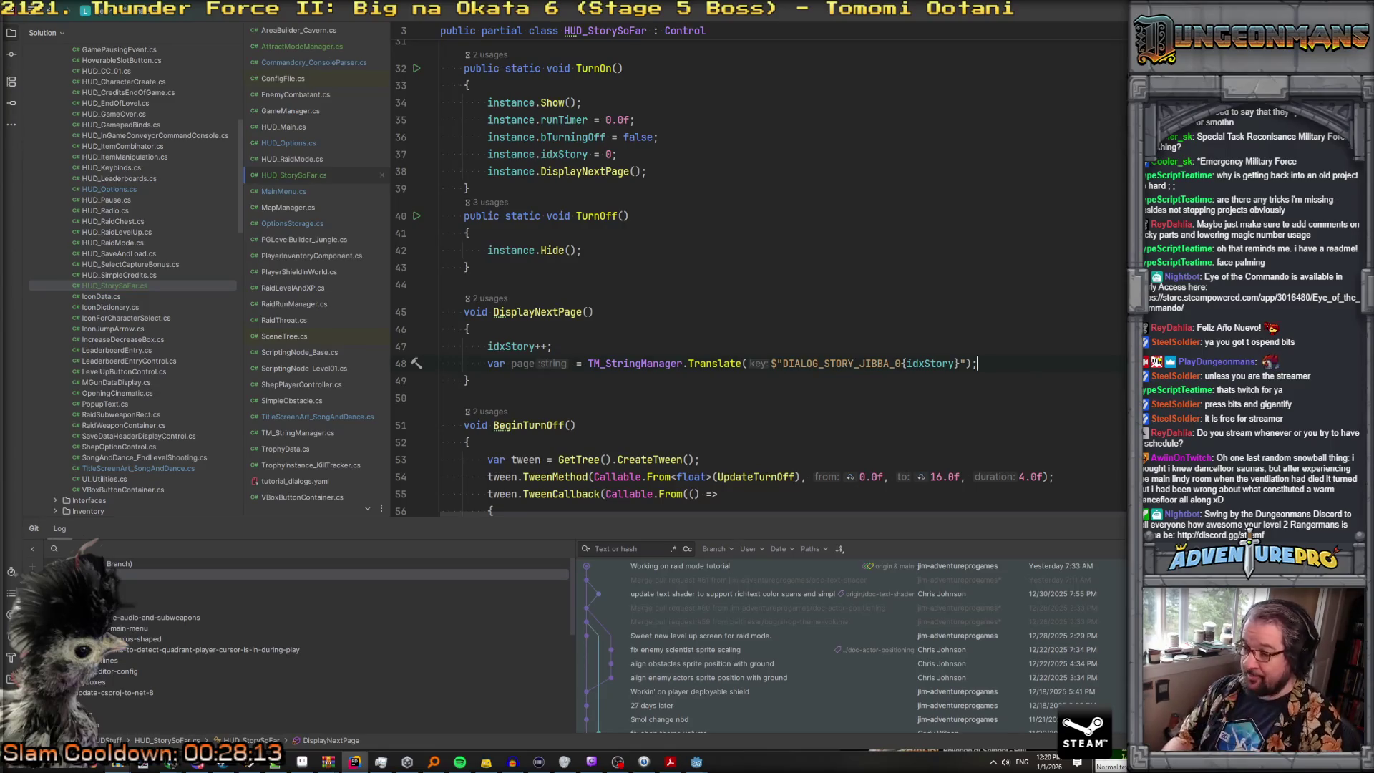
pyautogui.press('Return')
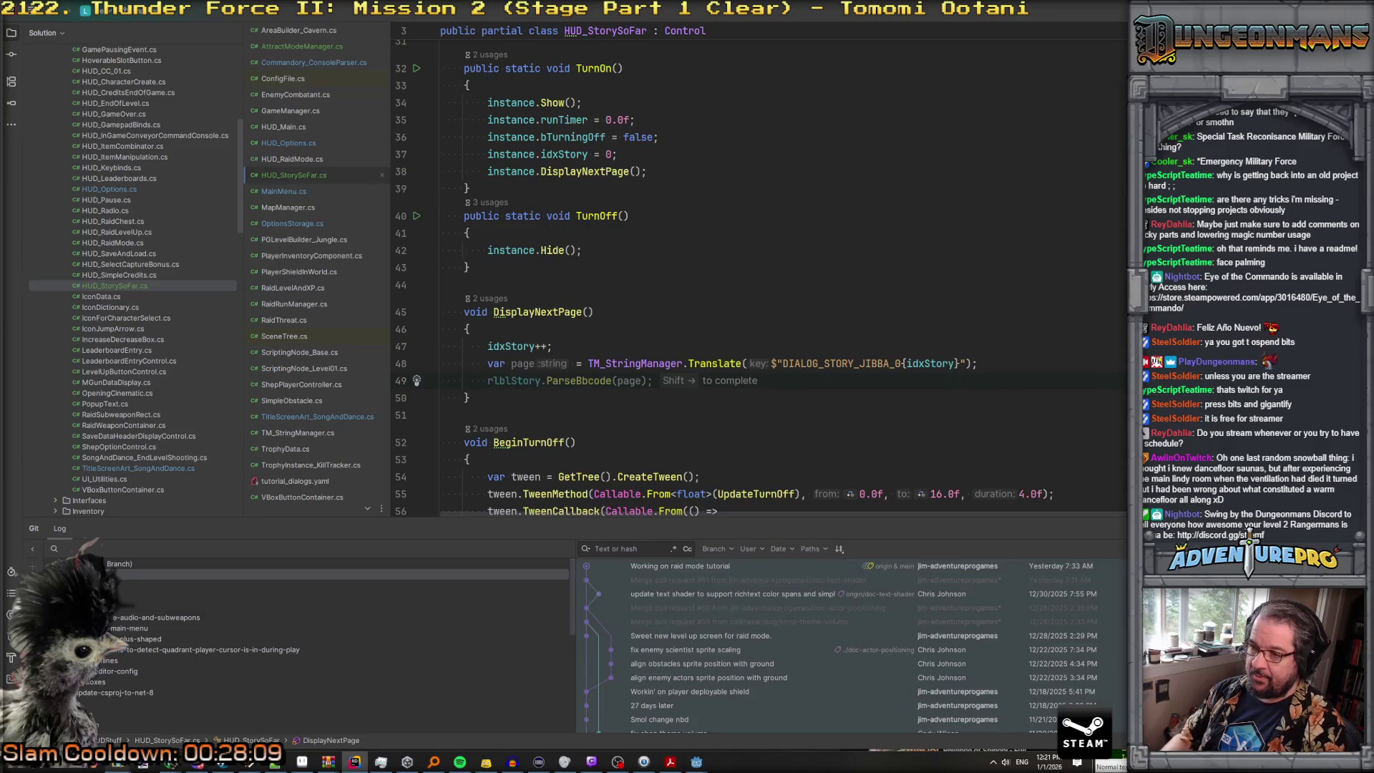
pyautogui.write('rlblStory.,')
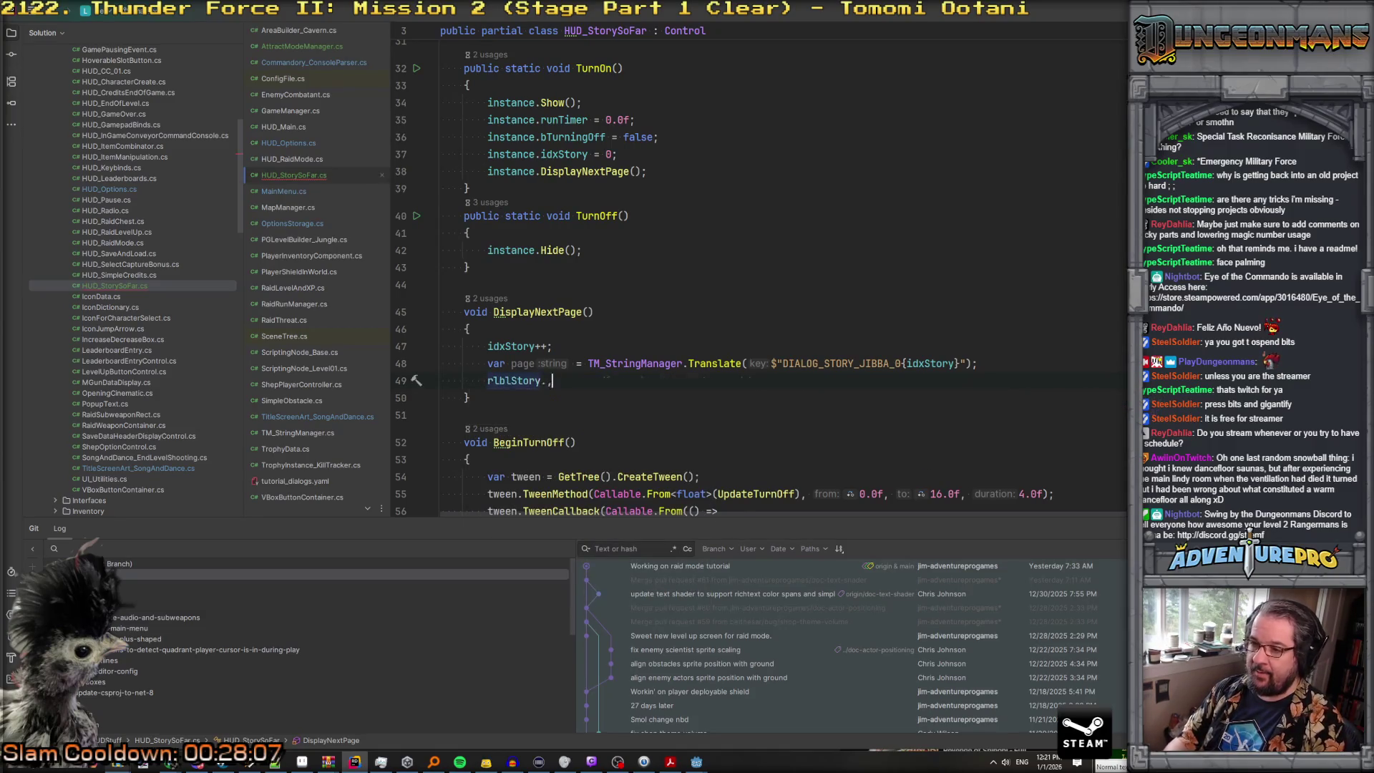
pyautogui.press('BackSpace')
pyautogui.write('Text = paghe')
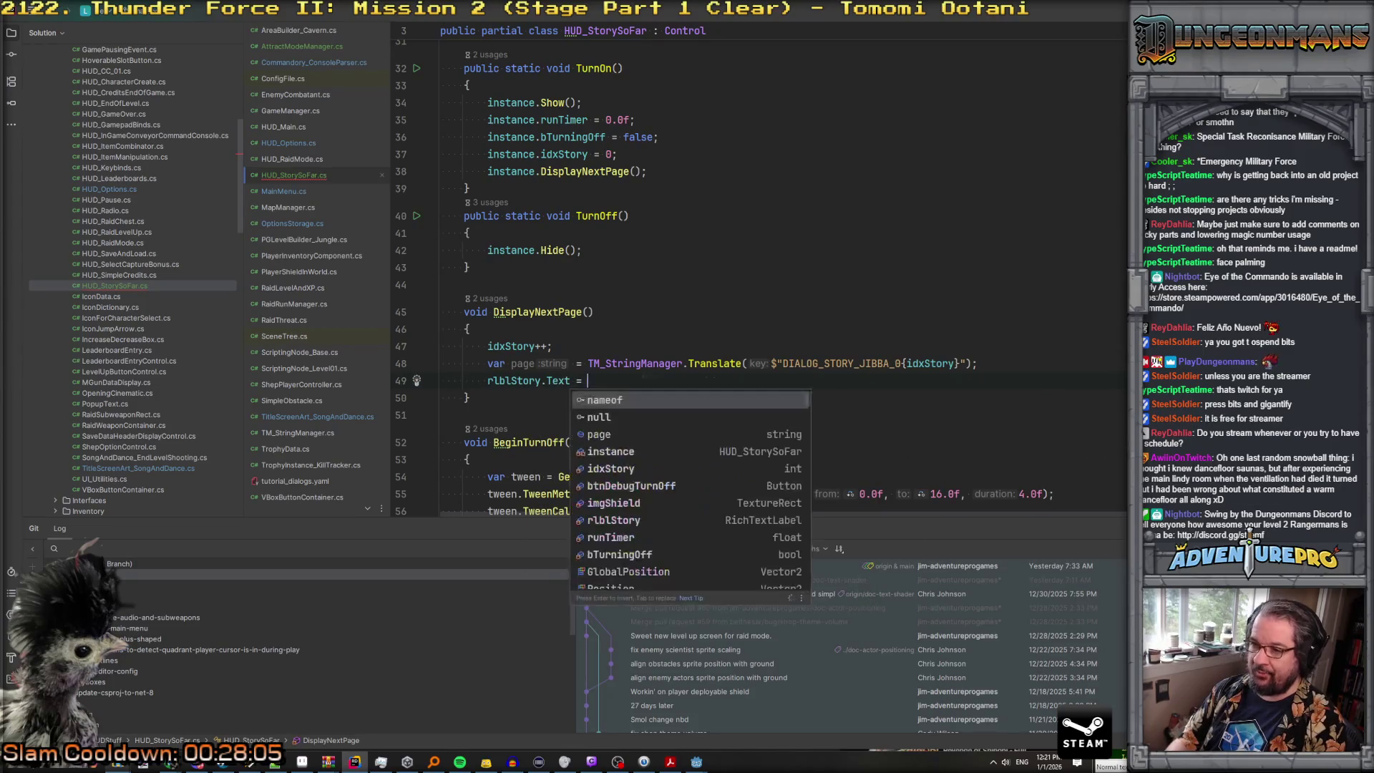
pyautogui.press('BackSpace')
pyautogui.press('BackSpace')
pyautogui.write('e;')
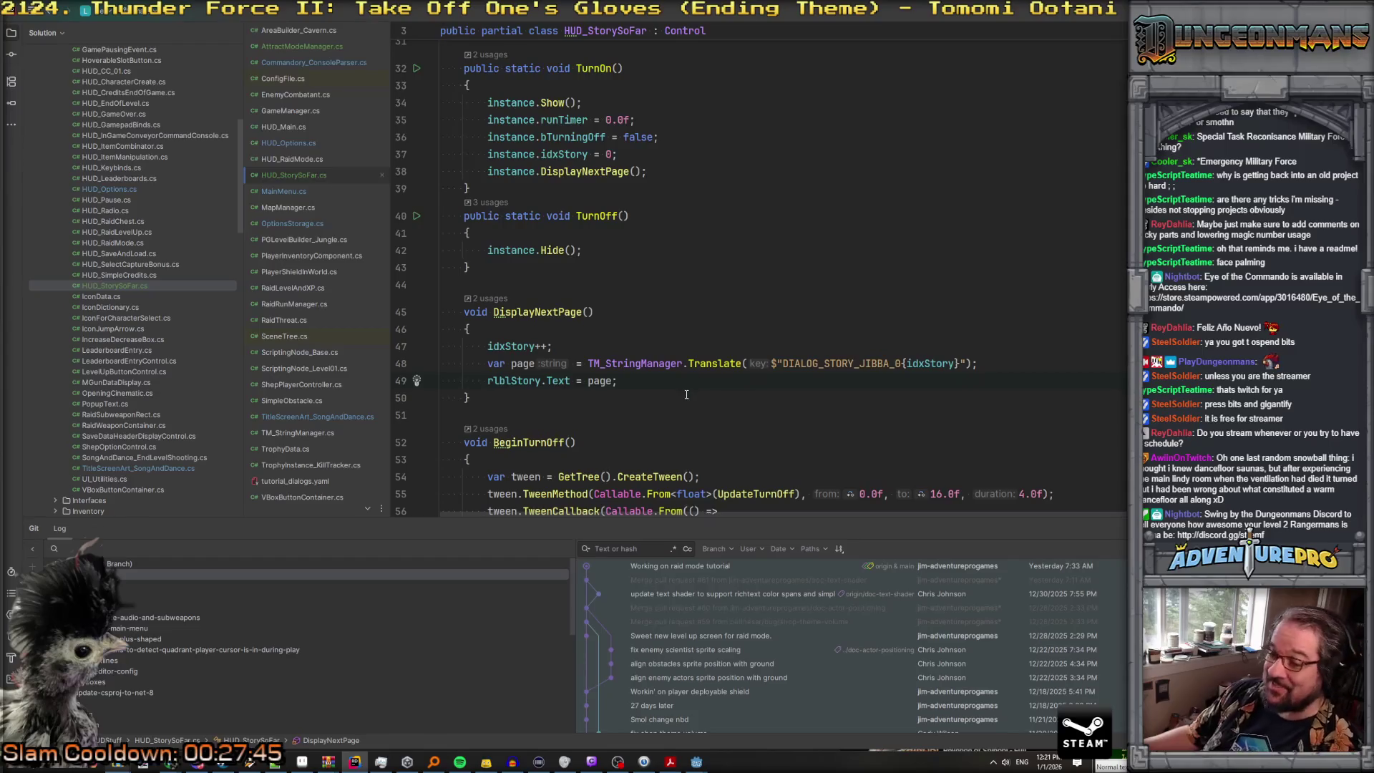
pyautogui.scroll(10, 739, 265)
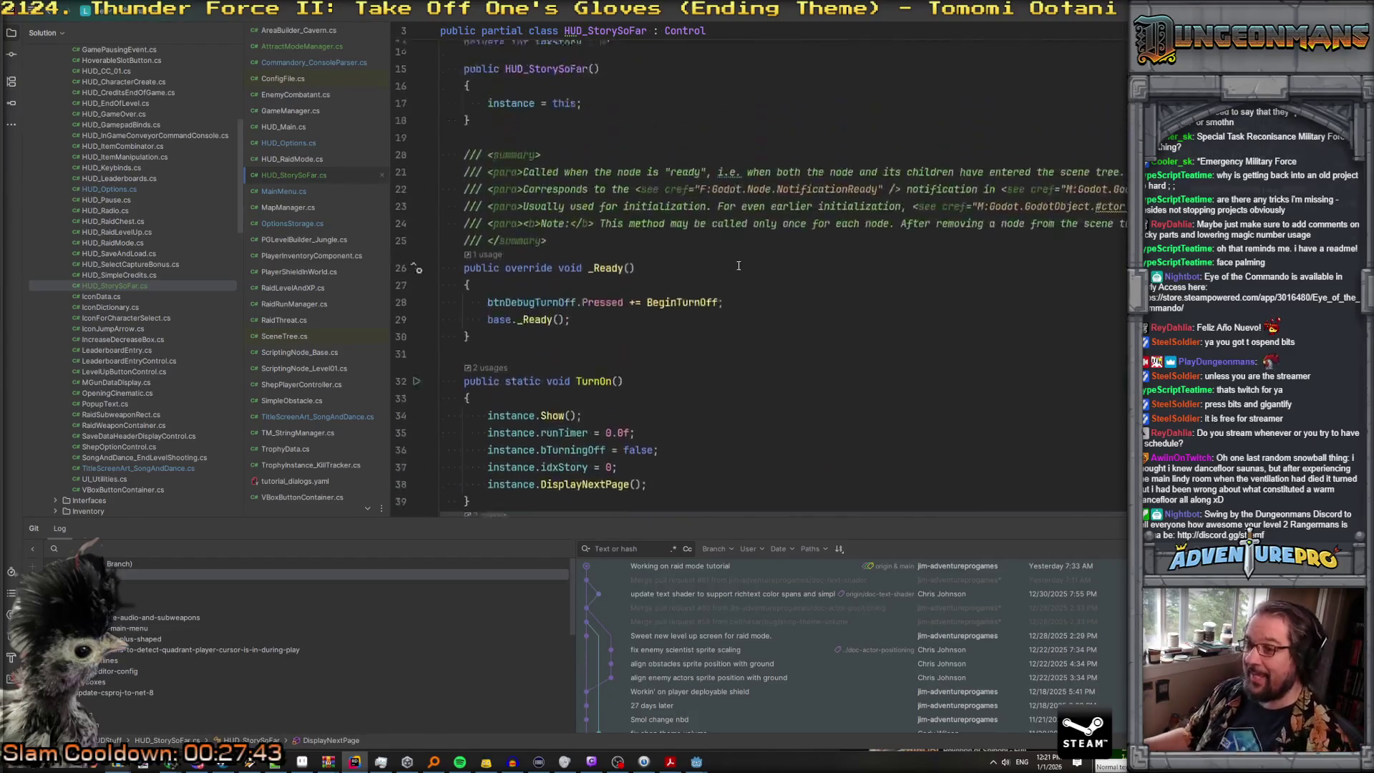
# Step: Add [Export] private float secondsPerPage = 12.0f; below the rlblStory field
pyautogui.click(733, 182)
pyautogui.click(726, 216)
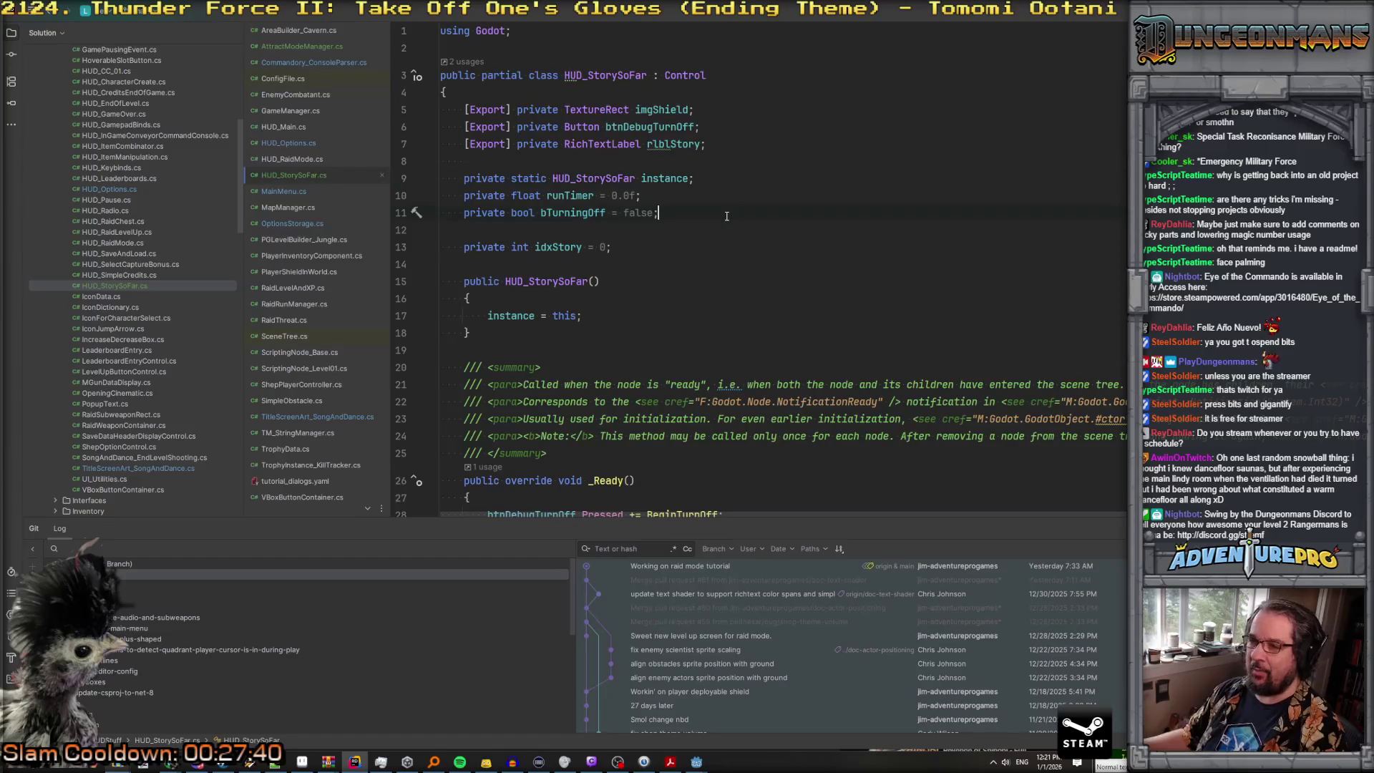
pyautogui.click(740, 146)
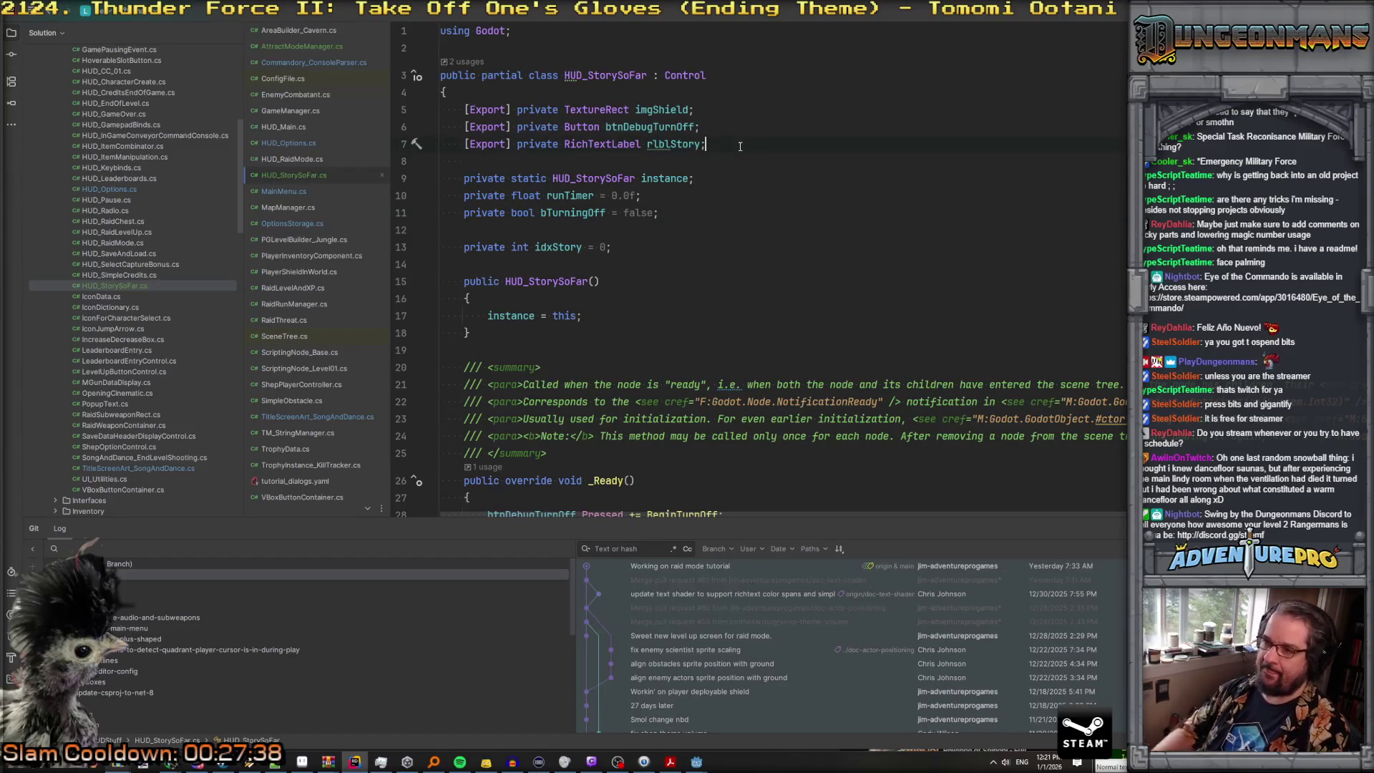
pyautogui.press('Return')
pyautogui.write('[Export] ')
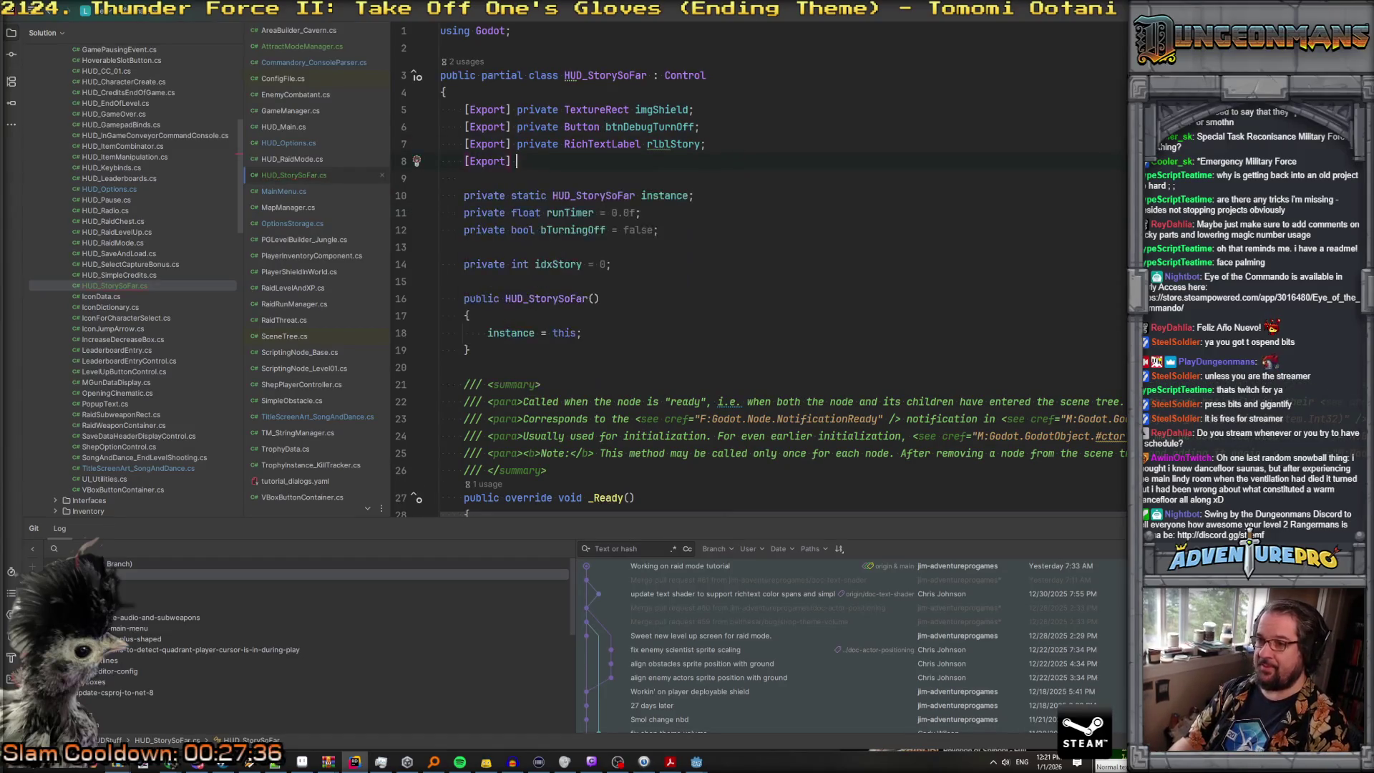
pyautogui.write('private float ')
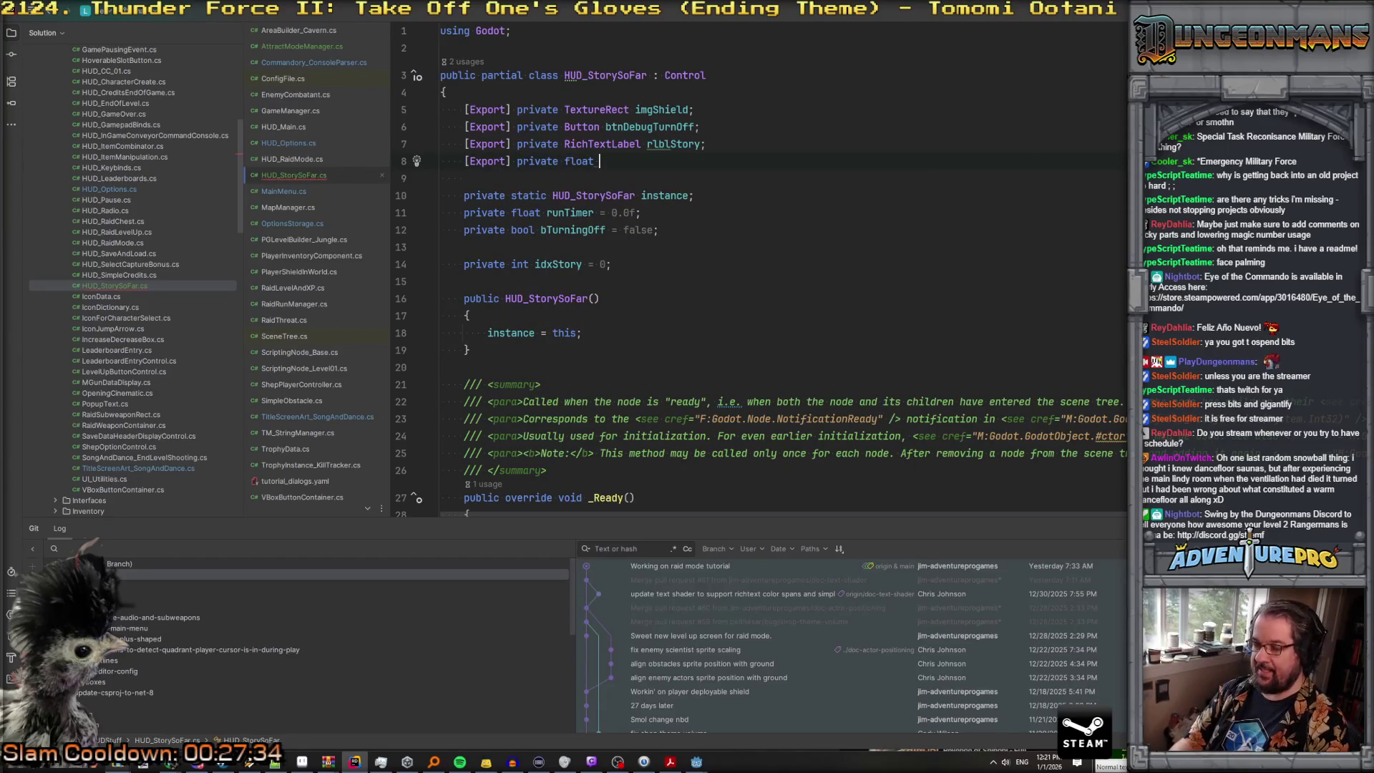
pyautogui.write('secondsPer')
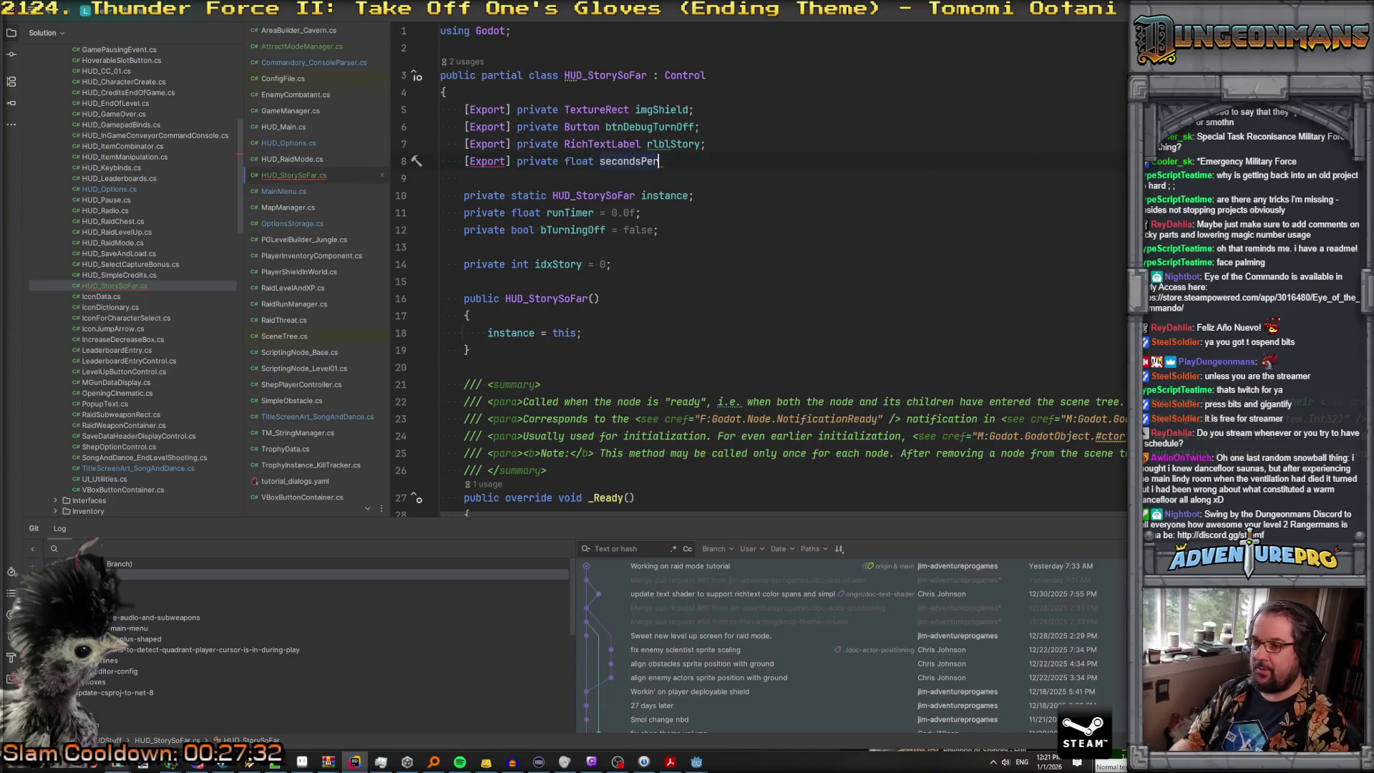
pyautogui.write('Page = 12.0f;')
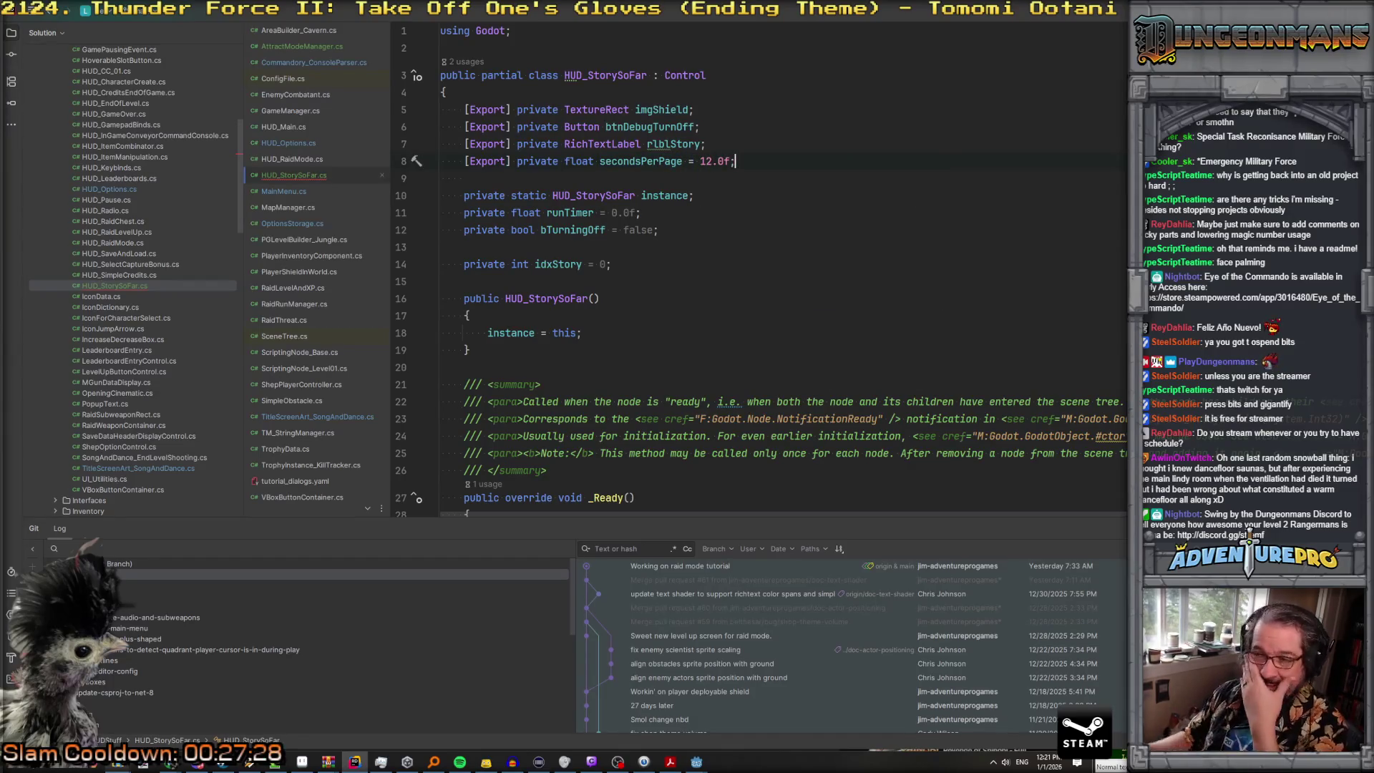
pyautogui.doubleClick(631, 165)
# Step: Begin an if (idxStory check on a new line after idxStory++
pyautogui.scroll(-15, 701, 280)
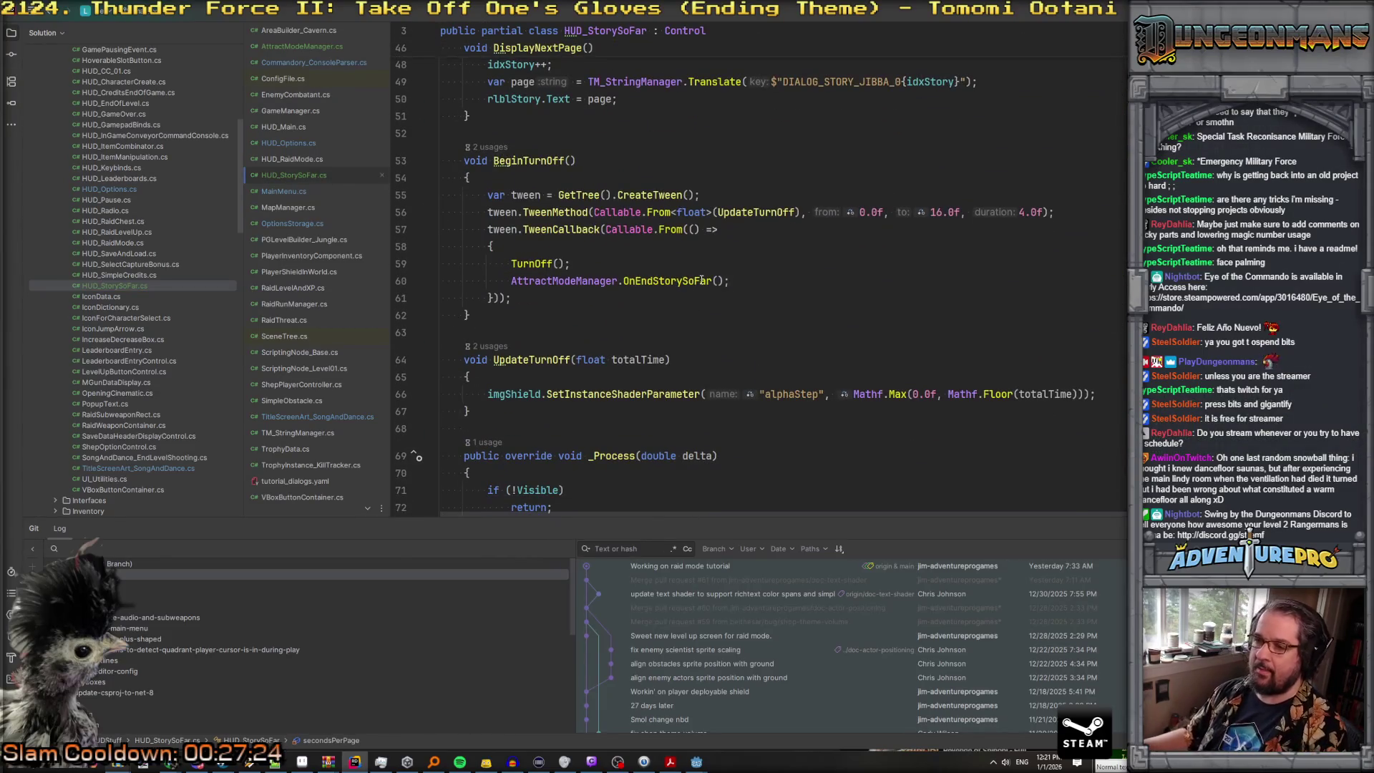
pyautogui.scroll(4, 687, 286)
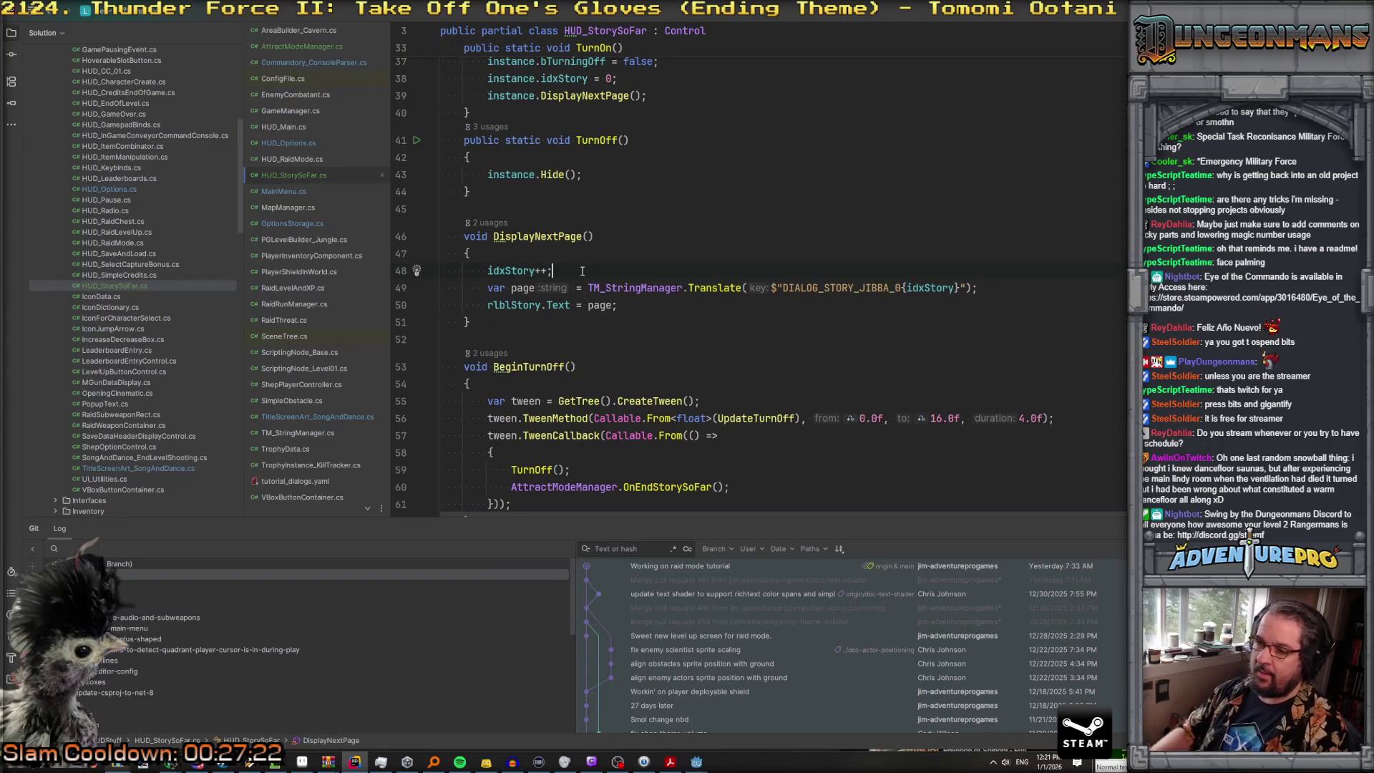
pyautogui.press('Return')
pyautogui.write('iof')
pyautogui.write('(idxStory')
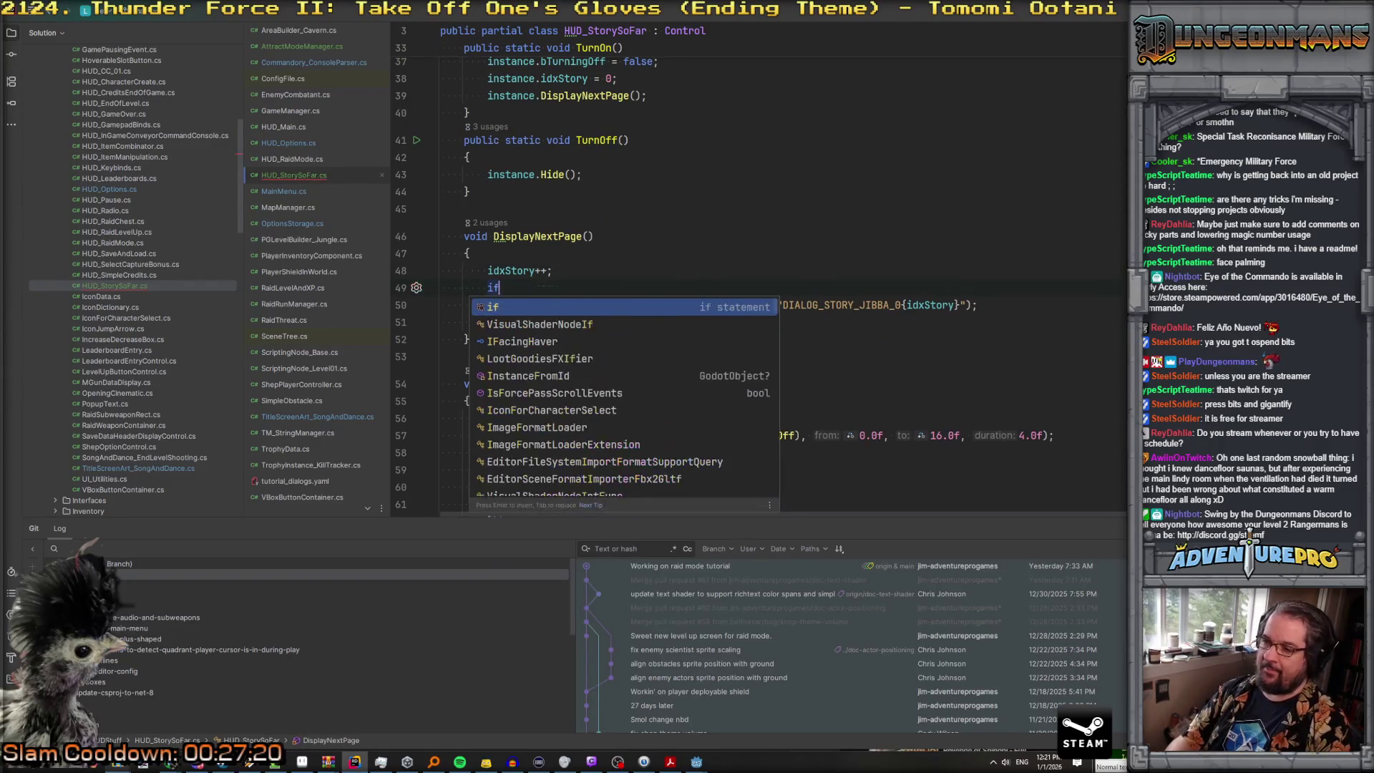
# Step: Add [Export] private int numPages; below secondsPerPage
pyautogui.scroll(10, 759, 272)
pyautogui.scroll(1, 775, 143)
pyautogui.click(775, 143)
pyautogui.press('Return')
pyautogui.write('Export]')
pyautogui.write(' protecte')
pyautogui.press('BackSpace')
pyautogui.press('BackSpace')
pyautogui.press('BackSpace')
pyautogui.write('ivate in')
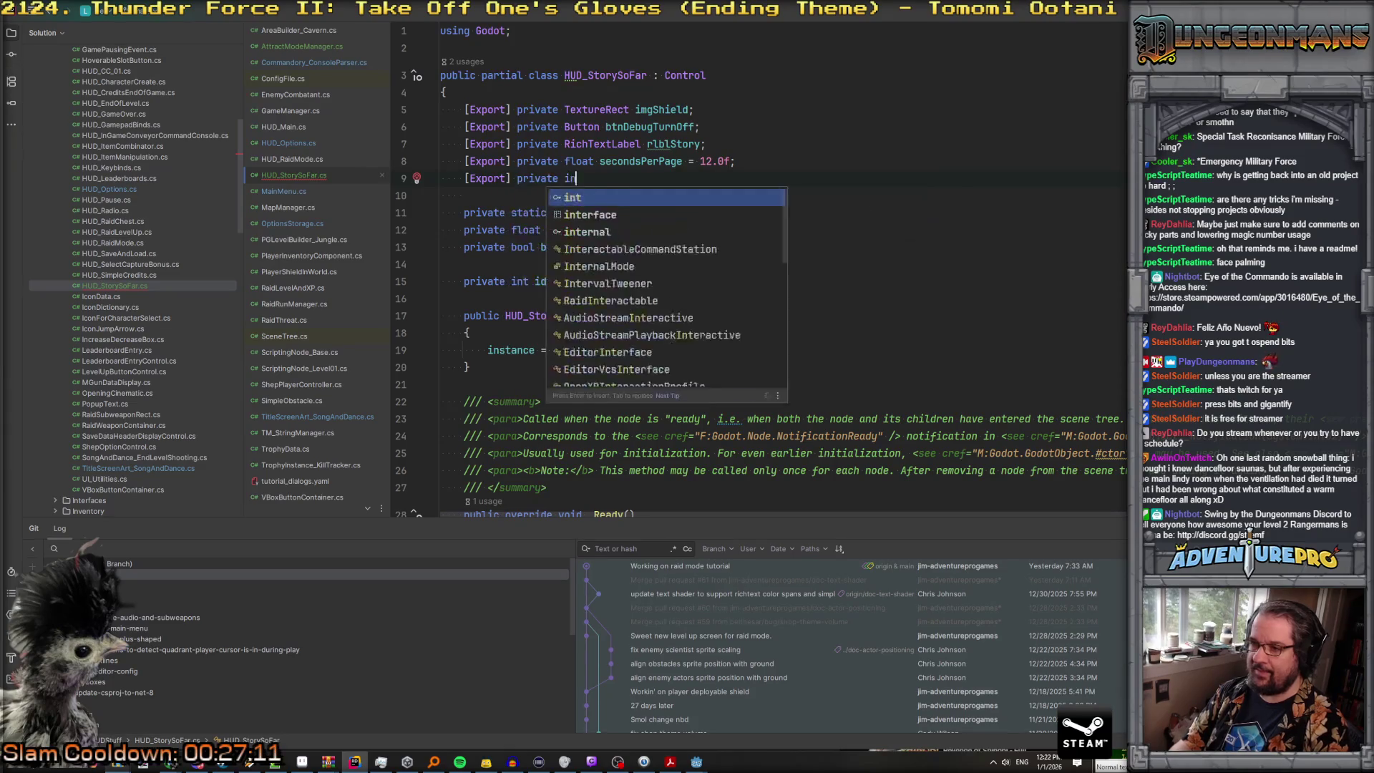
pyautogui.write('t numPages;')
pyautogui.press('BackSpace')
pyautogui.write(';')
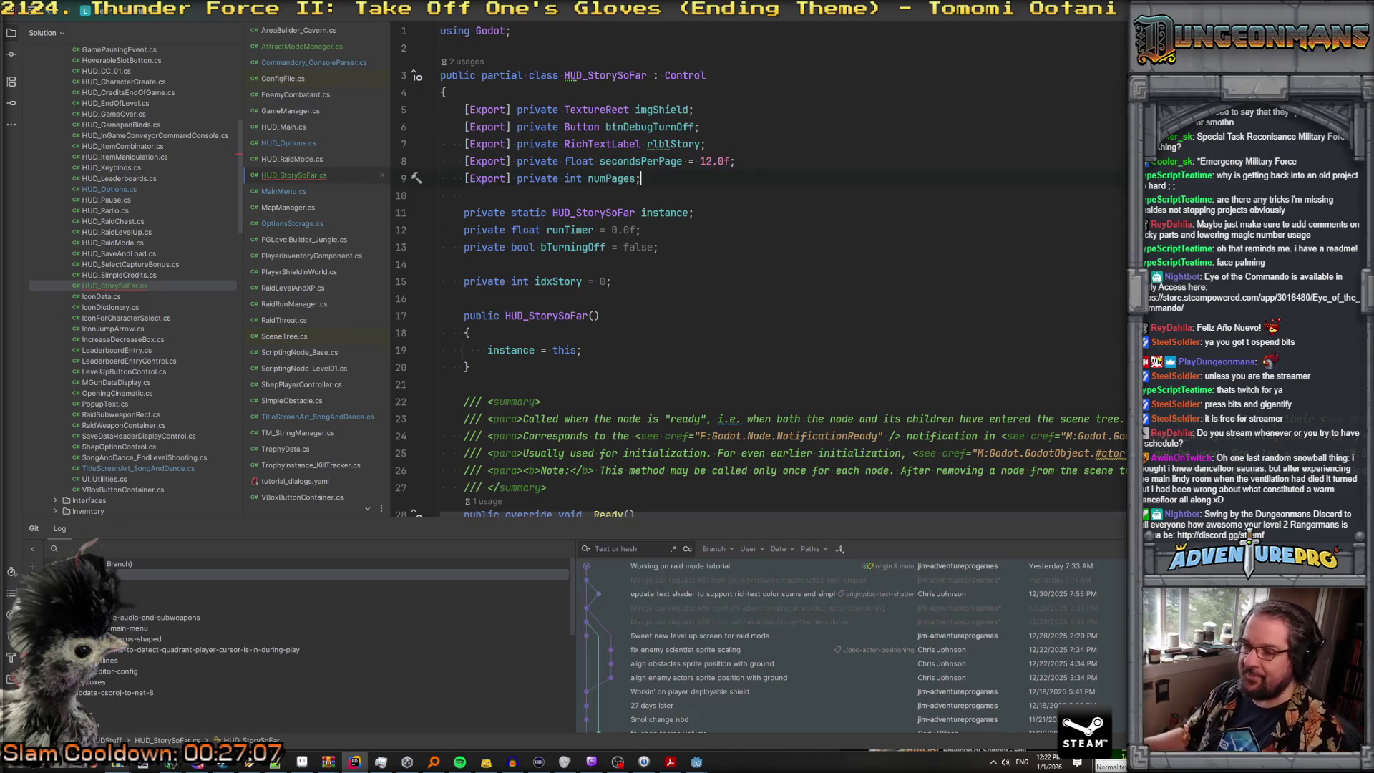
pyautogui.scroll(-12, 587, 238)
pyautogui.click(586, 238)
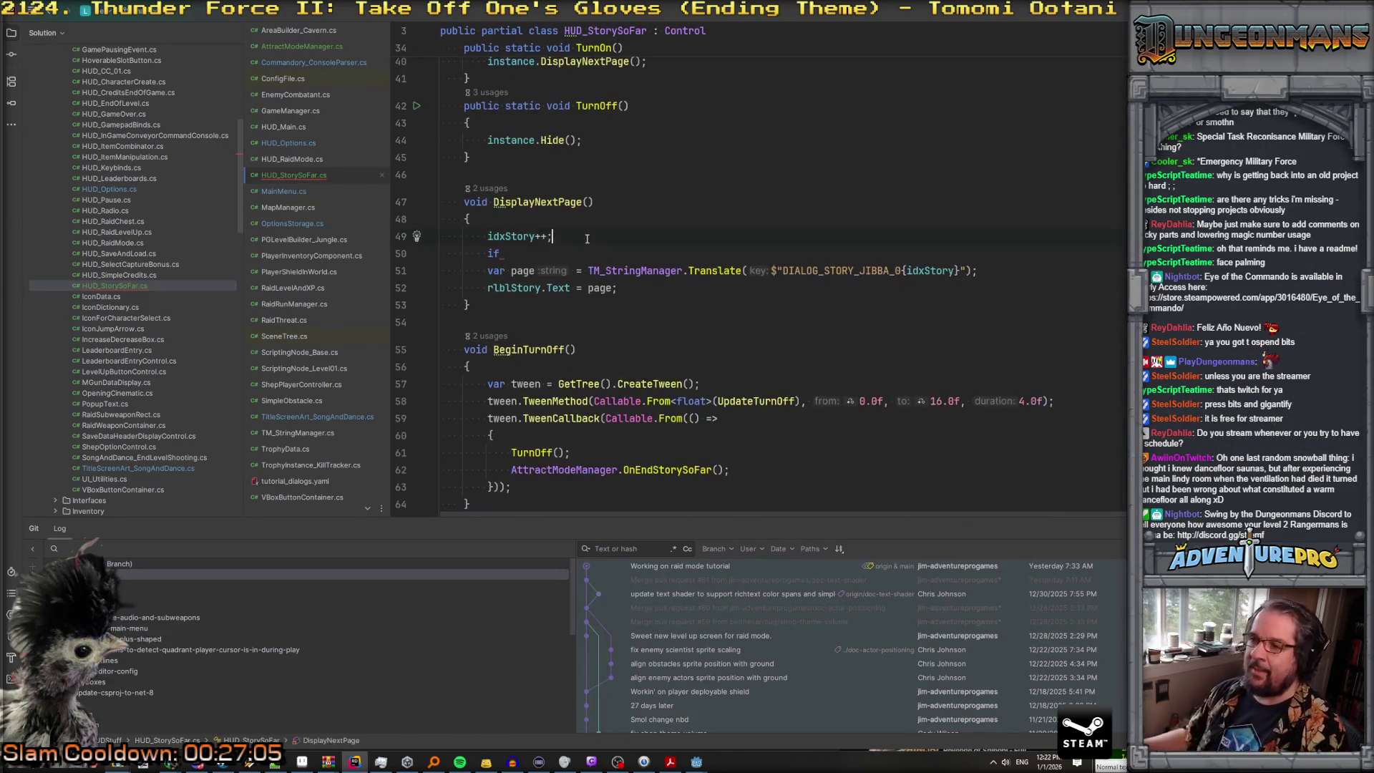
# Step: Write the condition if (idxStory > numPages) with an empty braced body
pyautogui.write('( id')
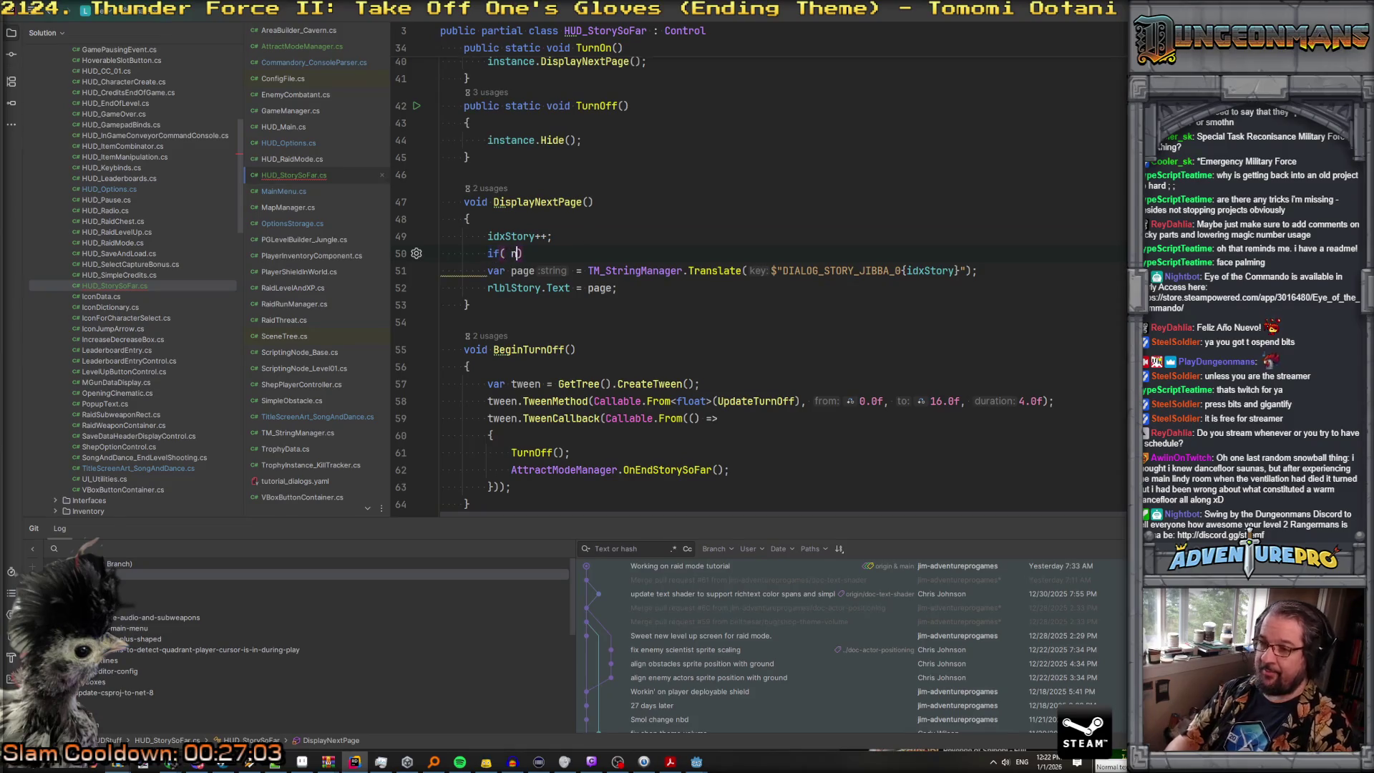
pyautogui.press('Return')
pyautogui.write('>')
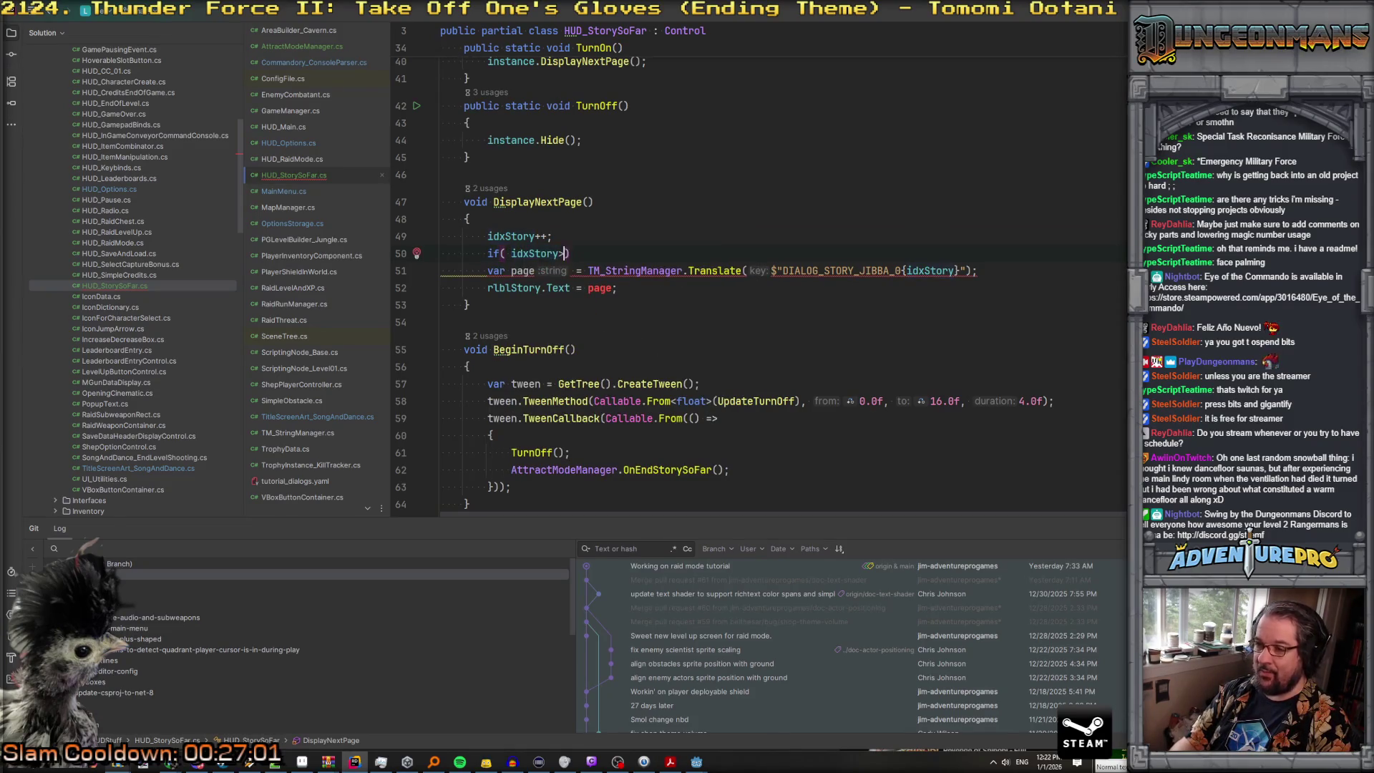
pyautogui.write('= numP')
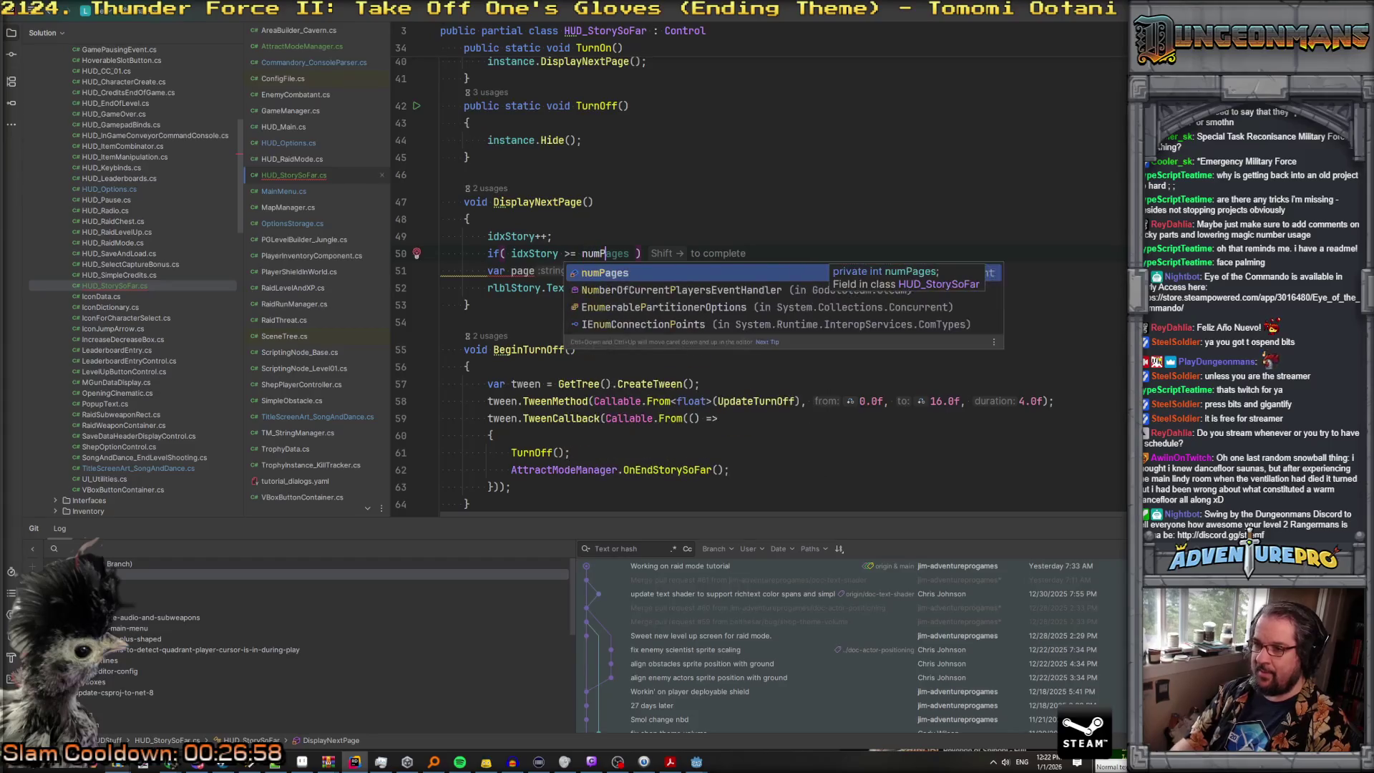
pyautogui.press('Return')
pyautogui.write(')')
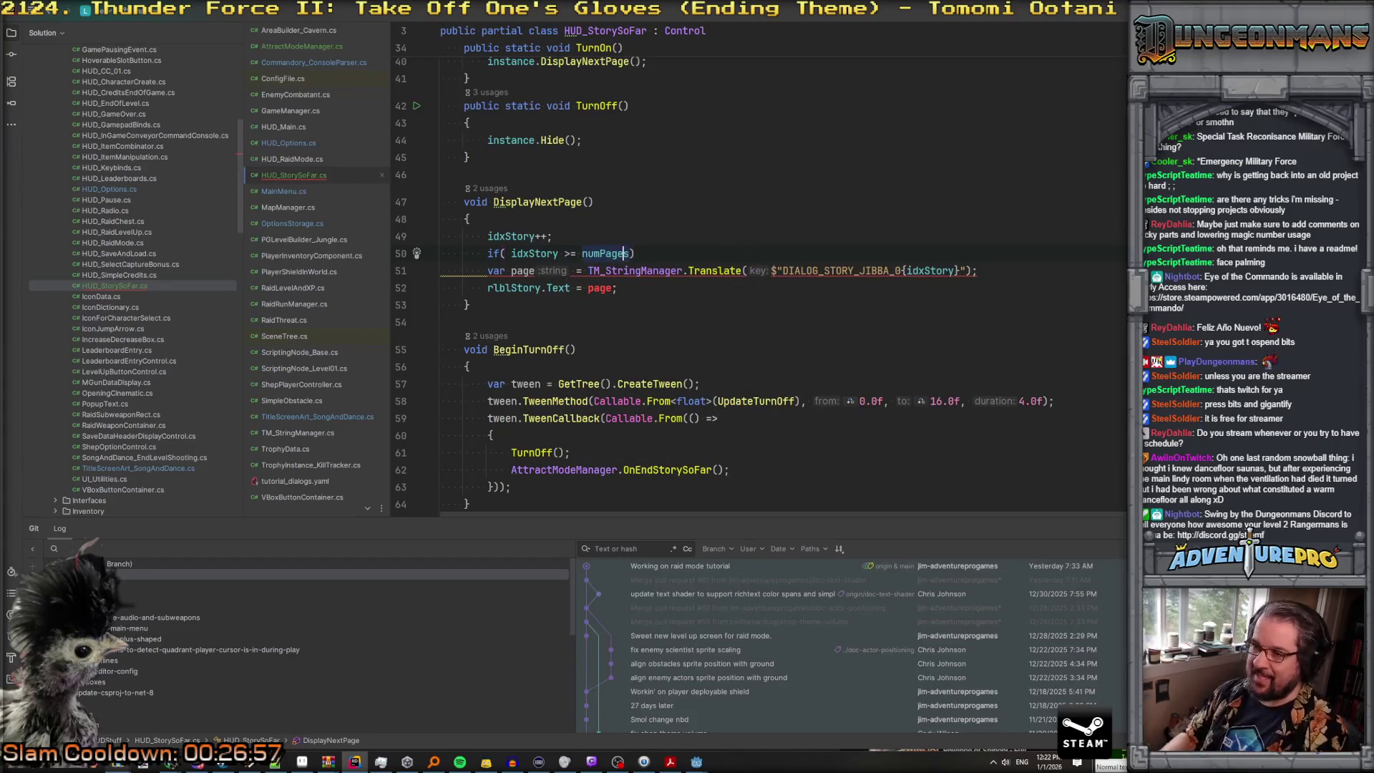
pyautogui.press('BackSpace')
pyautogui.press('Up')
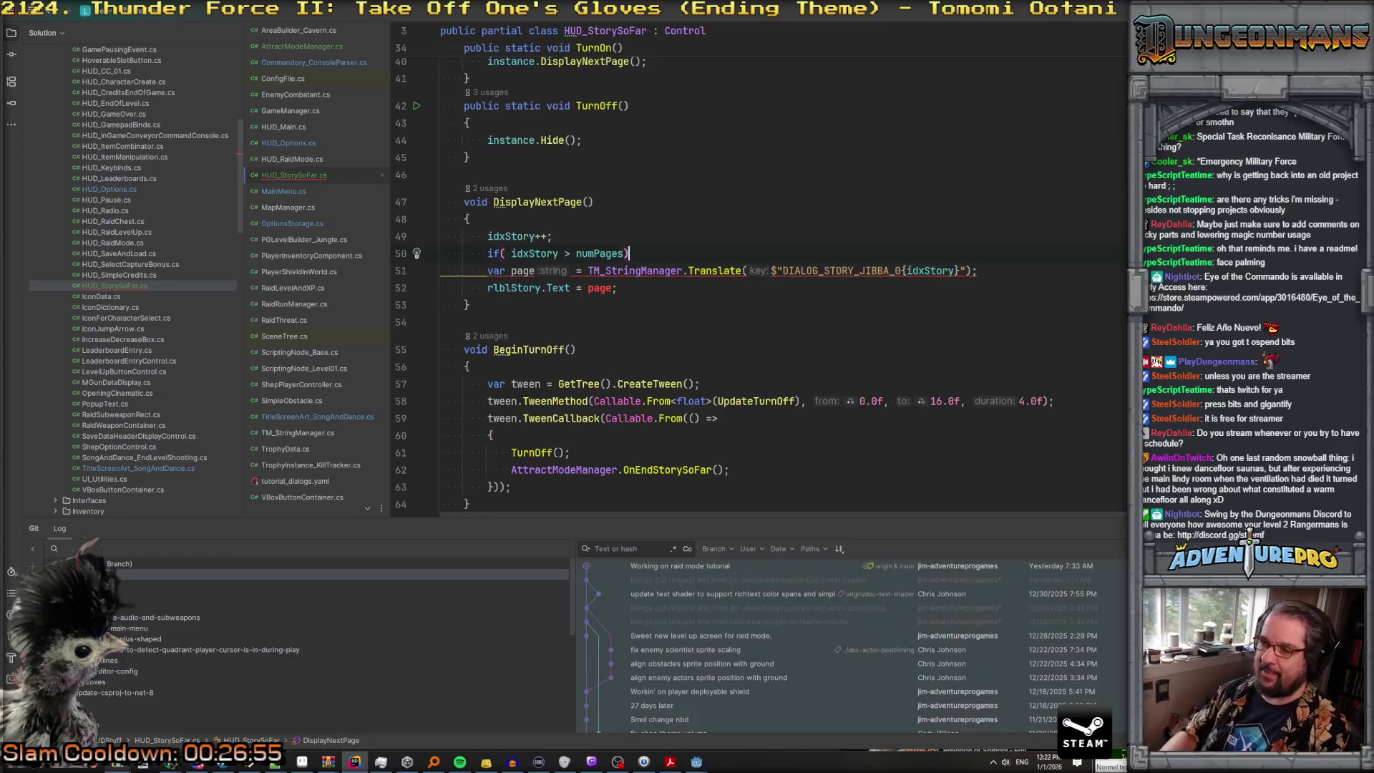
pyautogui.press('Return')
pyautogui.write('{')
pyautogui.press('Return')
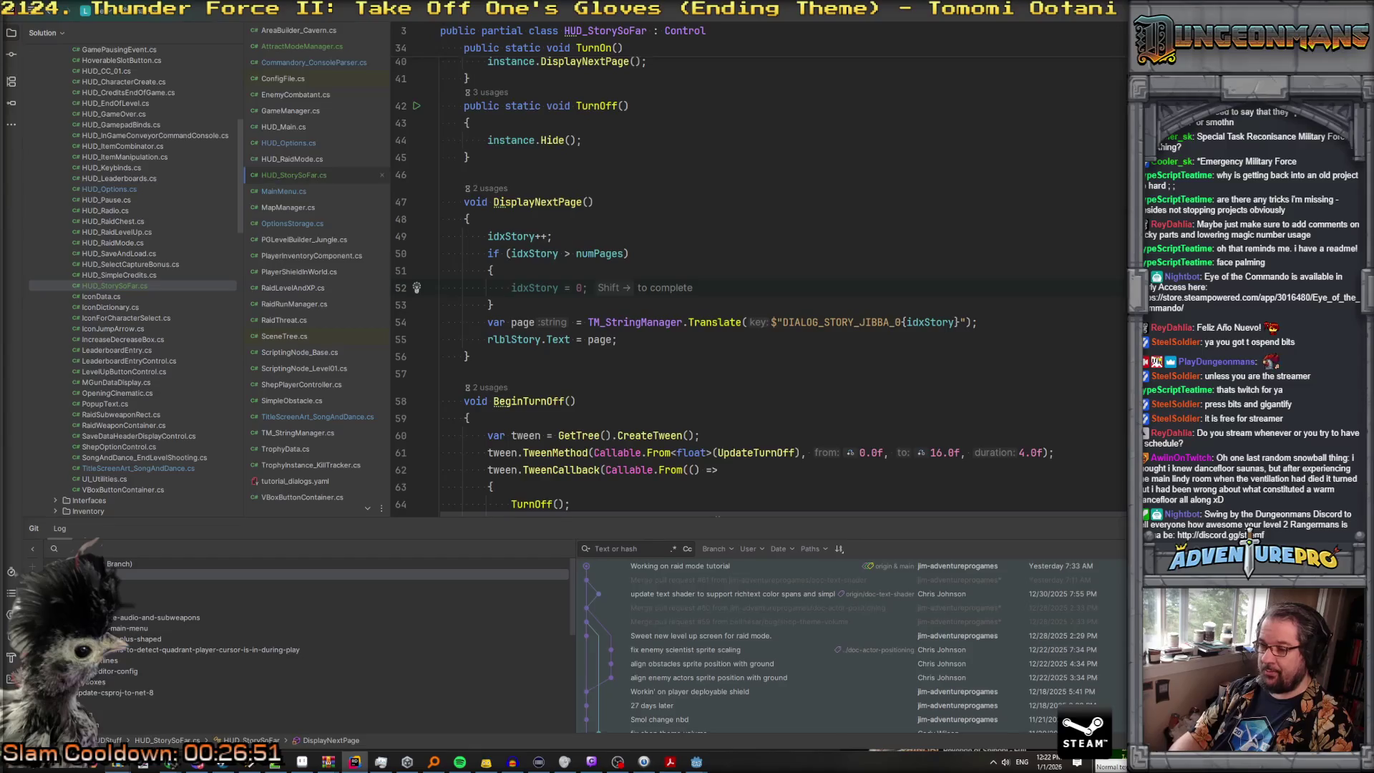
# Step: Fill the if body with BeginTurnOff(); and return;
pyautogui.write('A')
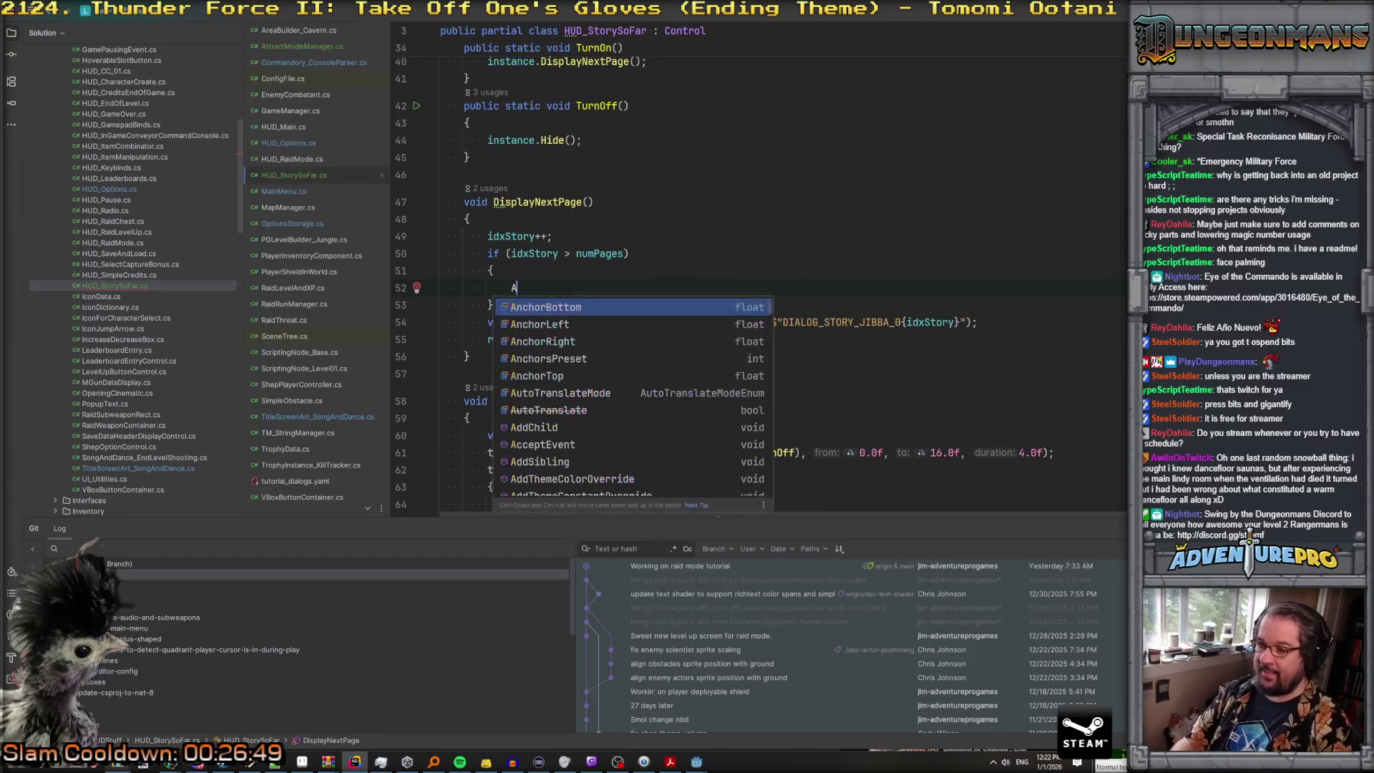
pyautogui.press('Tab')
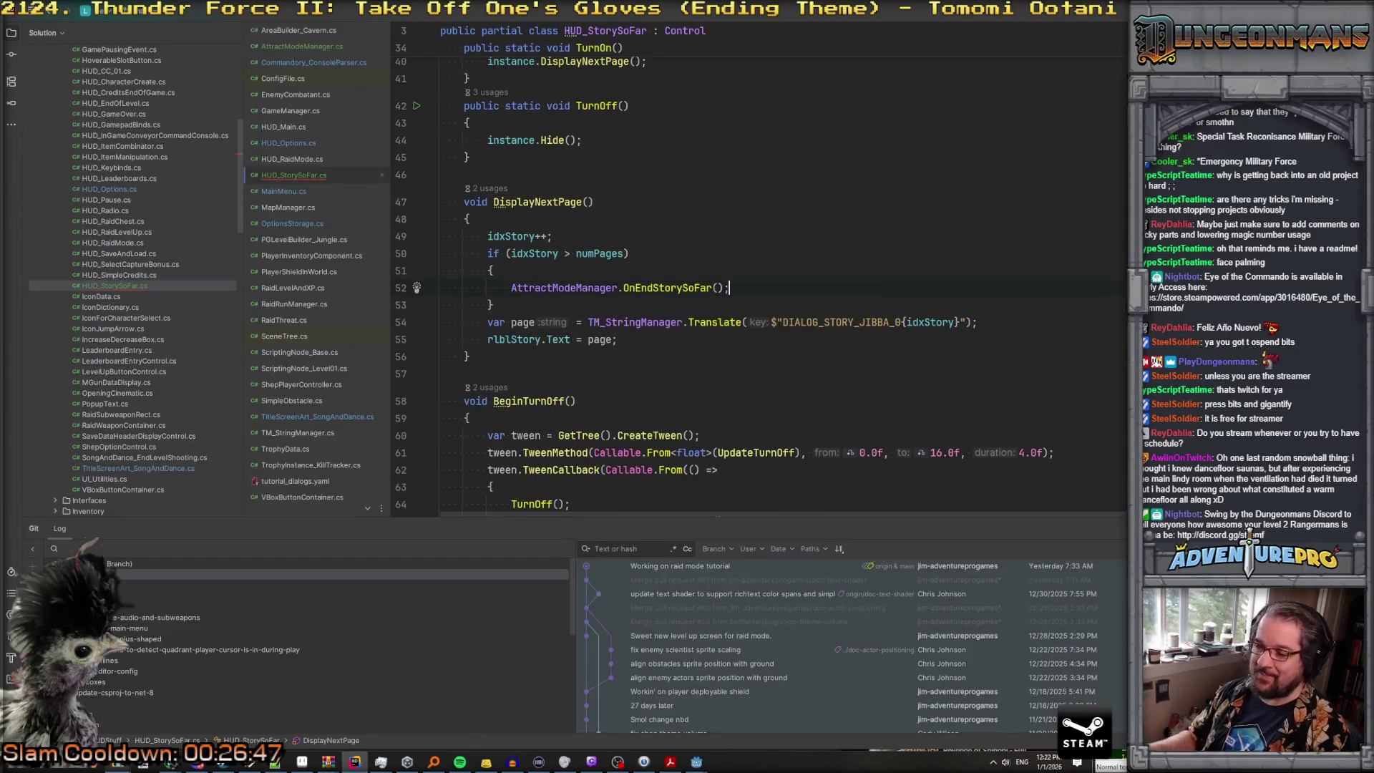
pyautogui.scroll(-3, 759, 286)
pyautogui.scroll(2, 597, 267)
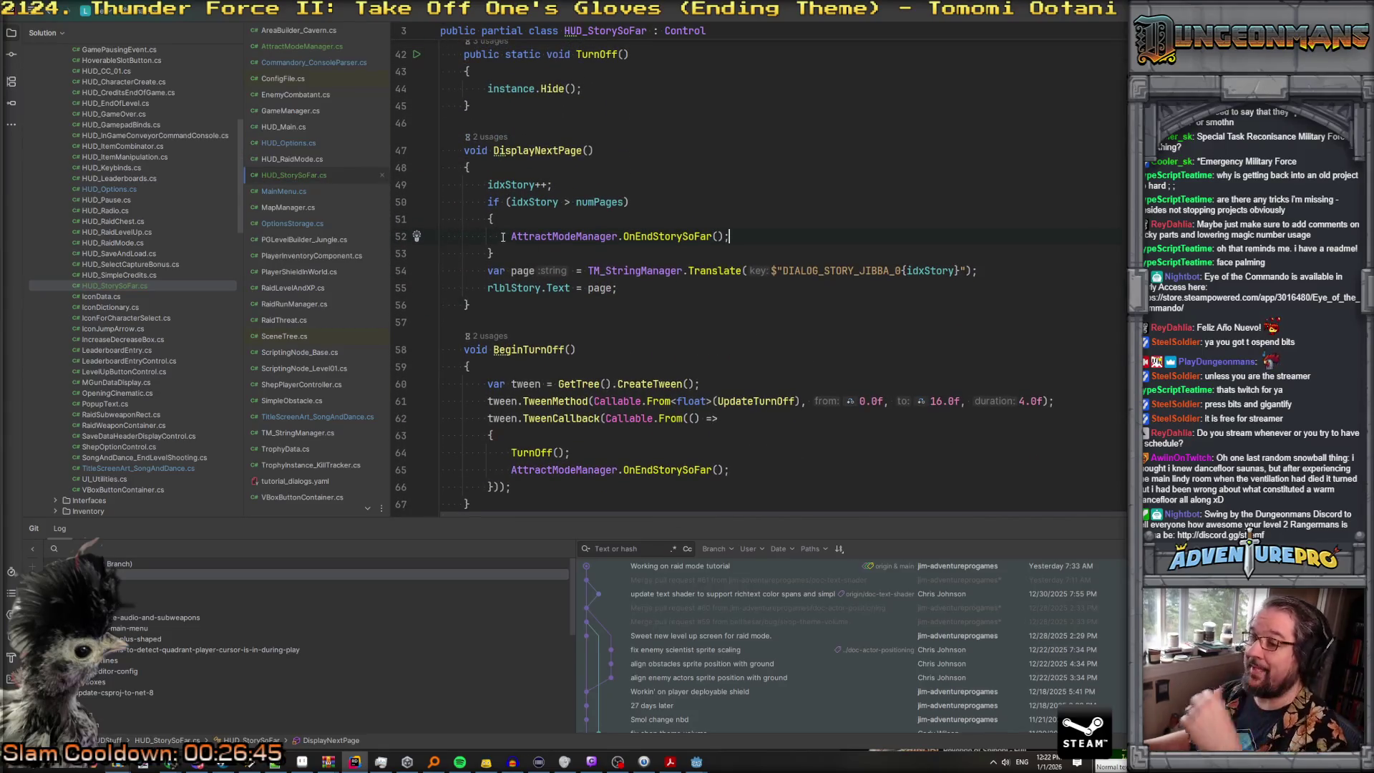
pyautogui.moveTo(510, 236); pyautogui.dragTo(858, 229)
pyautogui.write('Begin')
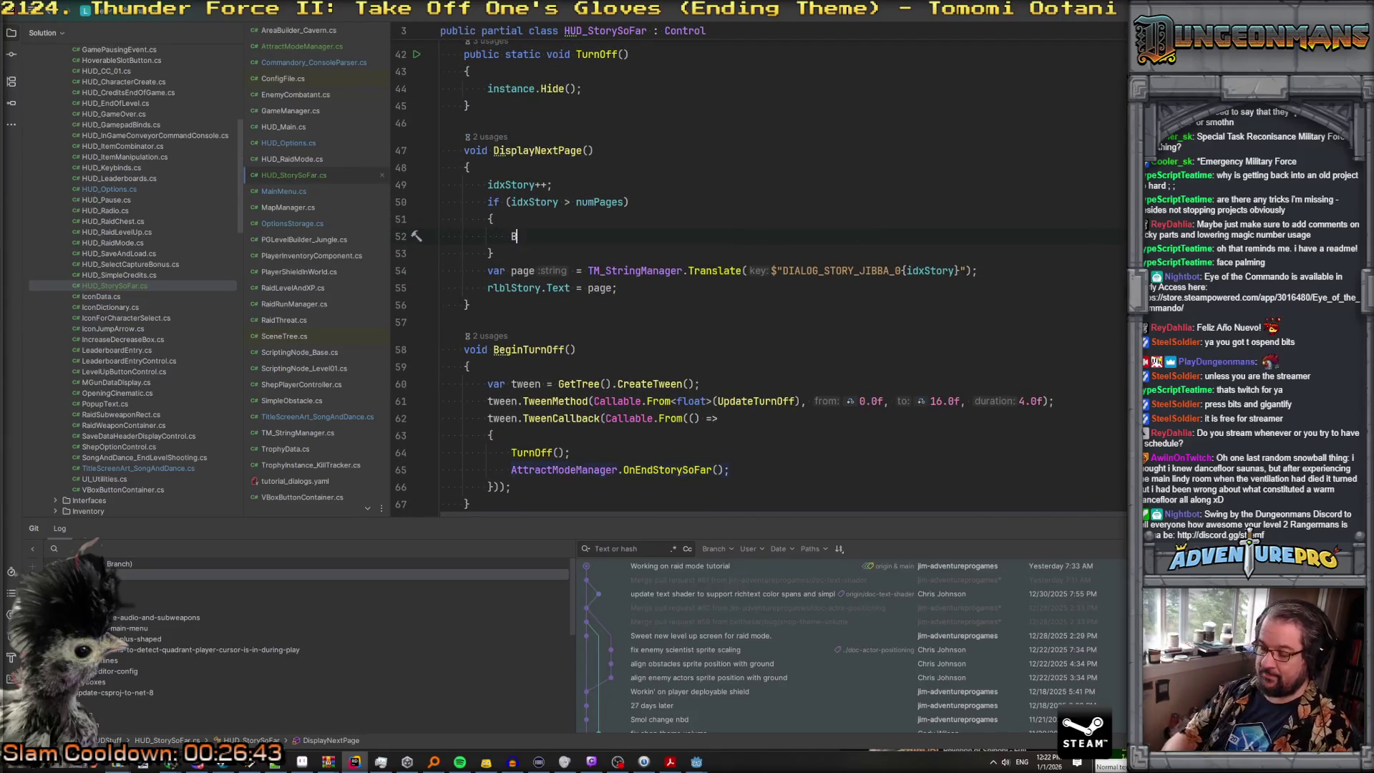
pyautogui.press('Return')
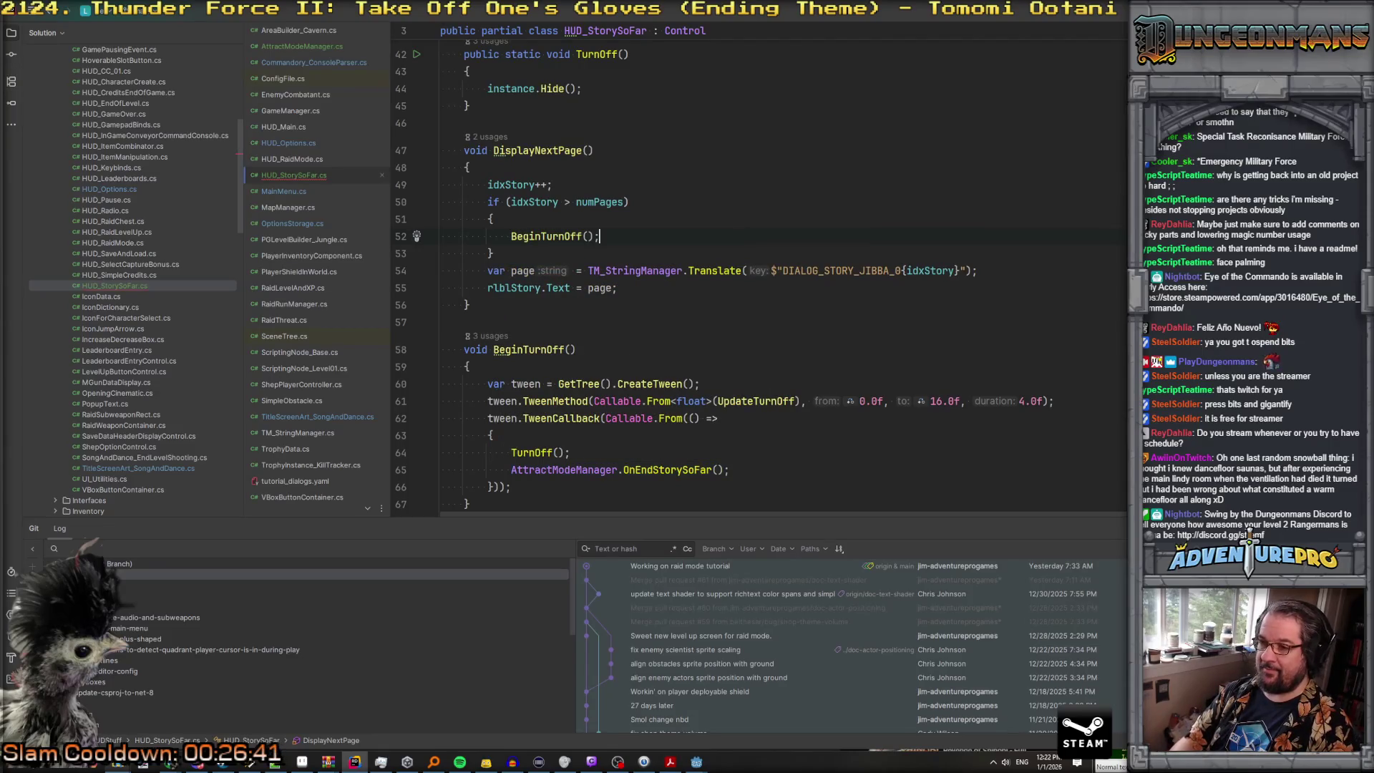
pyautogui.press('Return')
pyautogui.write('return;')
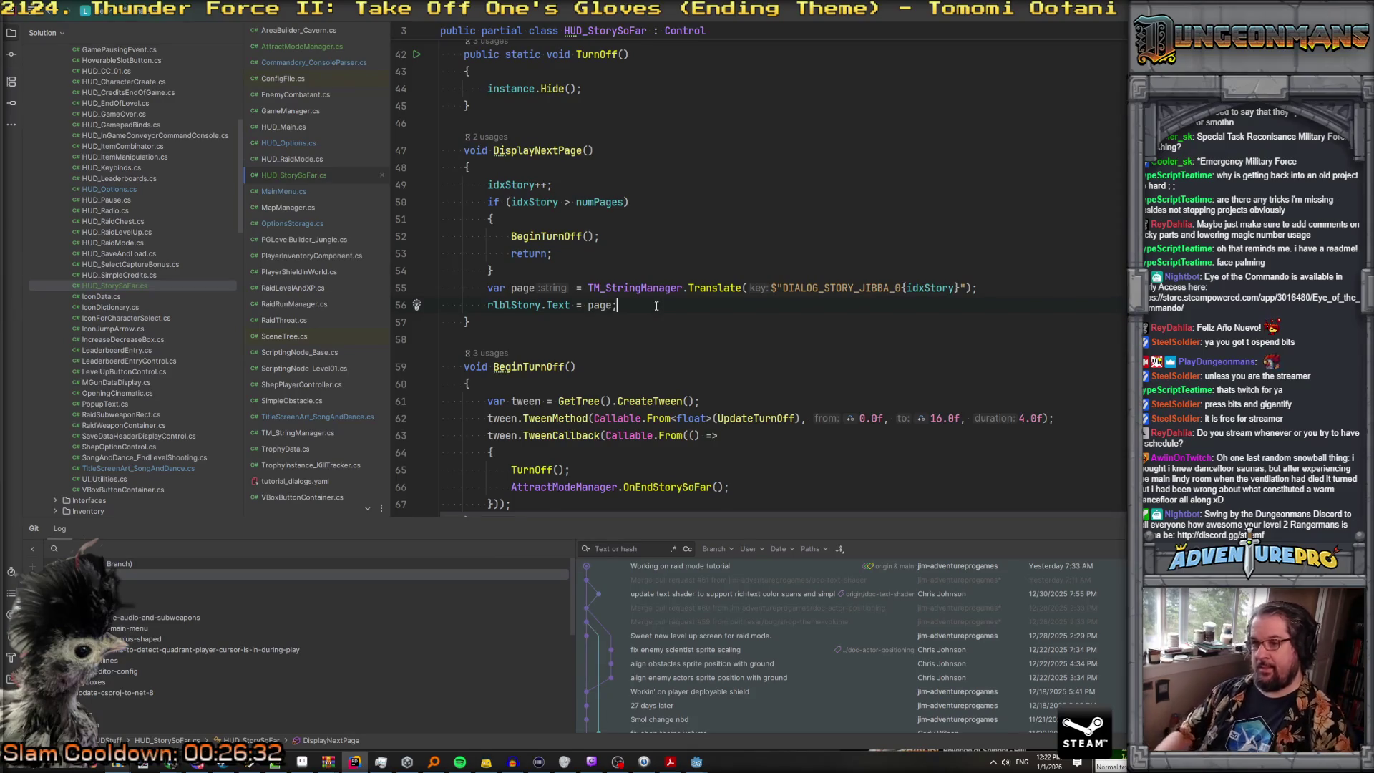
pyautogui.press('Return')
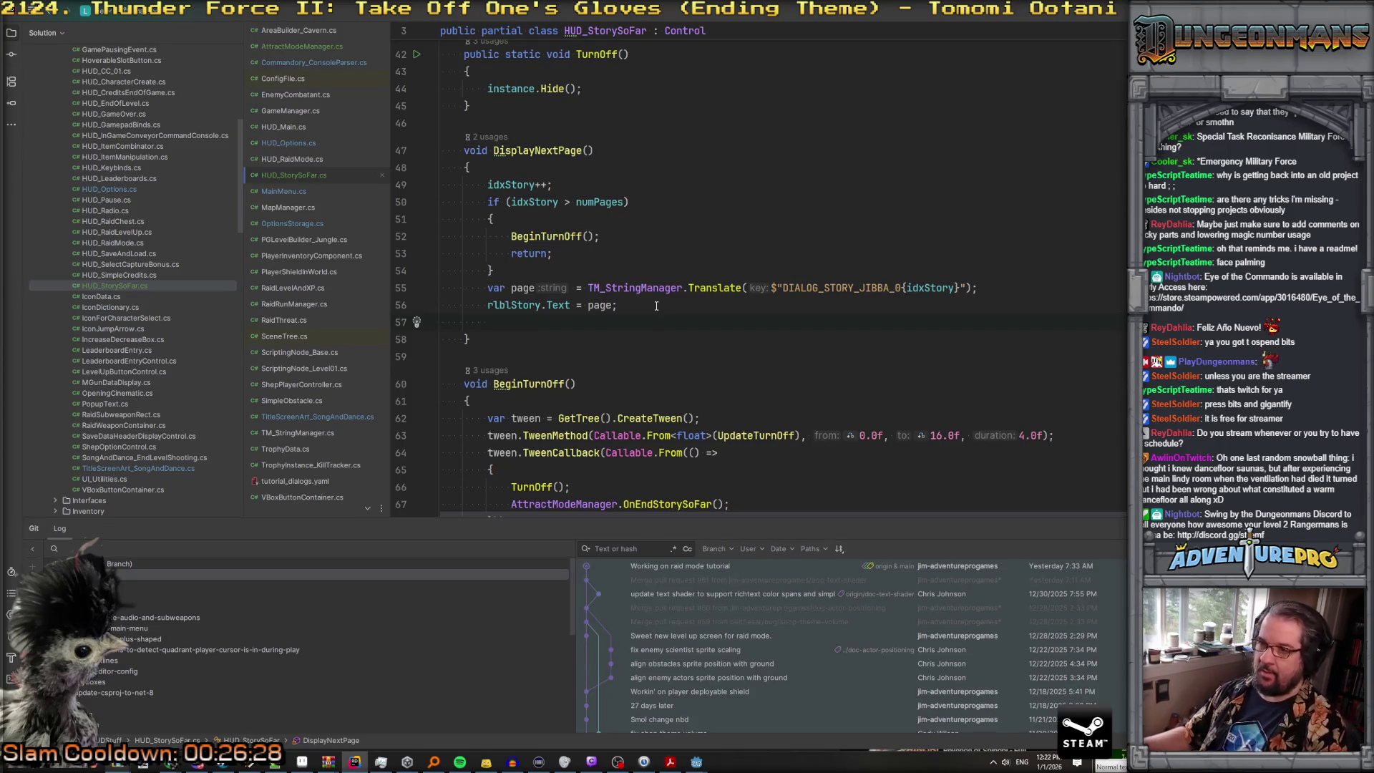
# Step: Open a blank line among the field declarations for a new field
pyautogui.scroll(15, 657, 306)
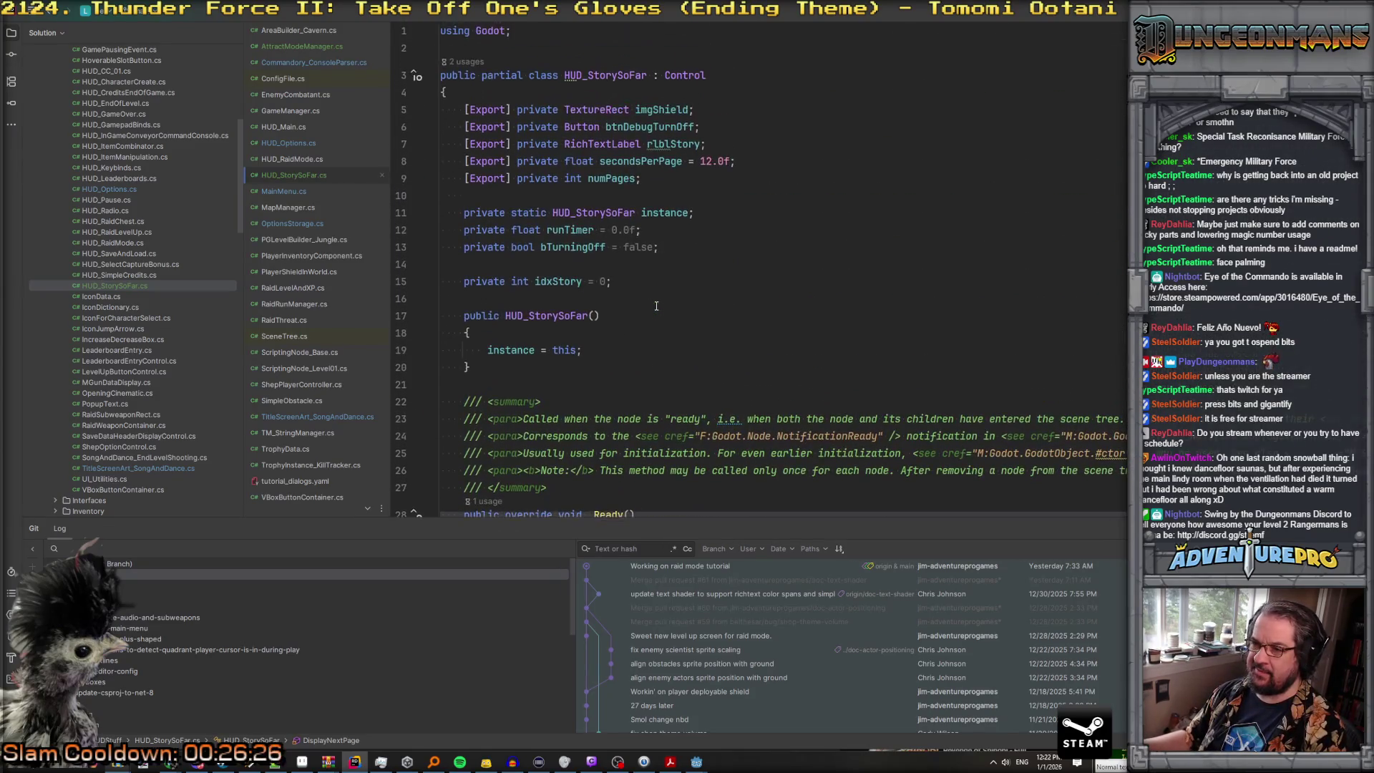
pyautogui.scroll(-1, 656, 306)
pyautogui.scroll(1, 657, 306)
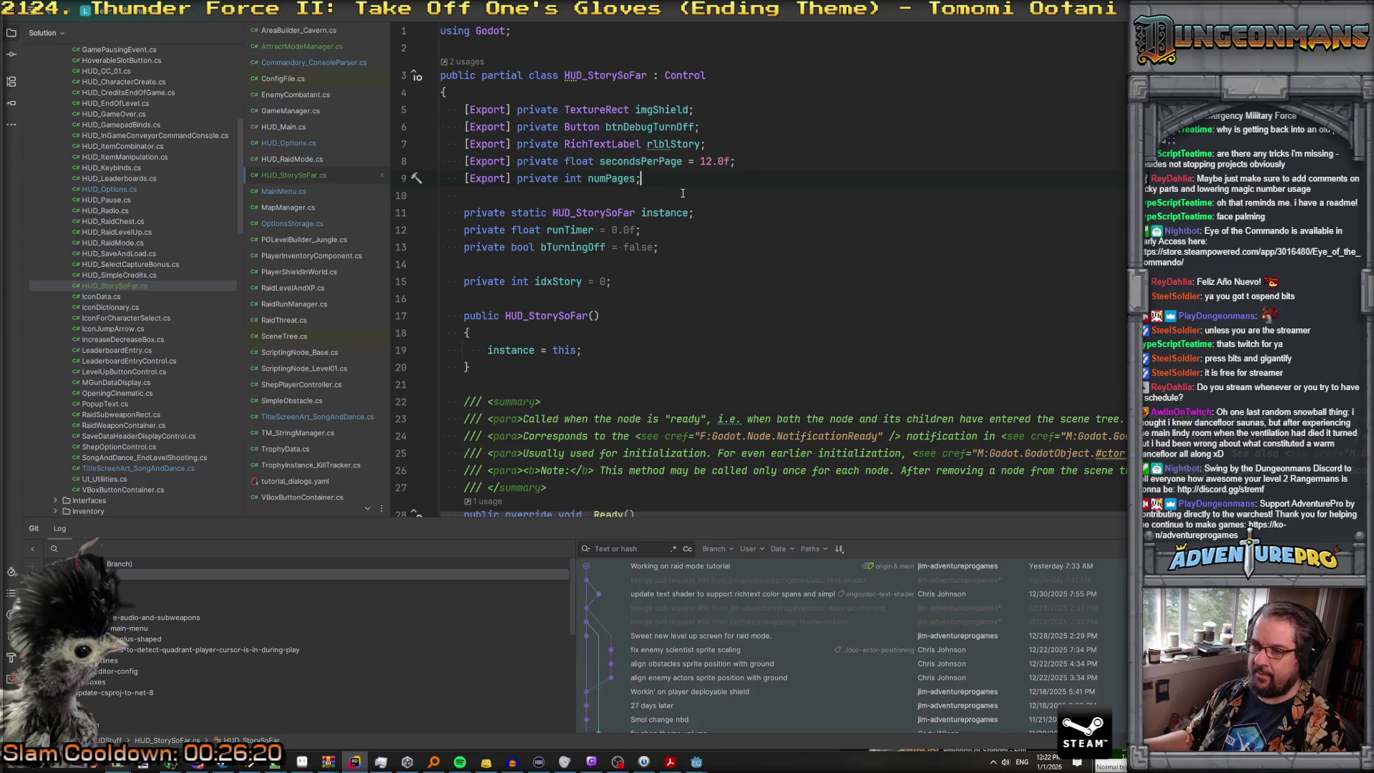
pyautogui.press('Return')
# Step: Declare a private Timer field for the page timer below numPages
pyautogui.press('Return')
pyautogui.write('pri')
pyautogui.press('Return')
pyautogui.write('private Tim')
pyautogui.press('Return')
pyautogui.write('p')
pyautogui.press('BackSpace')
pyautogui.write('timer')
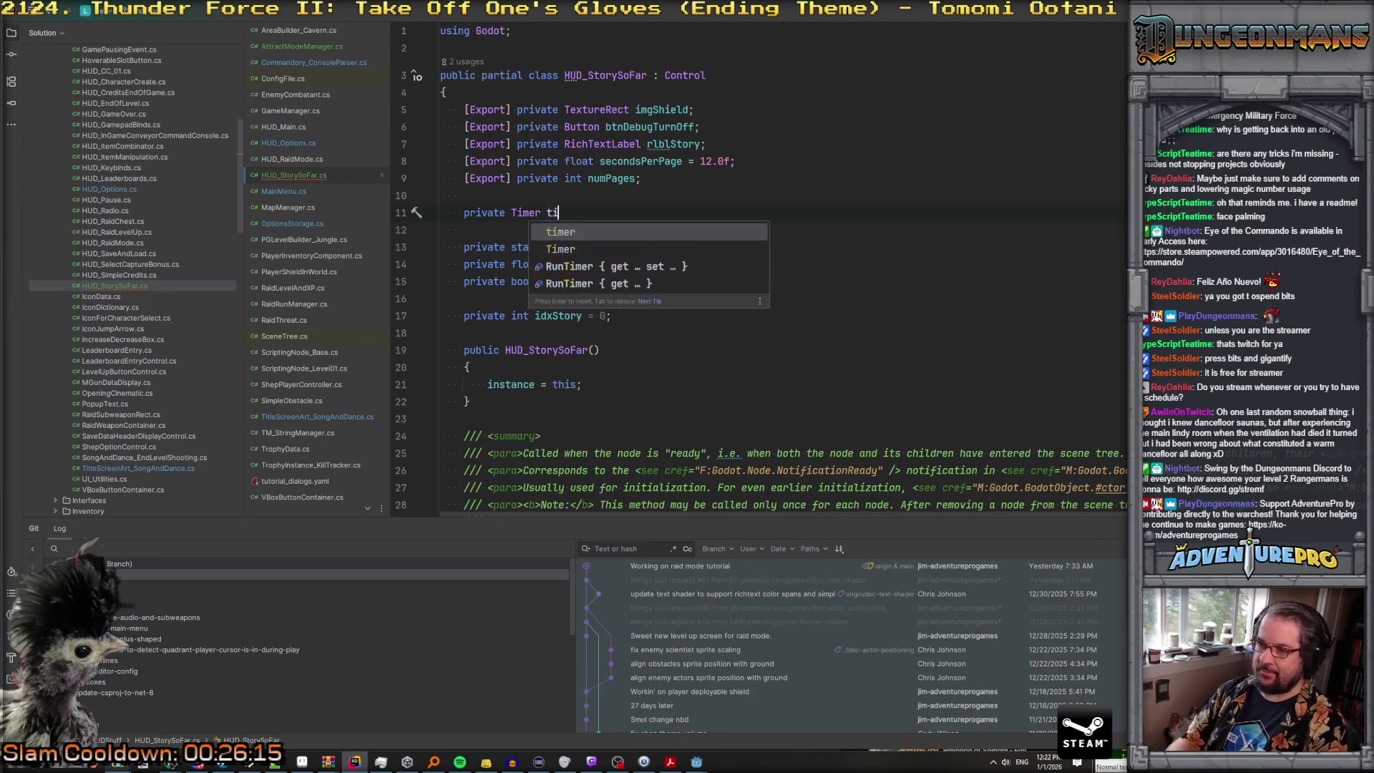
pyautogui.write(';')
pyautogui.scroll(-15, 759, 272)
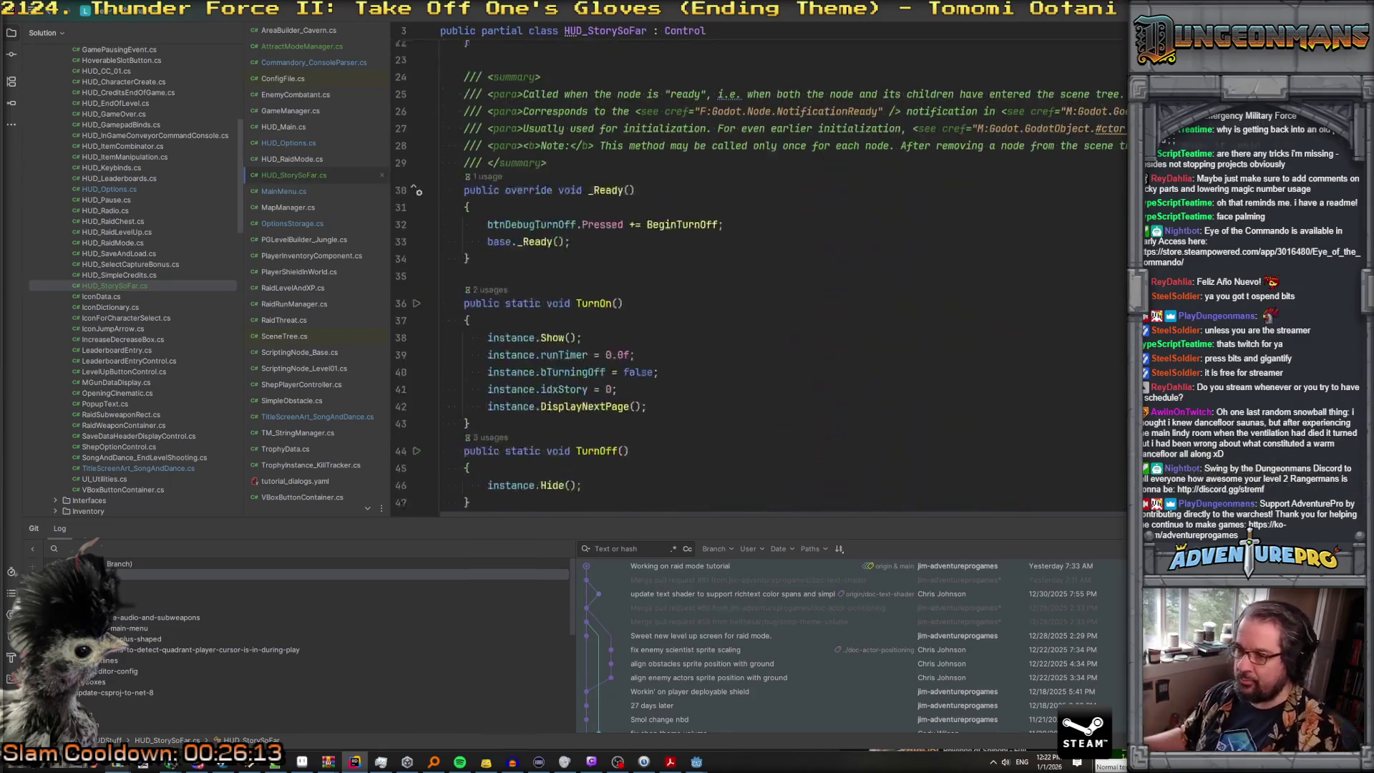
pyautogui.scroll(3, 691, 350)
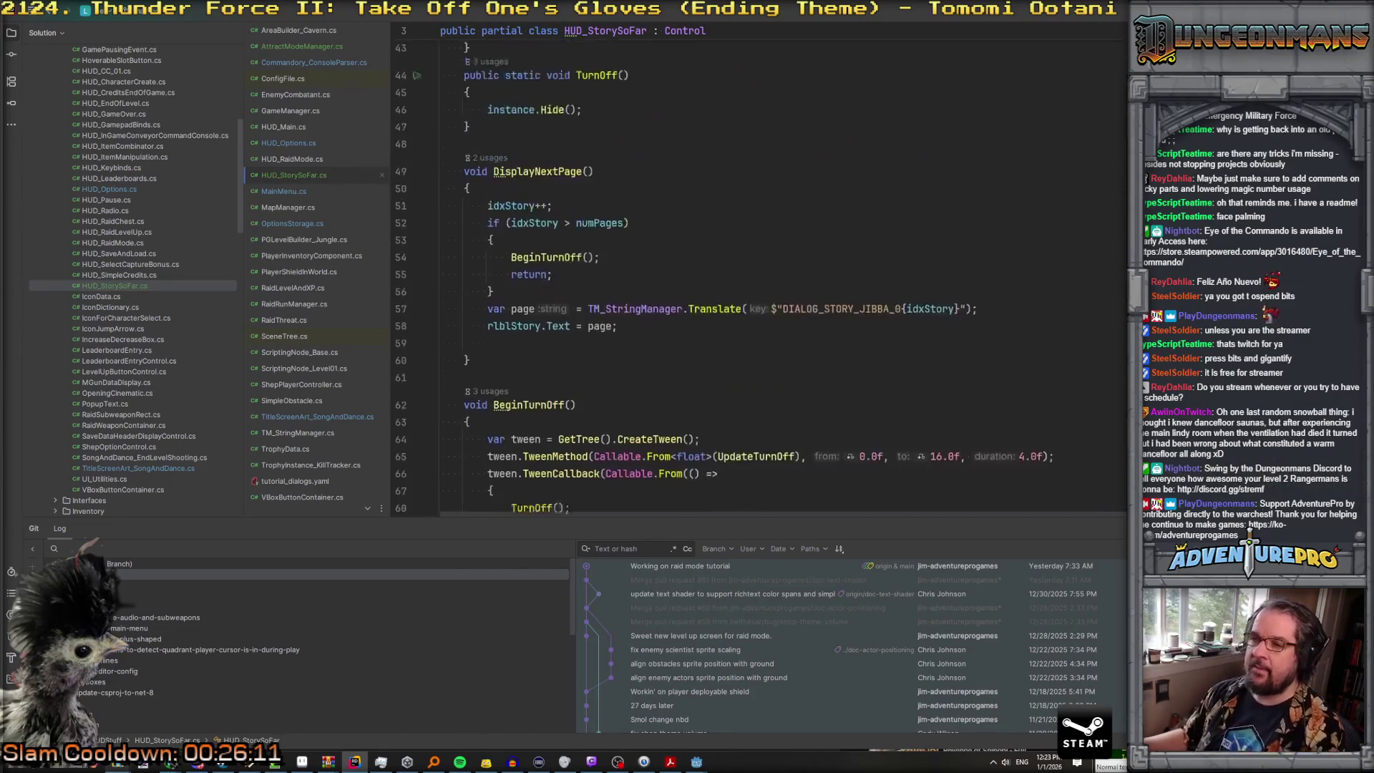
# Step: In DisplayNextPage, free the old timerPage with QueueFree and assign a new Timer
pyautogui.click(666, 342)
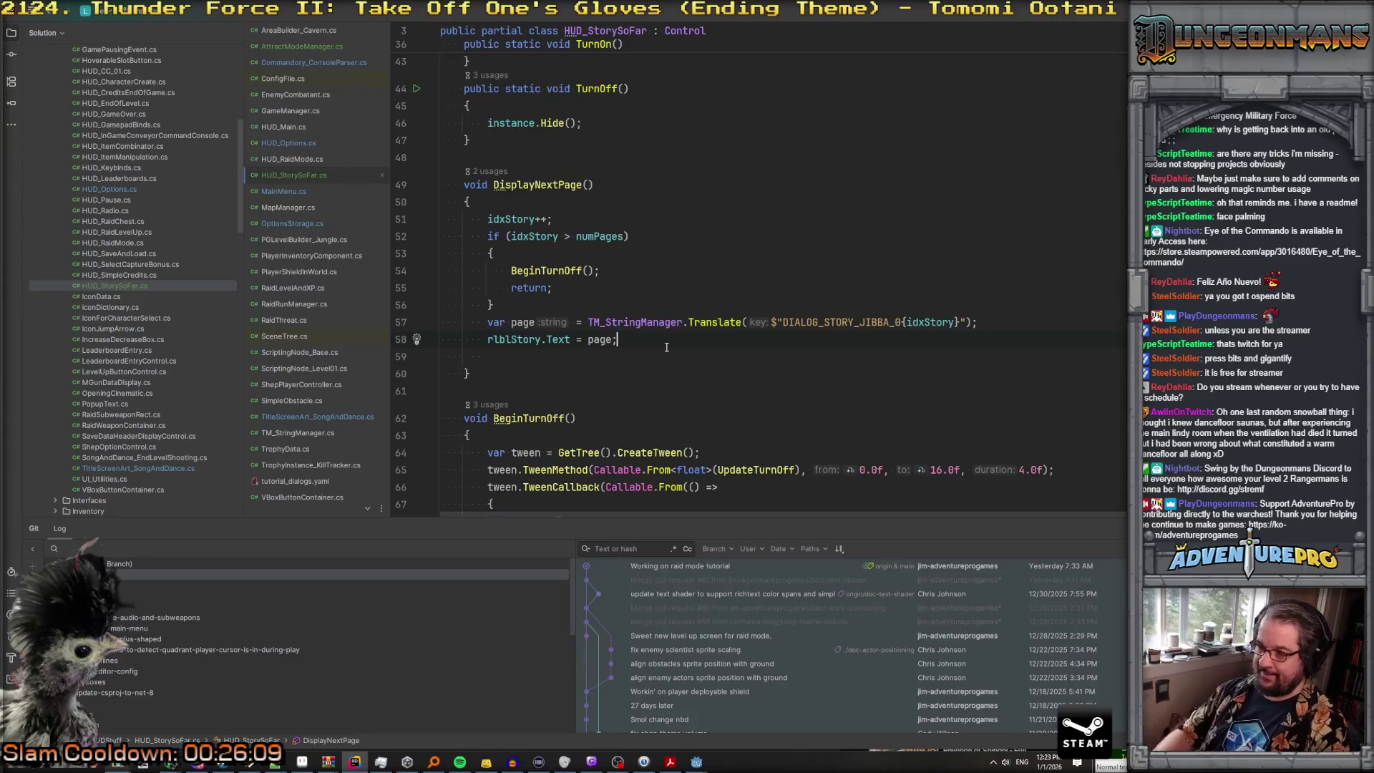
pyautogui.press('Return')
pyautogui.write('ti')
pyautogui.press('Return')
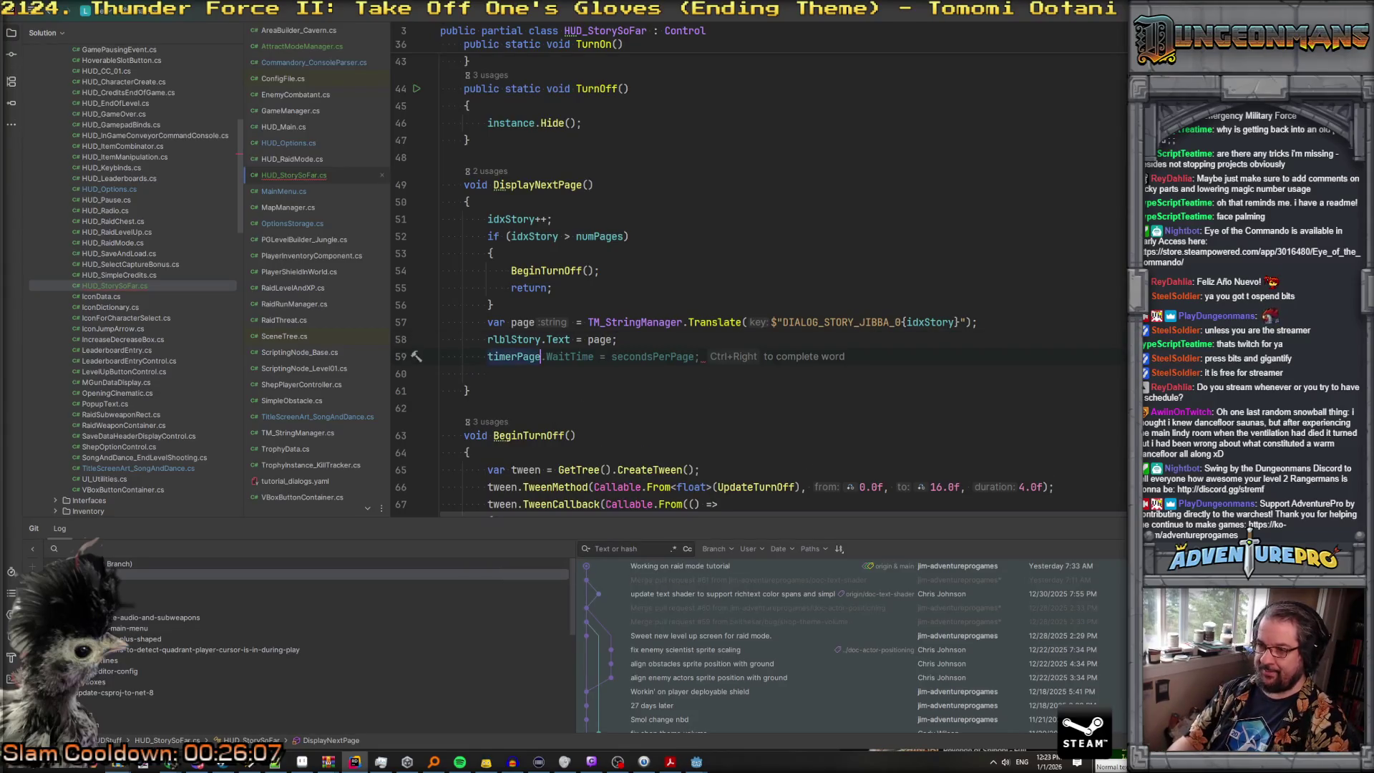
pyautogui.write('?.')
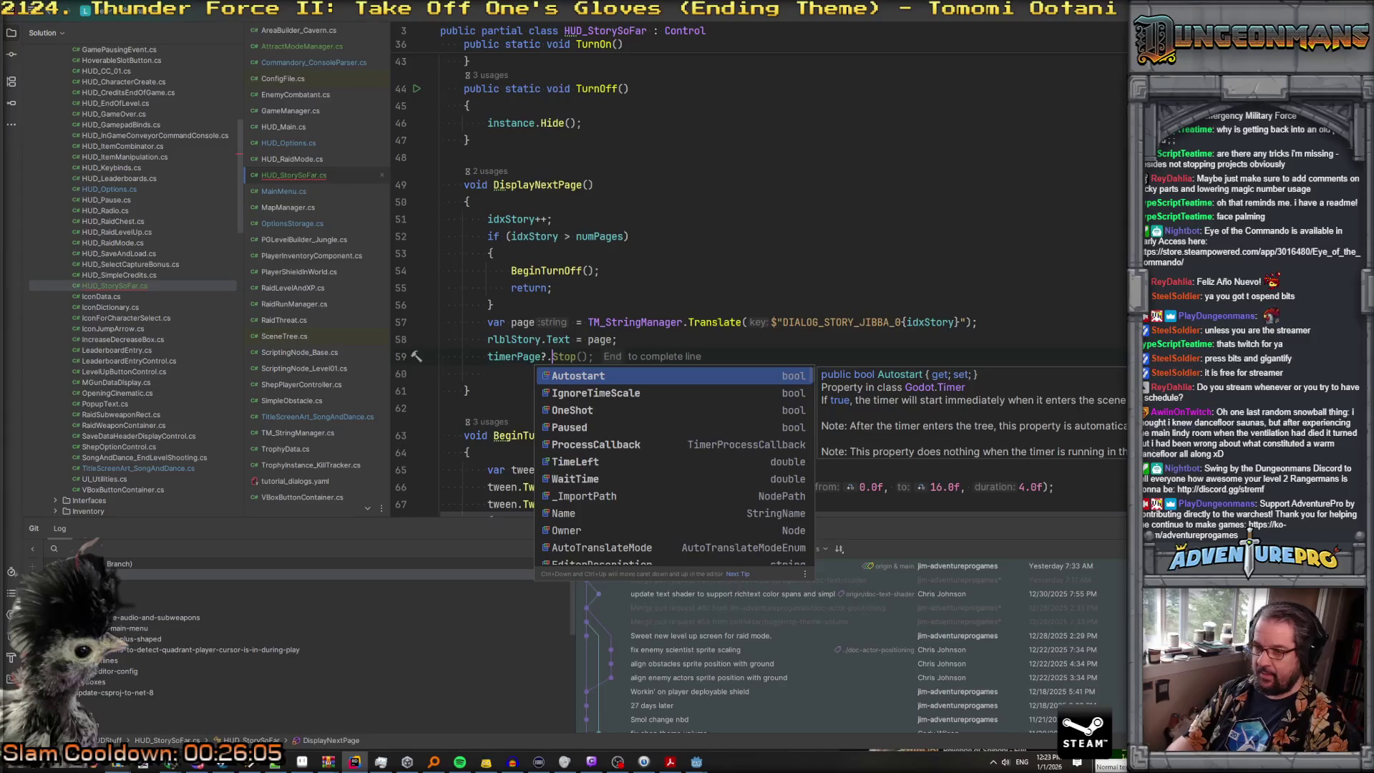
pyautogui.write('QueueFree();')
pyautogui.press('Return')
pyautogui.write('ti')
pyautogui.press('Return')
pyautogui.write('= new Timer();')
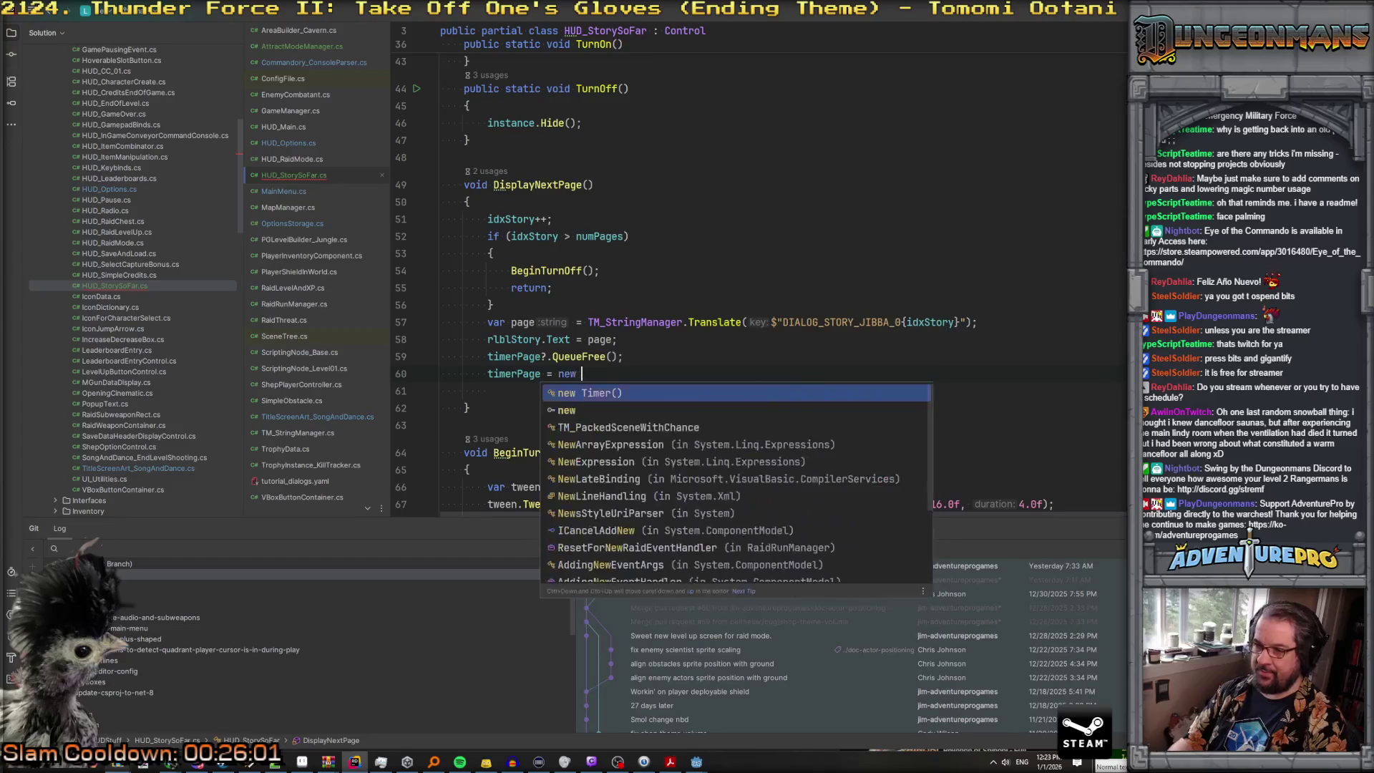
pyautogui.press('Return')
# Step: Add timerPage as a child, hook Timeout to DisplayNextPage, and Start(secondsPerPage)
pyautogui.write('AddC')
pyautogui.press('Return')
pyautogui.write('timerPage);')
pyautogui.press('Return')
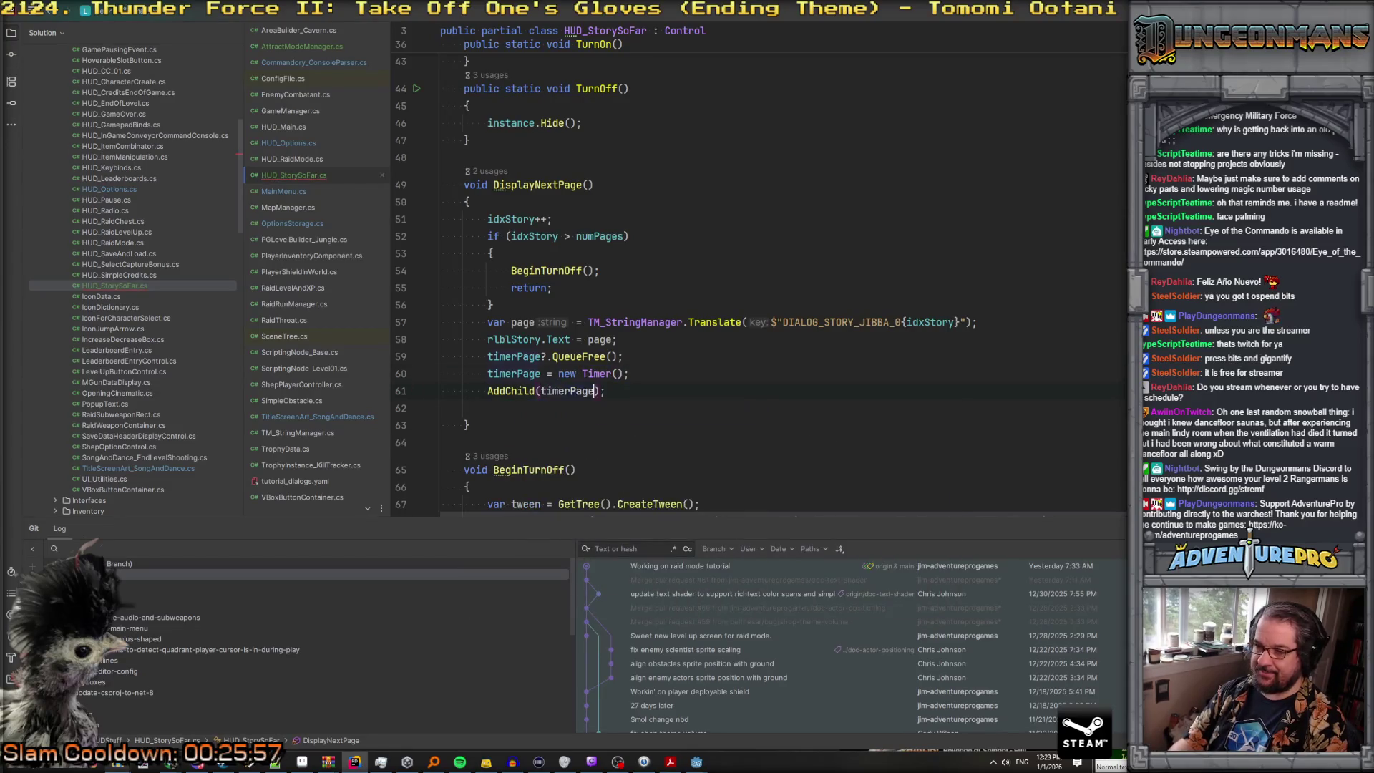
pyautogui.press('End')
pyautogui.press('Return')
pyautogui.write('ti')
pyautogui.press('Return')
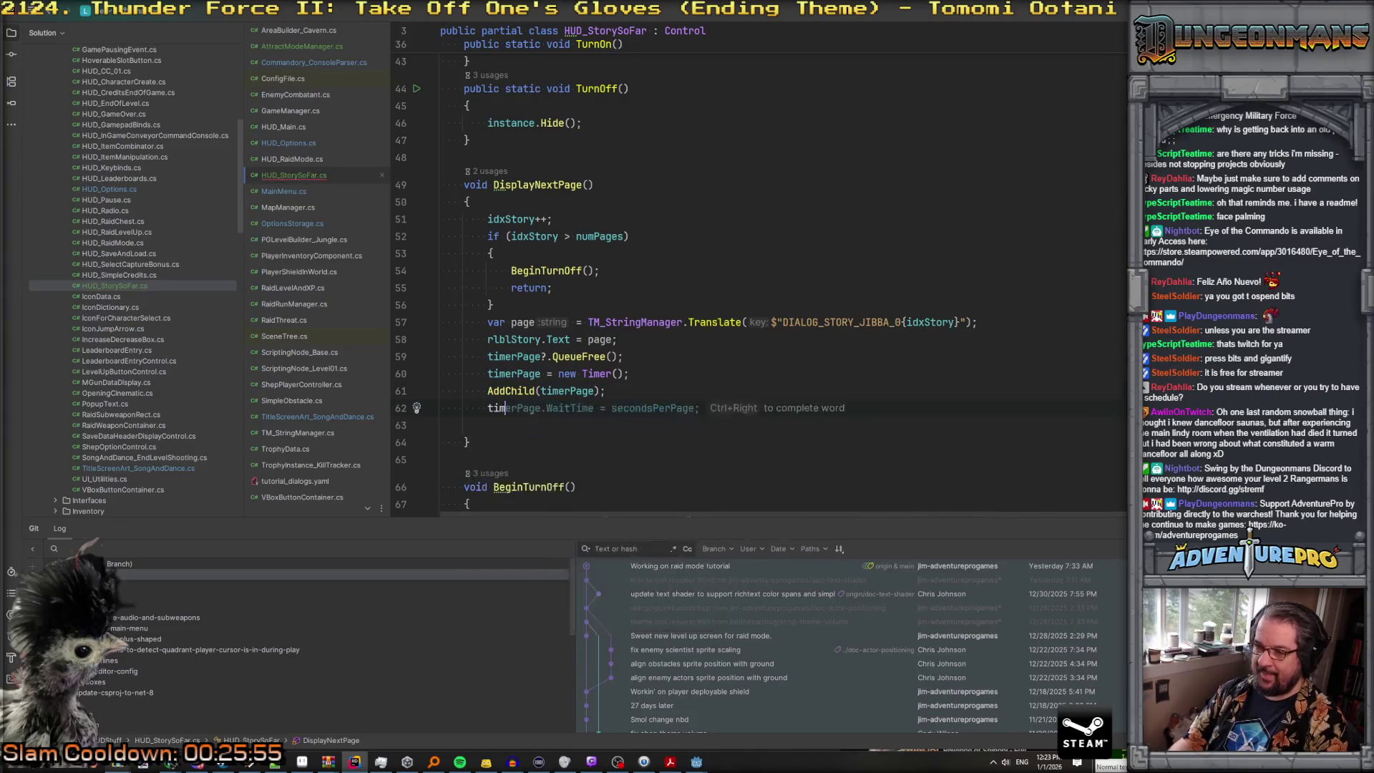
pyautogui.write('.Timeou')
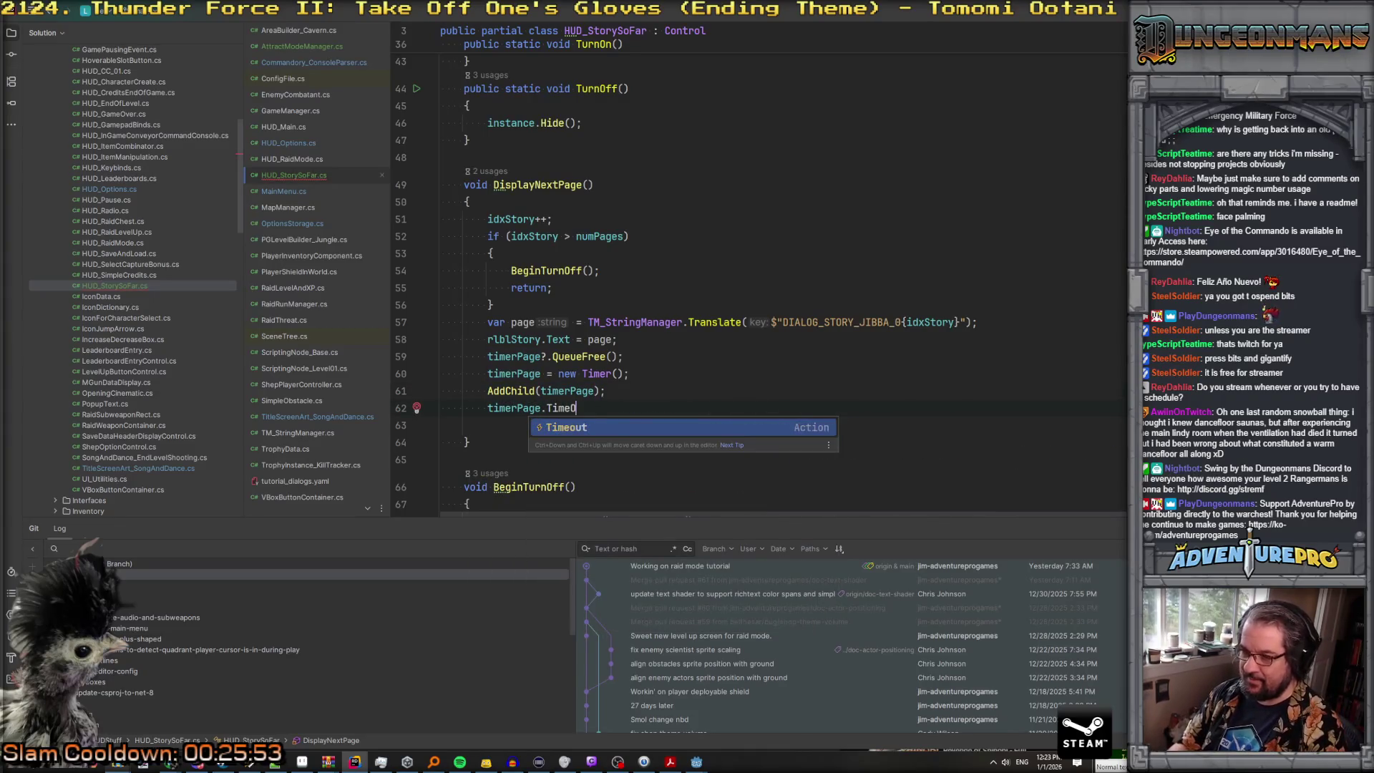
pyautogui.press('Return')
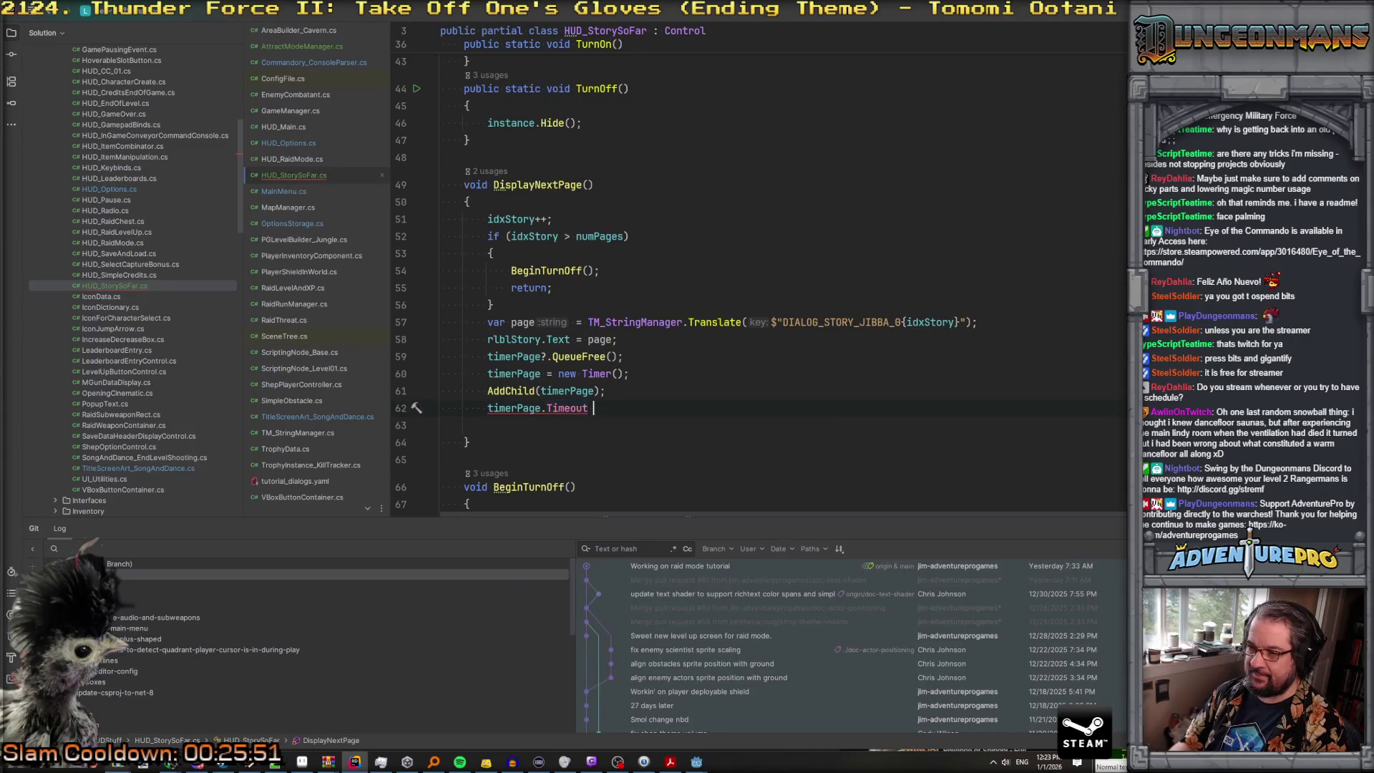
pyautogui.press('Tab')
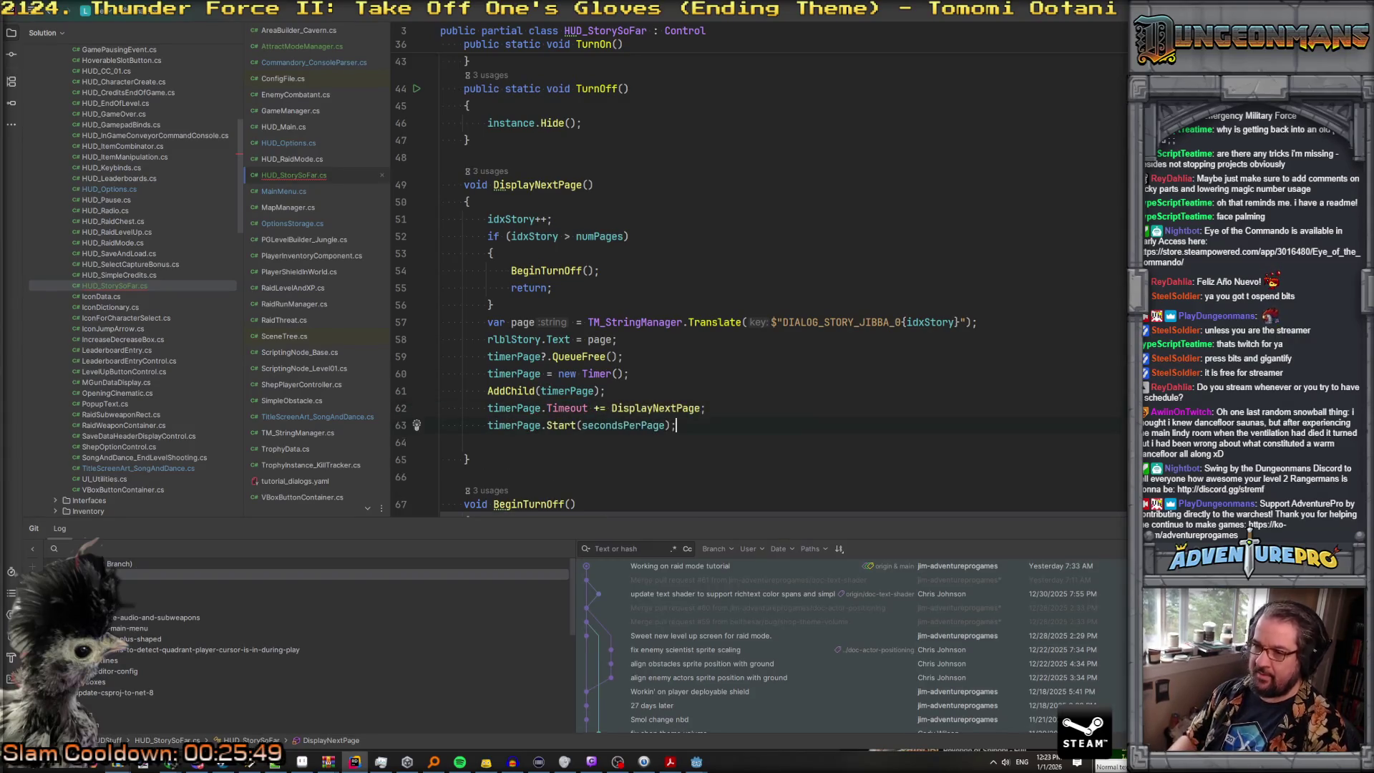
# Step: Tidy the spacing by removing the leftover blank line around the timer code
pyautogui.press('Up')
pyautogui.press('Up')
pyautogui.press('Up')
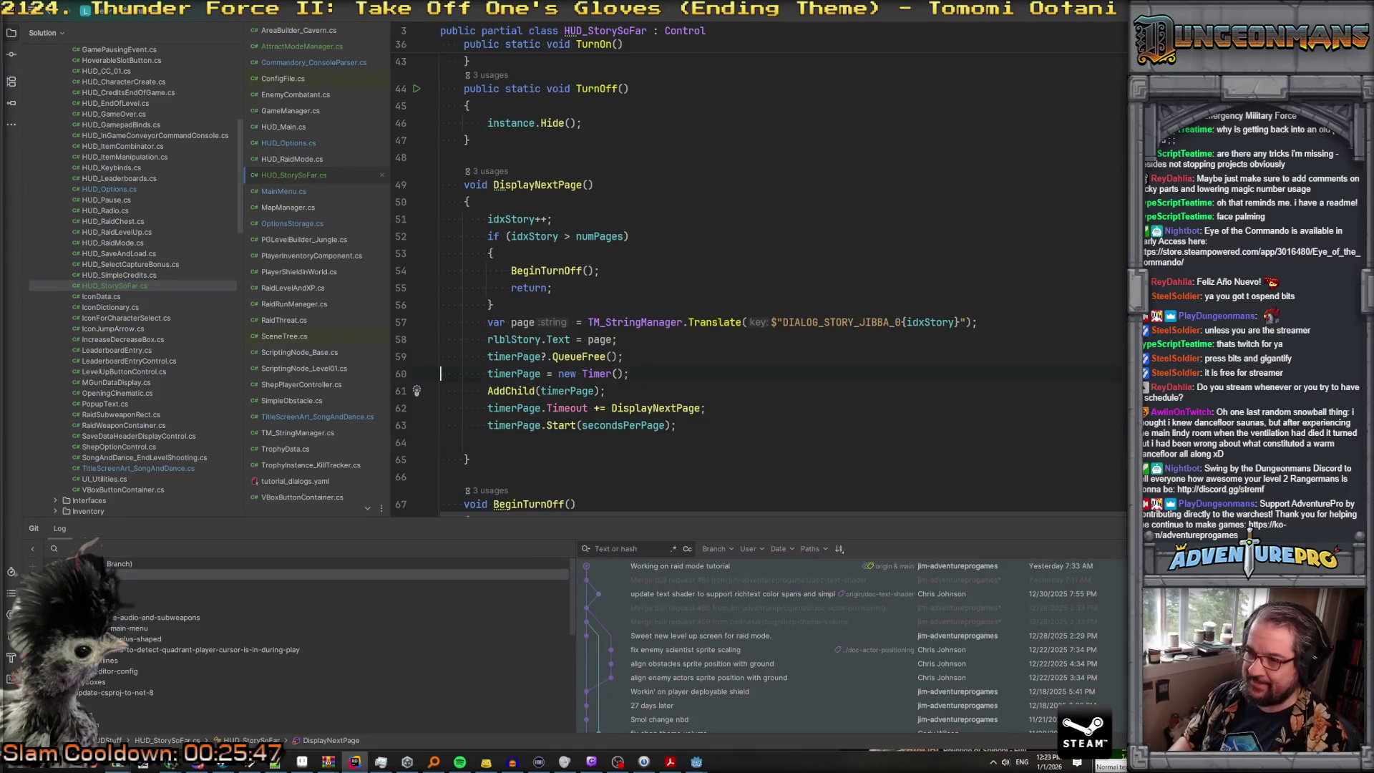
pyautogui.press('Home')
pyautogui.press('Return')
pyautogui.press('Down')
pyautogui.press('Down')
pyautogui.press('Down')
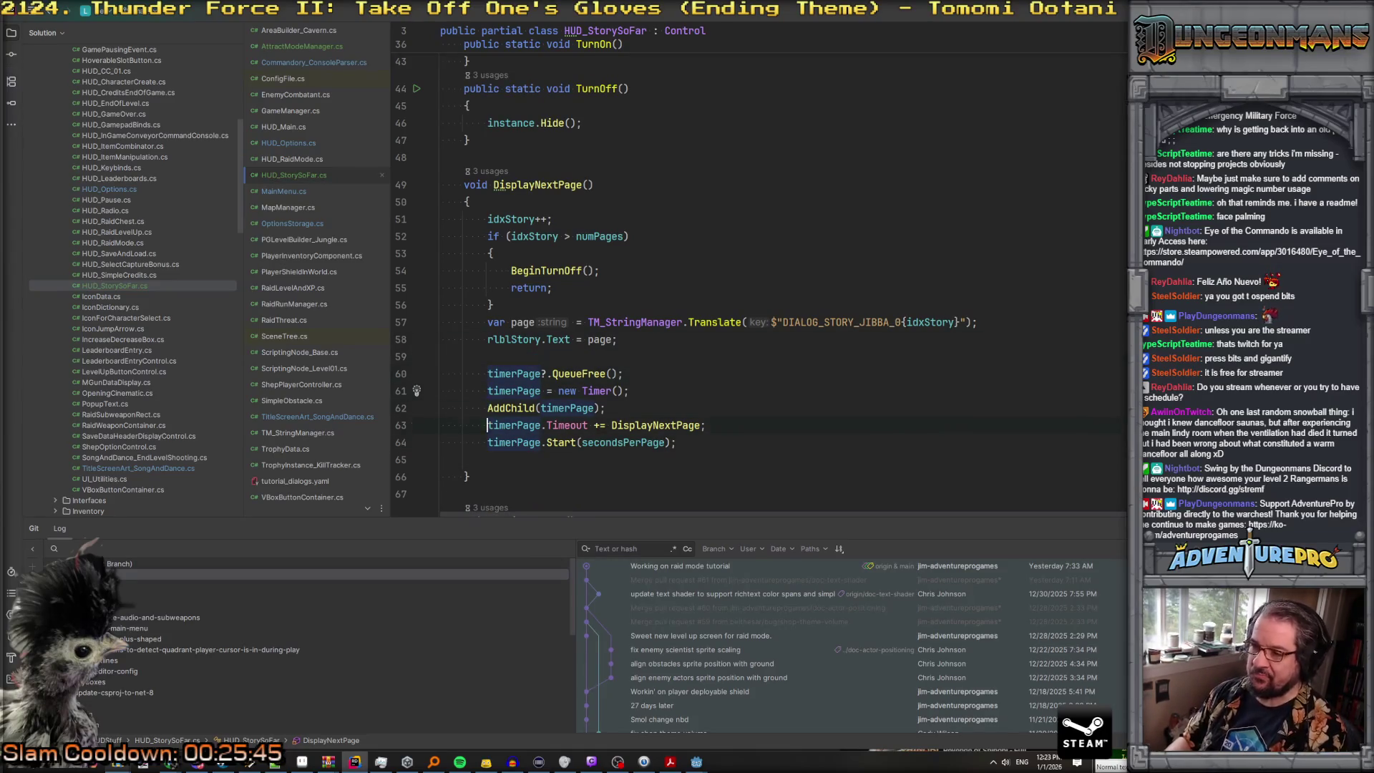
pyautogui.hotkey('shift', 'Down')
pyautogui.press('Delete')
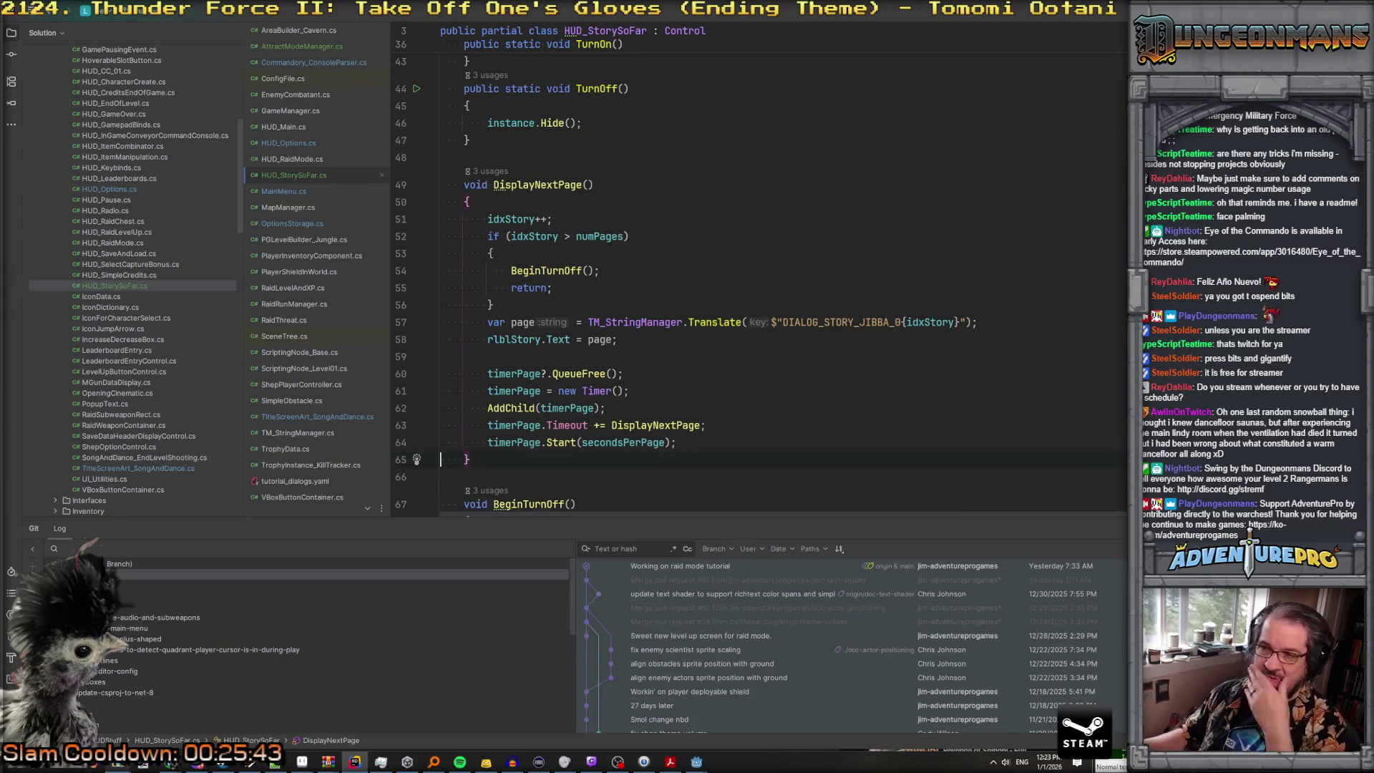
pyautogui.scroll(3, 667, 338)
pyautogui.scroll(-5, 679, 282)
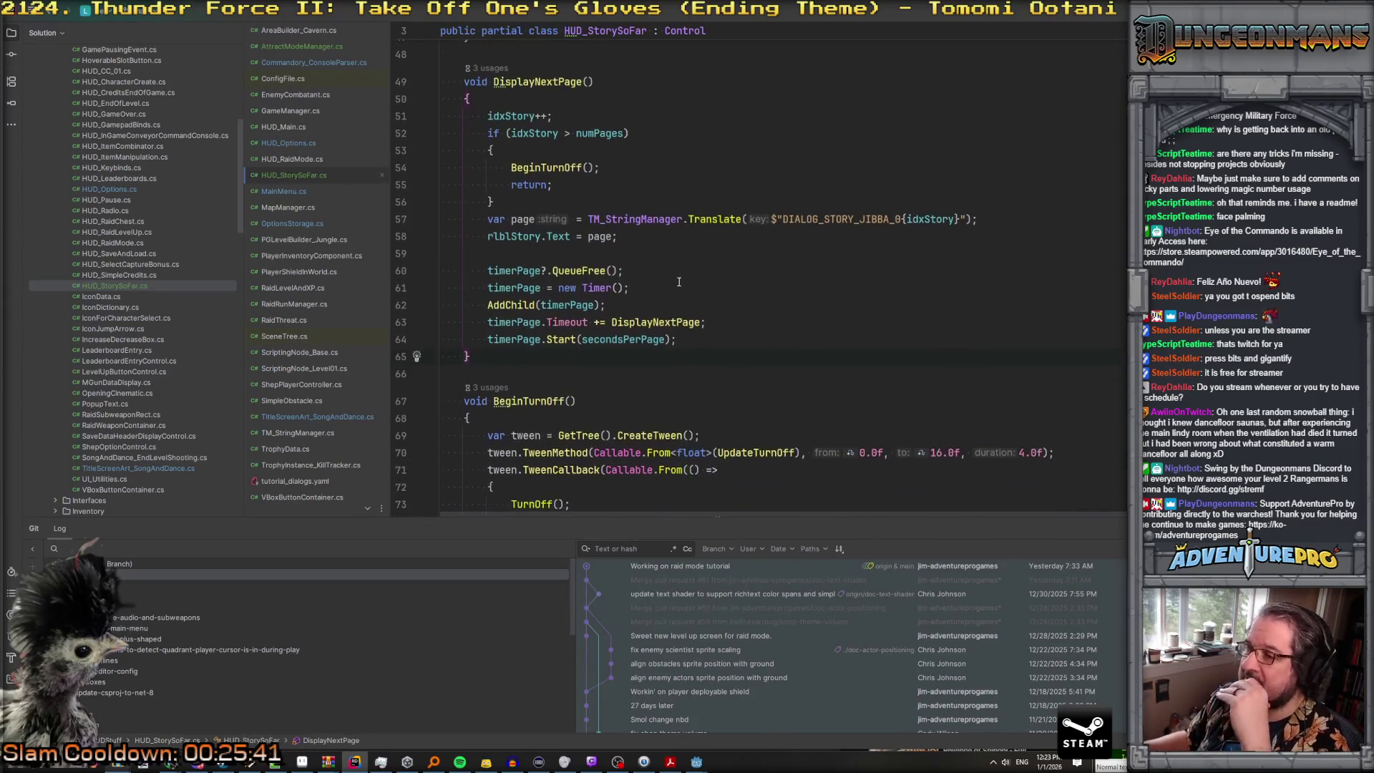
pyautogui.scroll(-9, 678, 282)
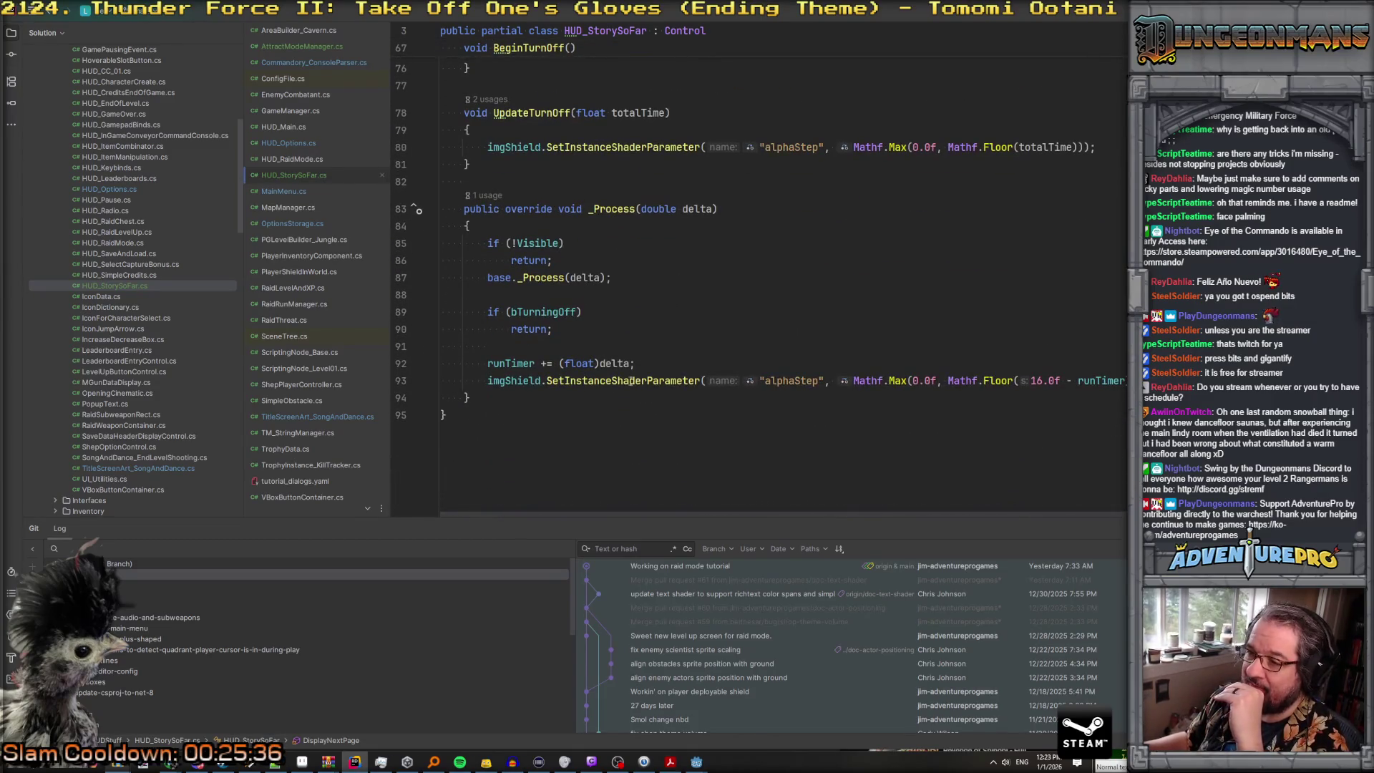
pyautogui.click(576, 384)
pyautogui.click(530, 261)
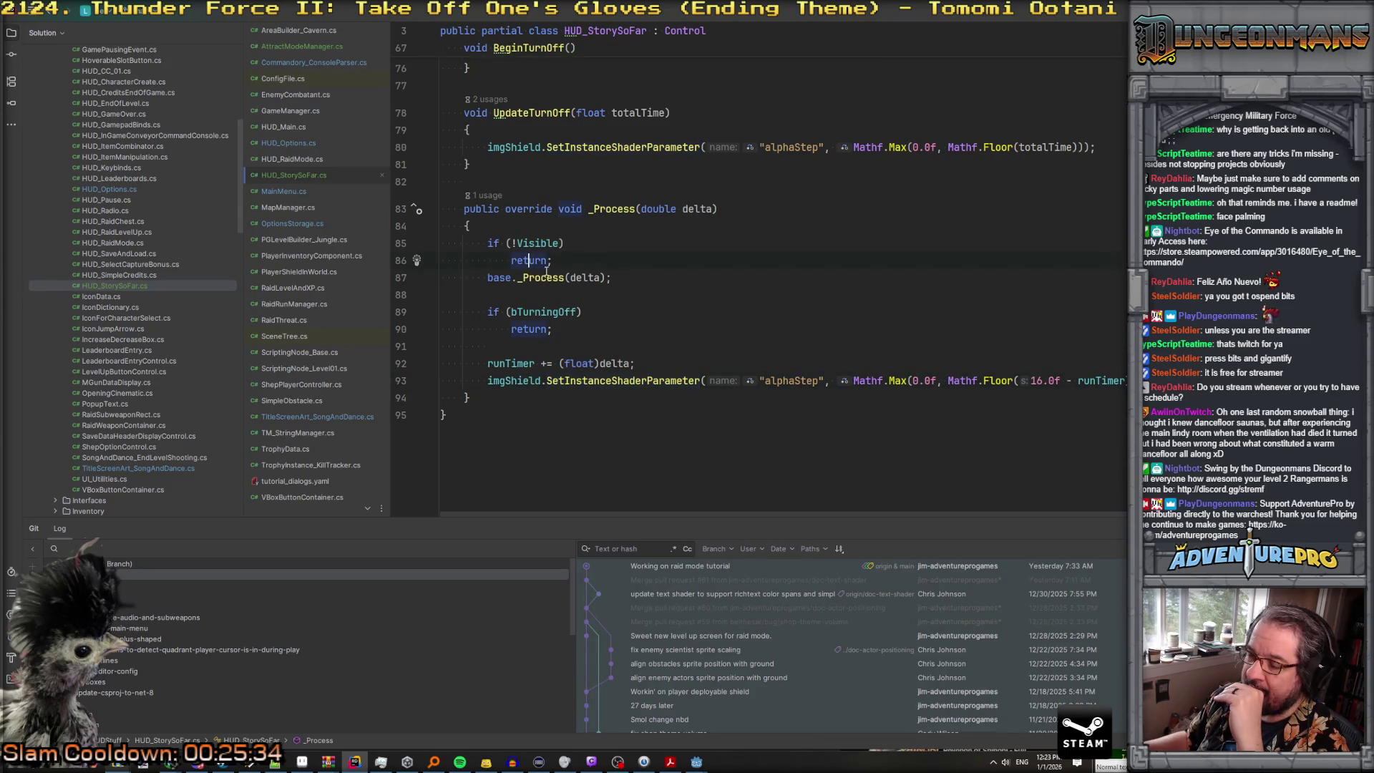
pyautogui.click(623, 380)
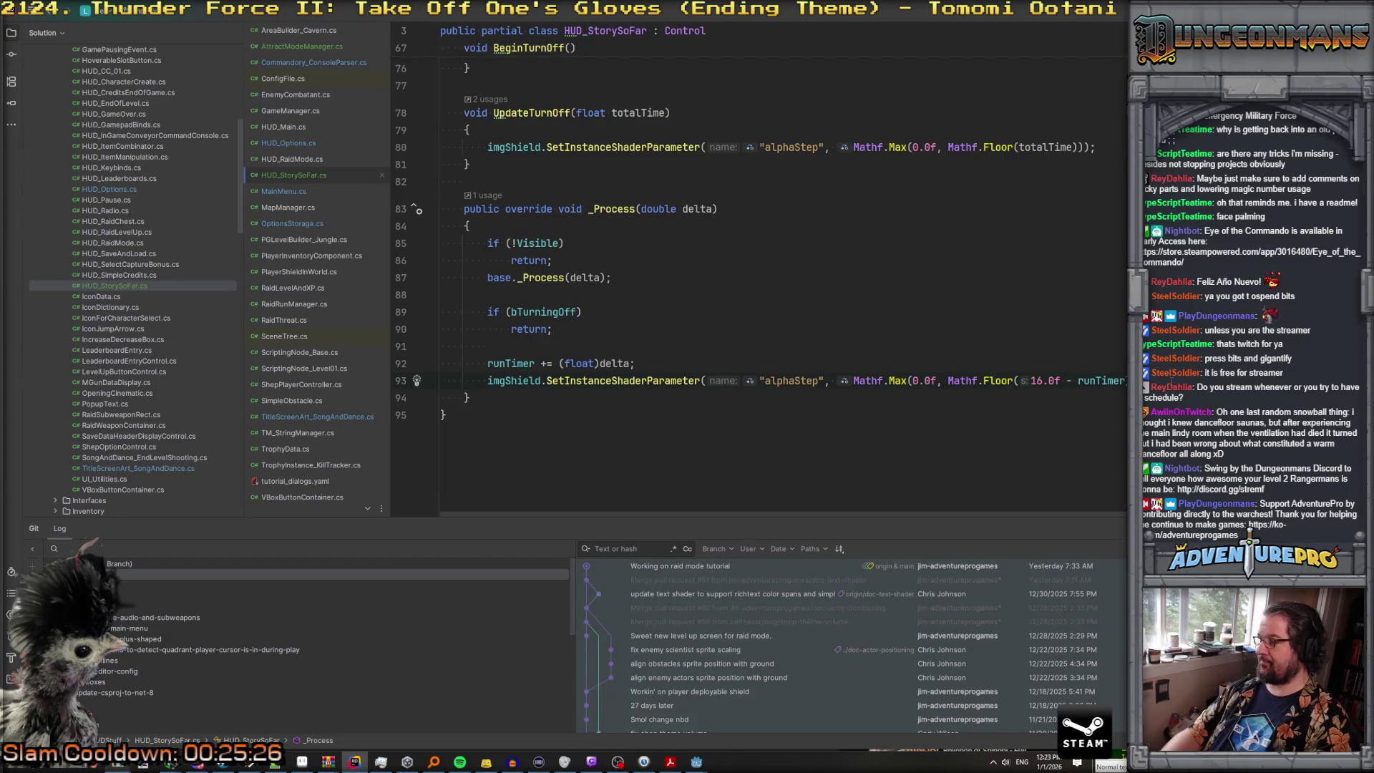
pyautogui.press('Return')
pyautogui.press('Return')
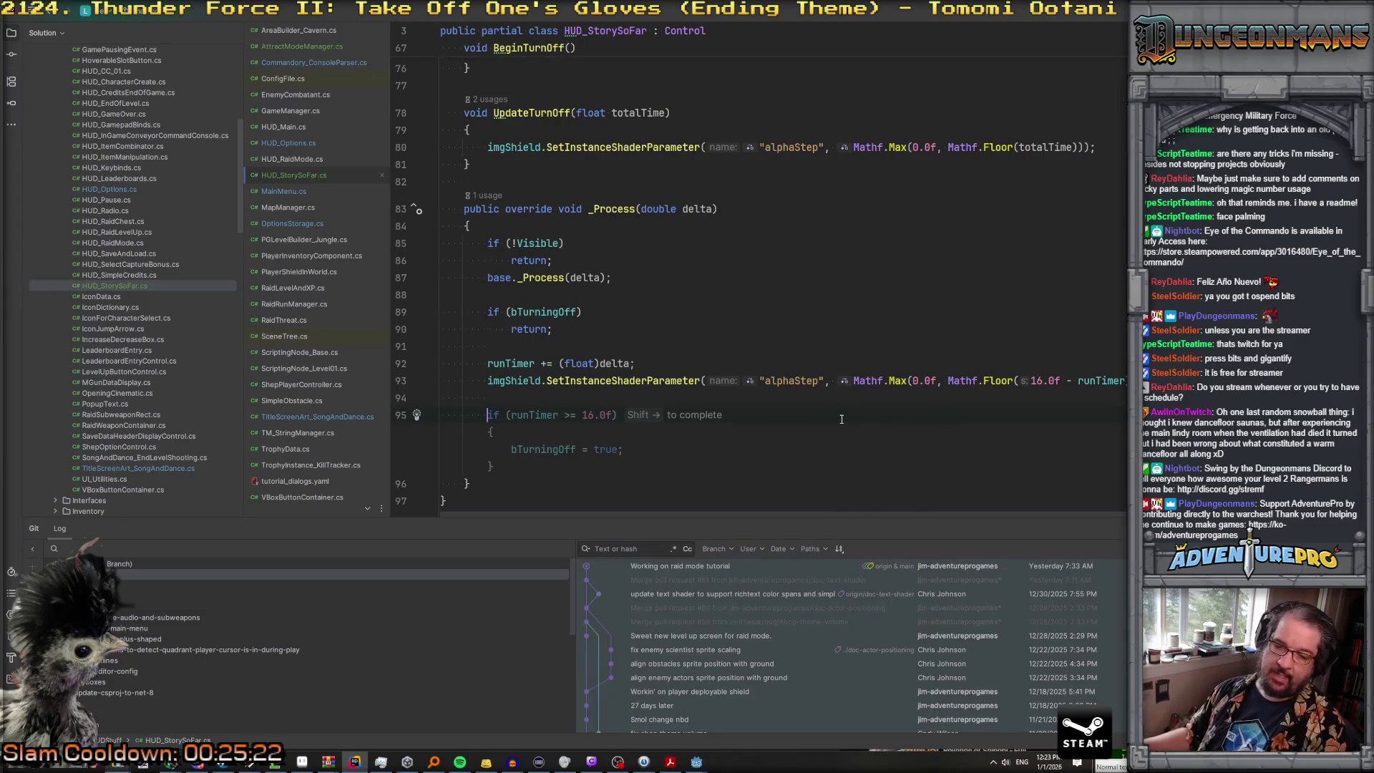
pyautogui.click(805, 331)
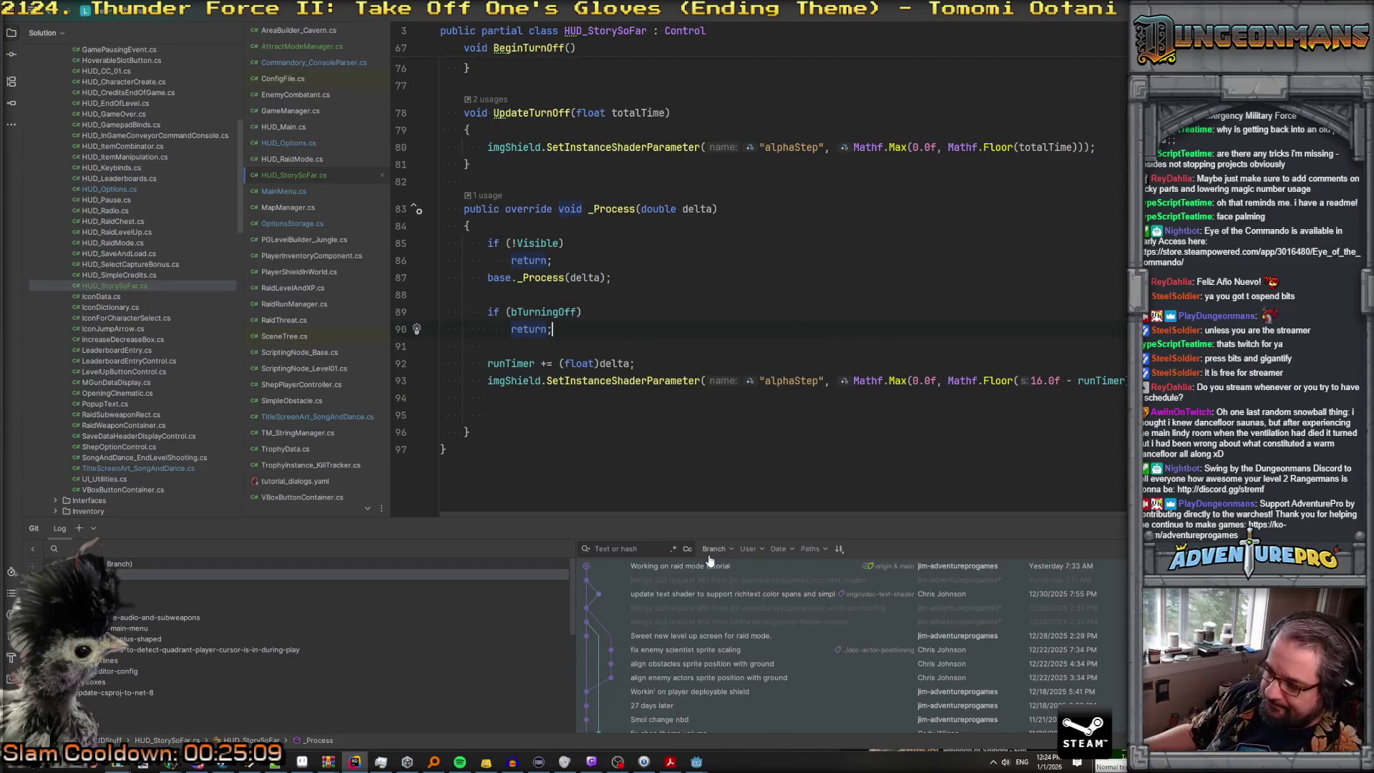
pyautogui.scroll(10, 646, 265)
pyautogui.scroll(9, 646, 265)
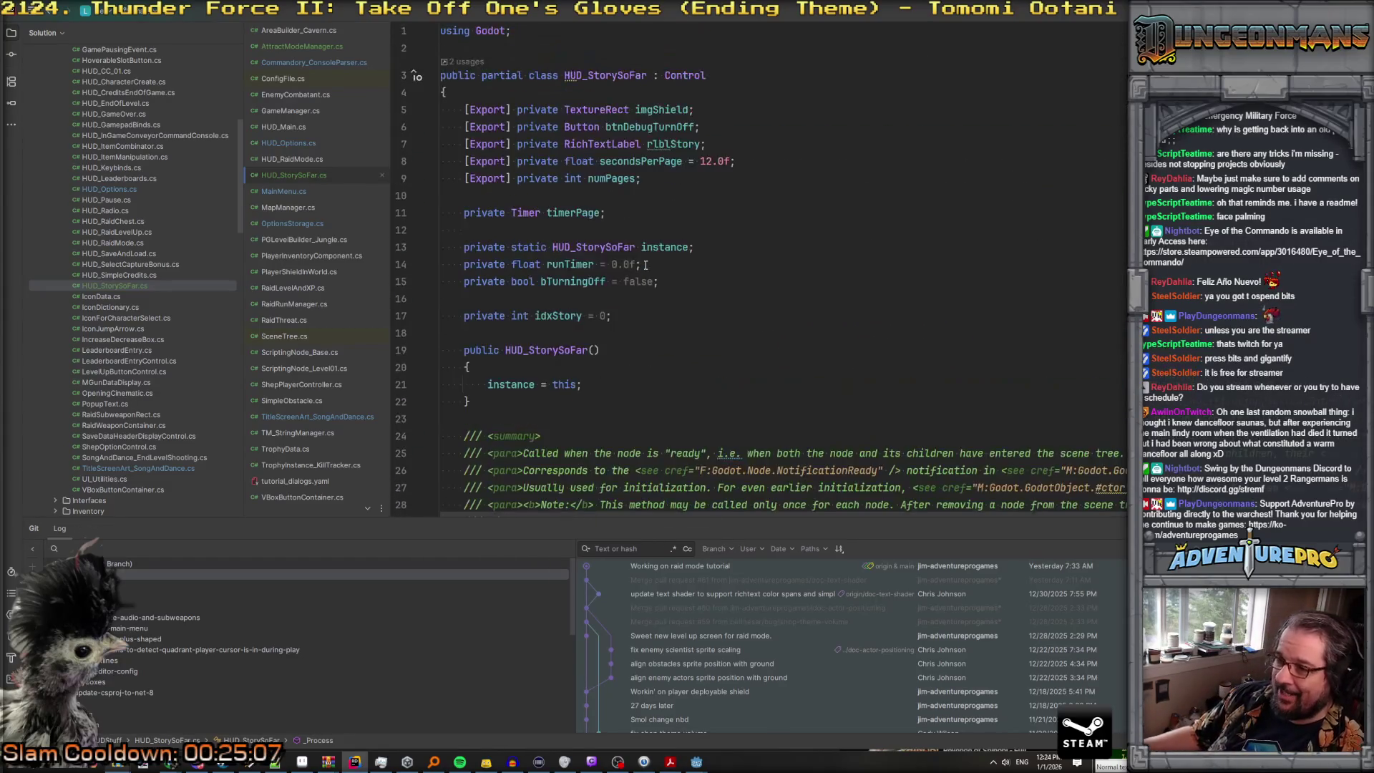
pyautogui.scroll(-3, 645, 264)
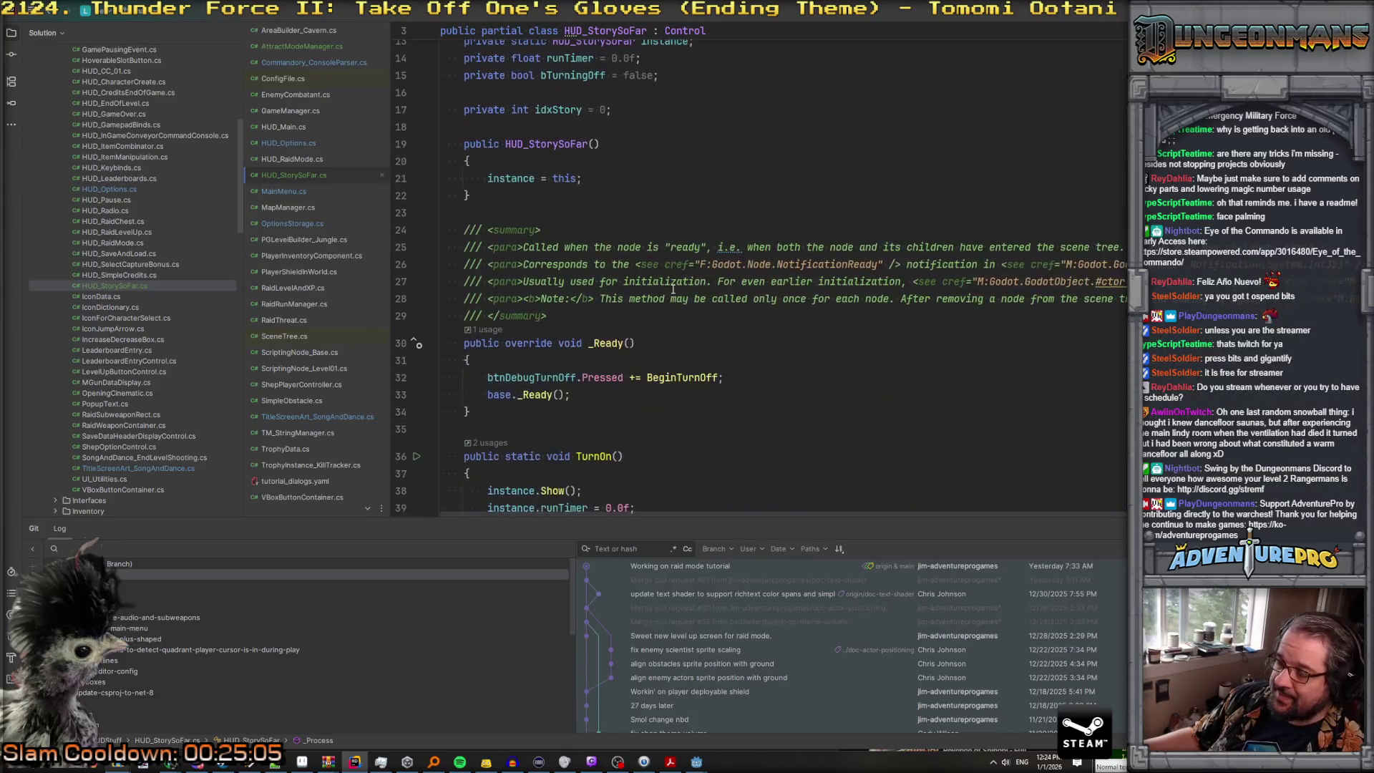
pyautogui.scroll(-8, 672, 297)
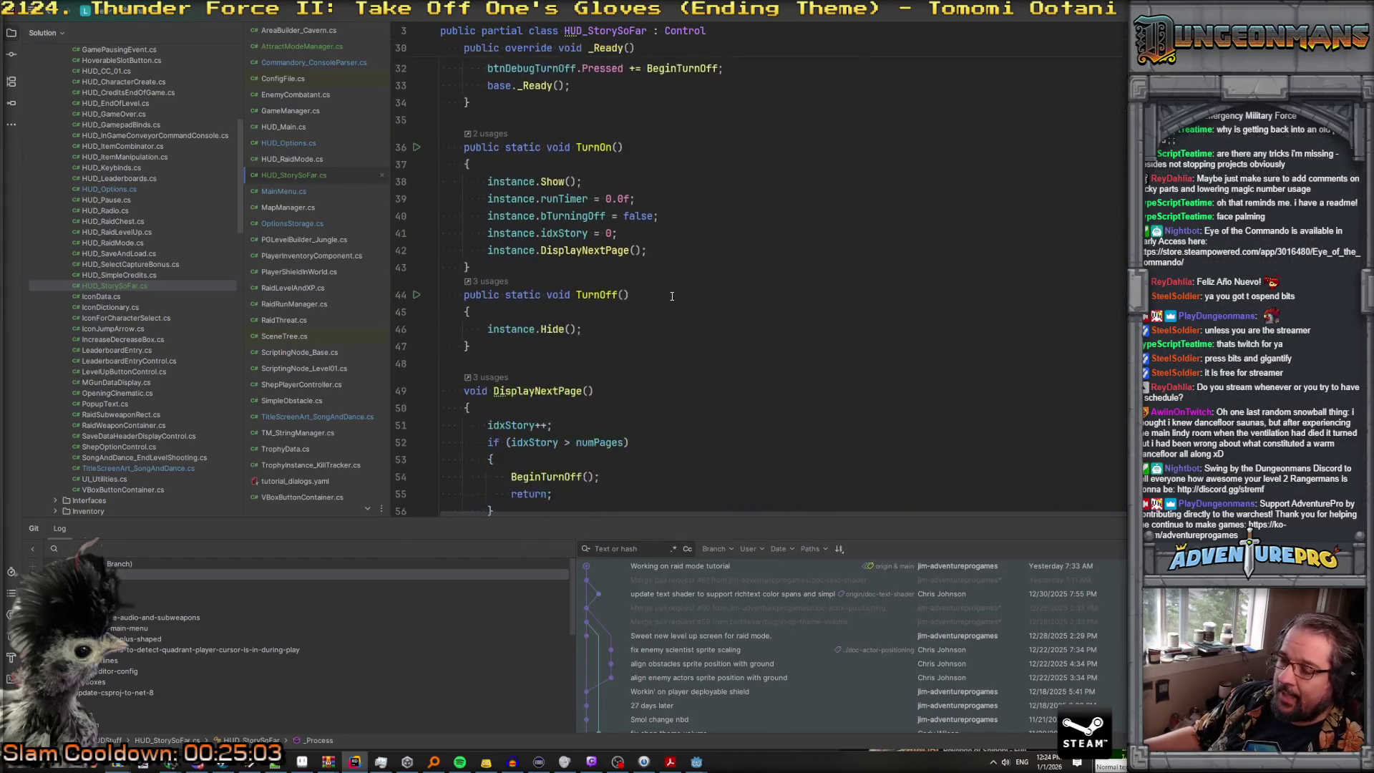
pyautogui.scroll(5, 672, 296)
pyautogui.scroll(6, 672, 296)
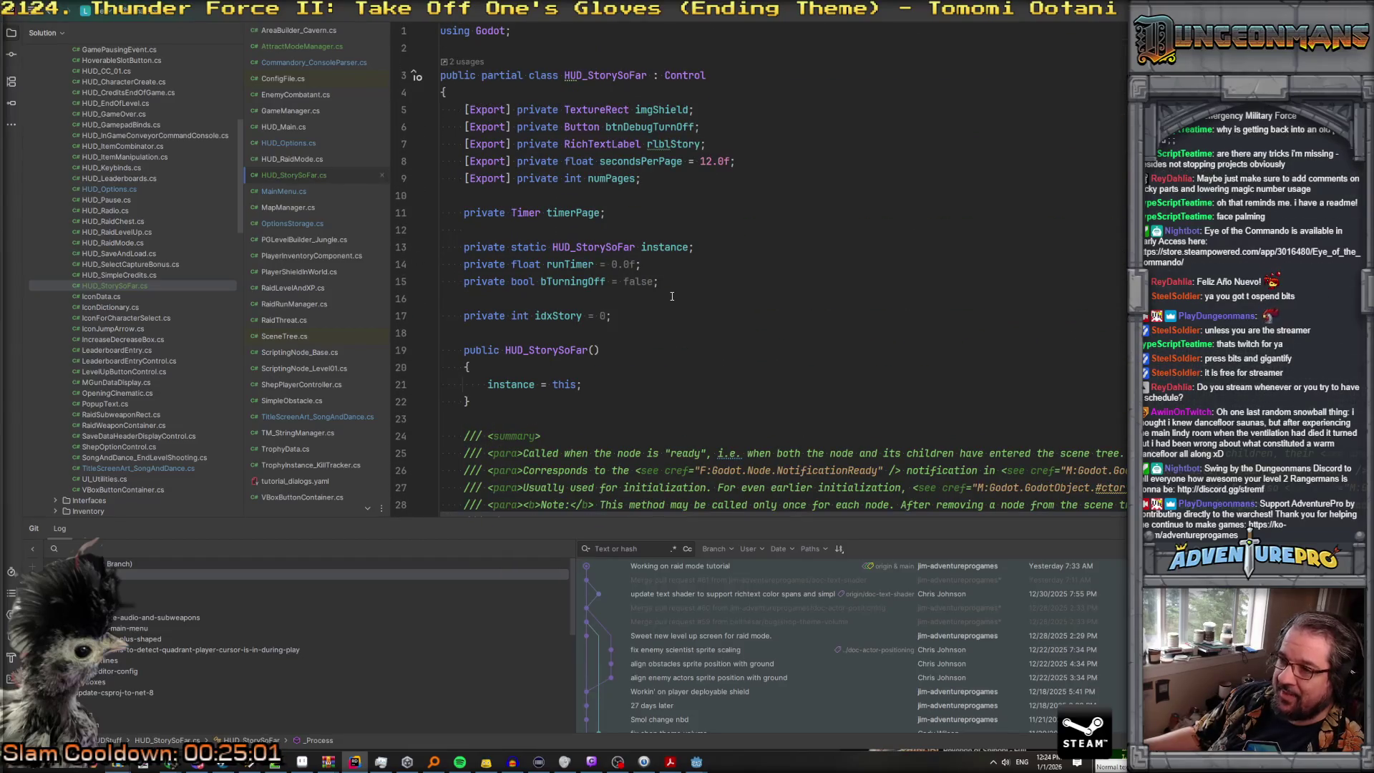
pyautogui.scroll(-5, 672, 297)
pyautogui.scroll(-10, 671, 297)
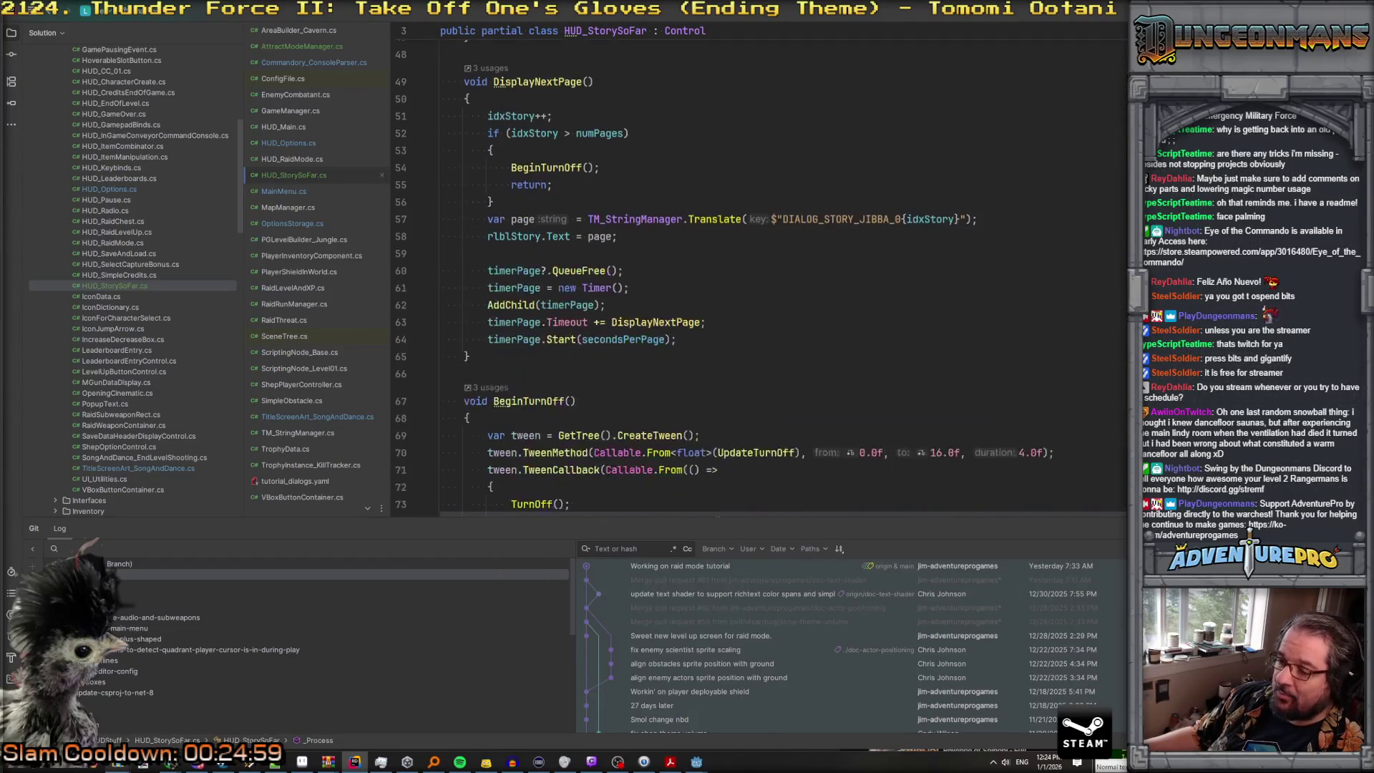
pyautogui.moveTo(696, 762)
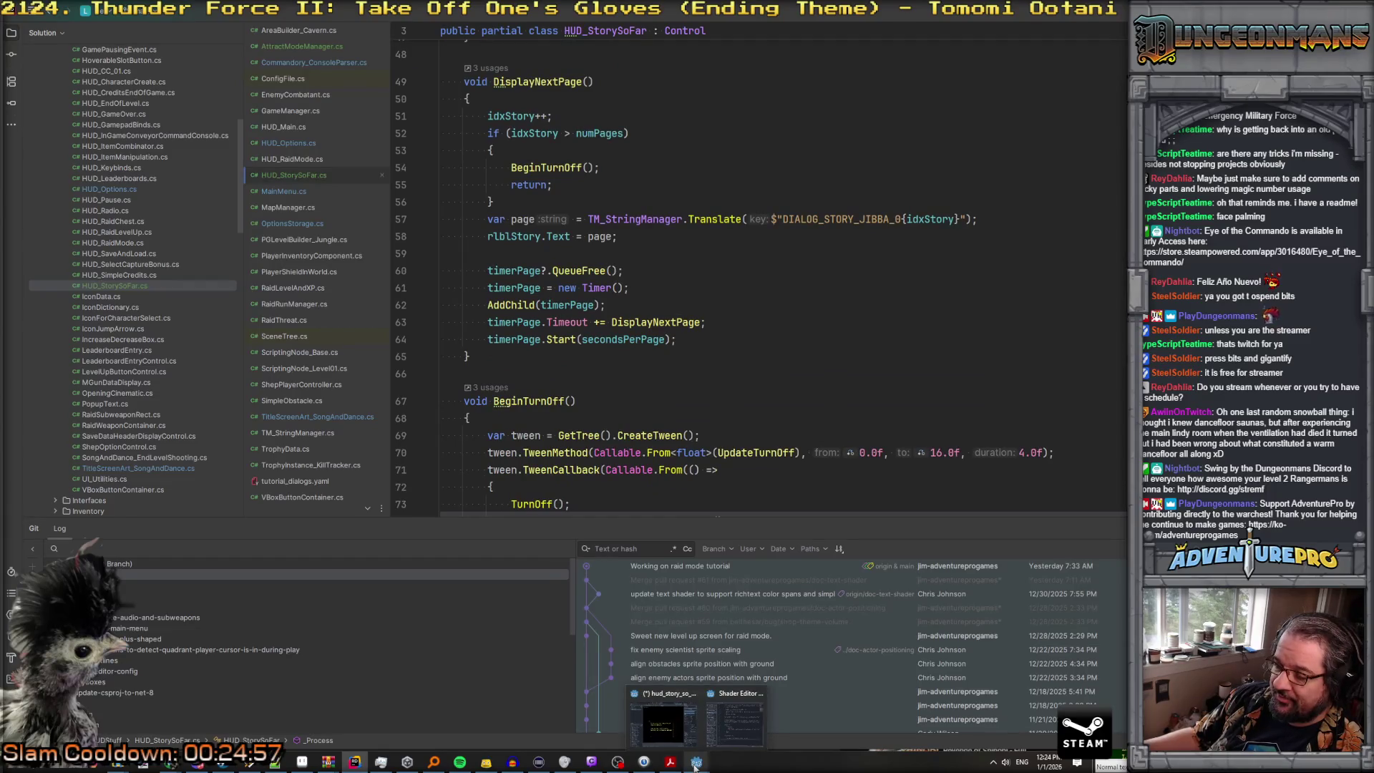
pyautogui.click(690, 703)
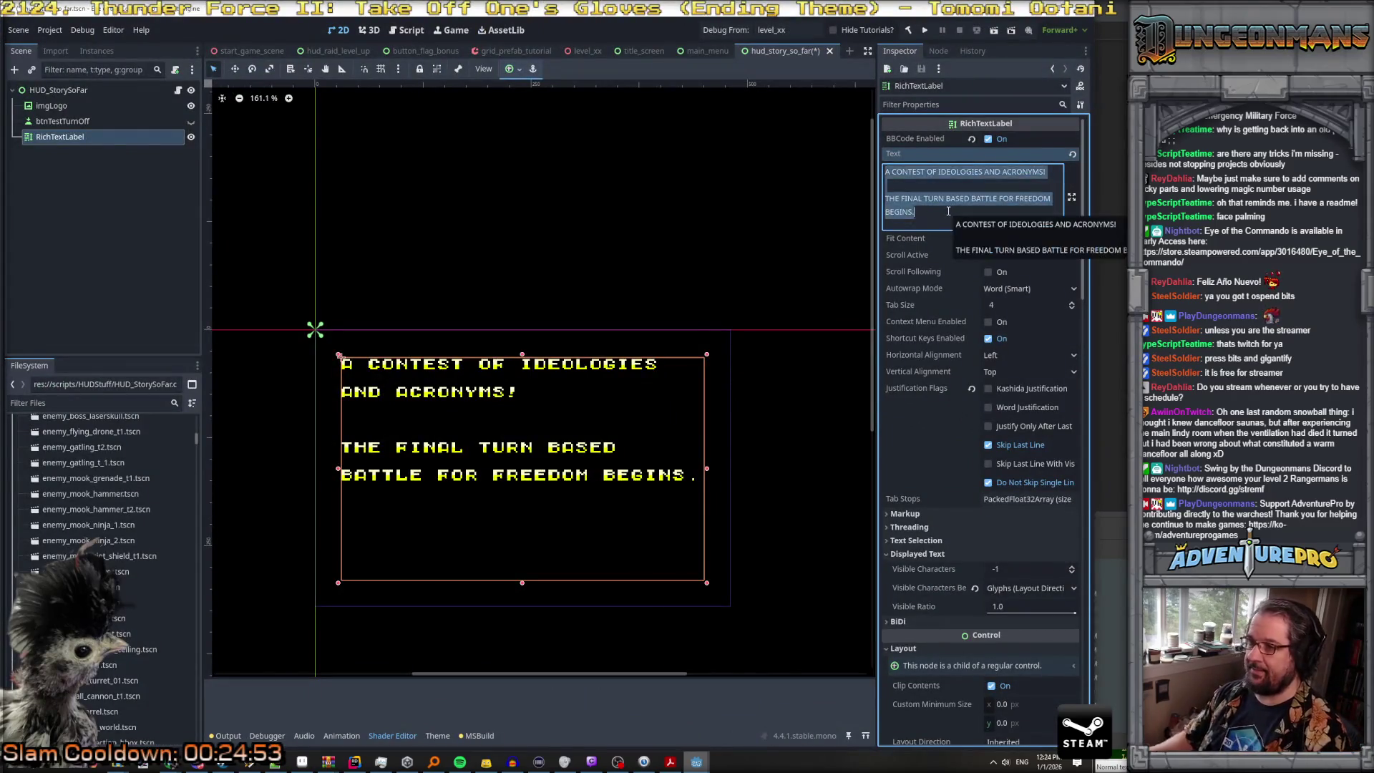
# Step: Clear the label's placeholder text, rebuild, and assign RichTextLabel to Rbl Story
pyautogui.press('BackSpace')
pyautogui.press('F6')
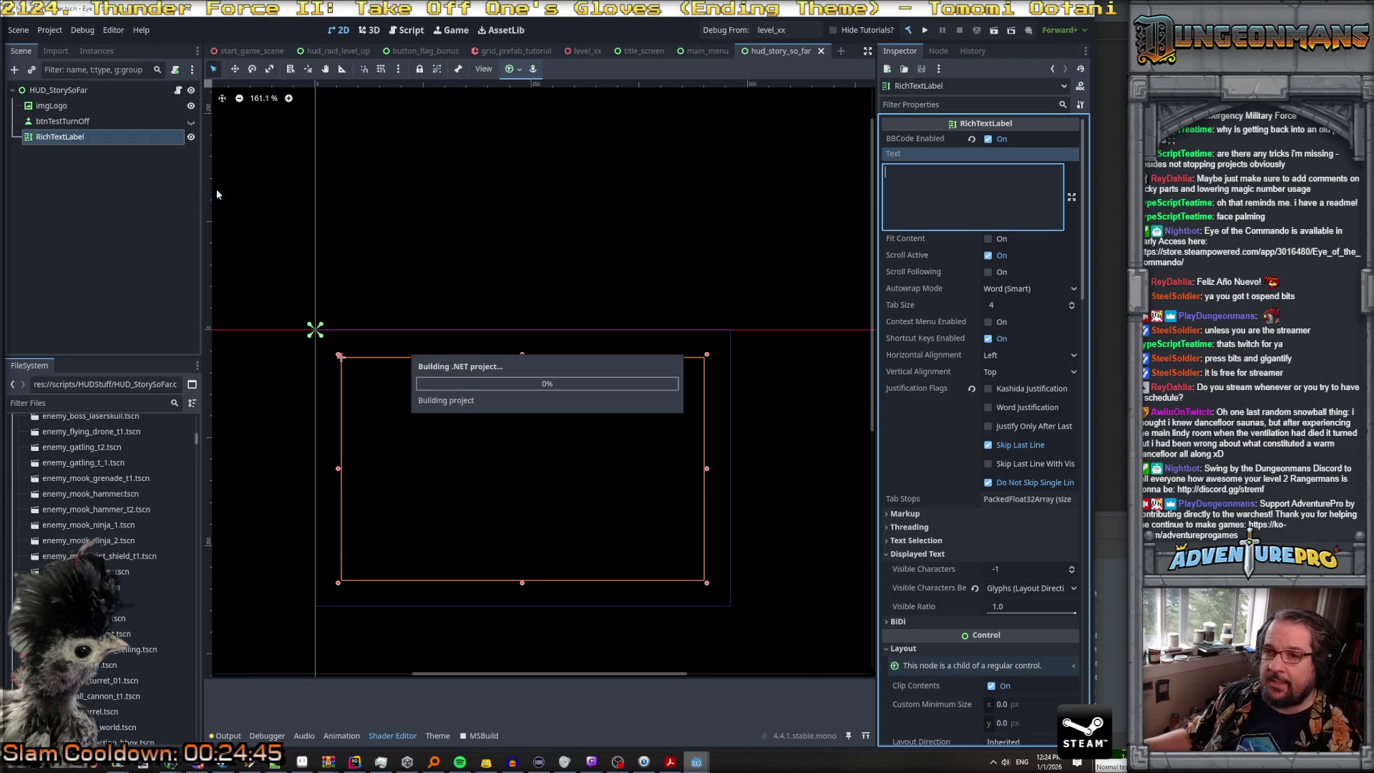
pyautogui.click(77, 95)
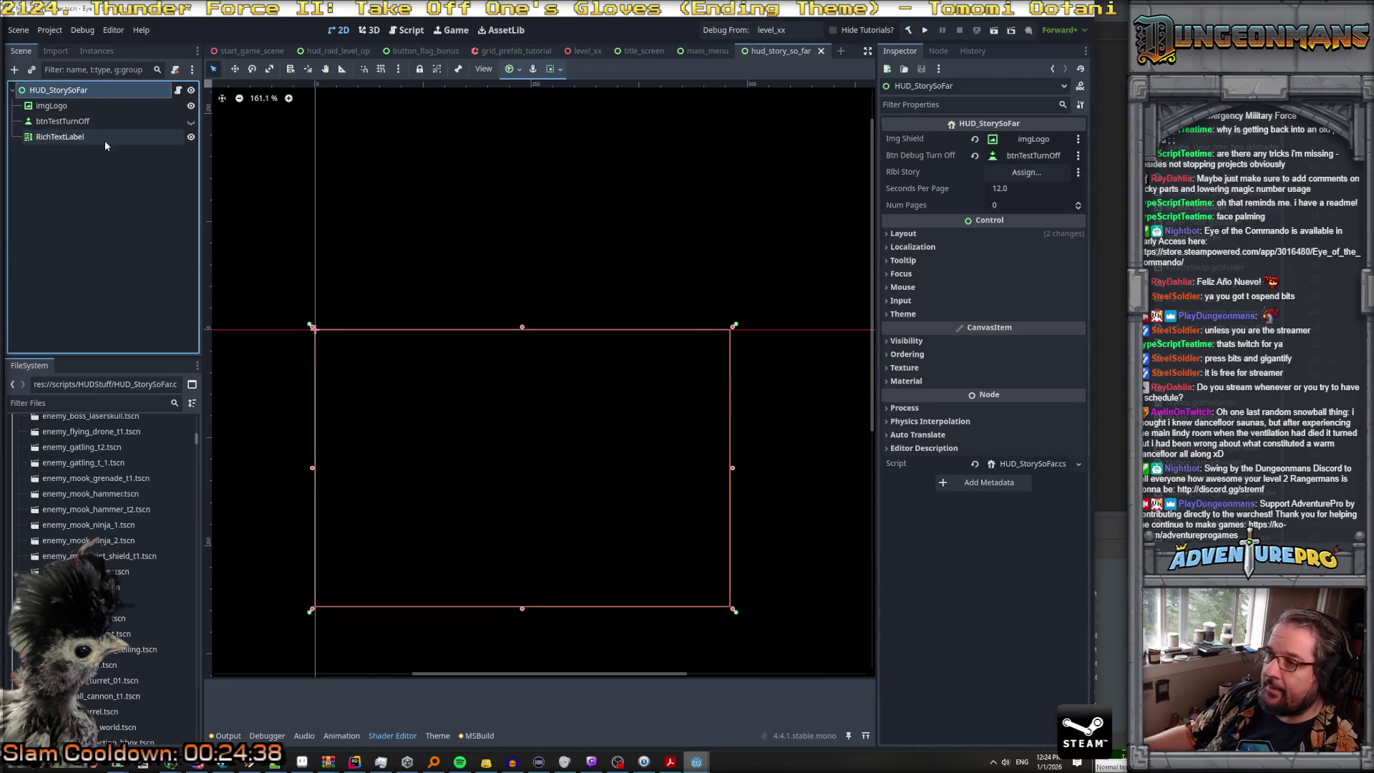
pyautogui.moveTo(43, 139); pyautogui.dragTo(1045, 174)
# Step: Set Num Pages to 3, save hud_story_so_far, and run the game
pyautogui.click(1018, 206)
pyautogui.write('3')
pyautogui.press('Return')
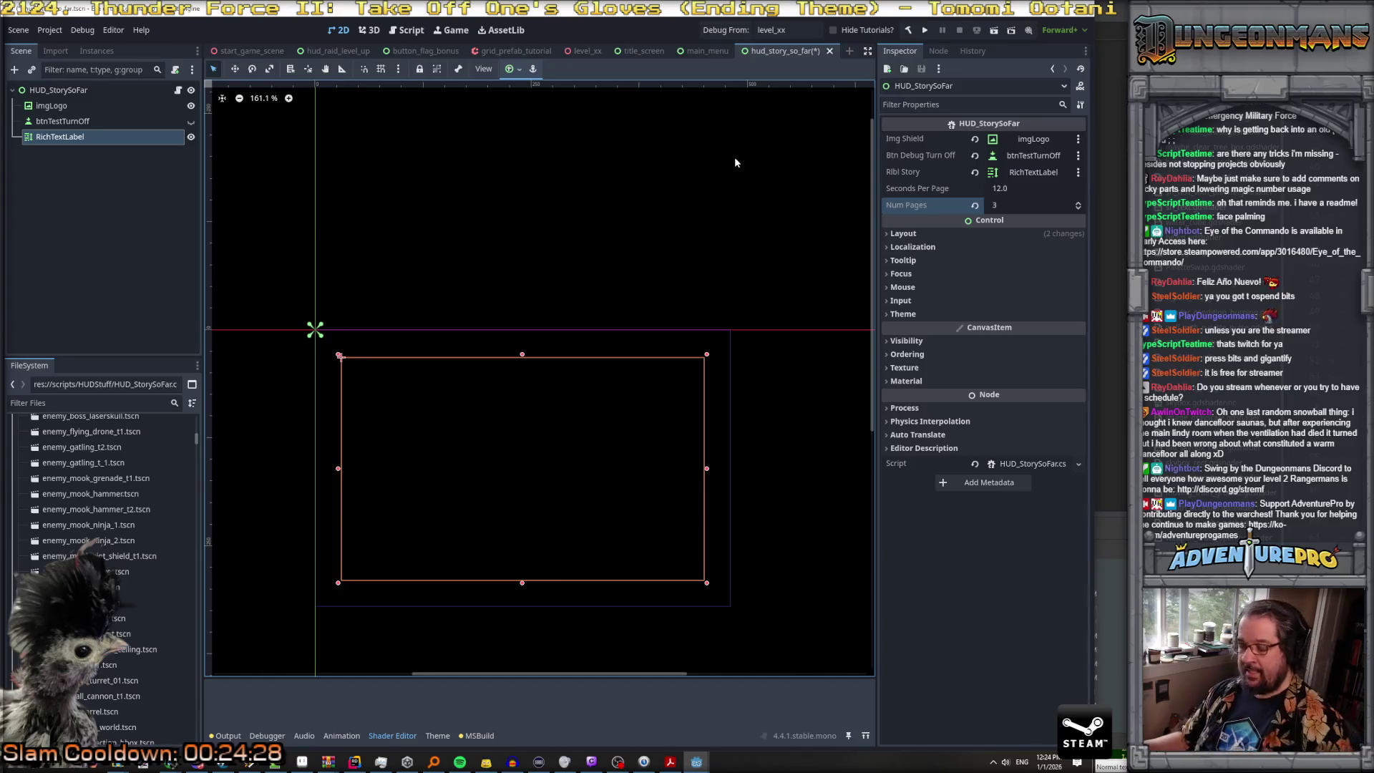
pyautogui.hotkey('ctrl', 's')
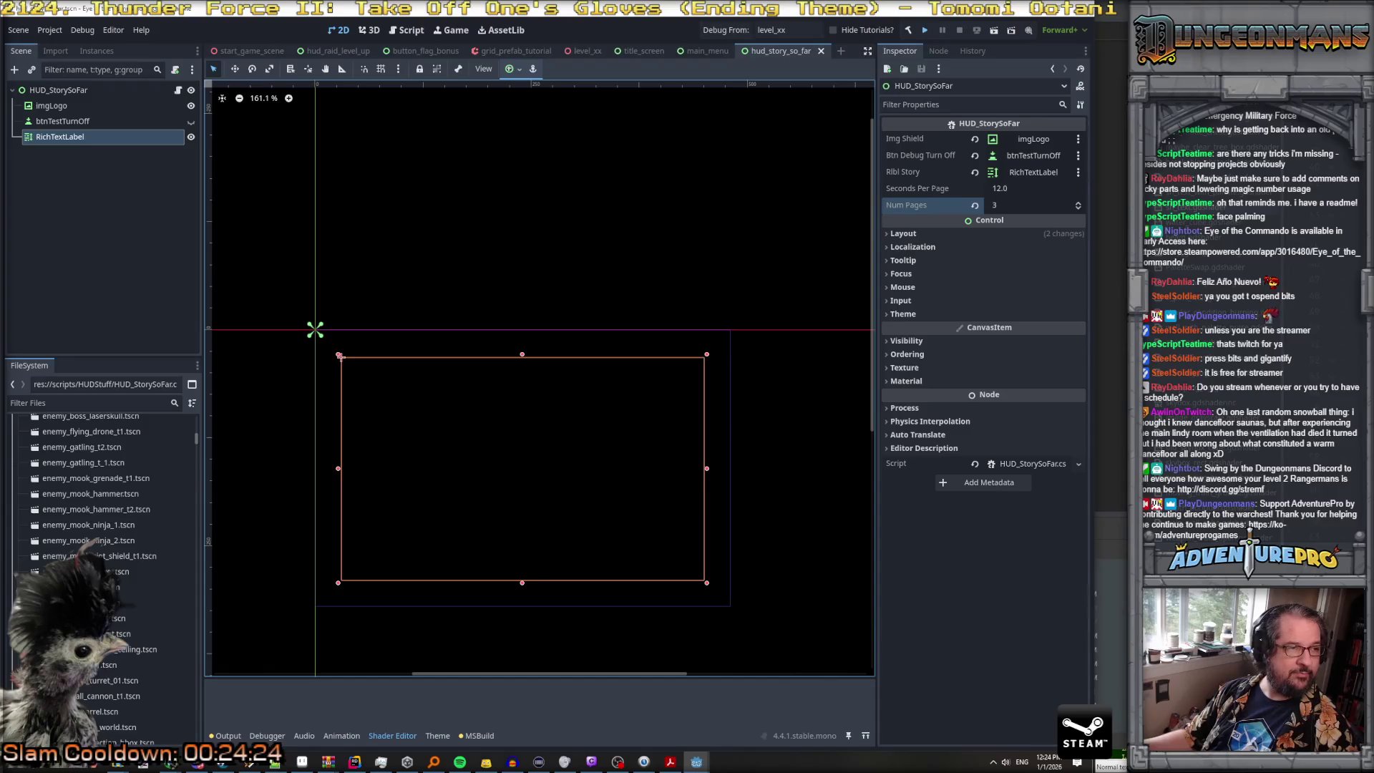
pyautogui.click(925, 30)
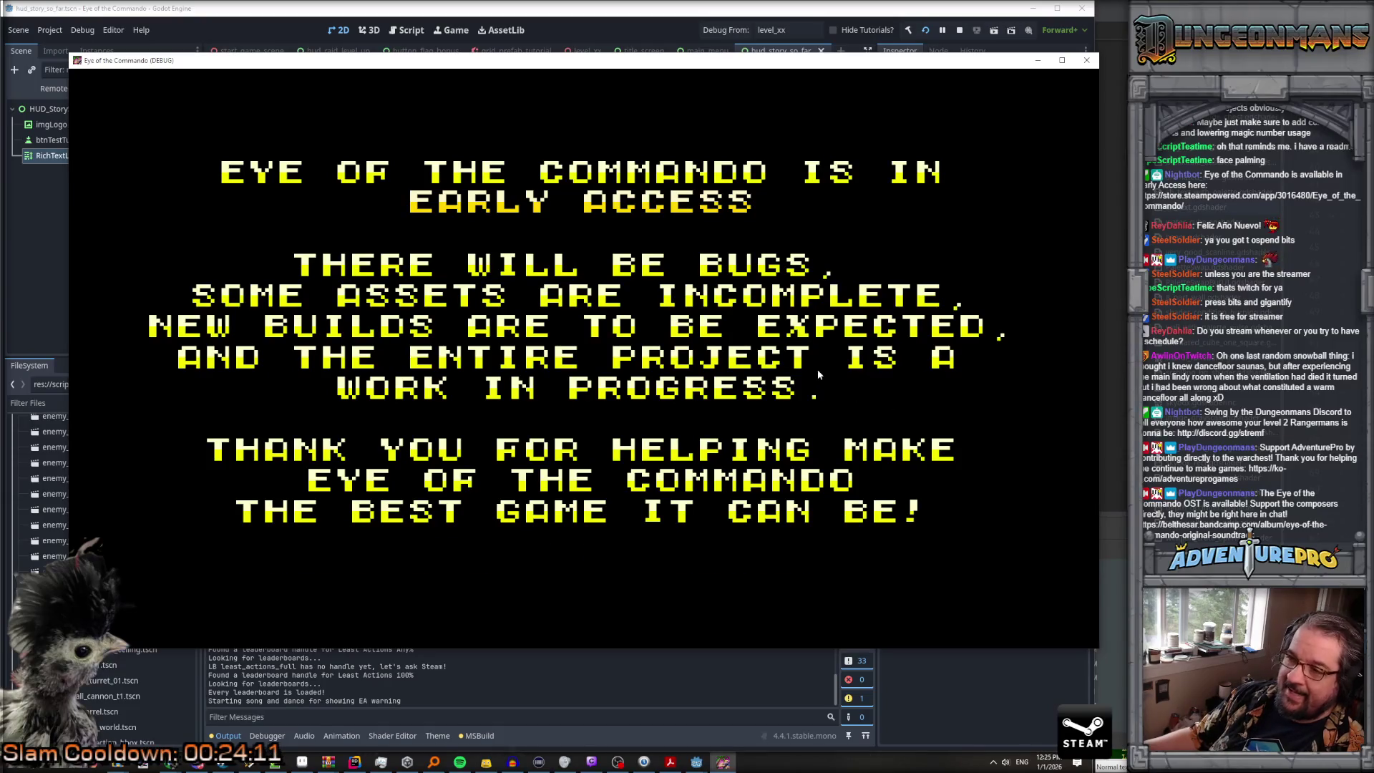
# Step: Skip the early-access warning, start the story sequence, close the game, and view debugger errors
pyautogui.press('Return')
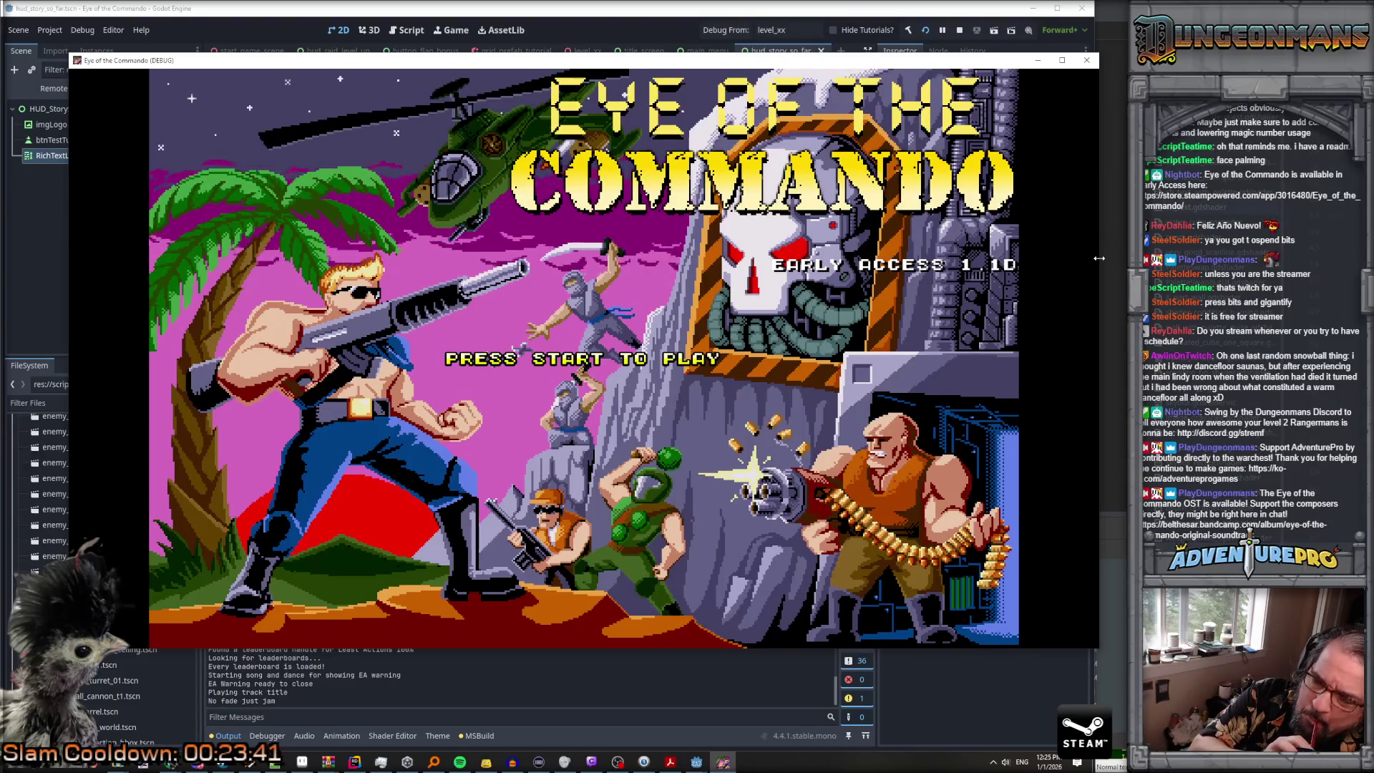
pyautogui.press('Return')
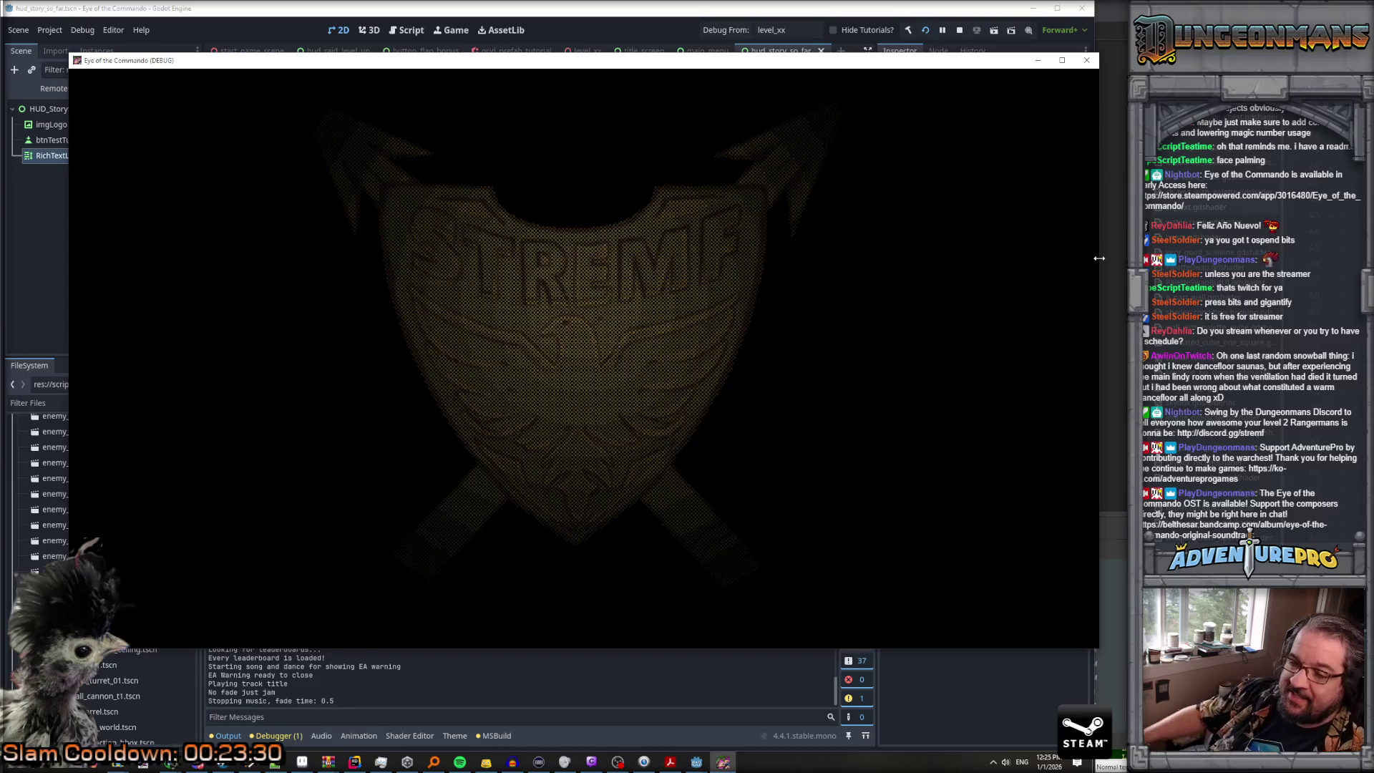
pyautogui.press('F8')
pyautogui.click(268, 737)
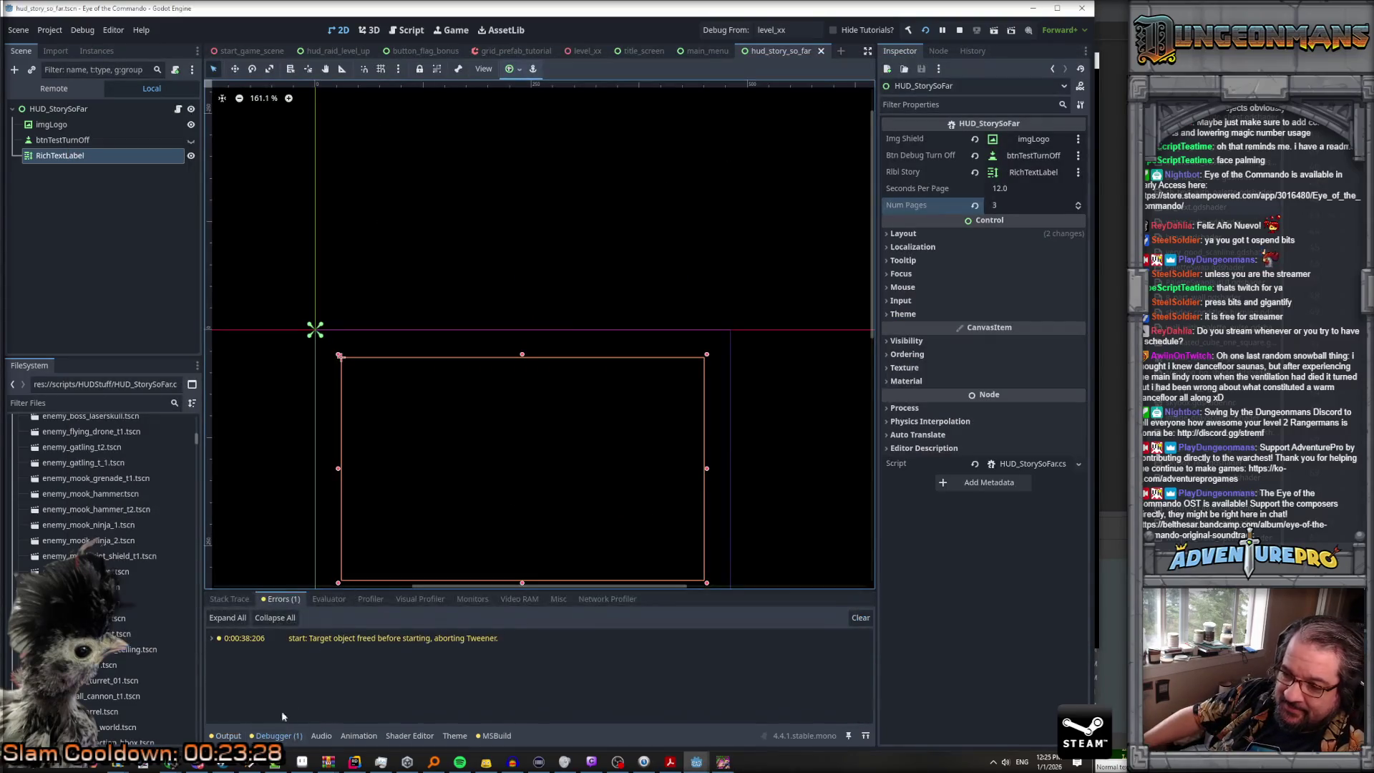
# Step: Expand the 'Target object freed before starting' tween error and enlarge the debugger panel
pyautogui.click(308, 640)
pyautogui.click(212, 639)
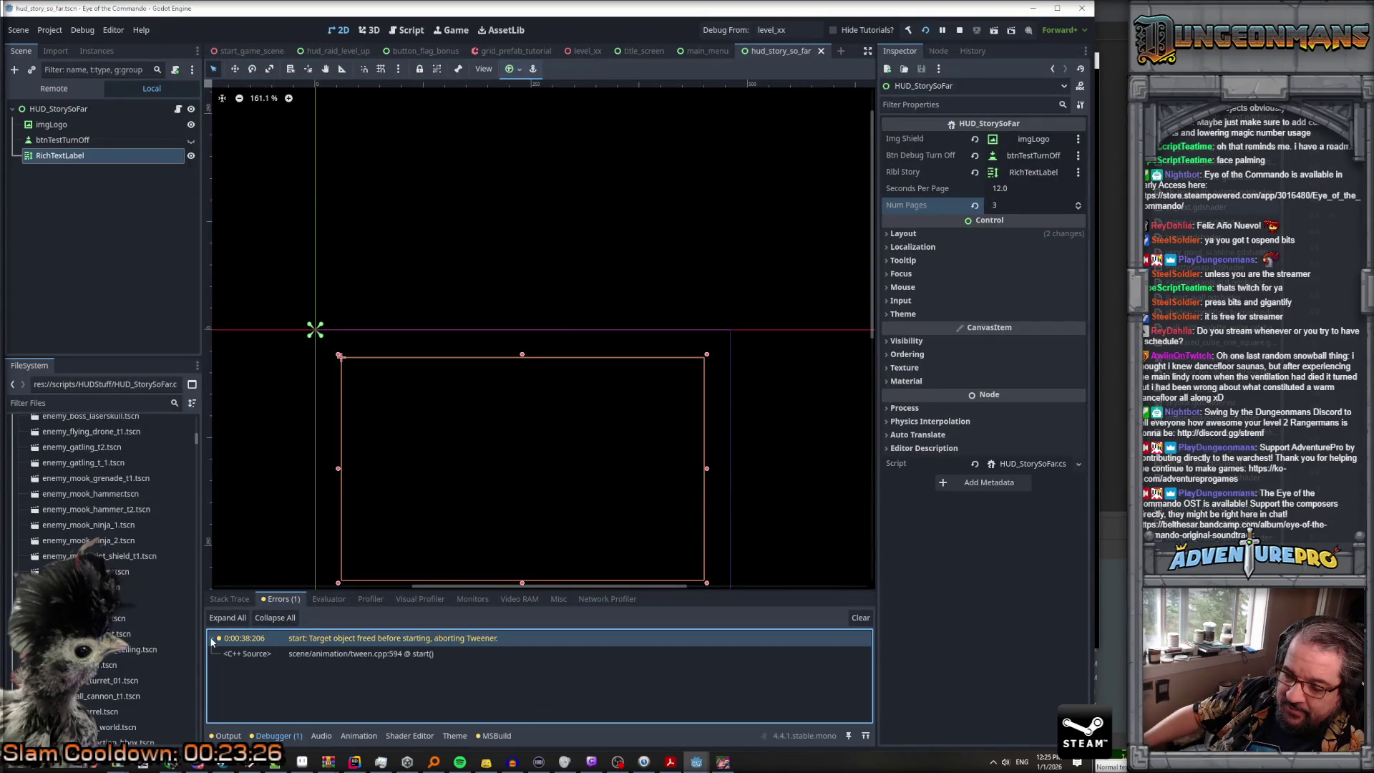
pyautogui.click(260, 648)
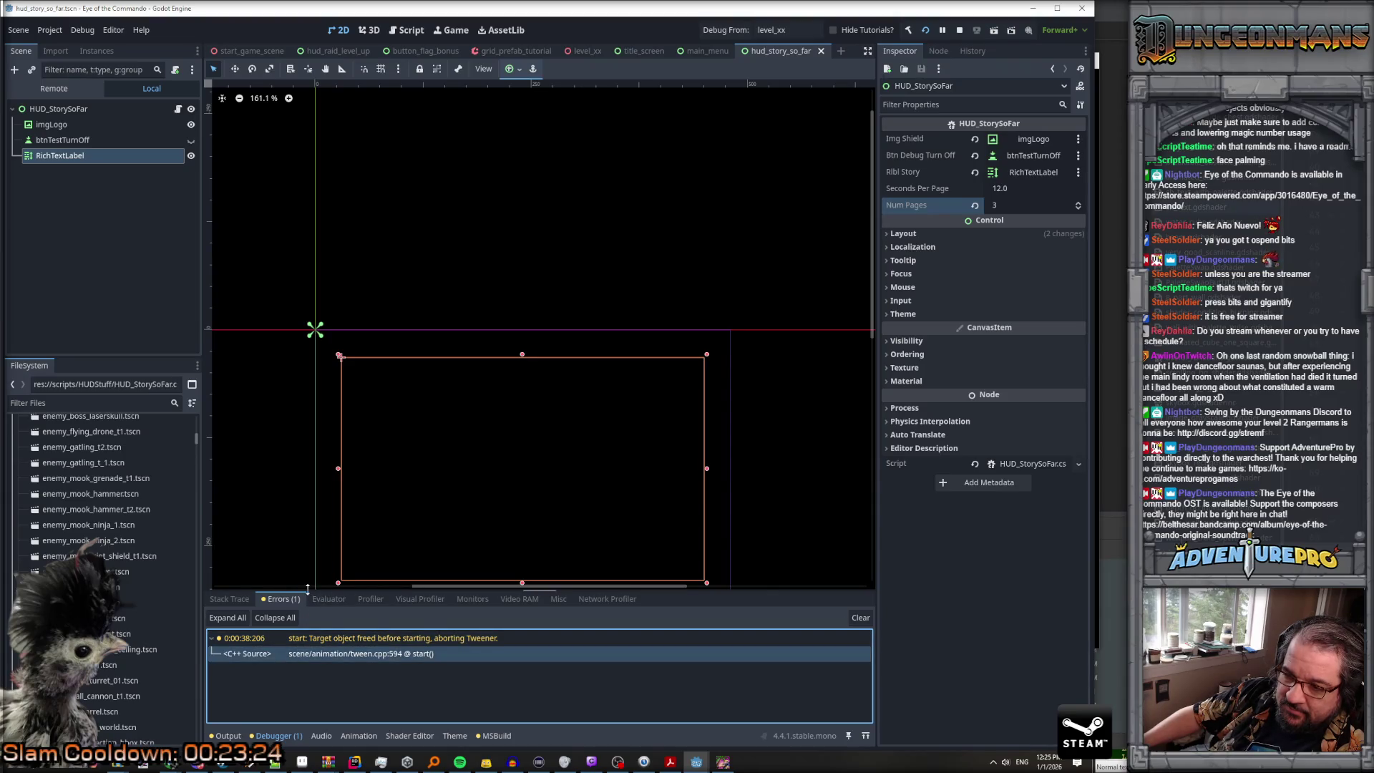
pyautogui.moveTo(308, 587); pyautogui.dragTo(315, 507)
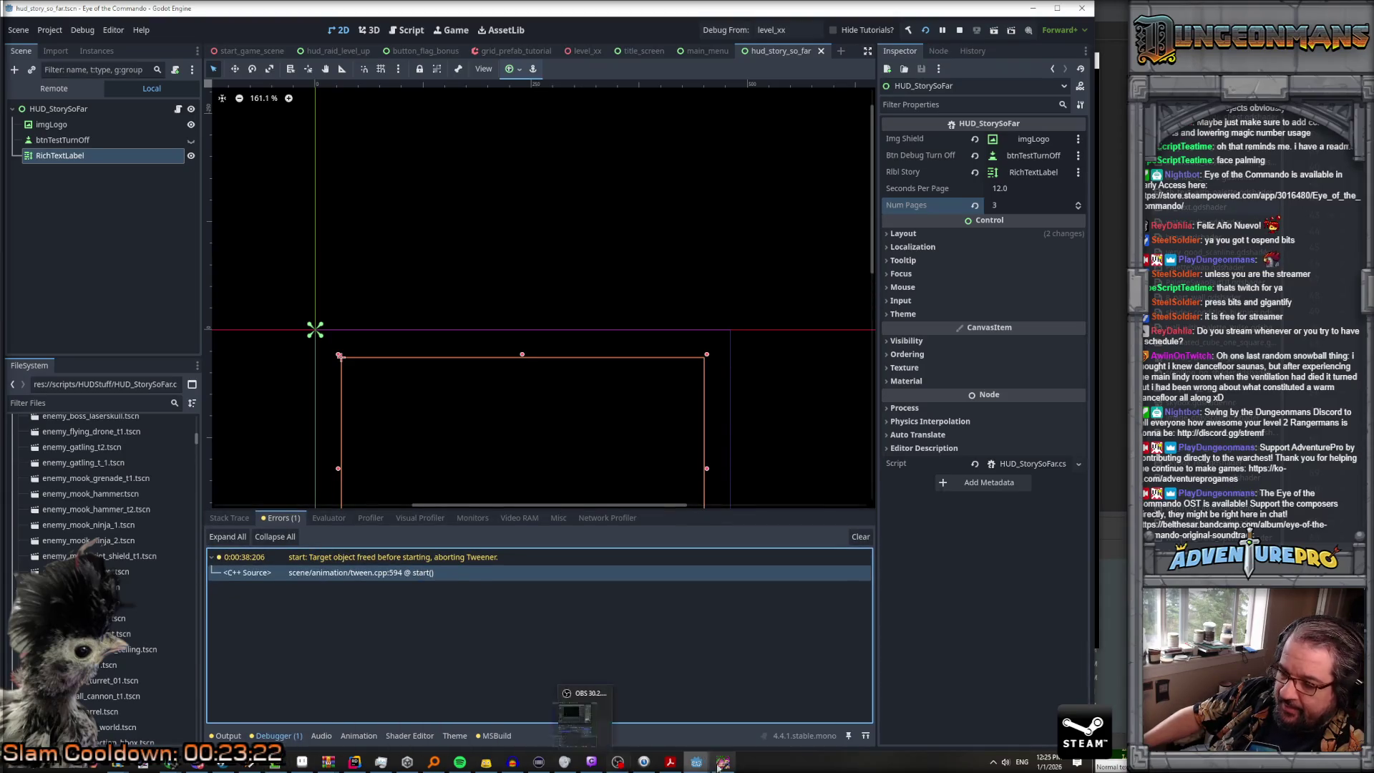
# Step: Reposition the game window, stop the game, and return to HUD_StorySoFar.cs in Rider
pyautogui.click(723, 763)
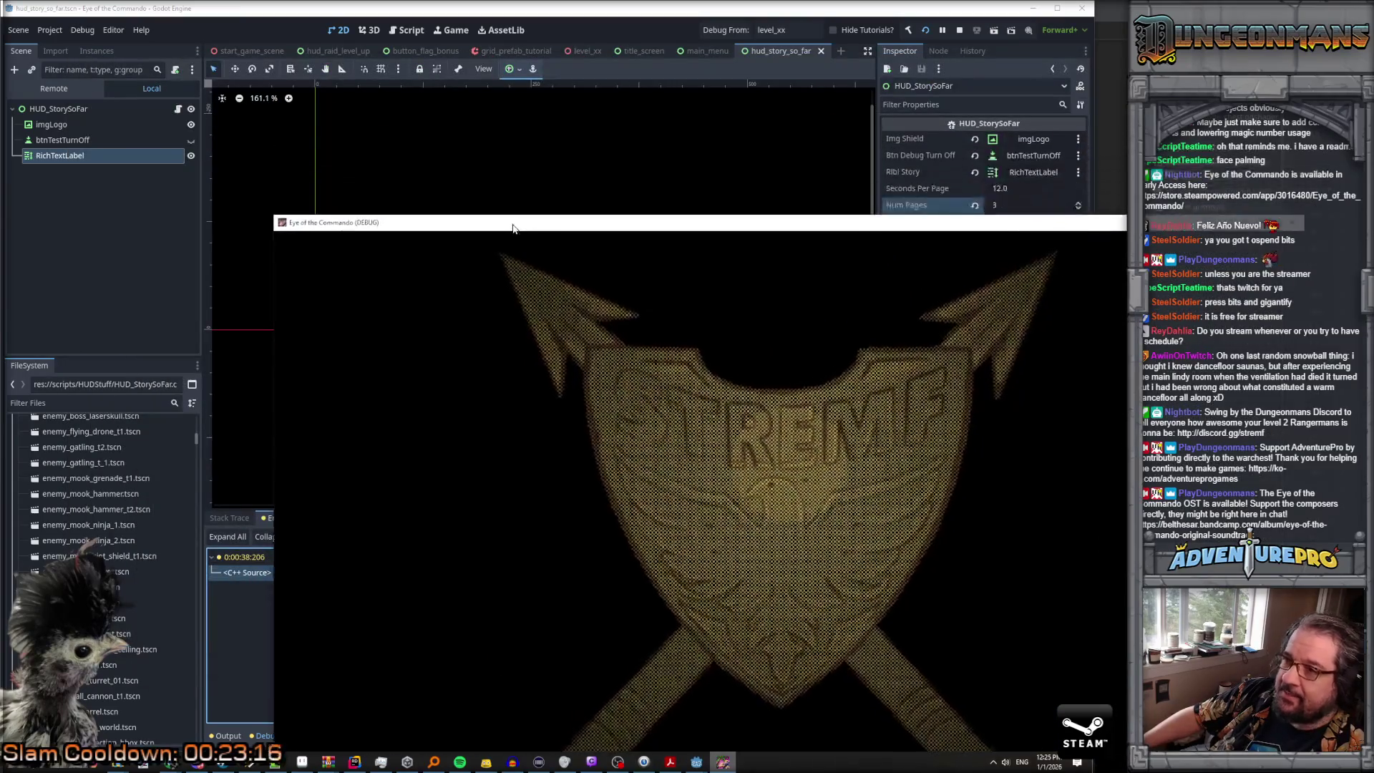
pyautogui.moveTo(403, 168); pyautogui.dragTo(403, 102)
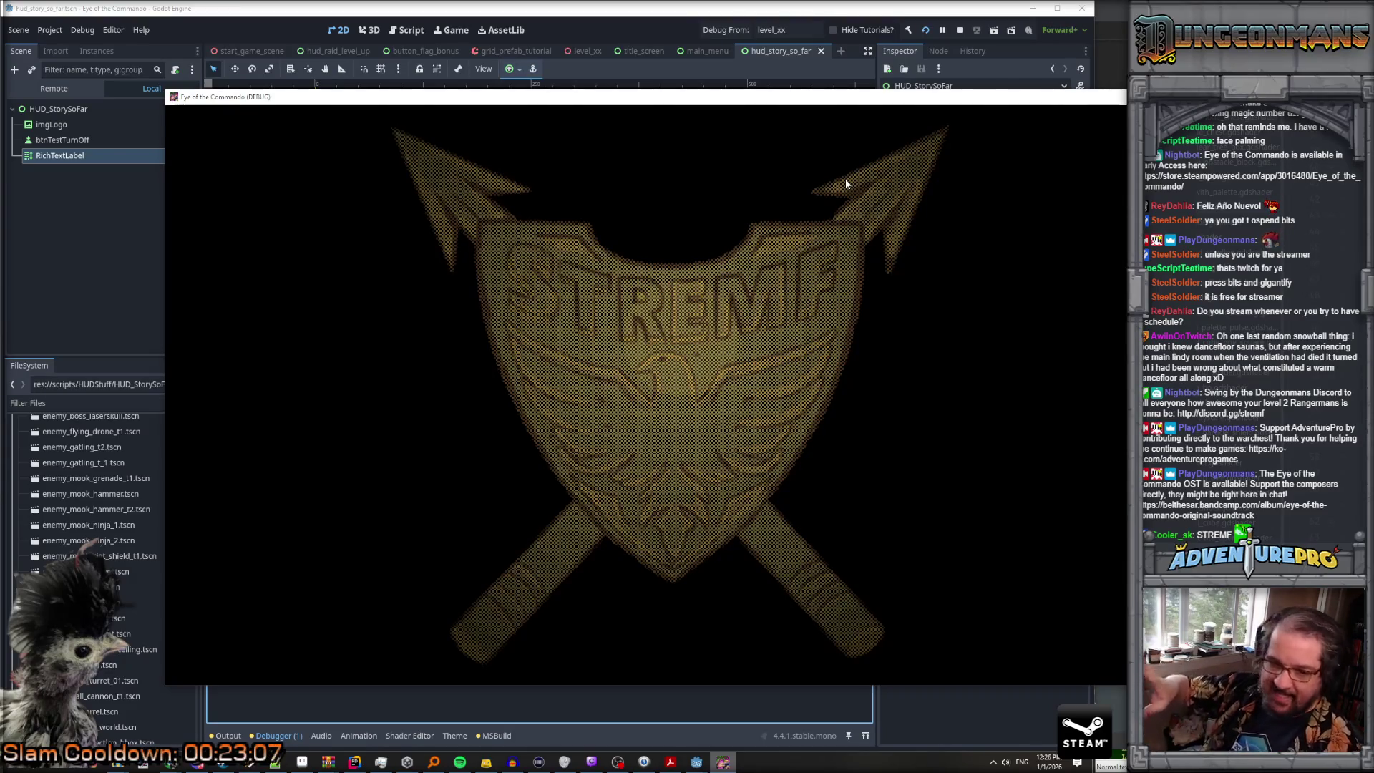
pyautogui.click(962, 29)
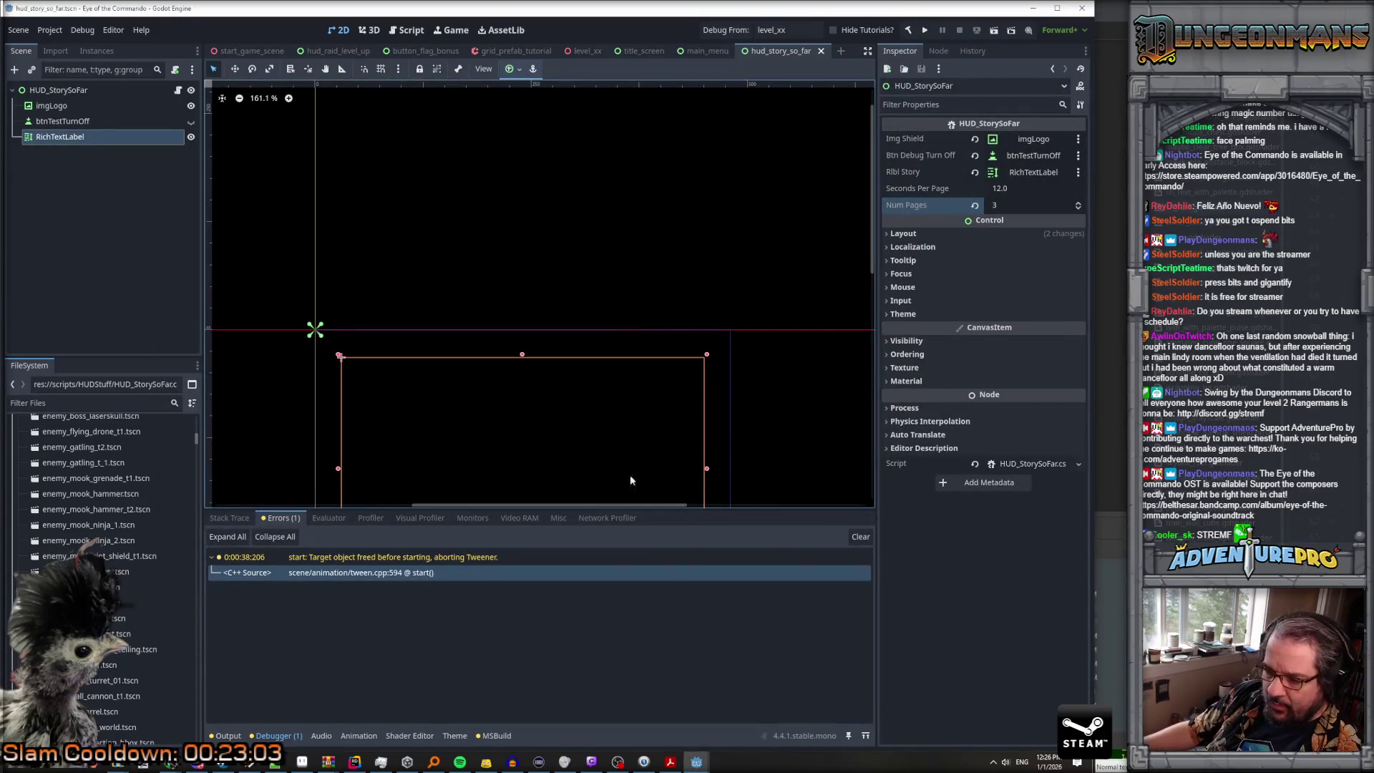
pyautogui.click(217, 562)
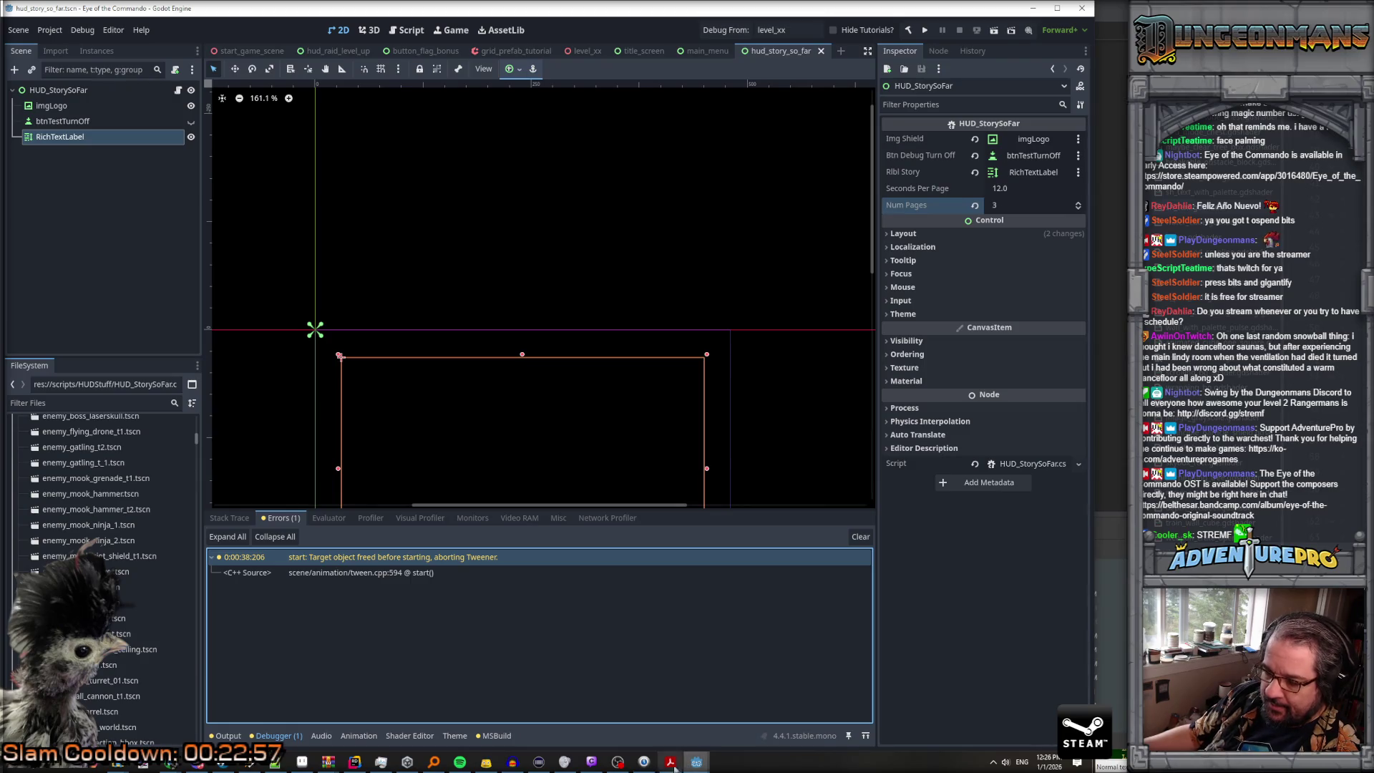
pyautogui.click(355, 762)
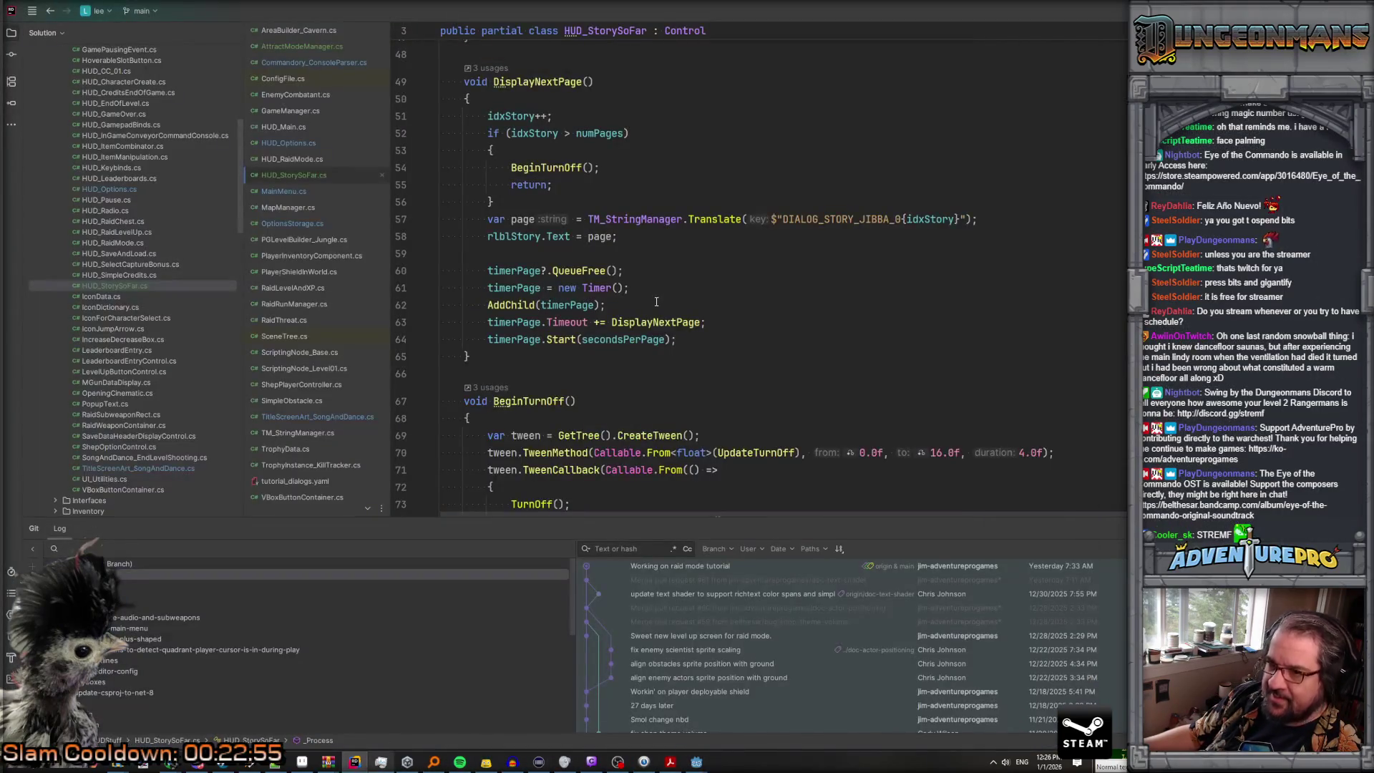
pyautogui.scroll(8, 656, 306)
pyautogui.click(610, 250)
pyautogui.scroll(-7, 611, 250)
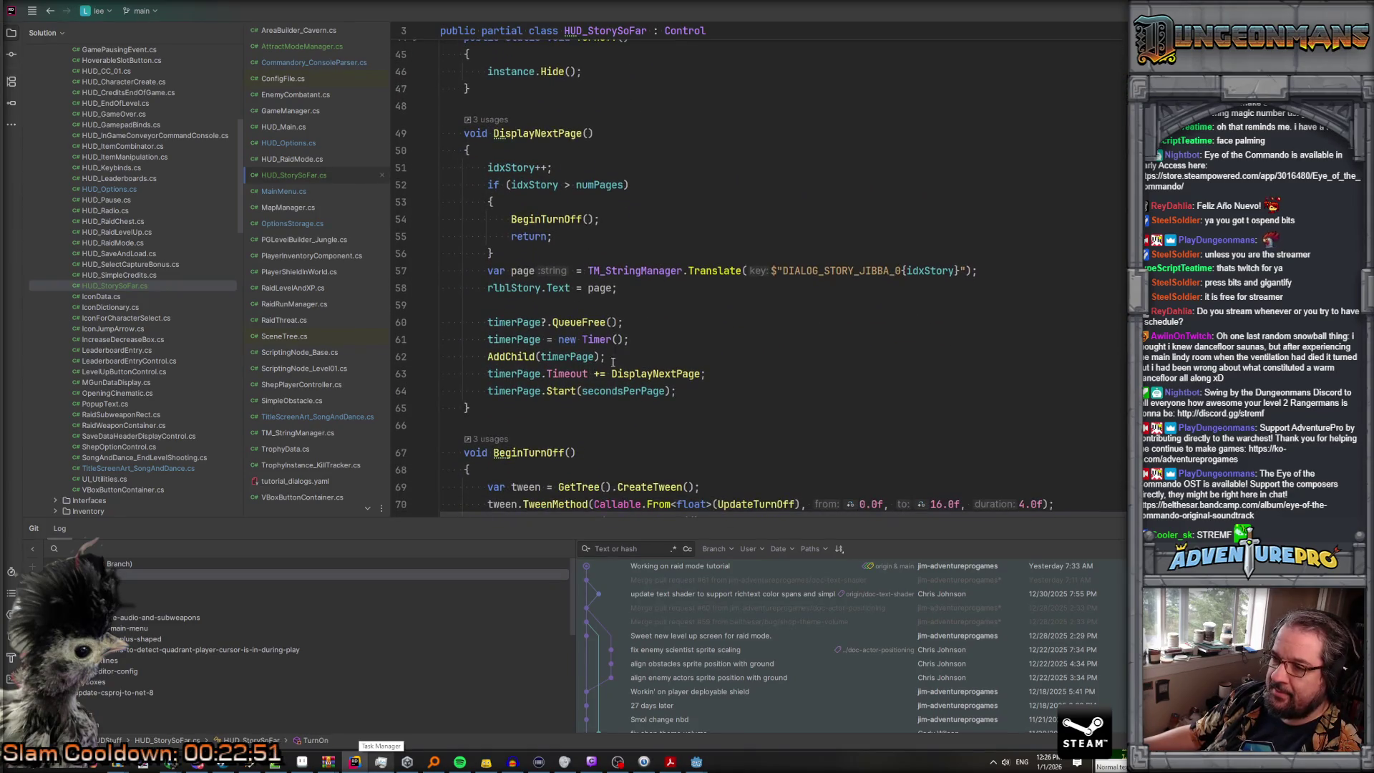
pyautogui.click(564, 374)
pyautogui.scroll(15, 626, 387)
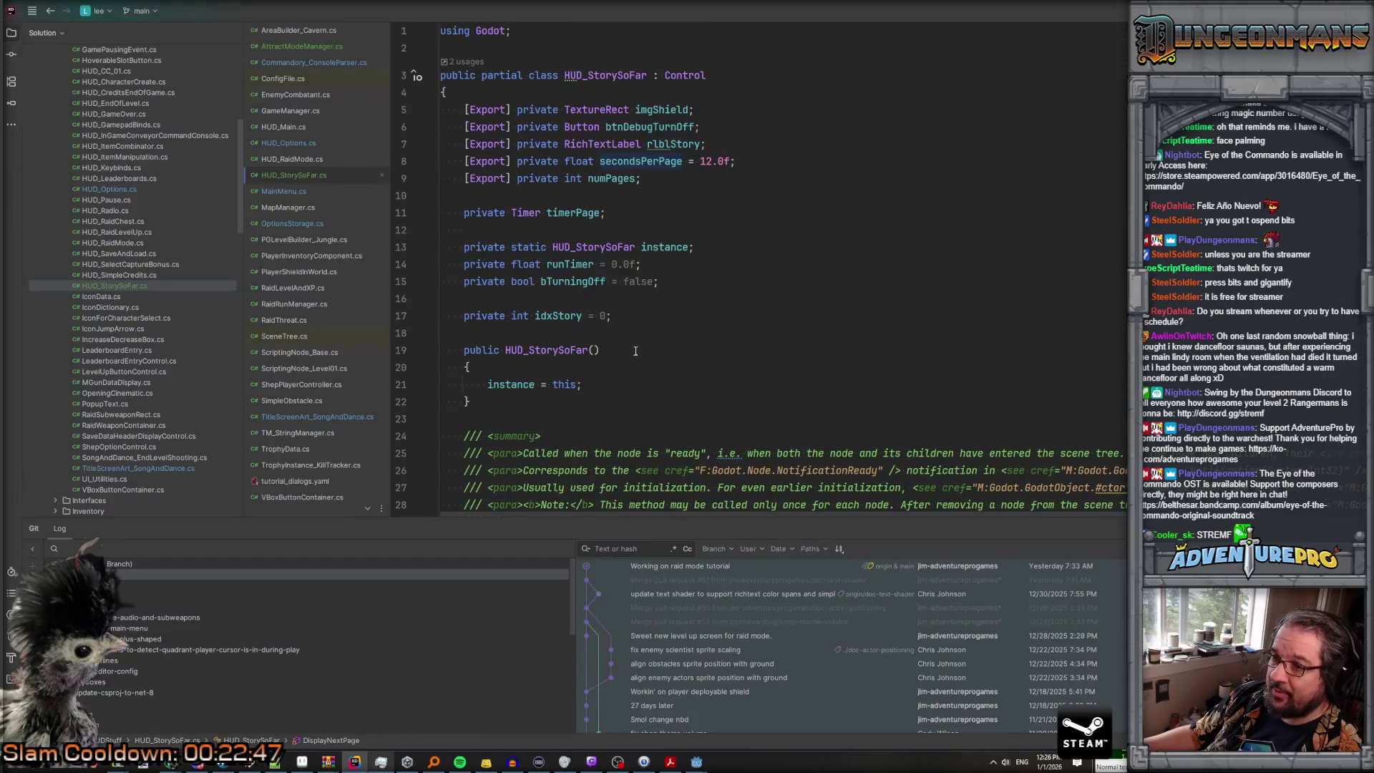
pyautogui.scroll(-15, 635, 352)
pyautogui.scroll(4, 642, 334)
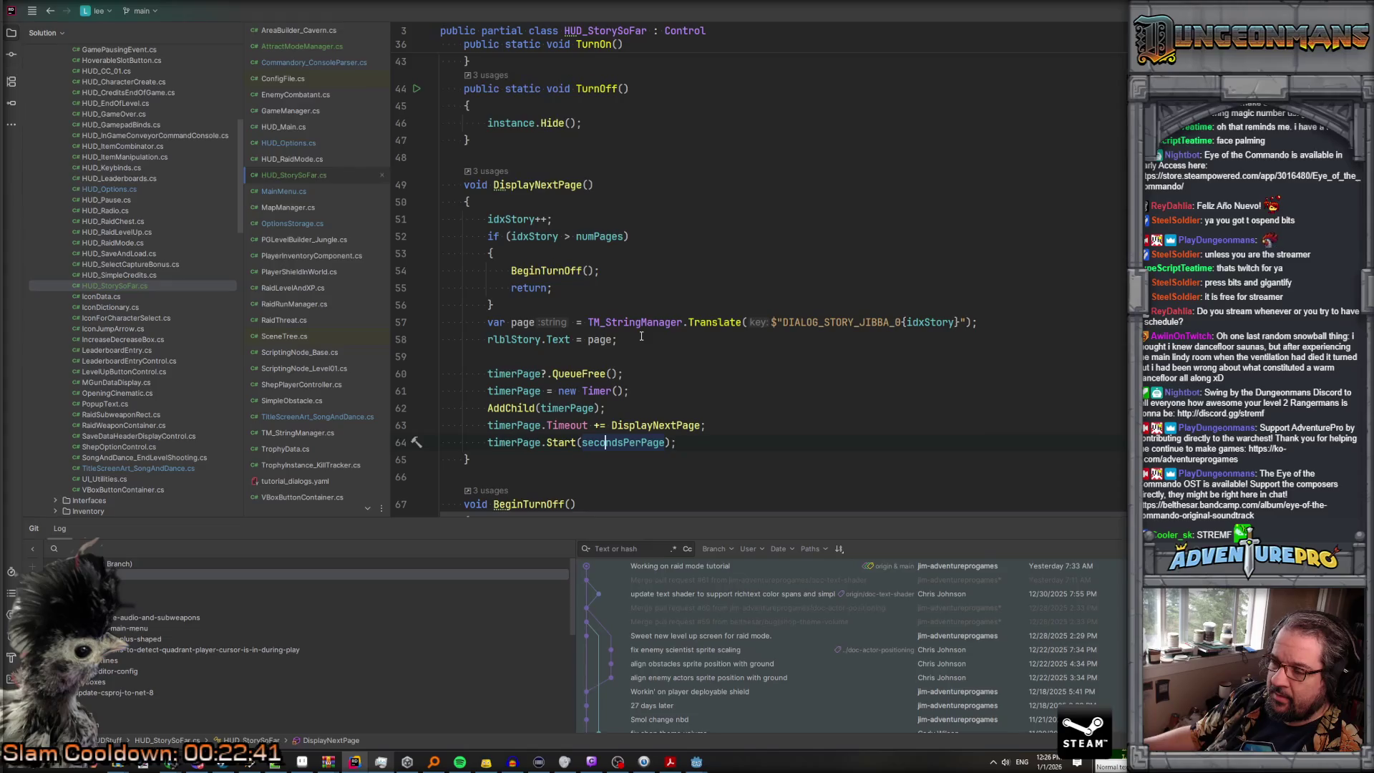
pyautogui.click(727, 324)
pyautogui.scroll(2, 659, 329)
pyautogui.scroll(4, 659, 328)
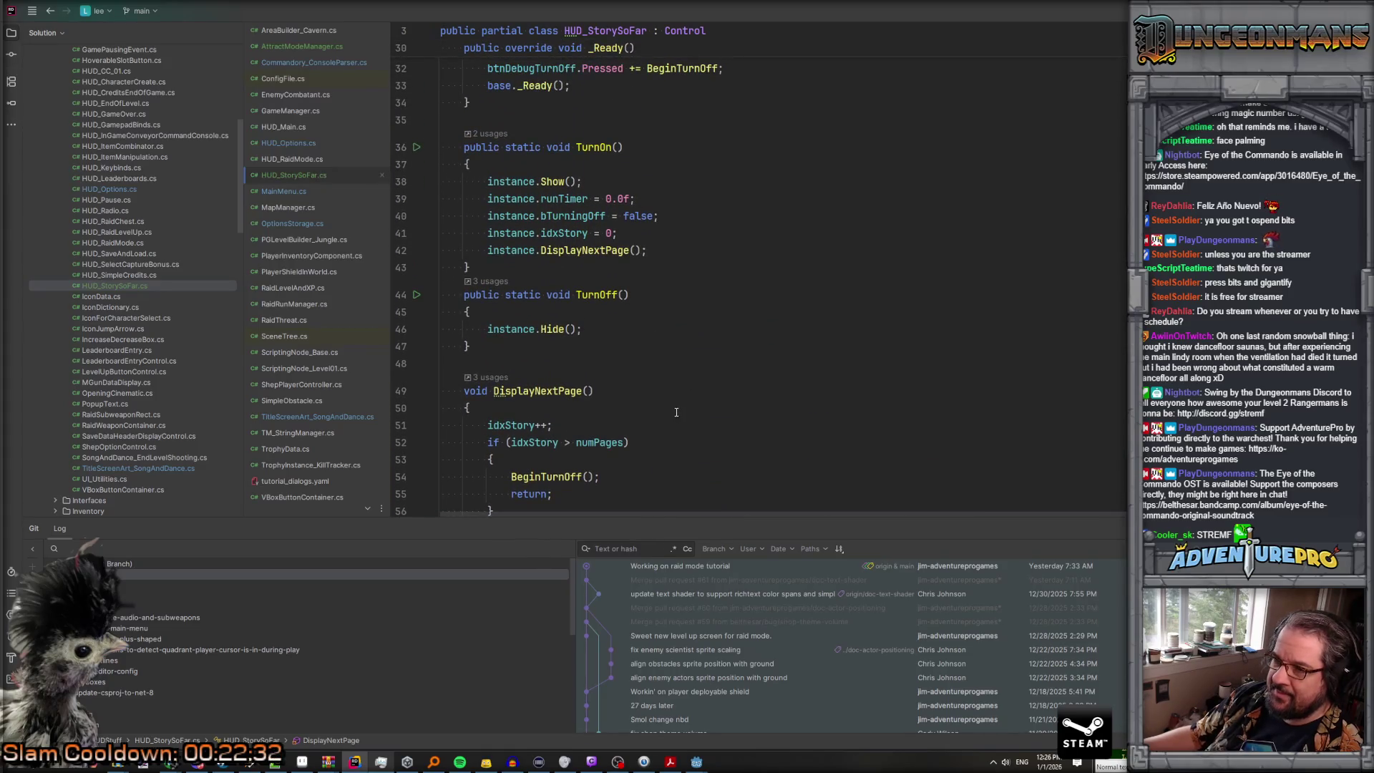
pyautogui.scroll(5, 676, 412)
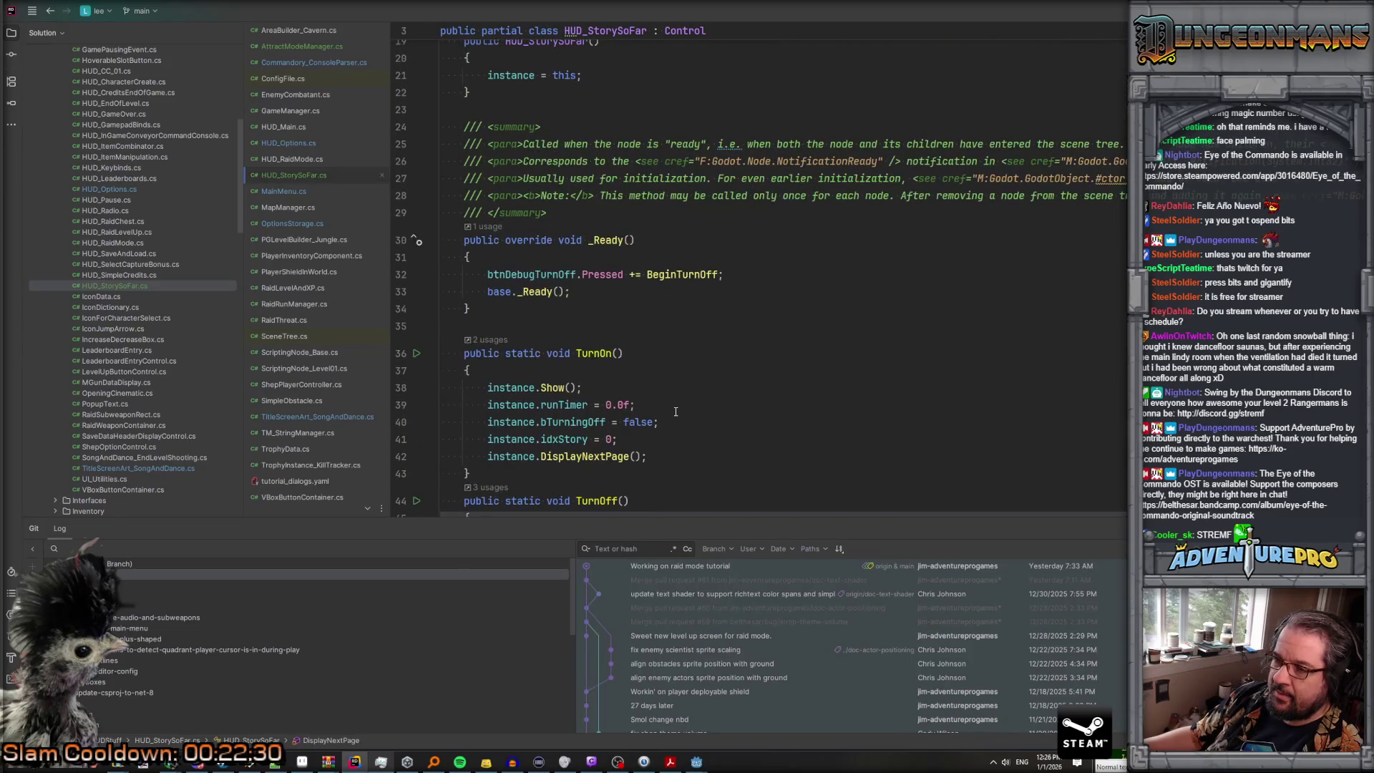
pyautogui.keyDown('ctrl'); pyautogui.click(605, 364); pyautogui.keyUp('ctrl')
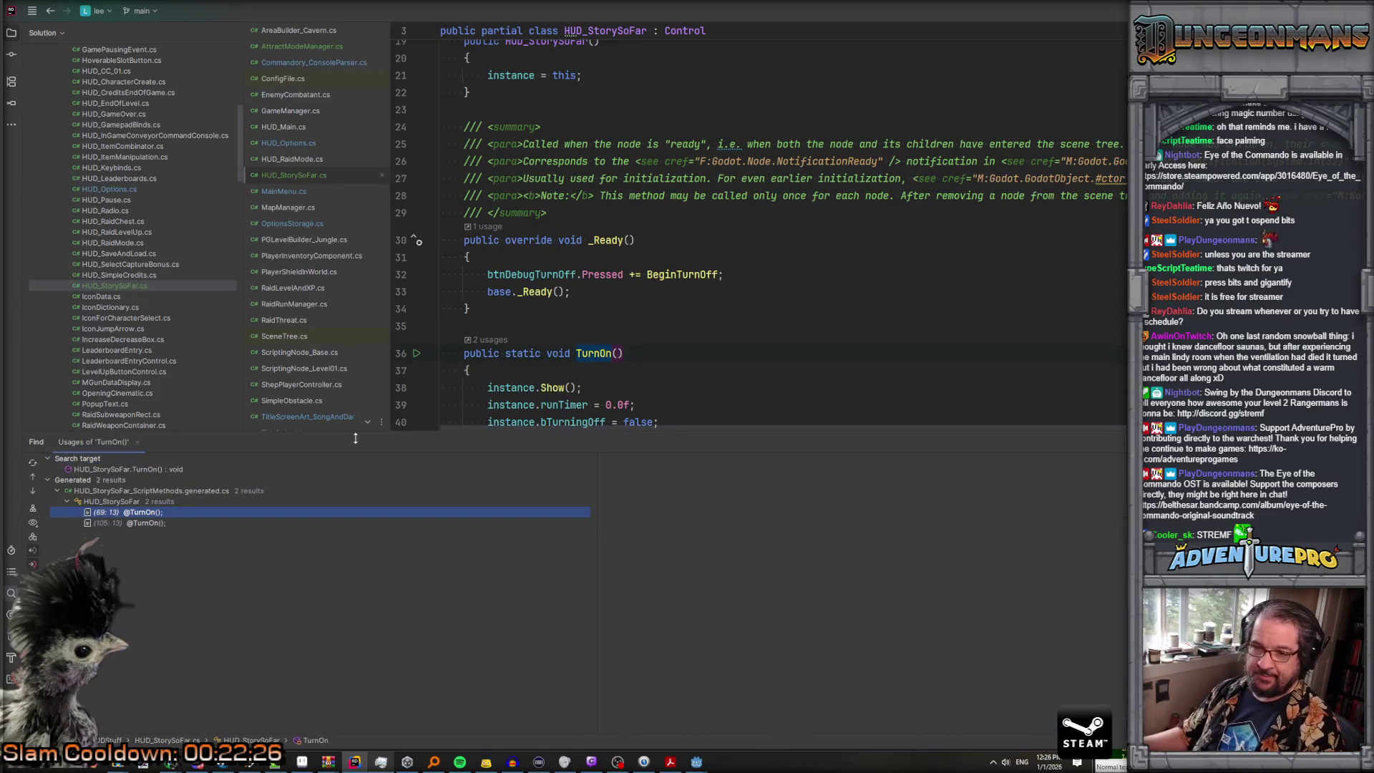
# Step: Open both generated-code TurnOn usages, then go back to the TurnOn declaration
pyautogui.doubleClick(143, 515)
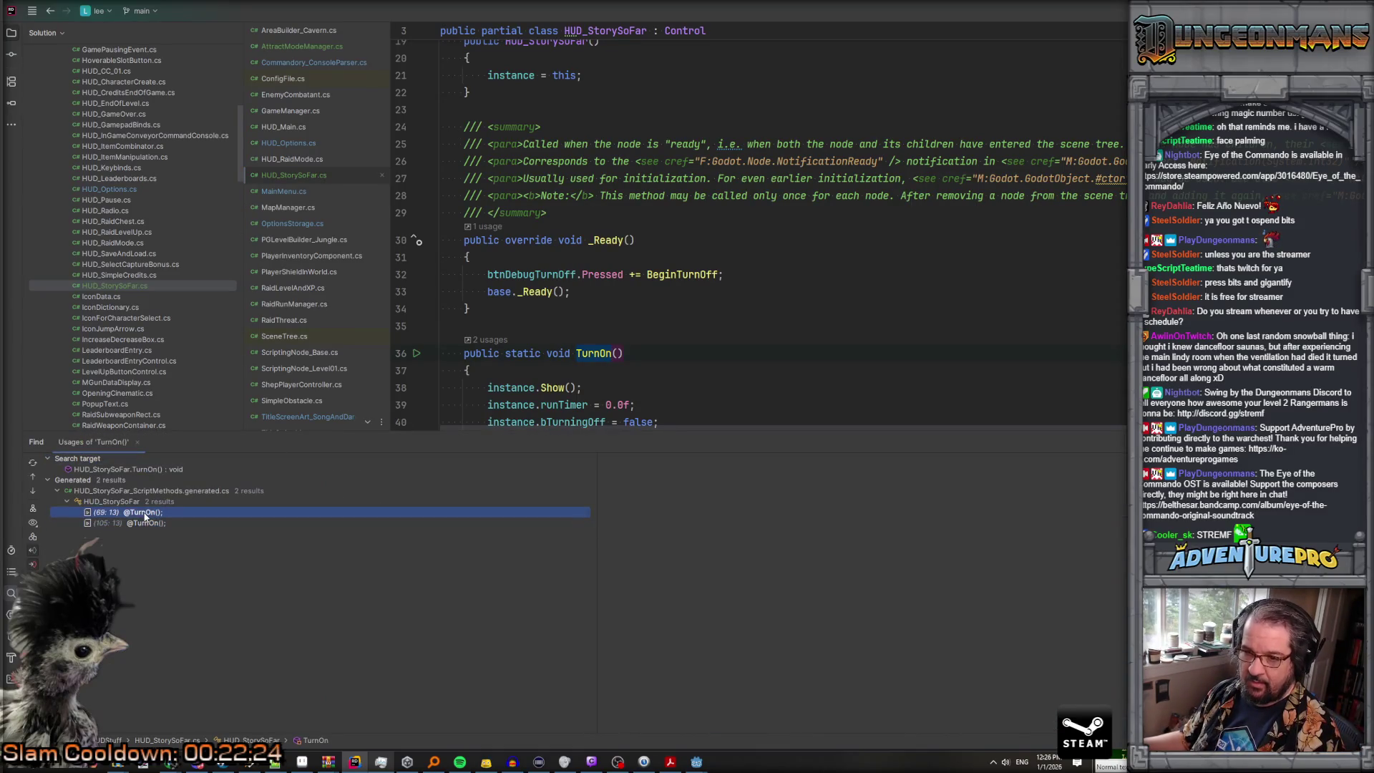
pyautogui.doubleClick(145, 522)
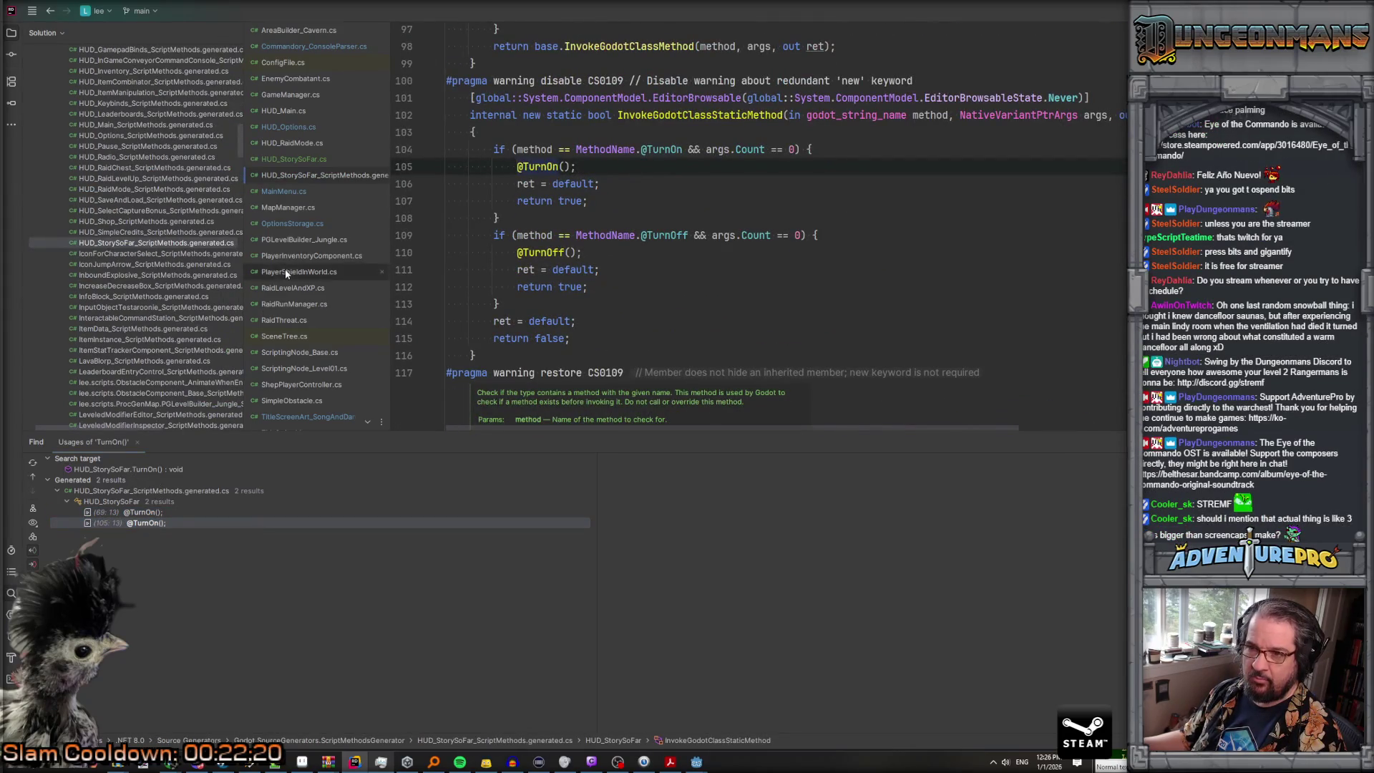
pyautogui.moveTo(390, 187); pyautogui.dragTo(481, 199)
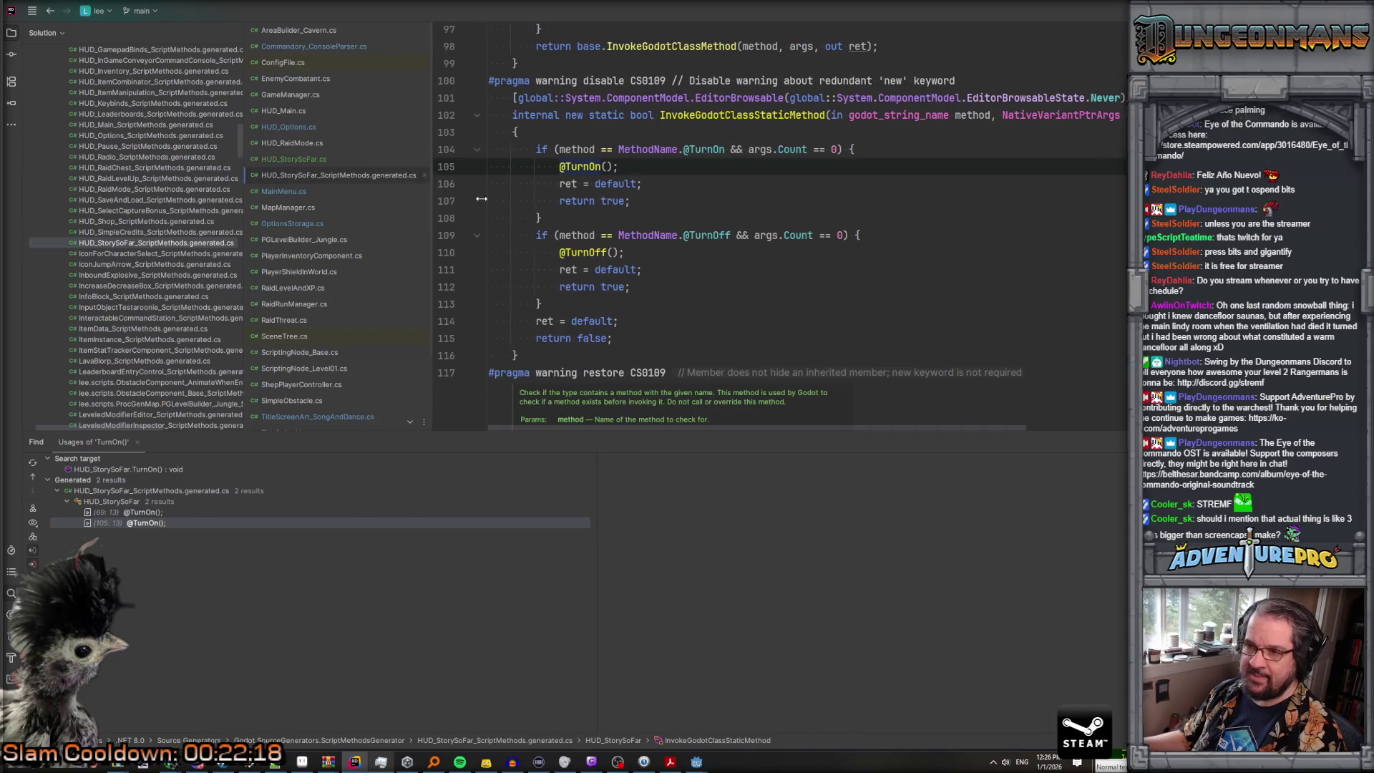
pyautogui.press('F12')
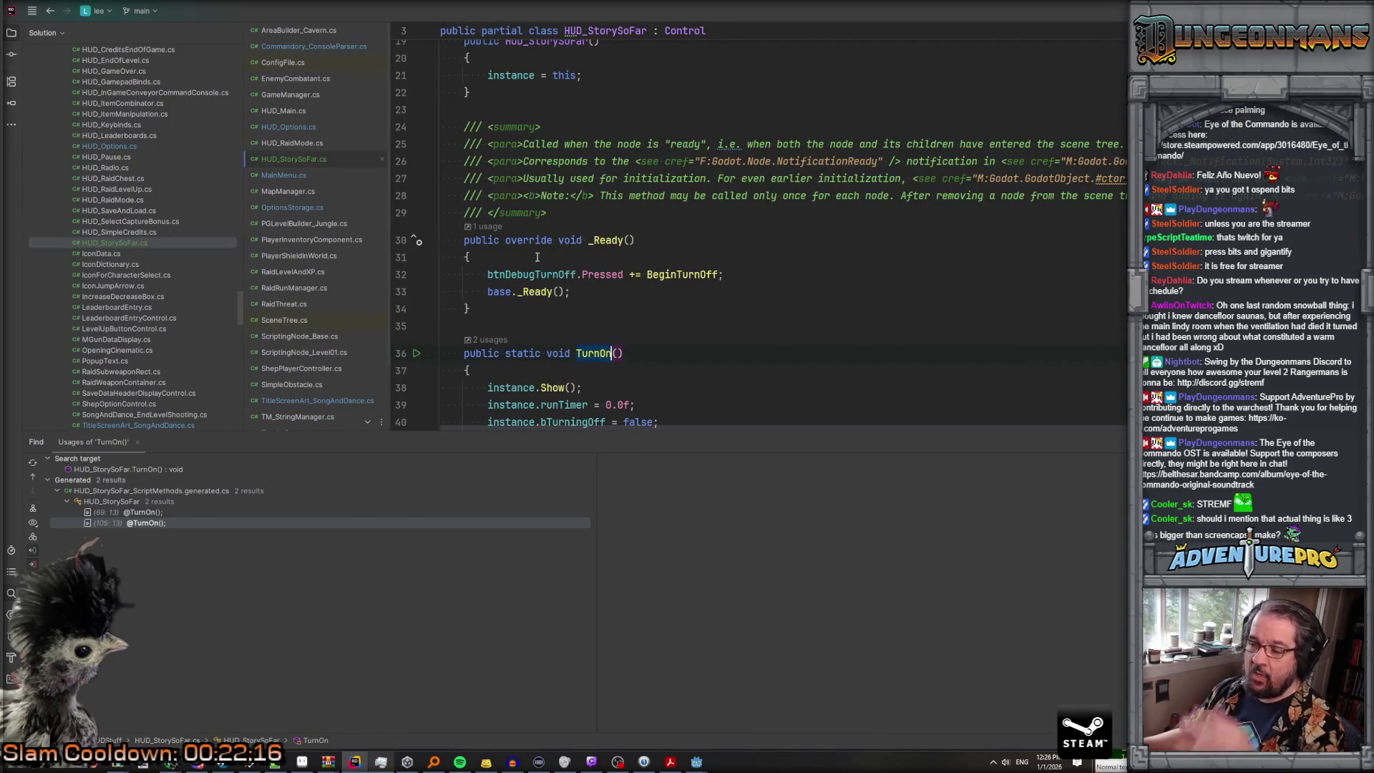
# Step: Review the code around the declaration and bring up MainMenu.cs
pyautogui.scroll(-3, 573, 270)
pyautogui.scroll(2, 595, 275)
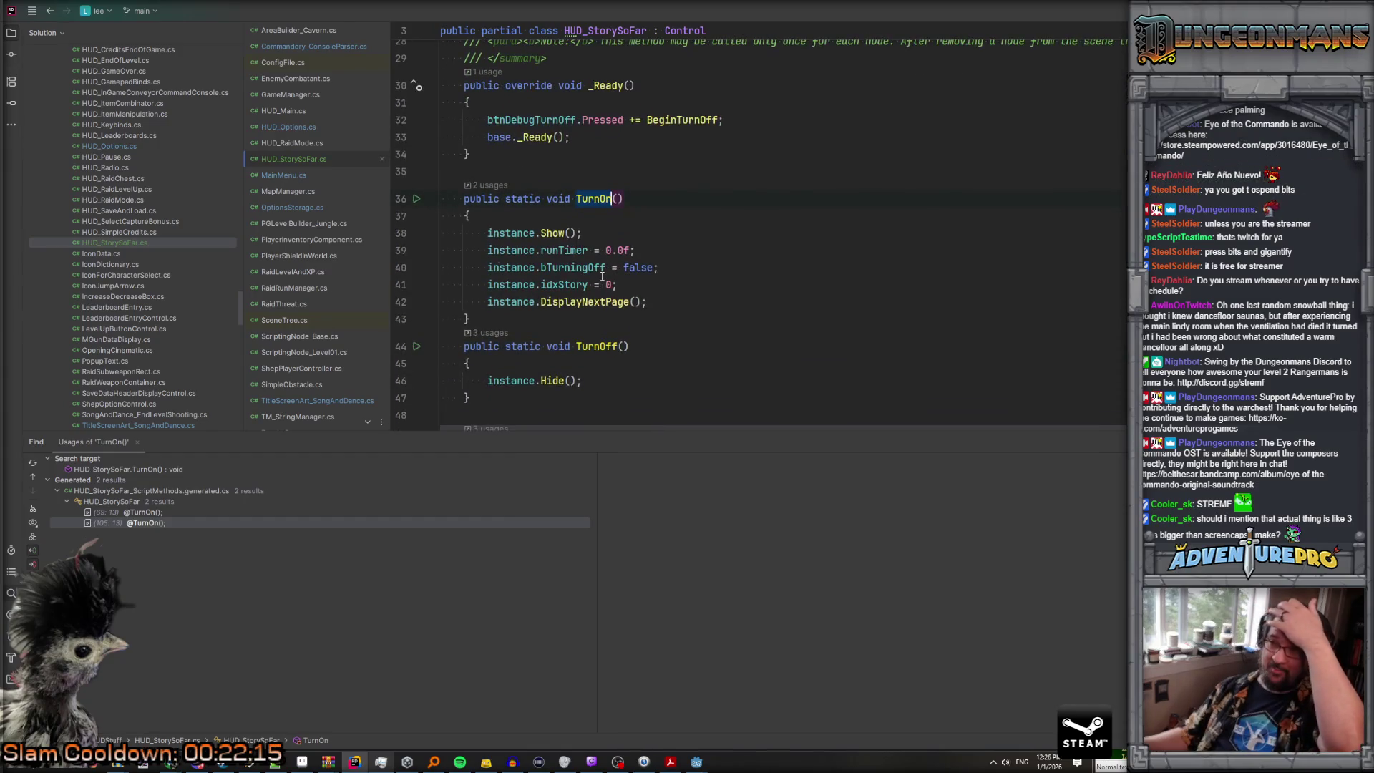
pyautogui.scroll(5, 602, 277)
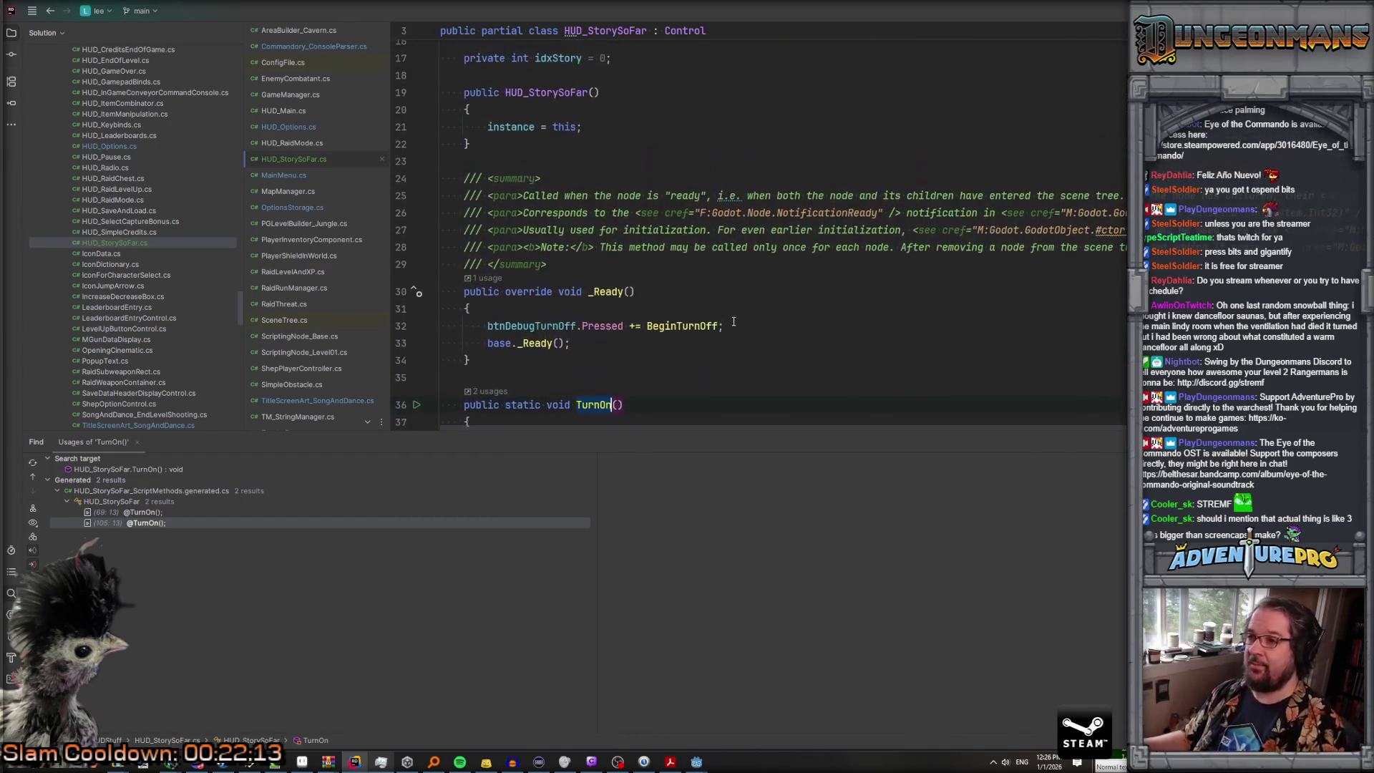
pyautogui.scroll(-4, 733, 322)
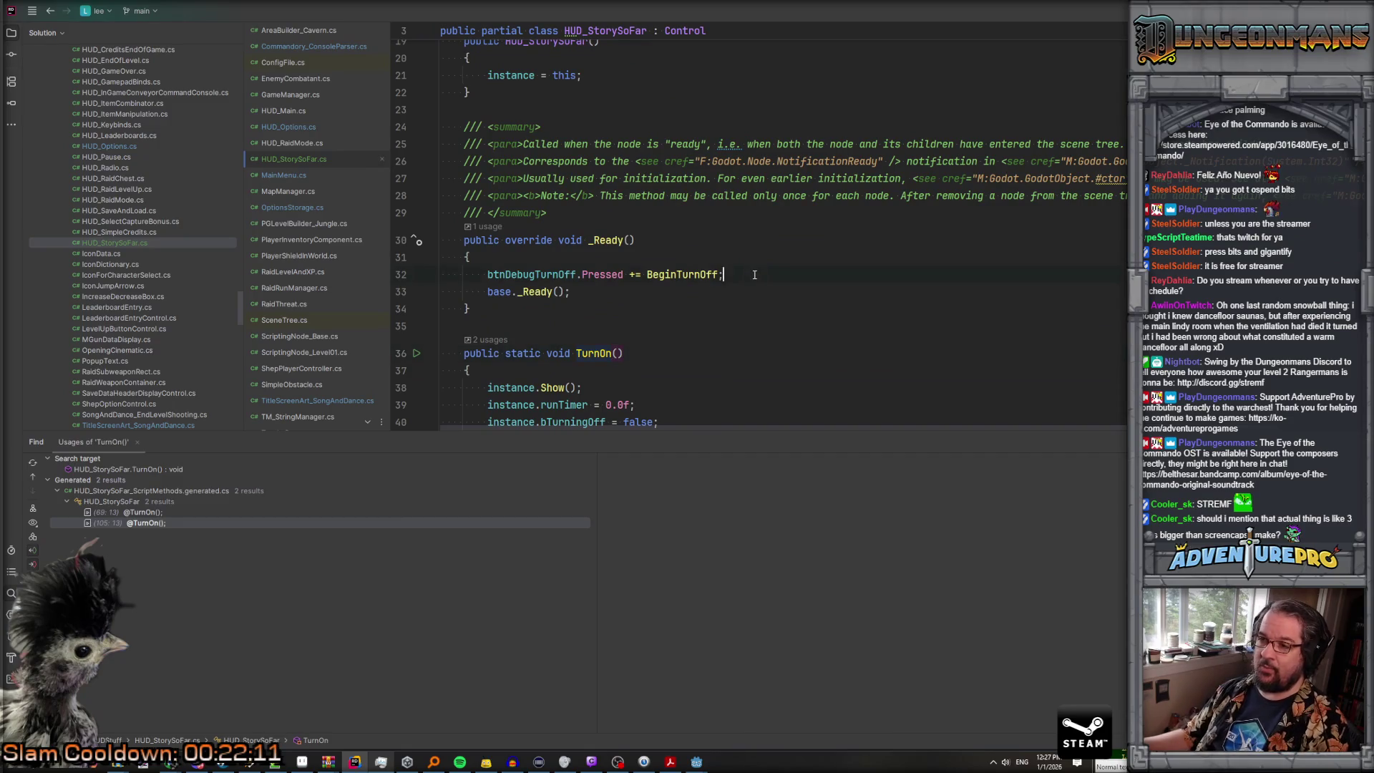
pyautogui.scroll(-2, 755, 275)
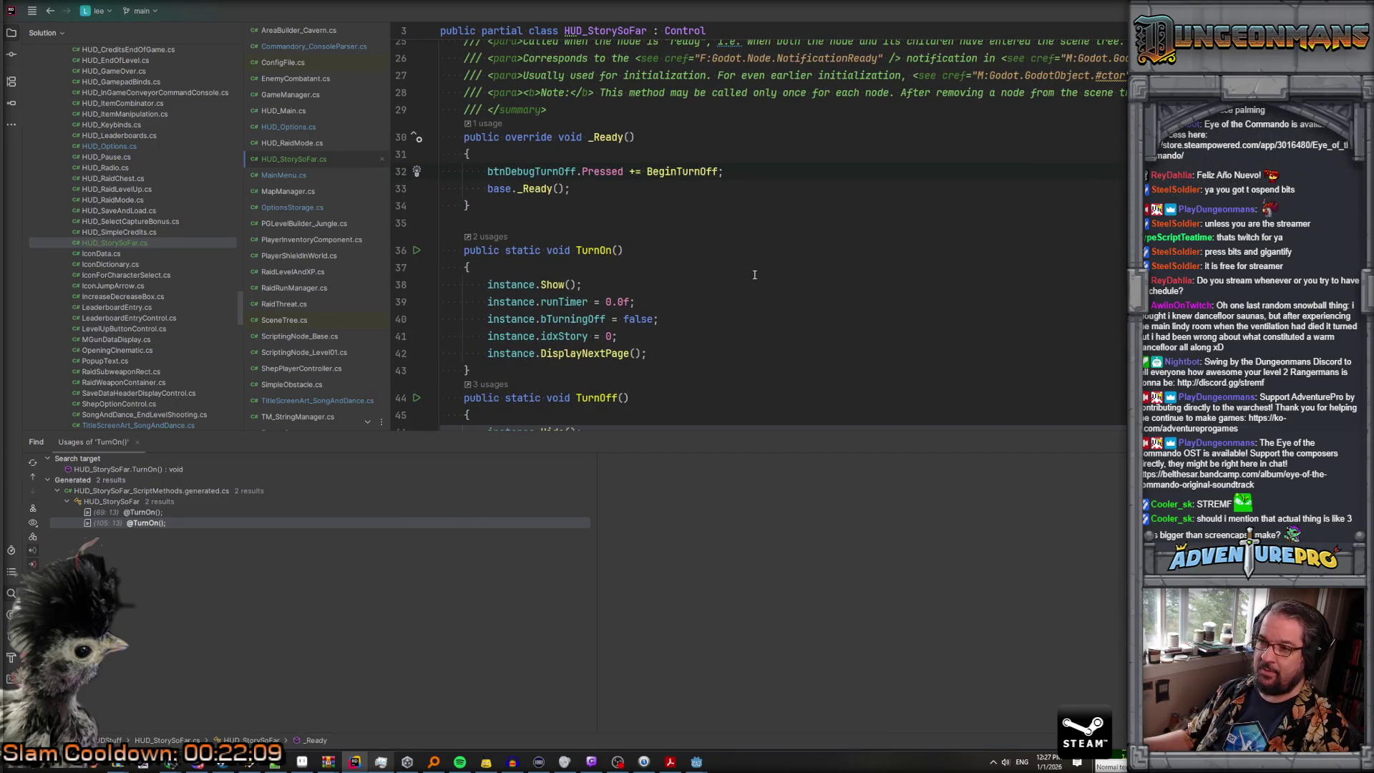
pyautogui.scroll(3, 754, 275)
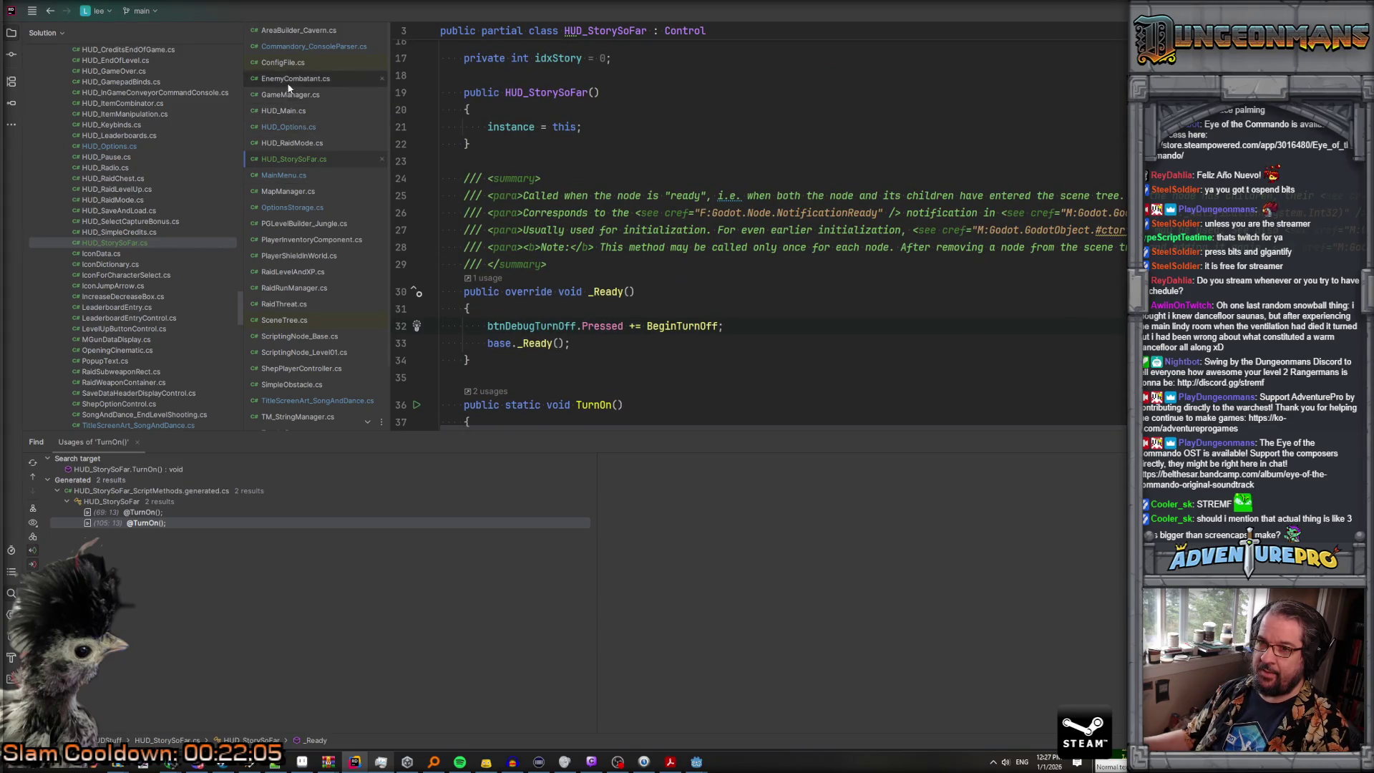
pyautogui.click(296, 174)
# Step: Point ChangeSceneToStorySoFar's load at res://scenes/hud_story_so_far.tscn, keeping ChangeSceneToPacked(sgs)
pyautogui.scroll(2, 787, 272)
pyautogui.scroll(-3, 856, 302)
pyautogui.click(642, 203)
pyautogui.scroll(-1, 644, 208)
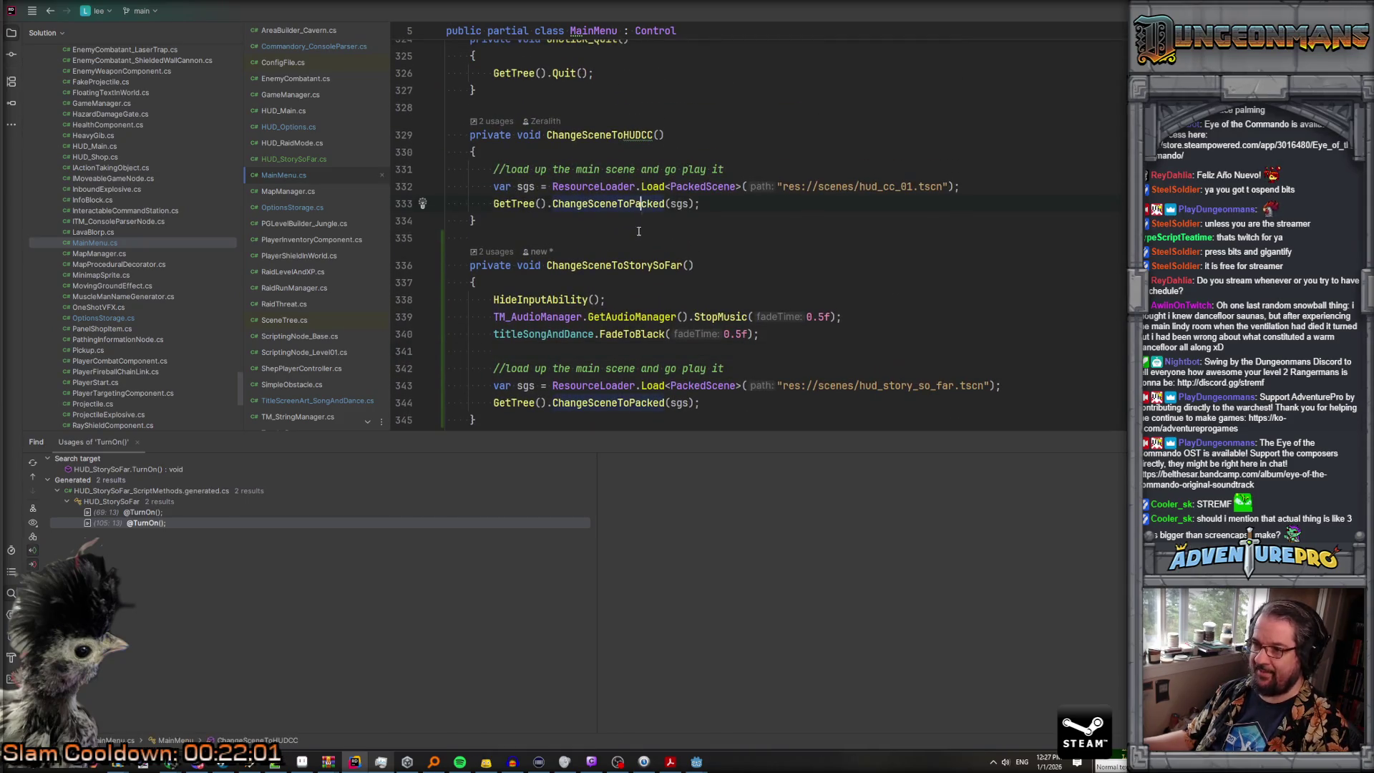
pyautogui.scroll(-2, 679, 387)
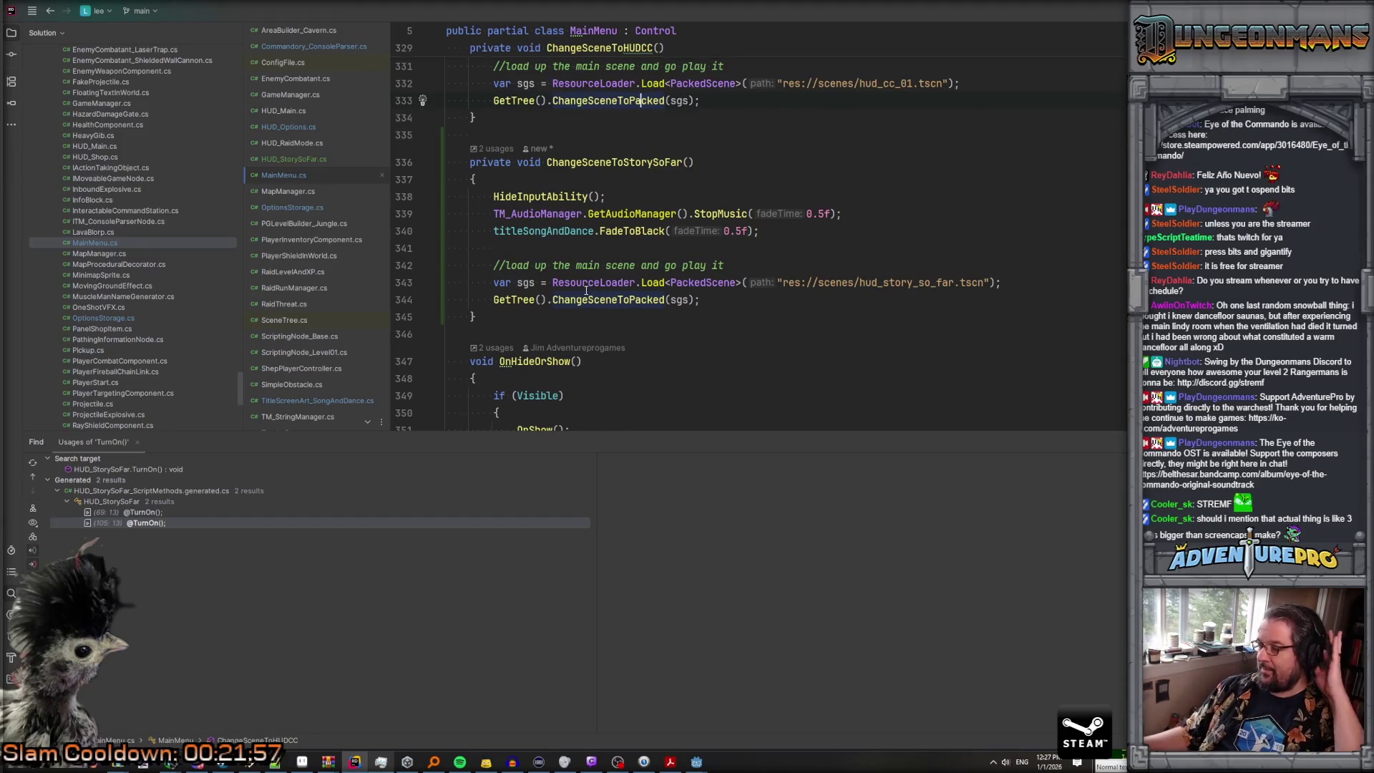
pyautogui.click(726, 301)
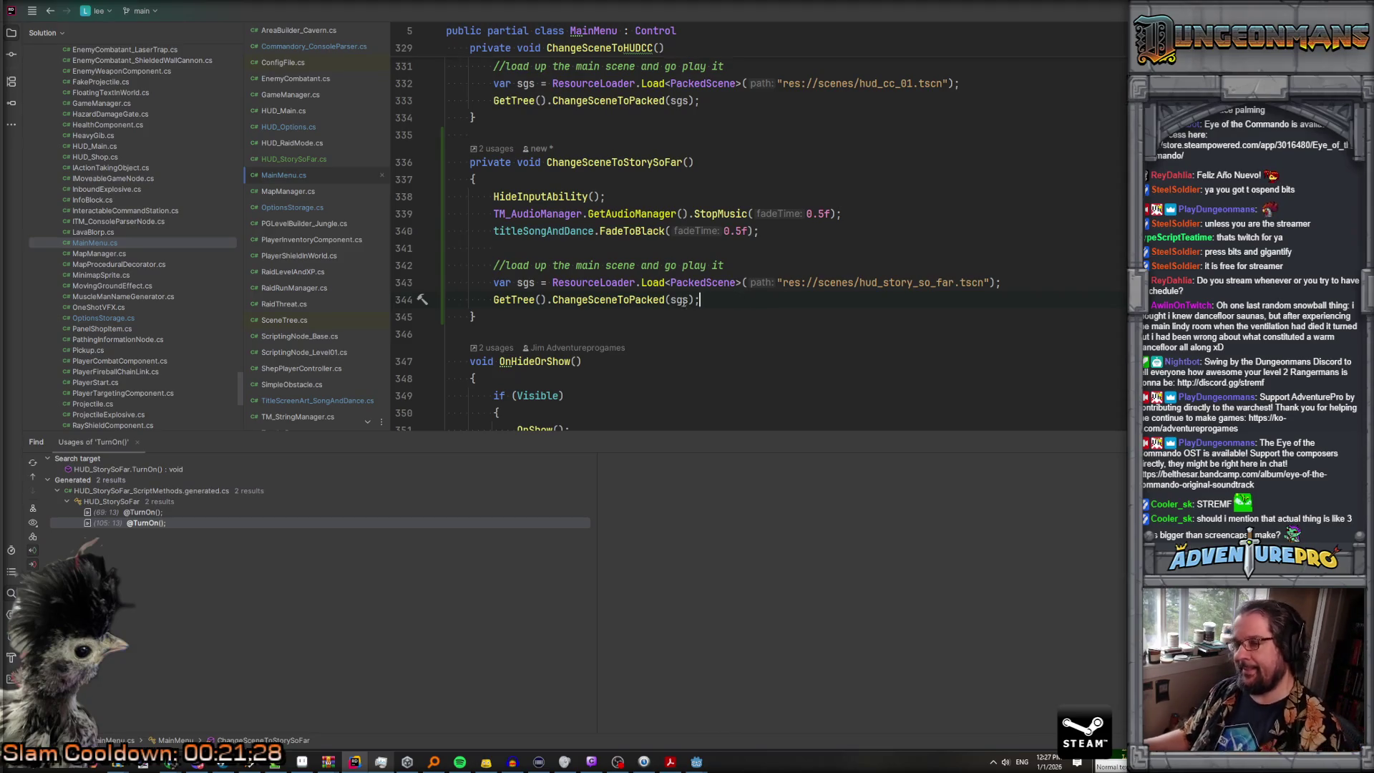
pyautogui.click(633, 299)
pyautogui.click(889, 283)
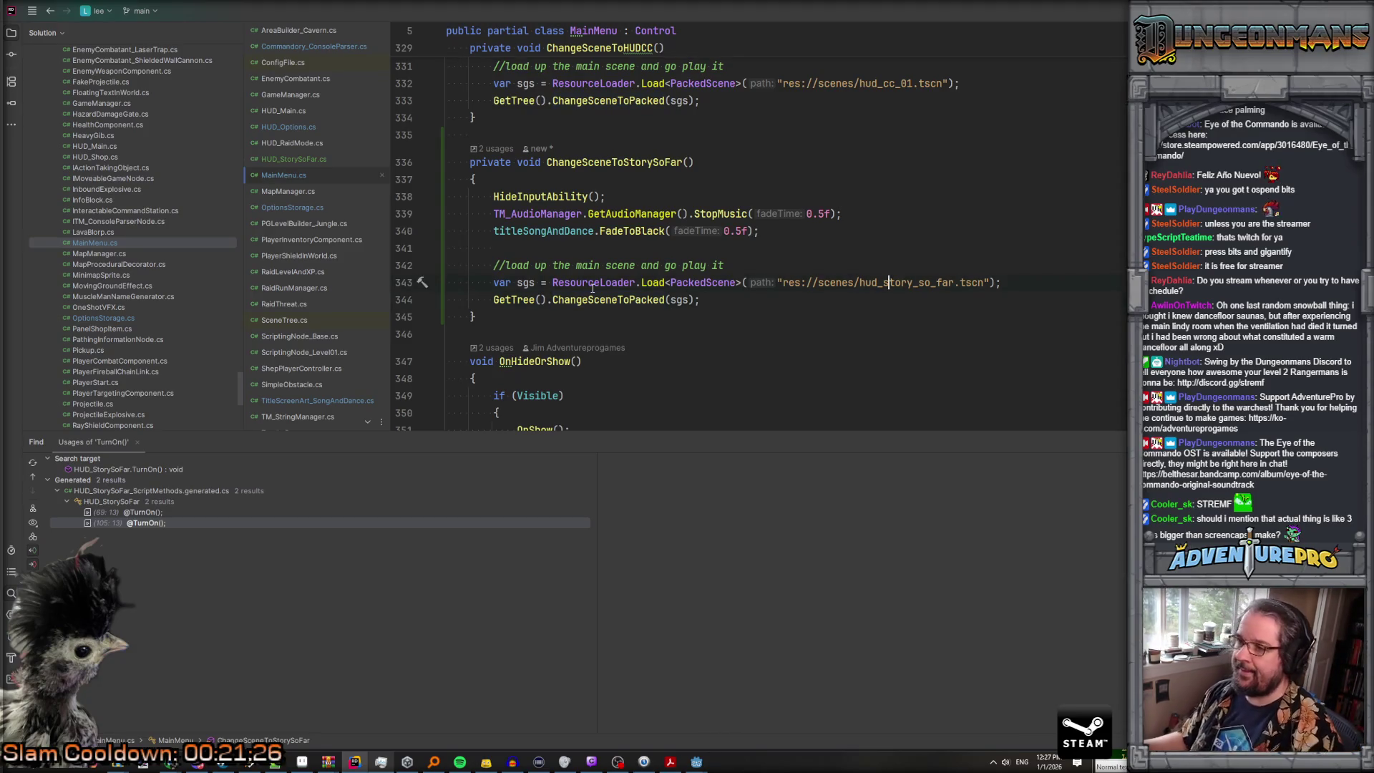
pyautogui.click(725, 300)
pyautogui.click(868, 269)
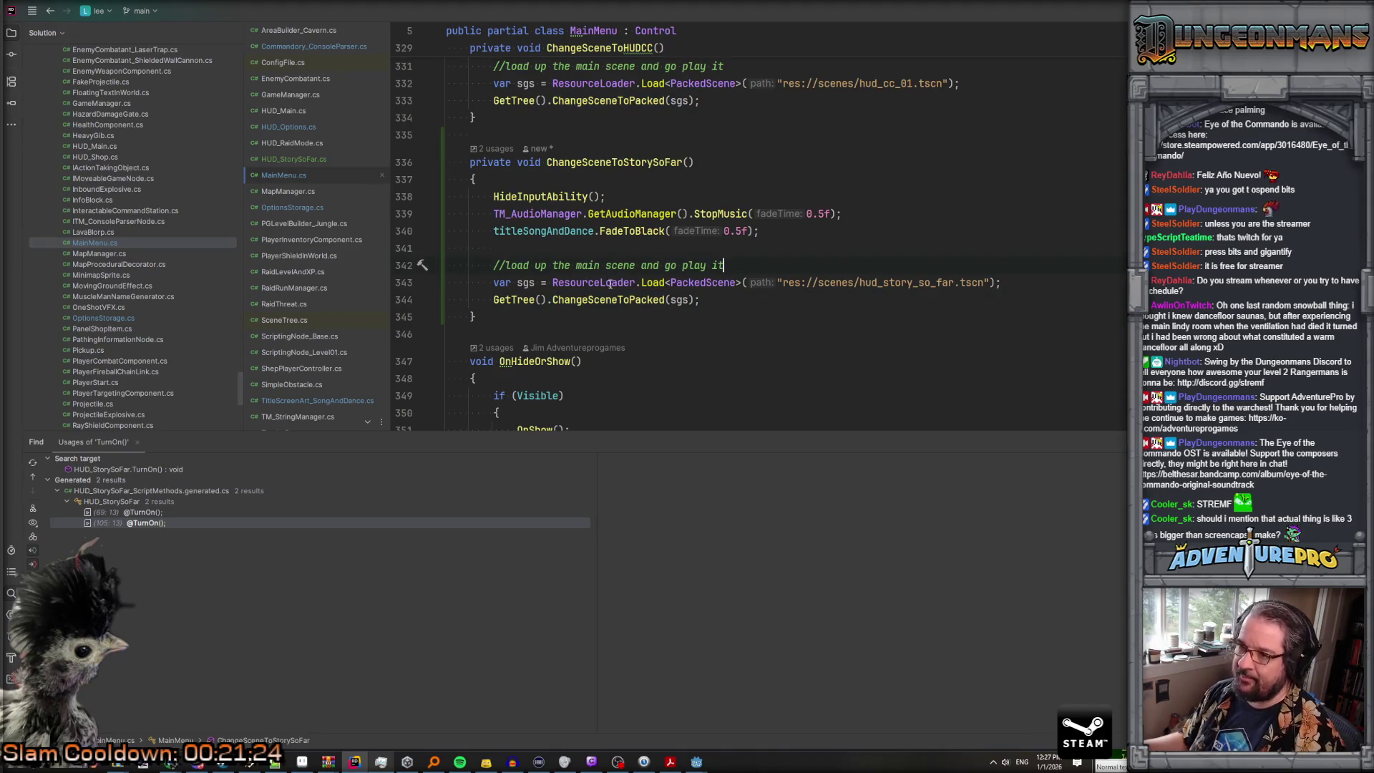
pyautogui.doubleClick(904, 283)
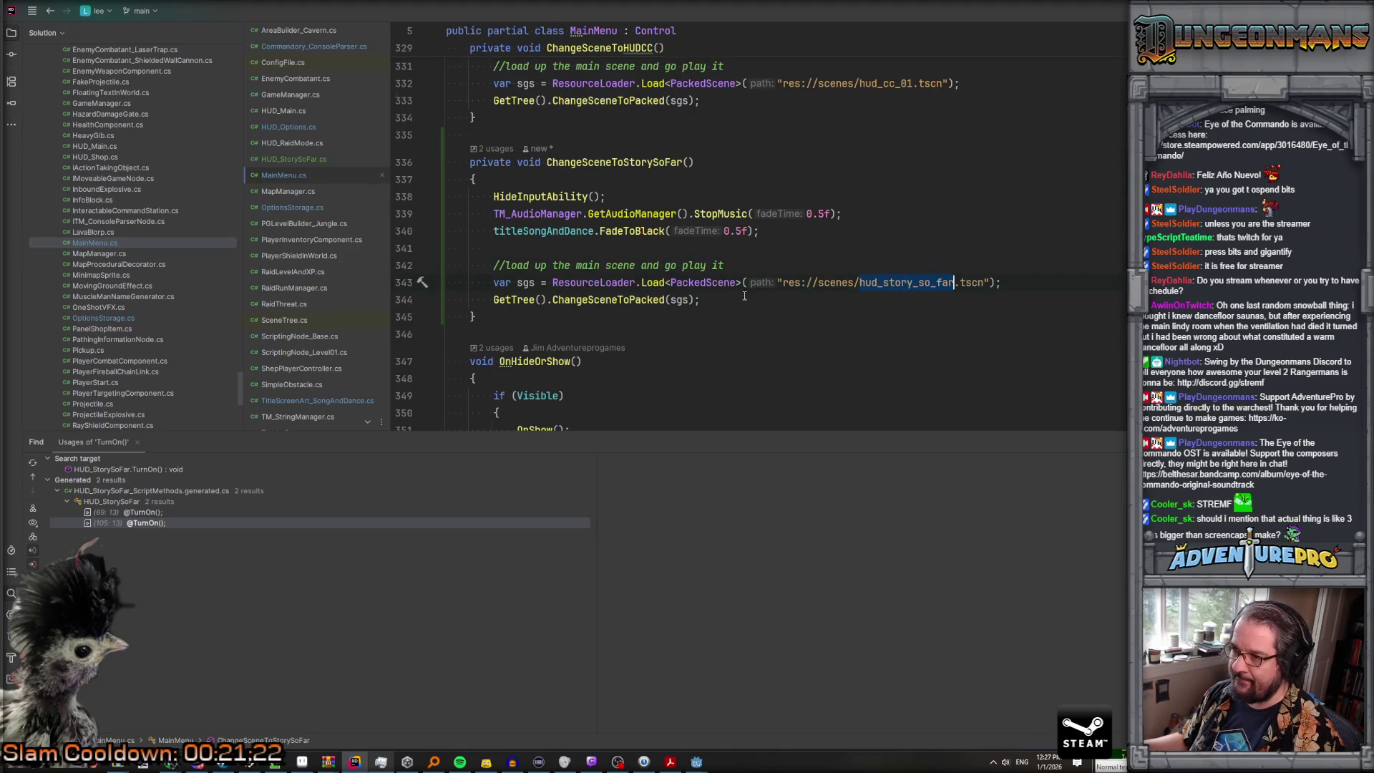
pyautogui.click(581, 300)
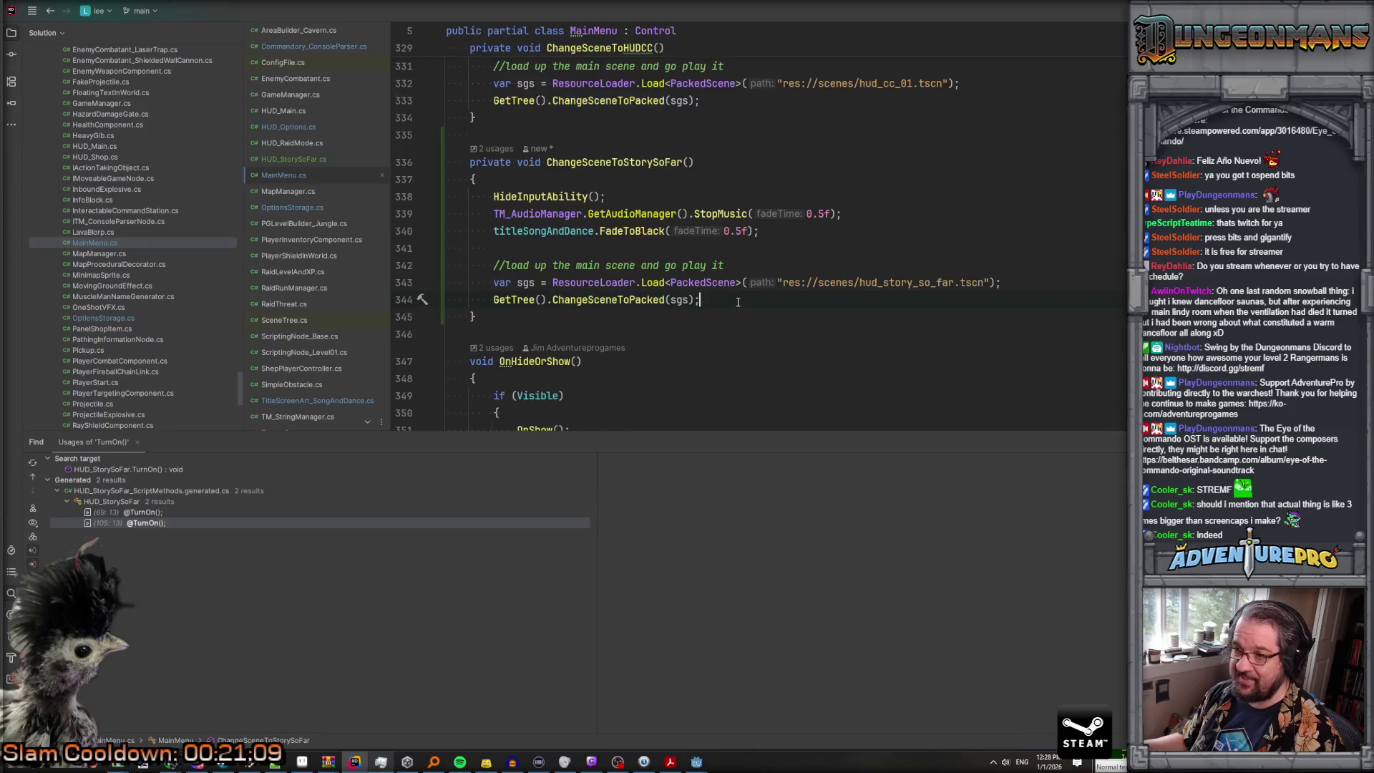
# Step: Add HUD_StorySoFar.TurnOn(); on a new line after ChangeSceneToPacked(sgs)
pyautogui.press('Return')
pyautogui.write('HUD)_')
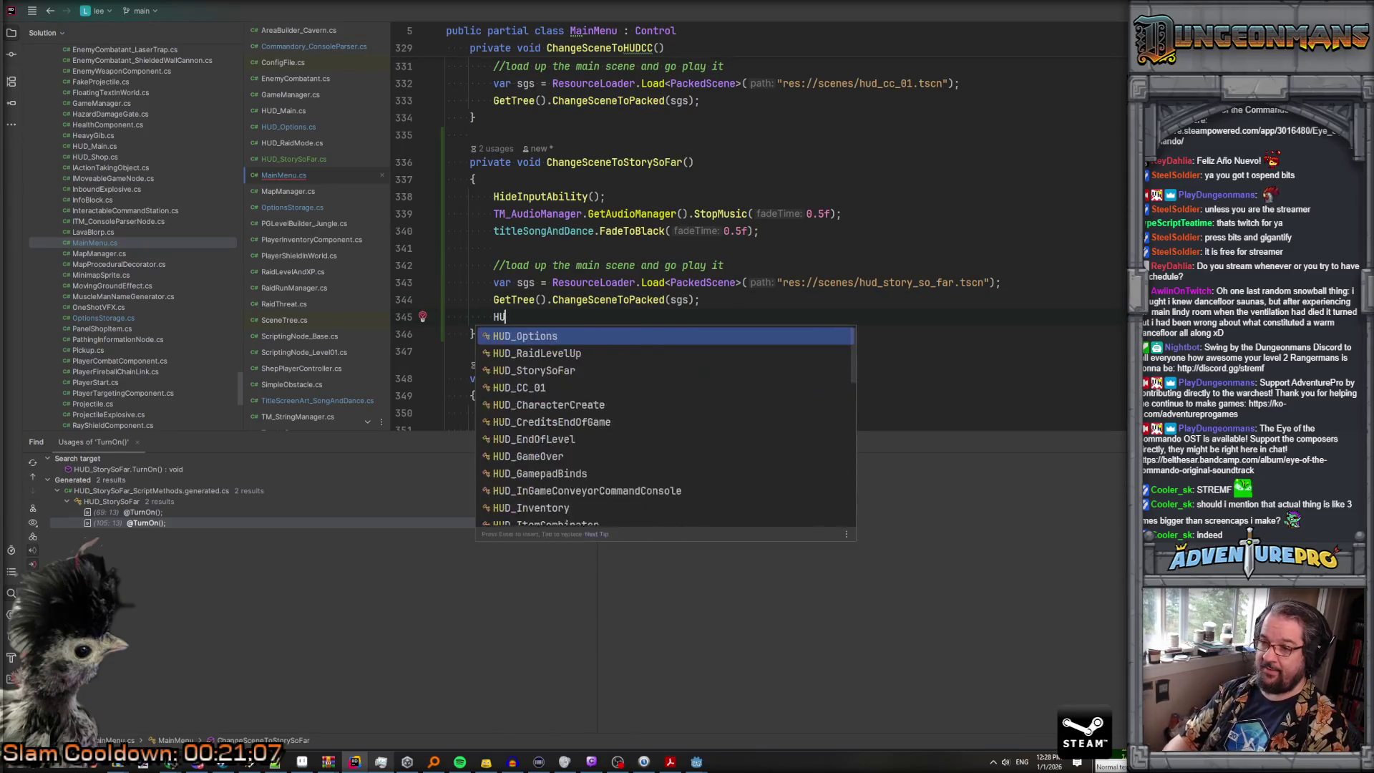
pyautogui.press('BackSpace')
pyautogui.press('BackSpace')
pyautogui.write('_S')
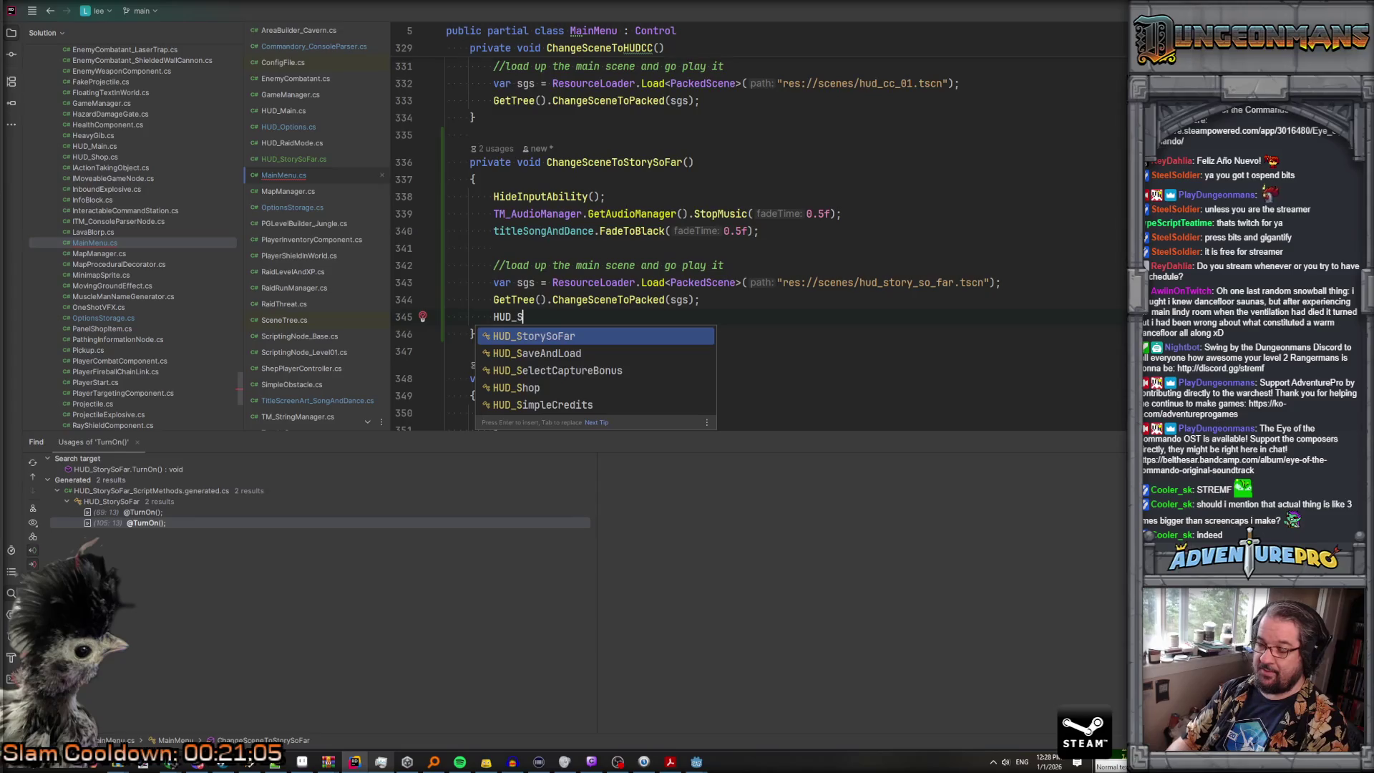
pyautogui.press('Return')
pyautogui.write('.Turn')
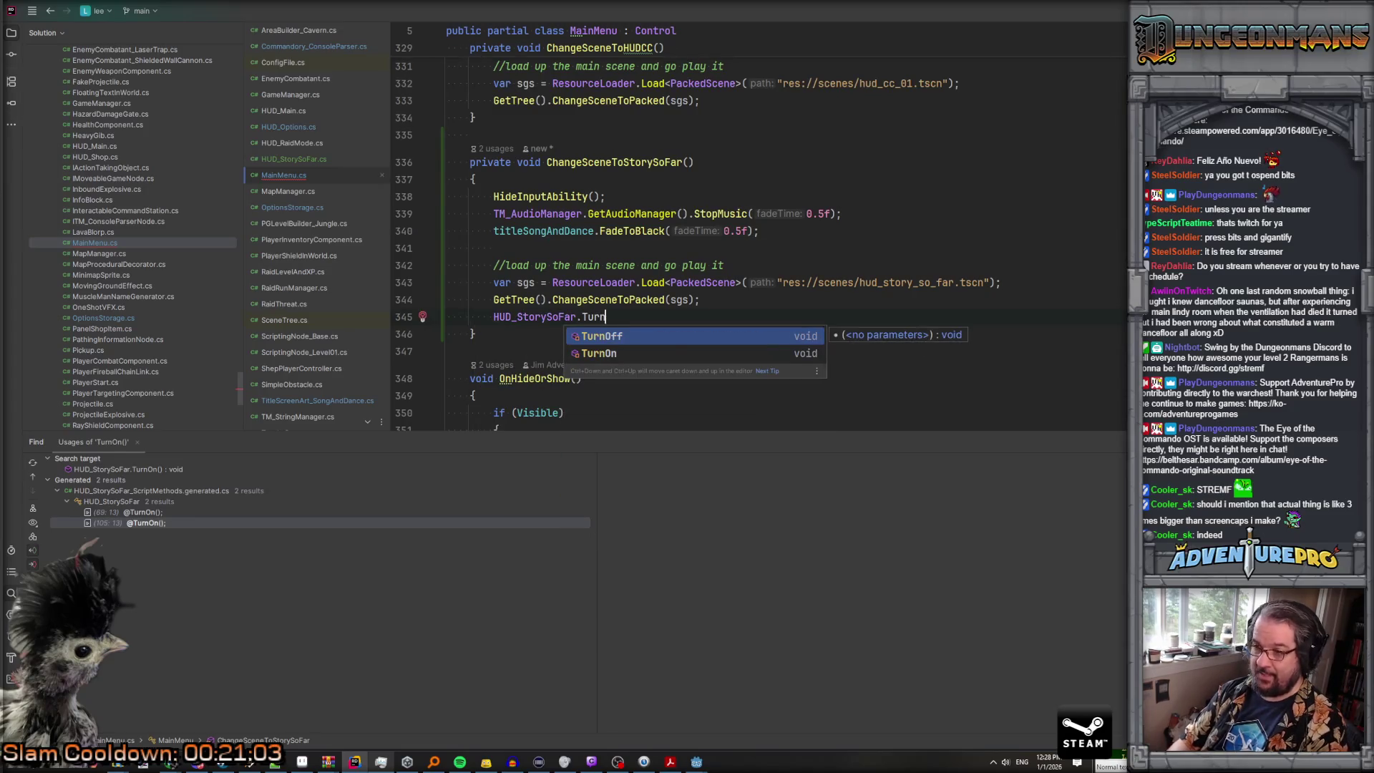
pyautogui.press('Down')
pyautogui.press('Return')
pyautogui.write(';')
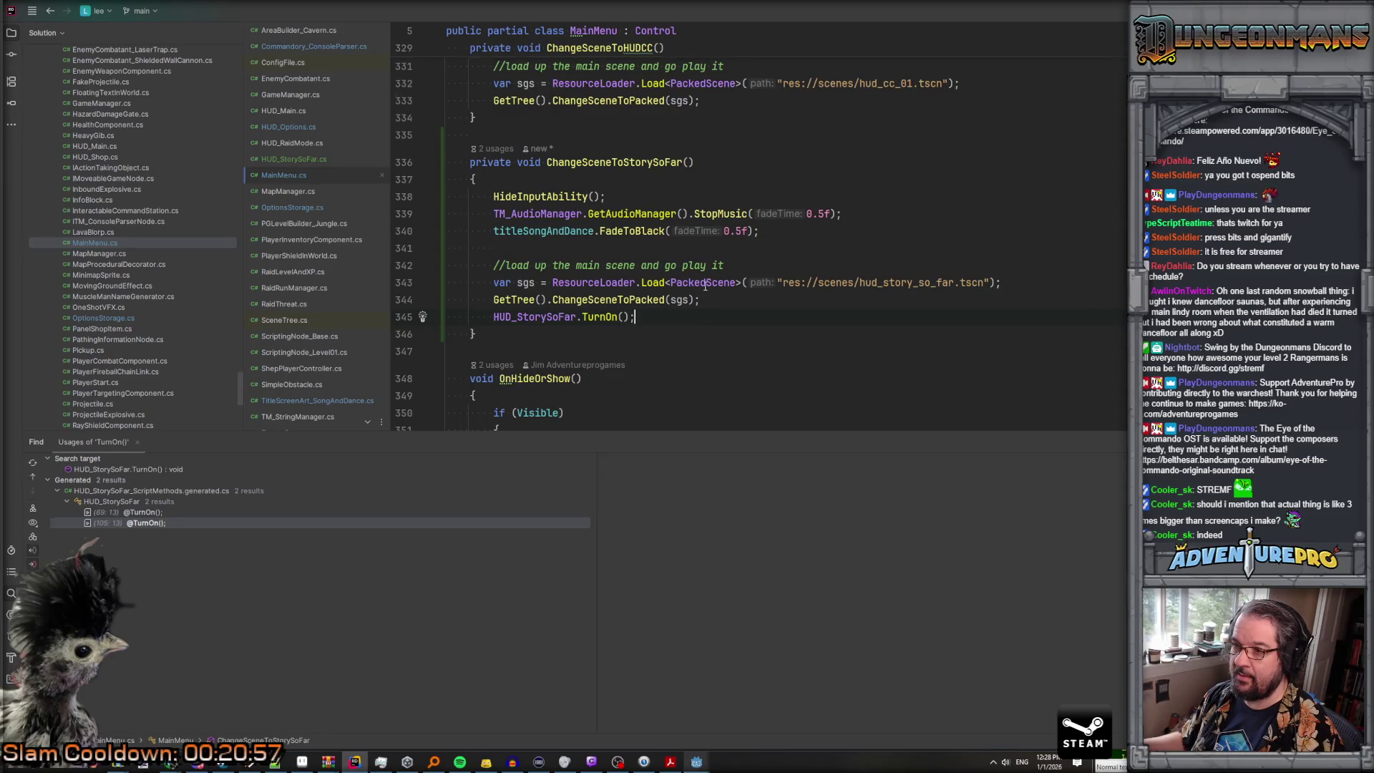
# Step: Place the caret on the empty line before the load-the-main-scene comment
pyautogui.click(534, 266)
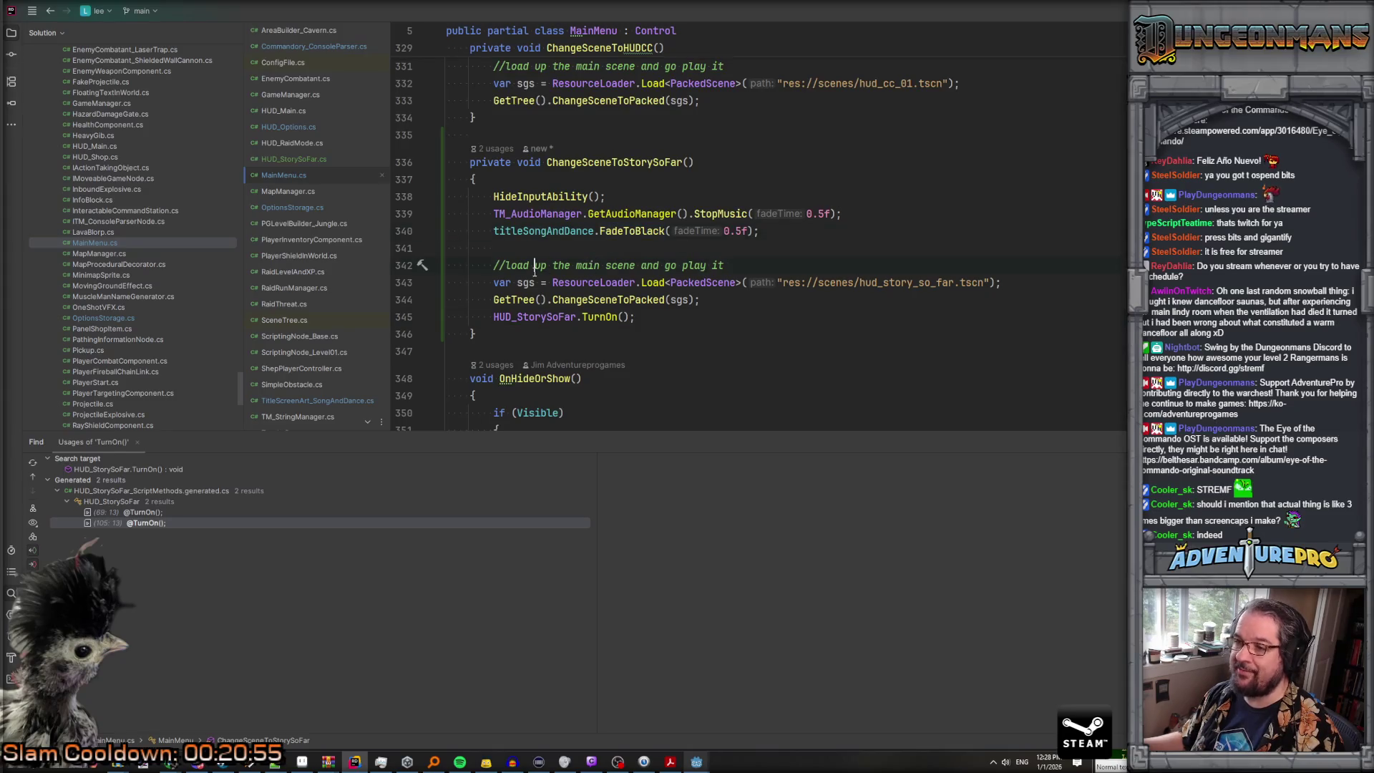
pyautogui.click(638, 233)
pyautogui.click(638, 244)
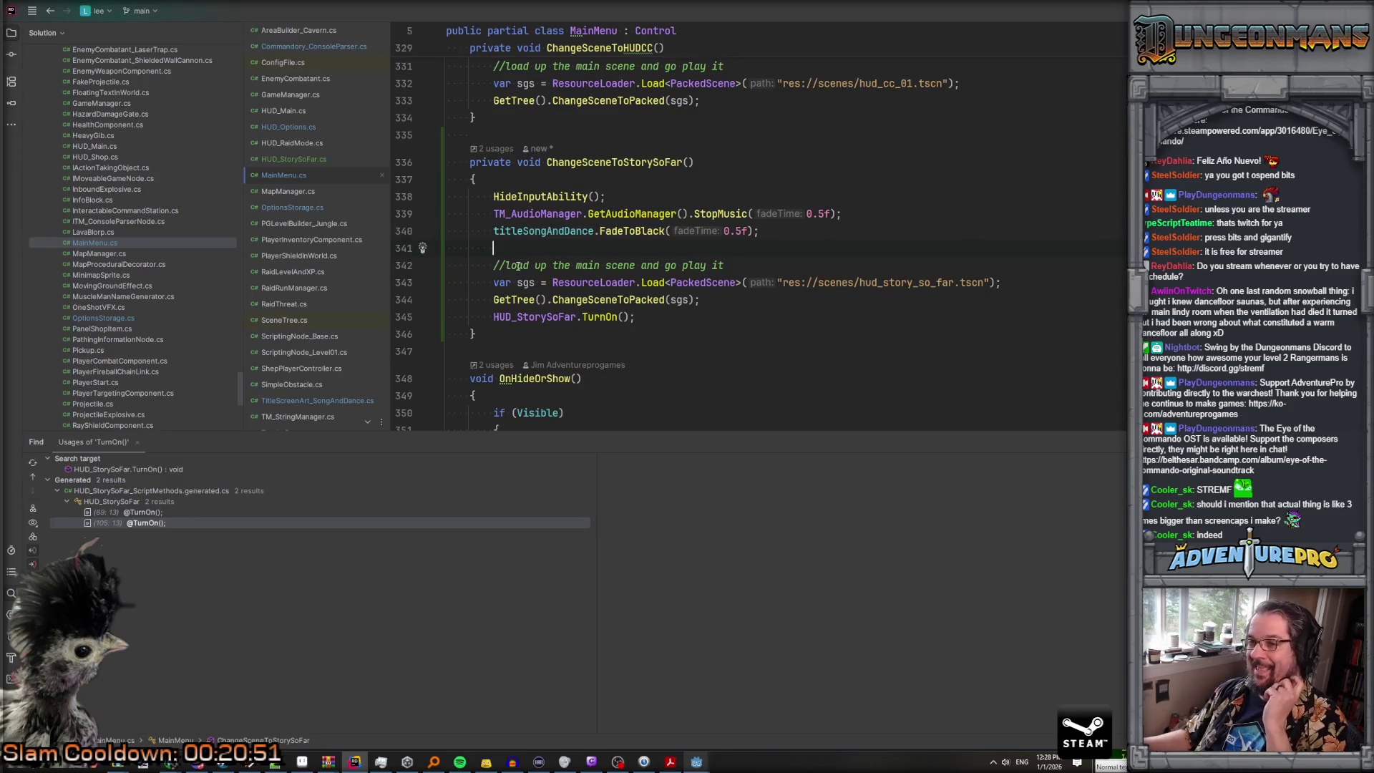
pyautogui.scroll(2, 609, 276)
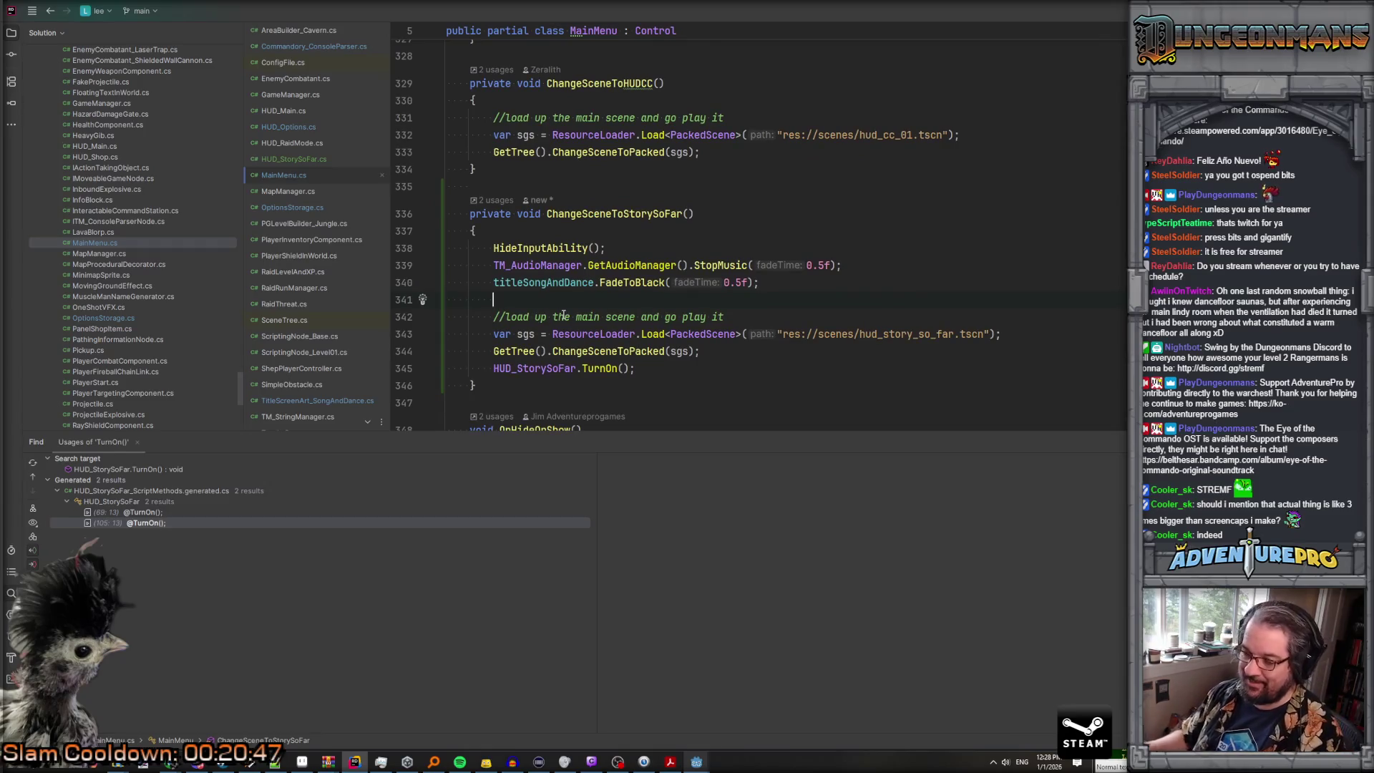
# Step: Insert var waitTimer = GetTree().CreateTimer(0.5f); above the scene-loading code
pyautogui.press('Return')
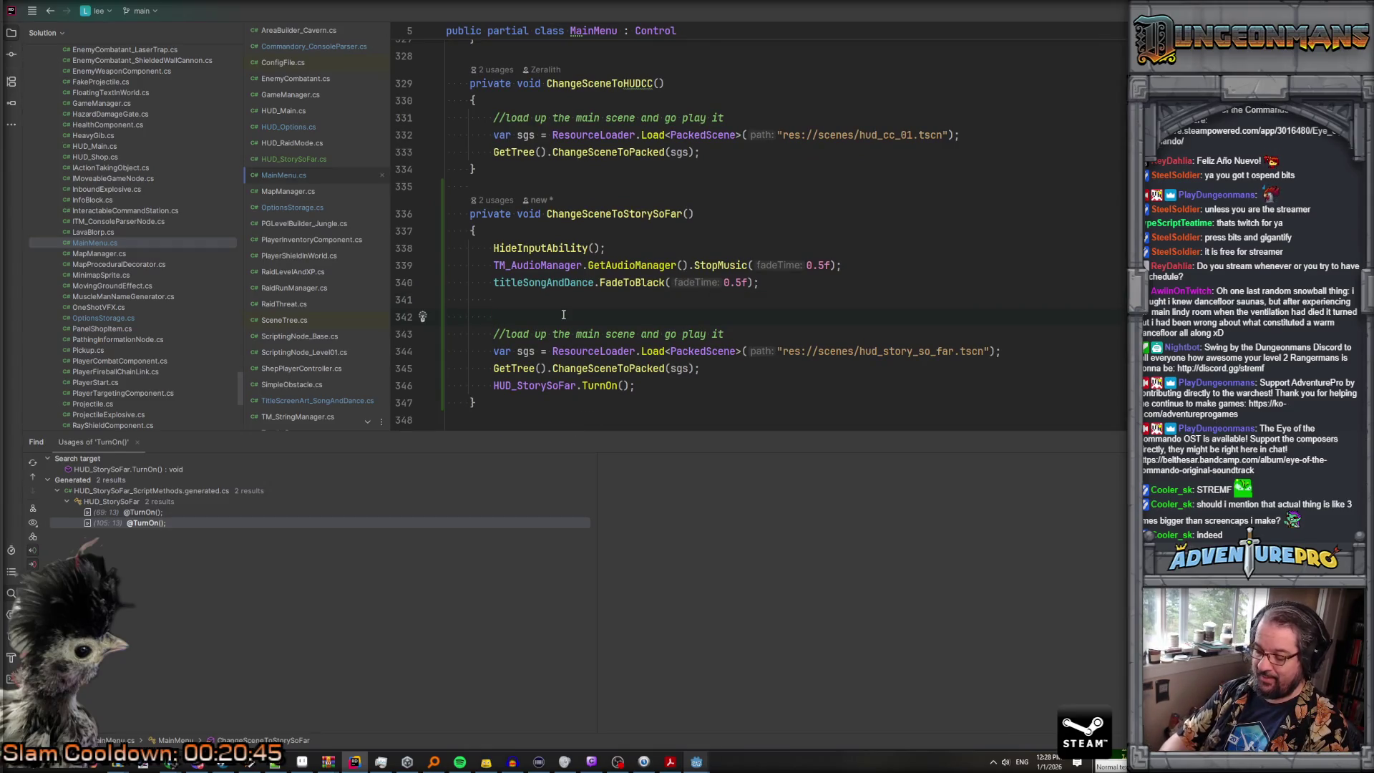
pyautogui.write('var')
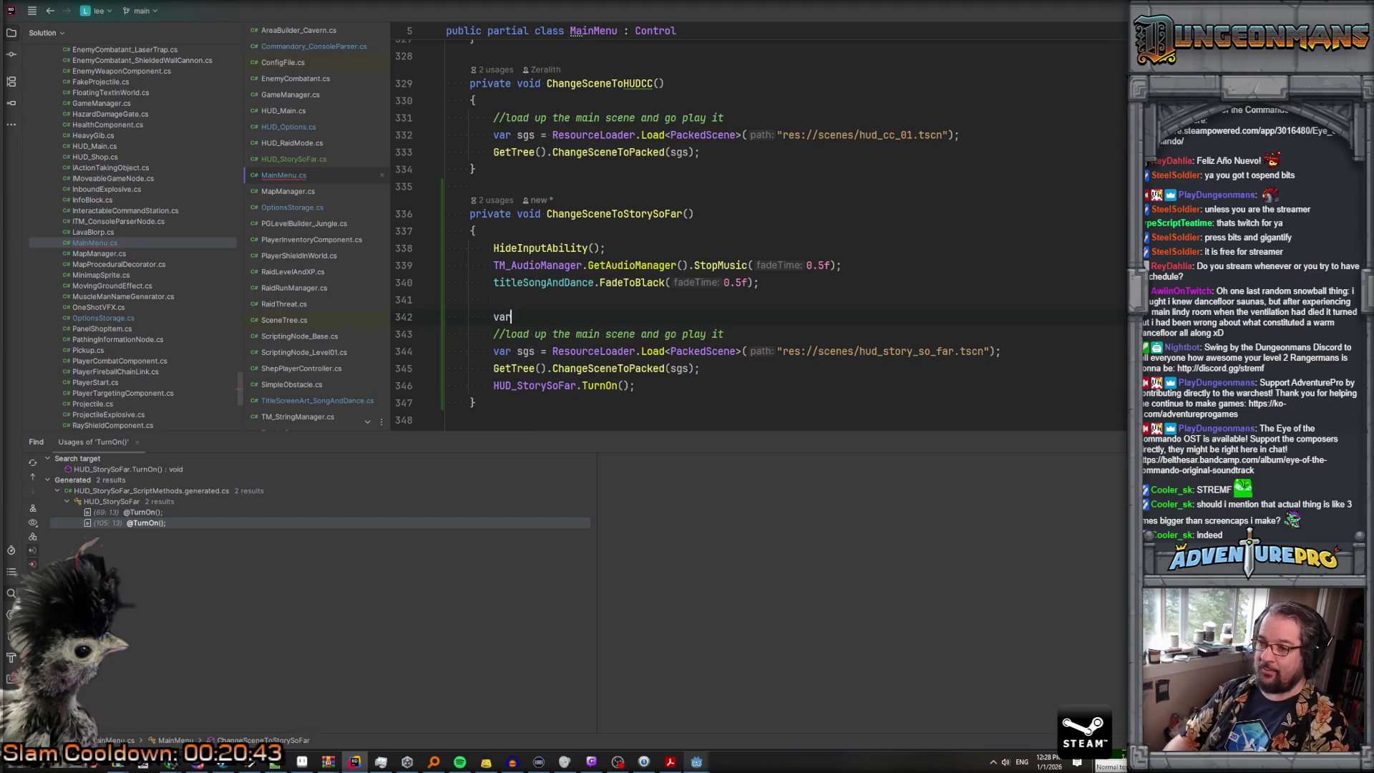
pyautogui.write(' waitTi')
pyautogui.write('mer =')
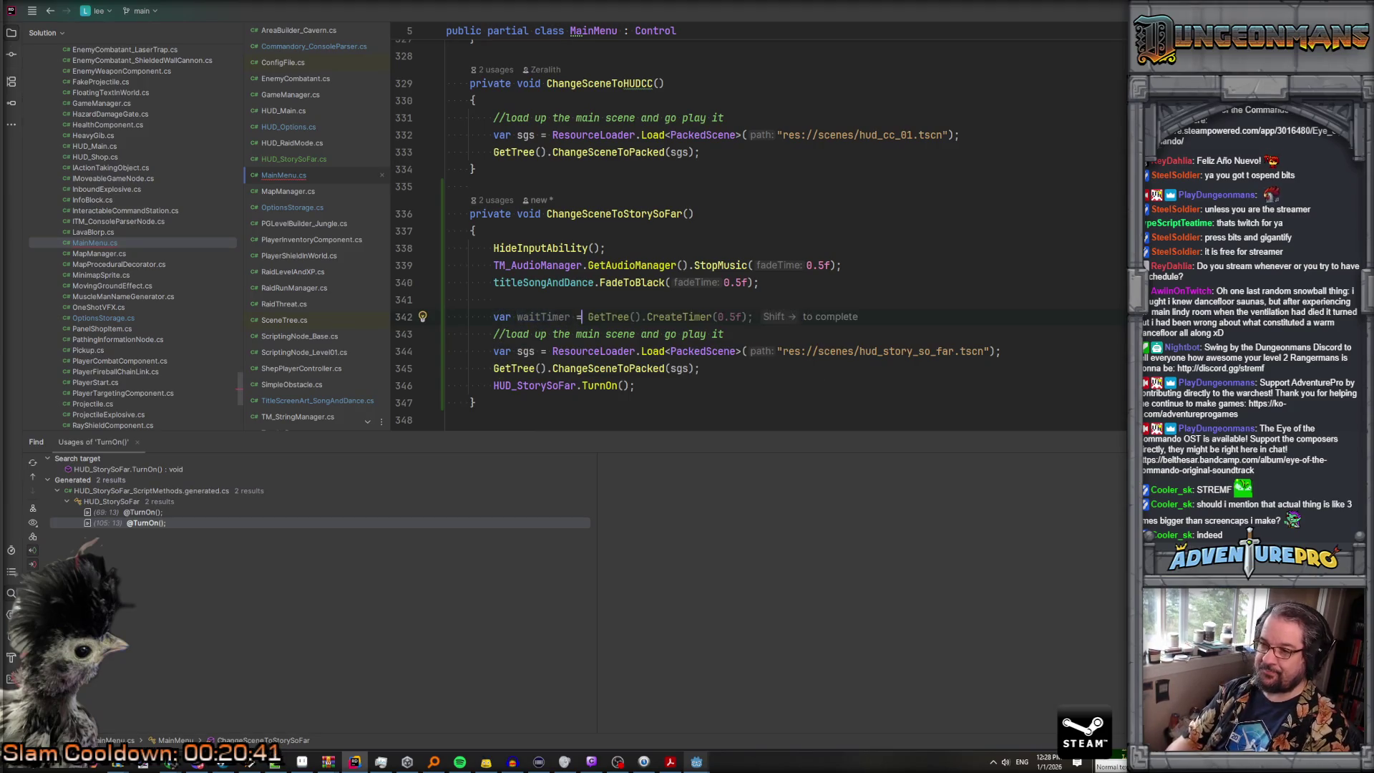
pyautogui.press('Tab')
pyautogui.press('Return')
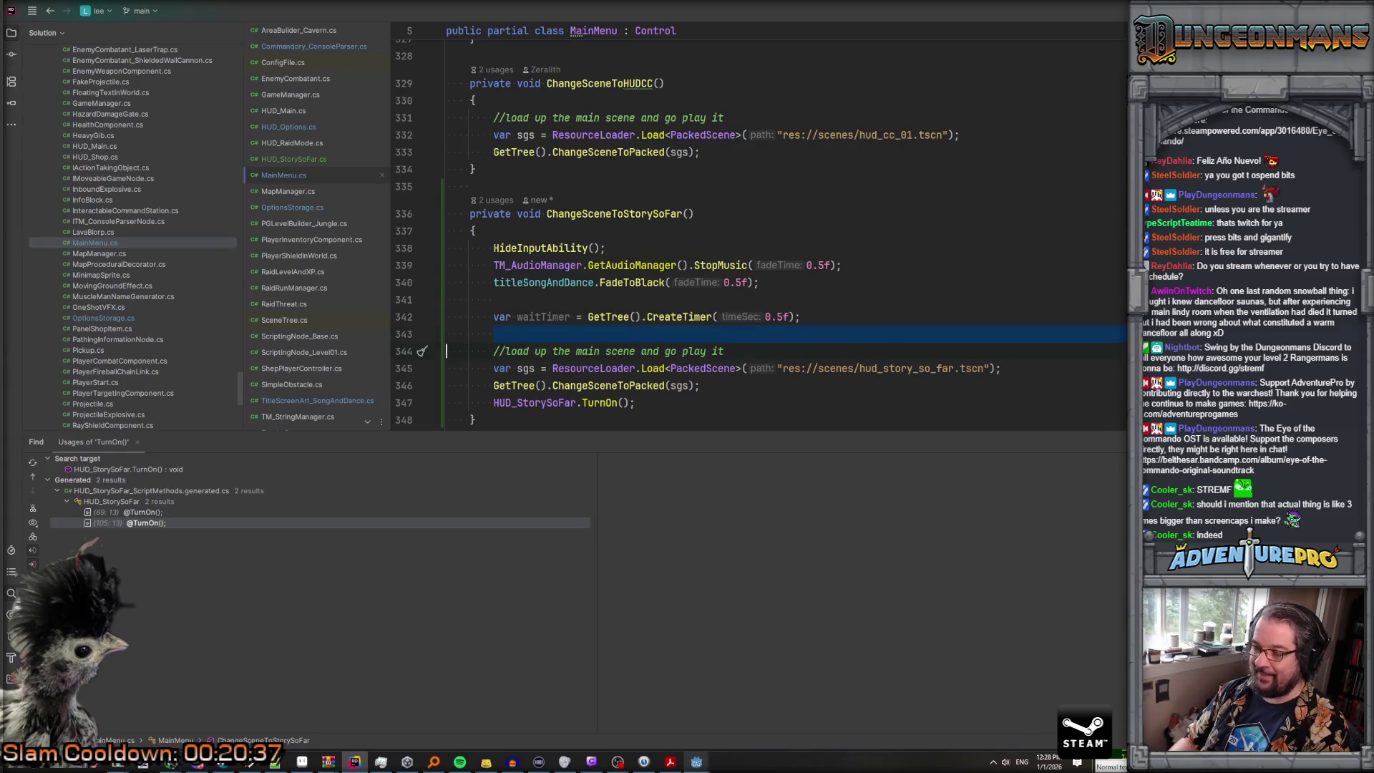
# Step: Wrap the load and TurnOn lines in waitTimer.Timeout += () => { } and delete the stale comment
pyautogui.write('waitTimer.Ti')
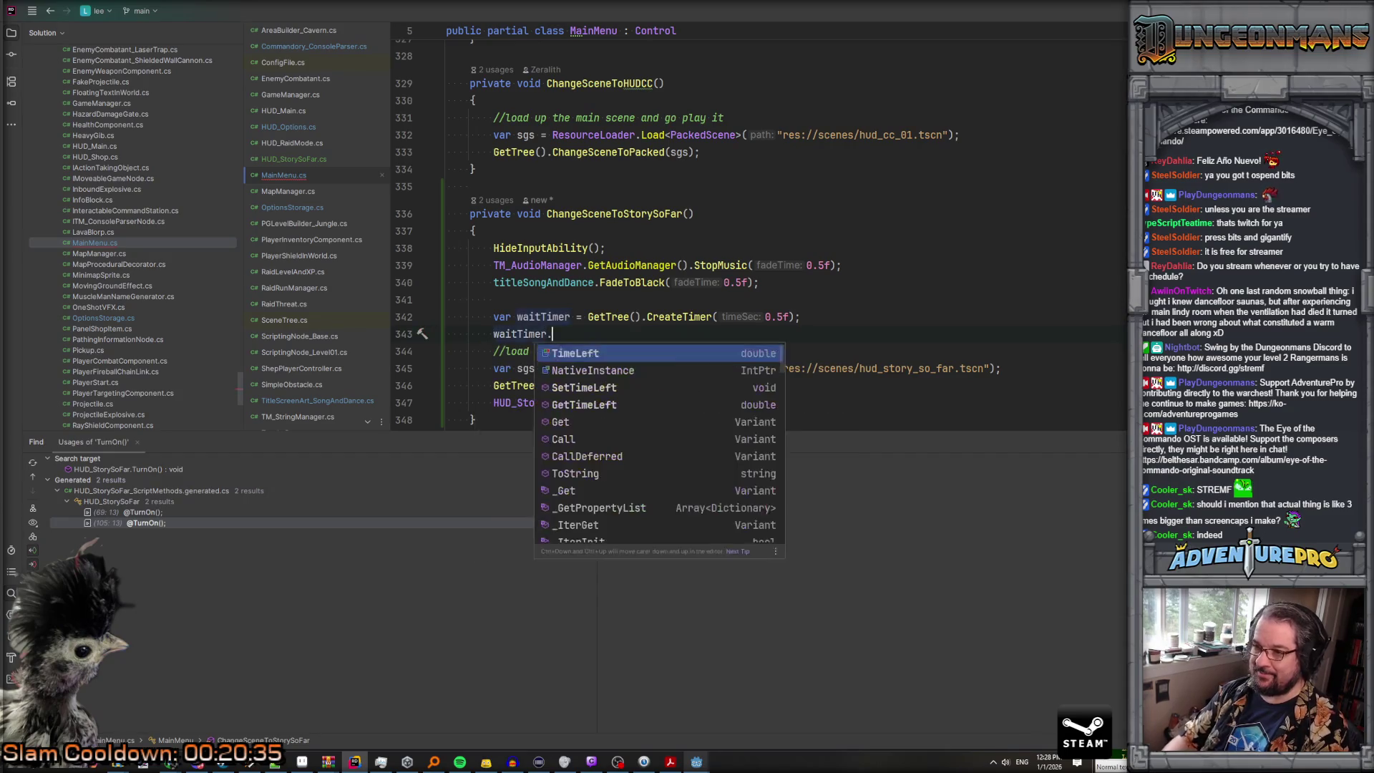
pyautogui.press('Return')
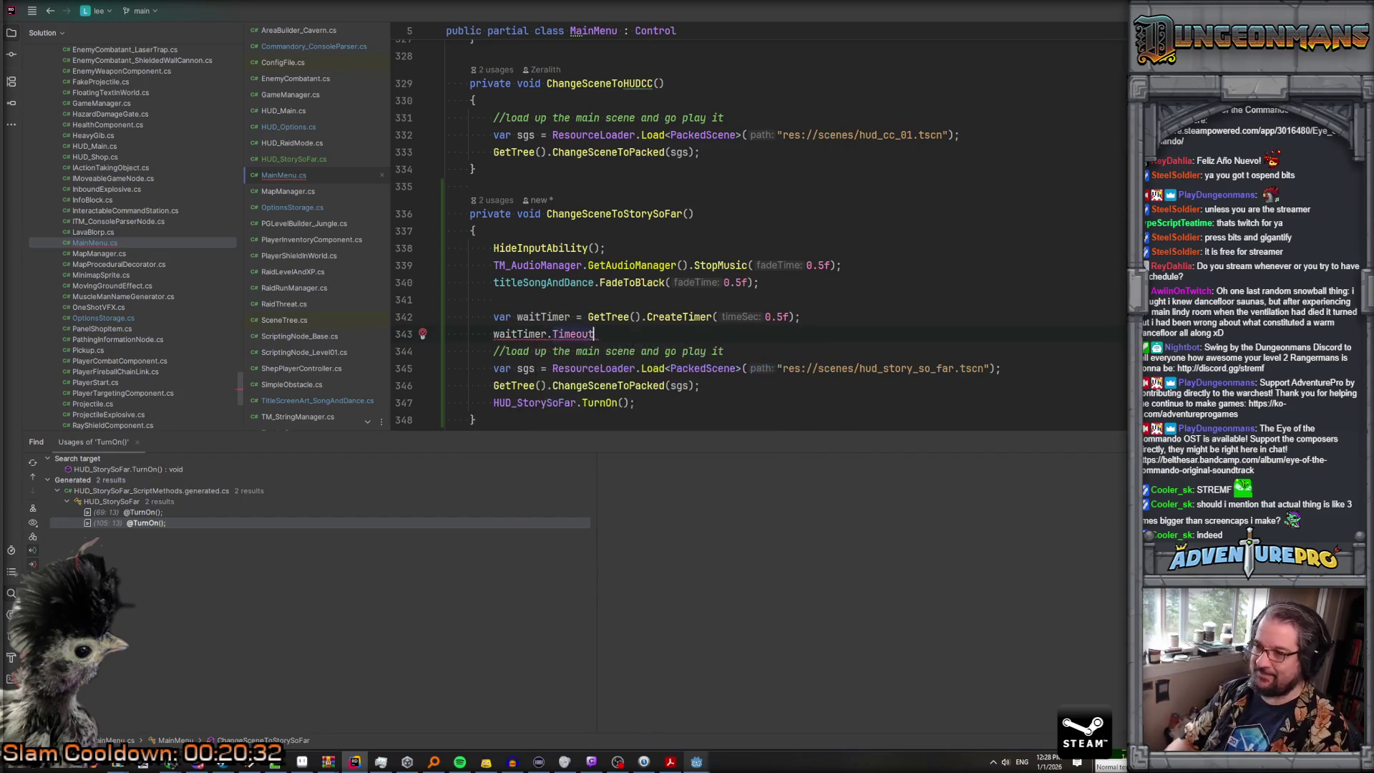
pyautogui.write(' += ')
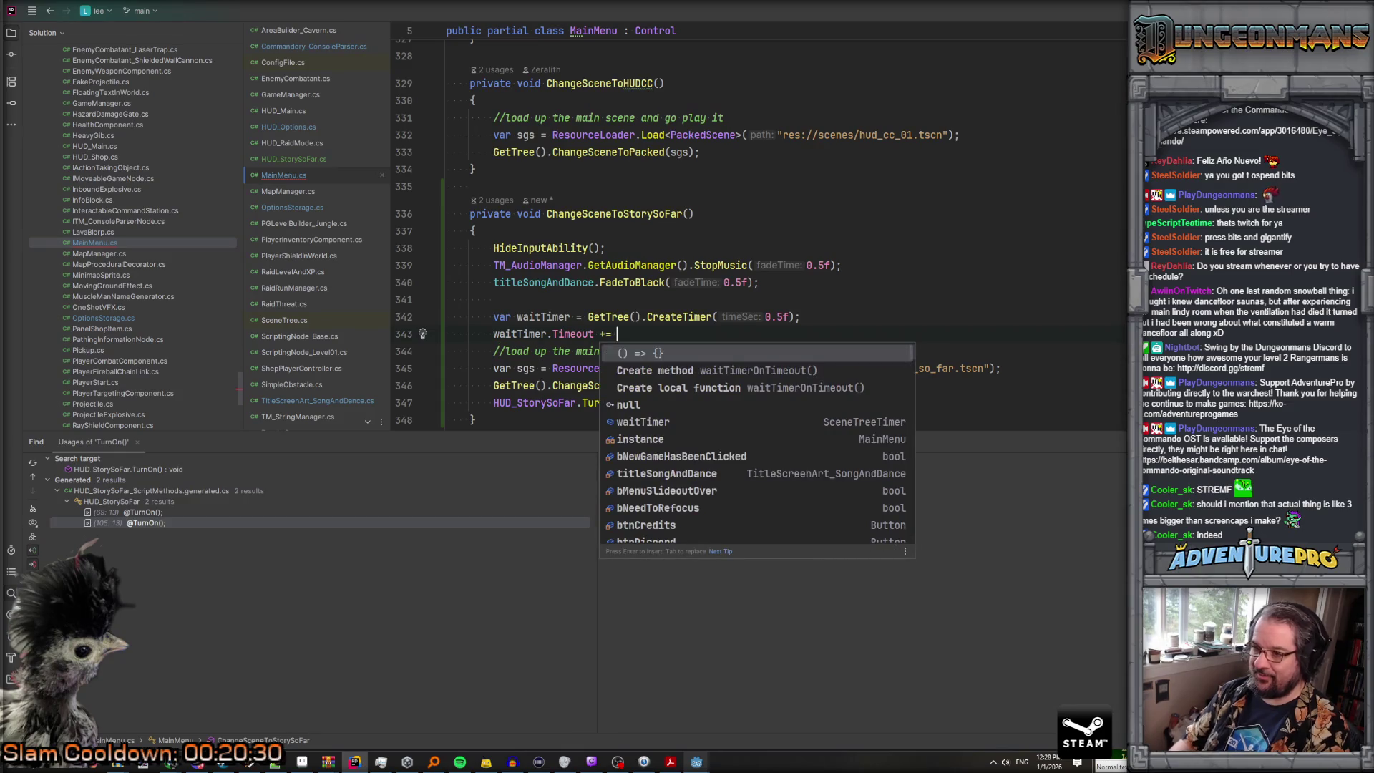
pyautogui.write('() => ')
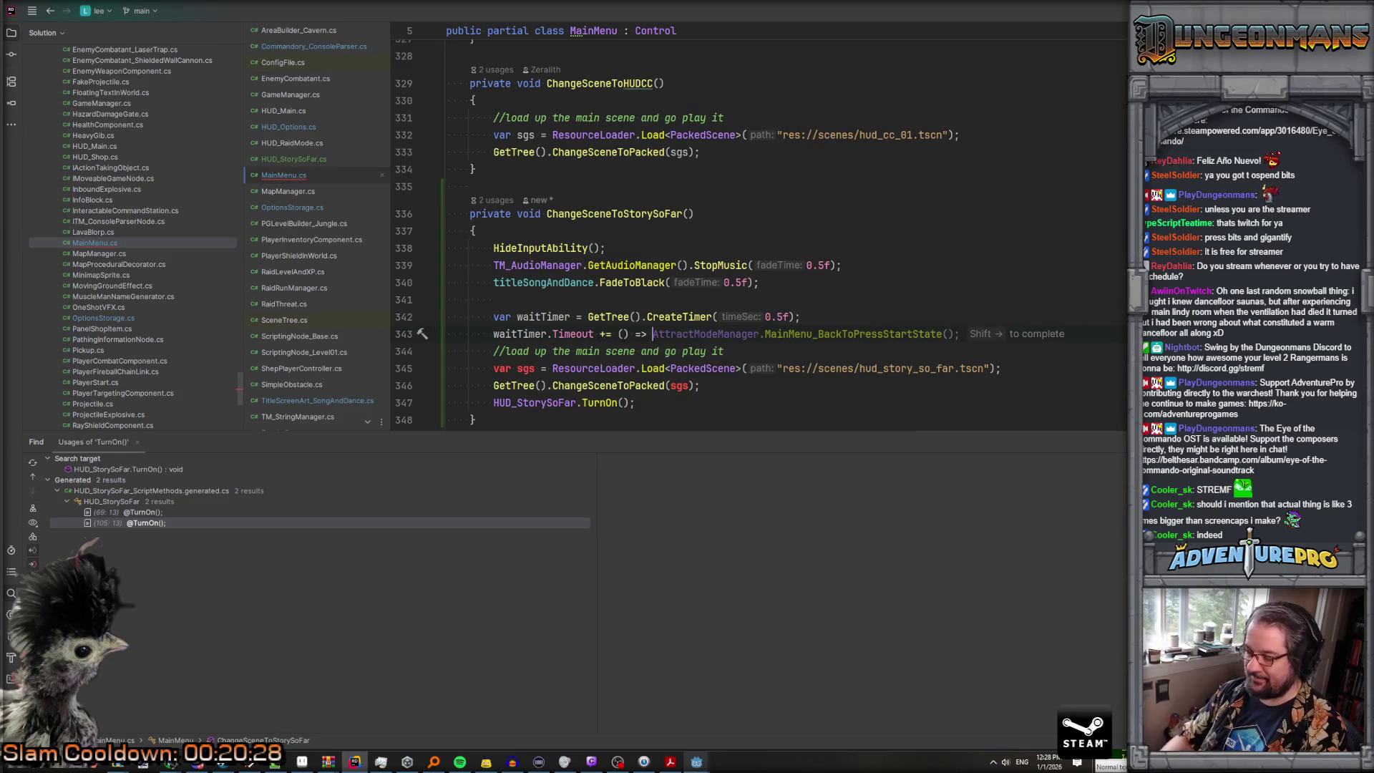
pyautogui.write('{')
pyautogui.press('Down')
pyautogui.press('Down')
pyautogui.press('Down')
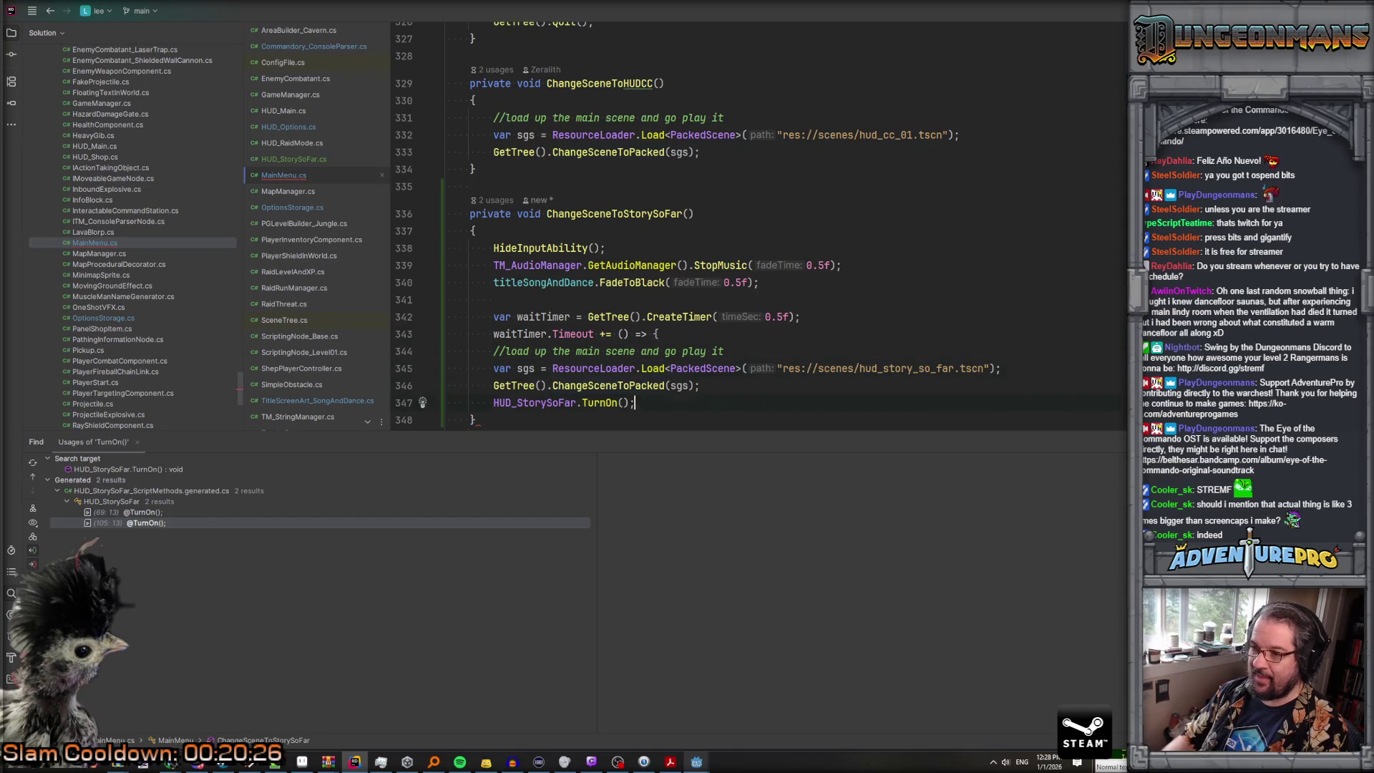
pyautogui.press('Return')
pyautogui.write('}')
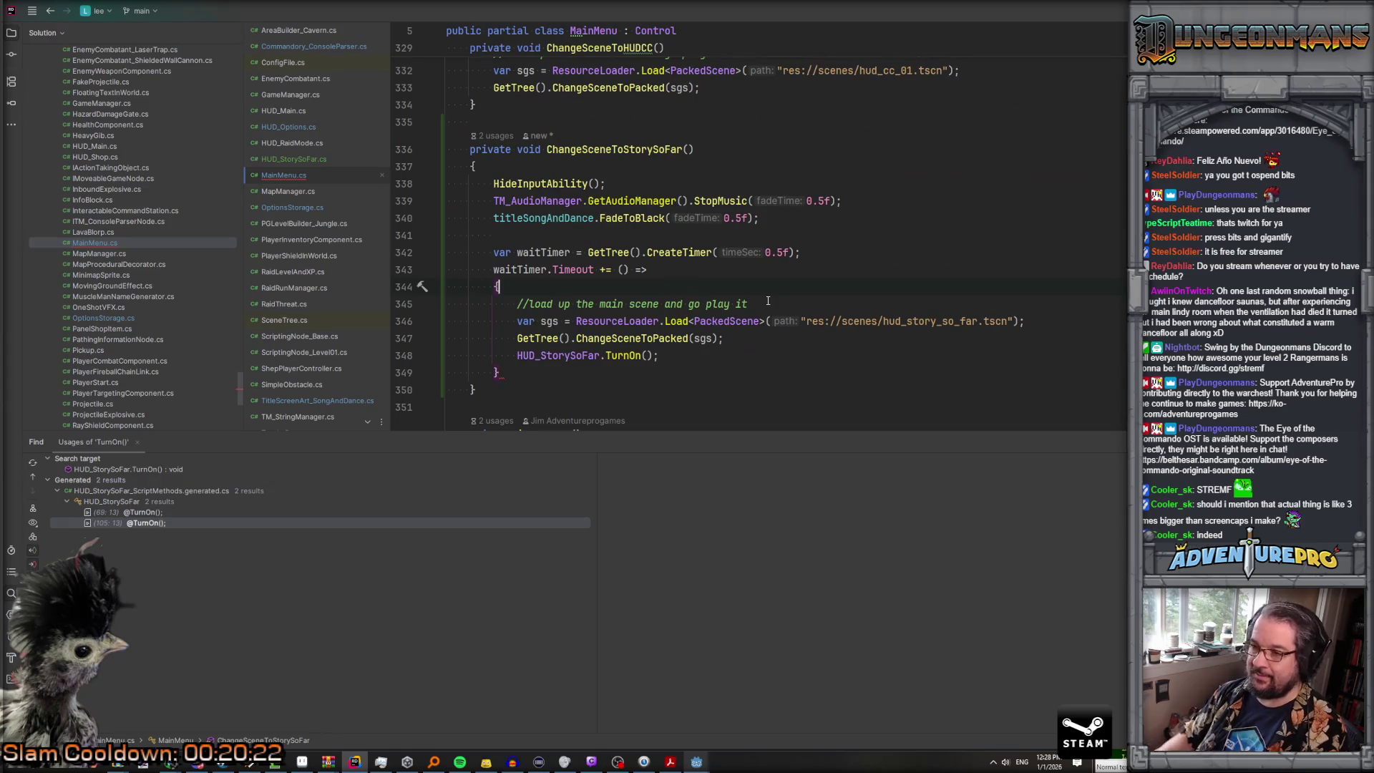
pyautogui.tripleClick(768, 300)
pyautogui.press('Delete')
pyautogui.press('Down')
pyautogui.press('Down')
pyautogui.press('Down')
pyautogui.press('End')
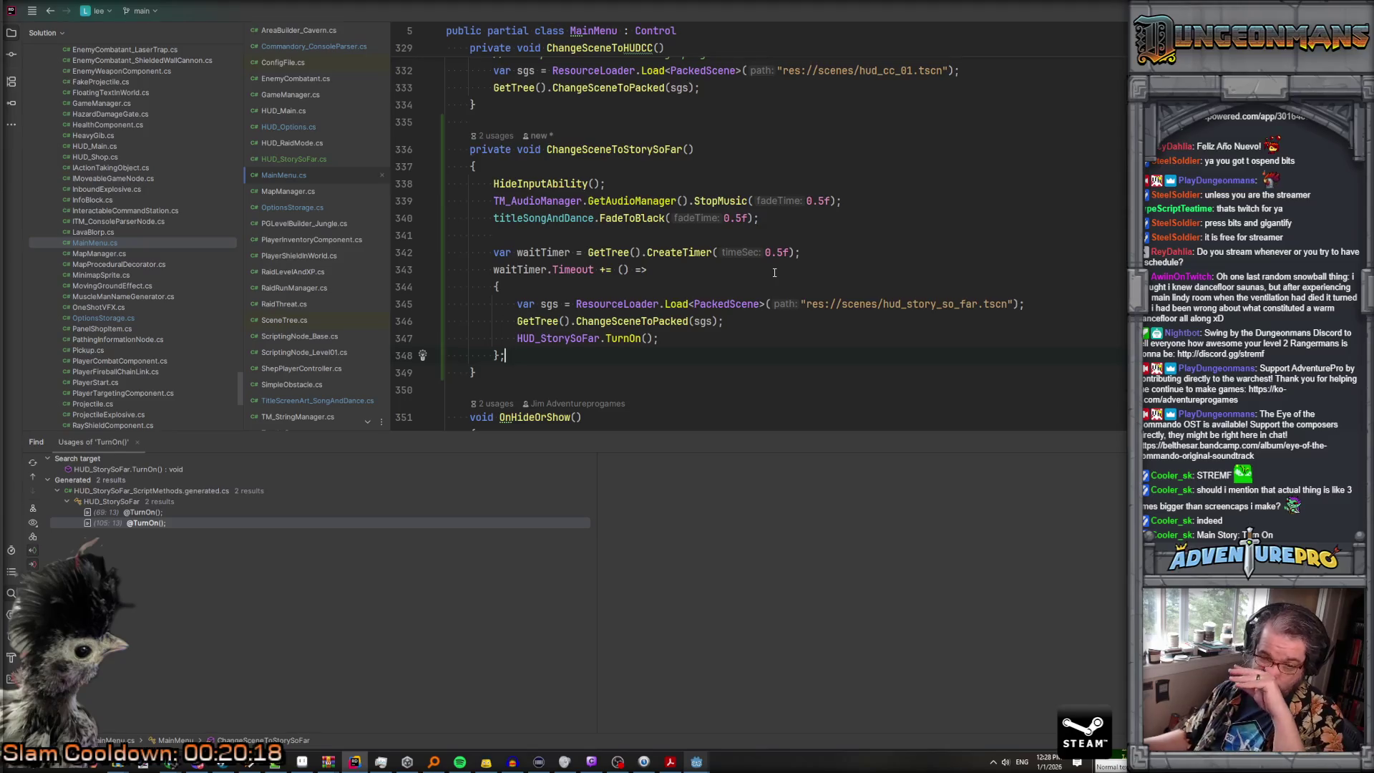
pyautogui.click(800, 256)
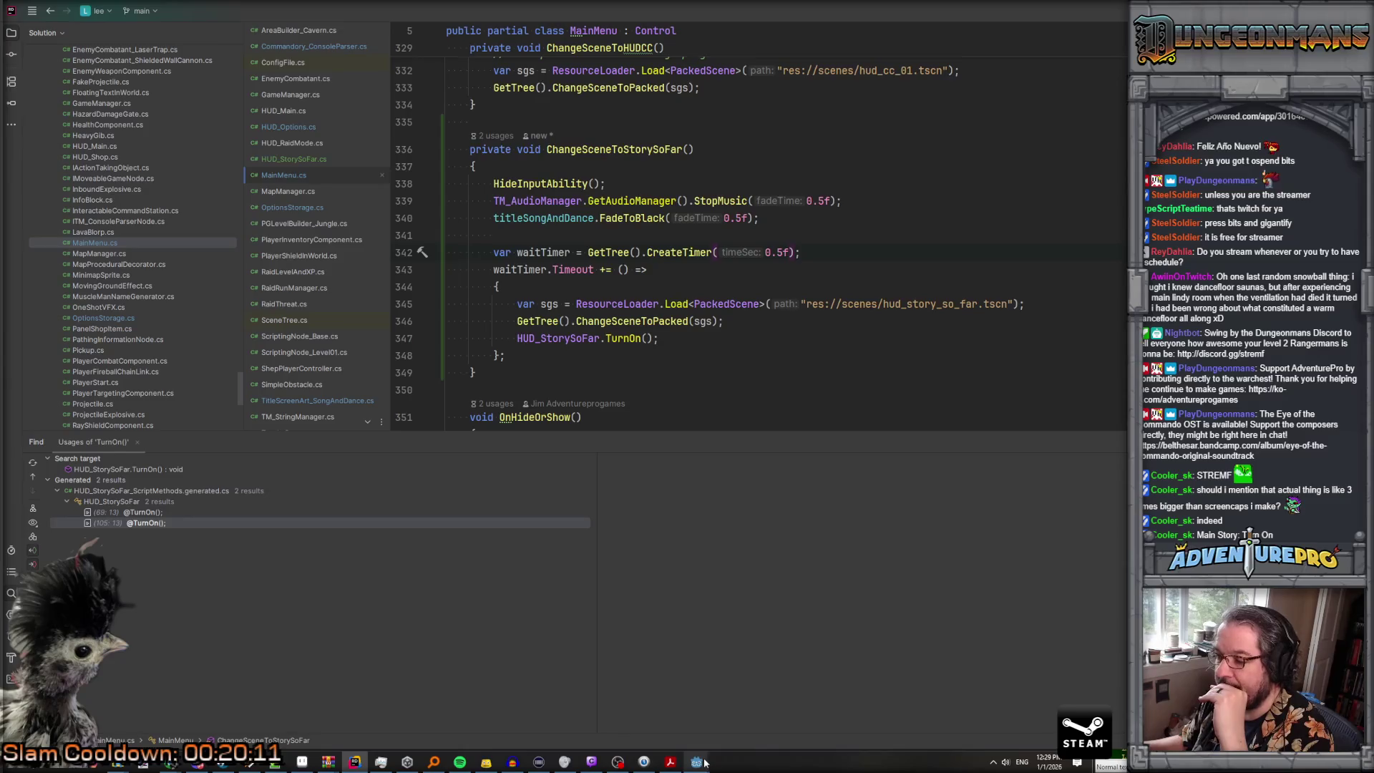
# Step: Switch to Godot, save and run the game, and dismiss the early-access warning
pyautogui.moveTo(697, 761)
pyautogui.click(650, 711)
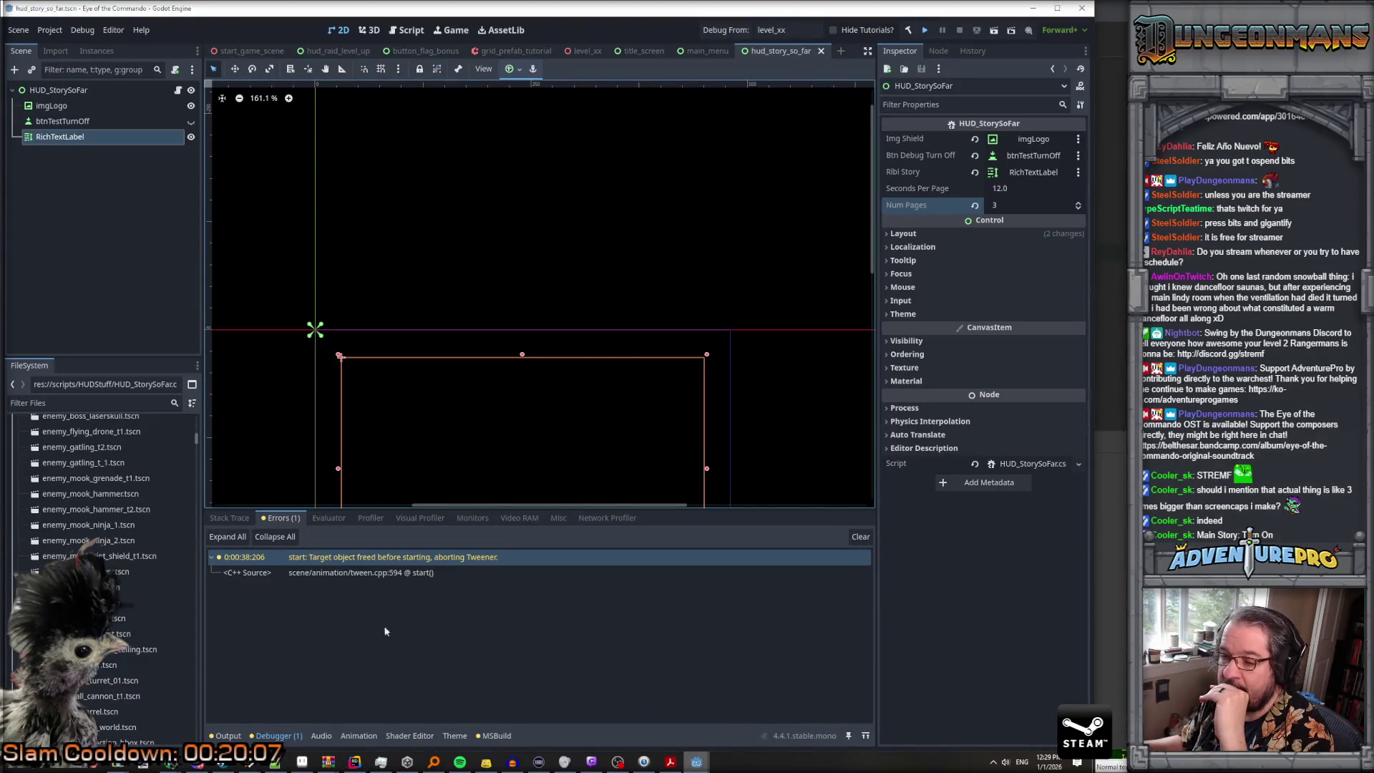
pyautogui.moveTo(204, 765)
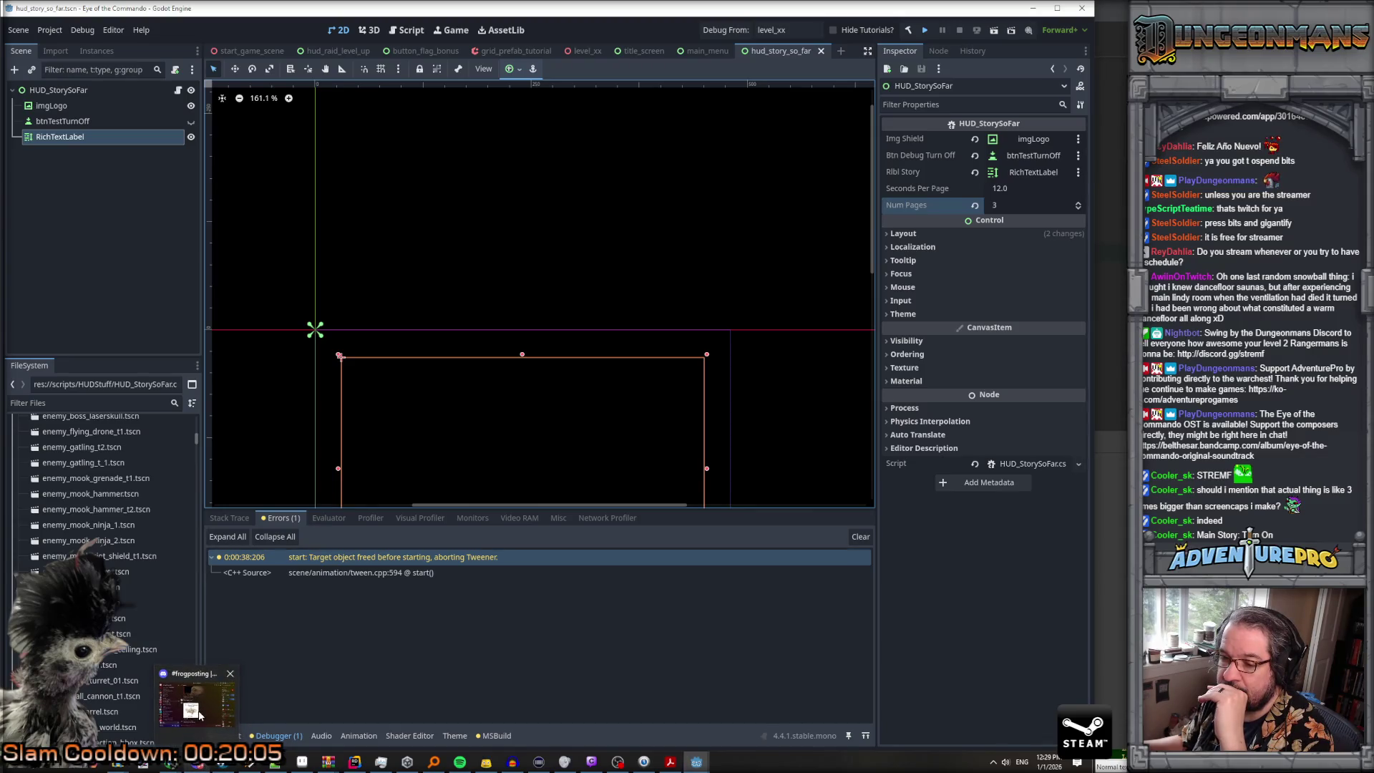
pyautogui.hotkey('ctrl', 's')
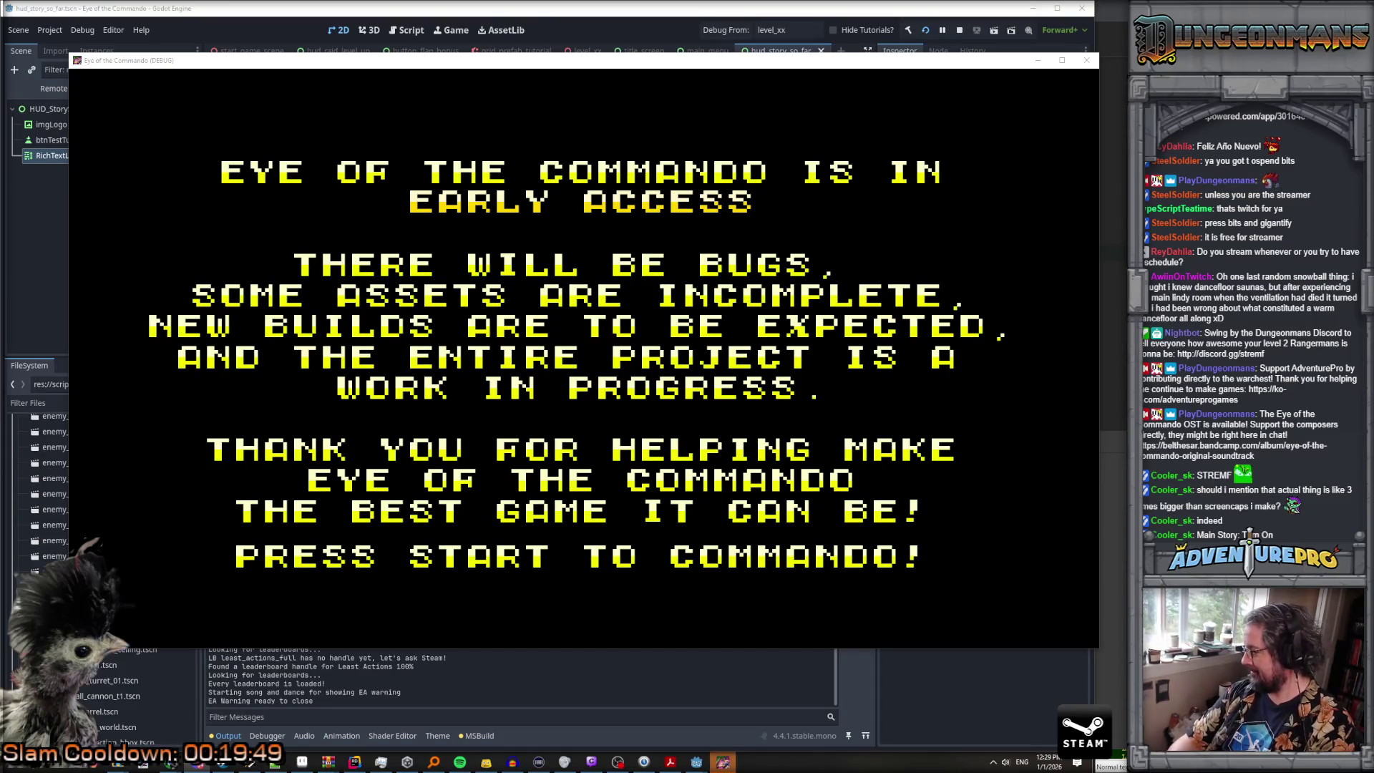
pyautogui.press('Return')
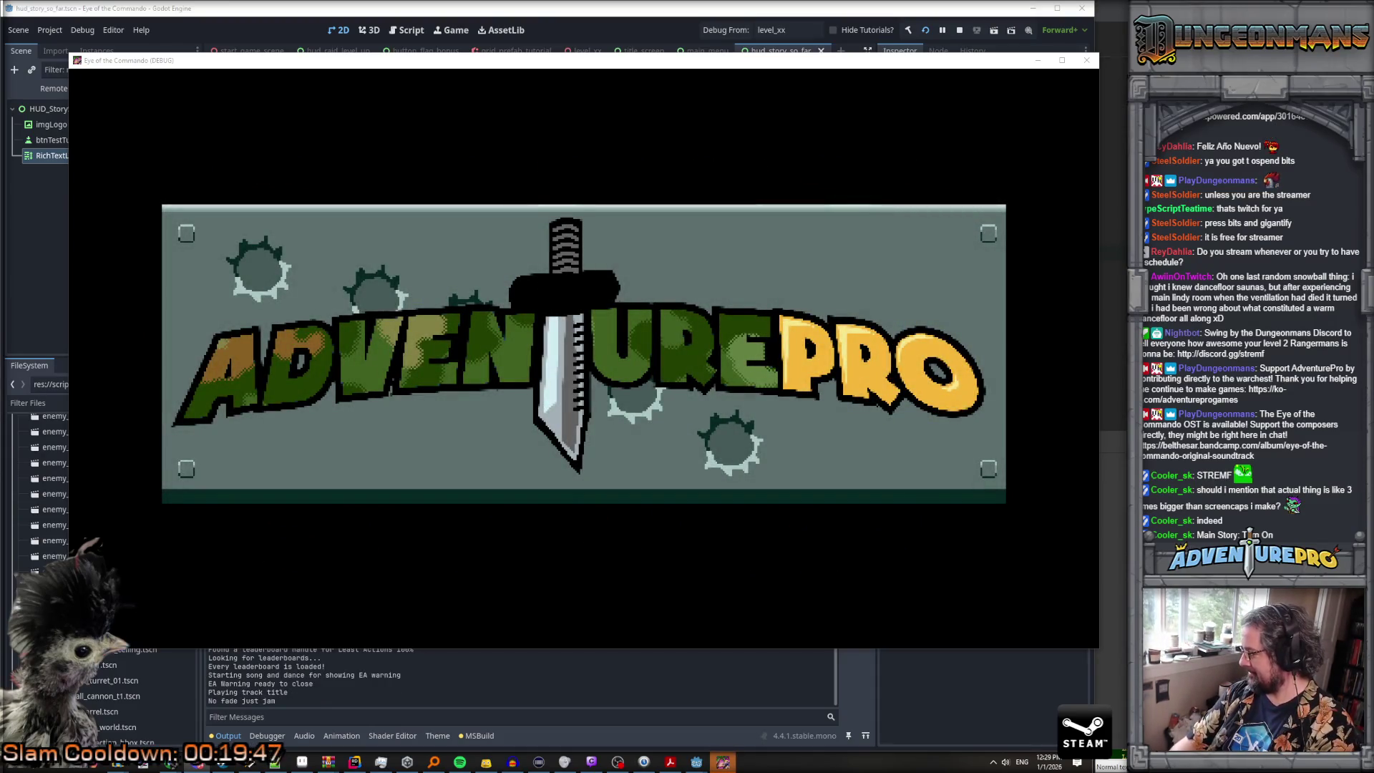
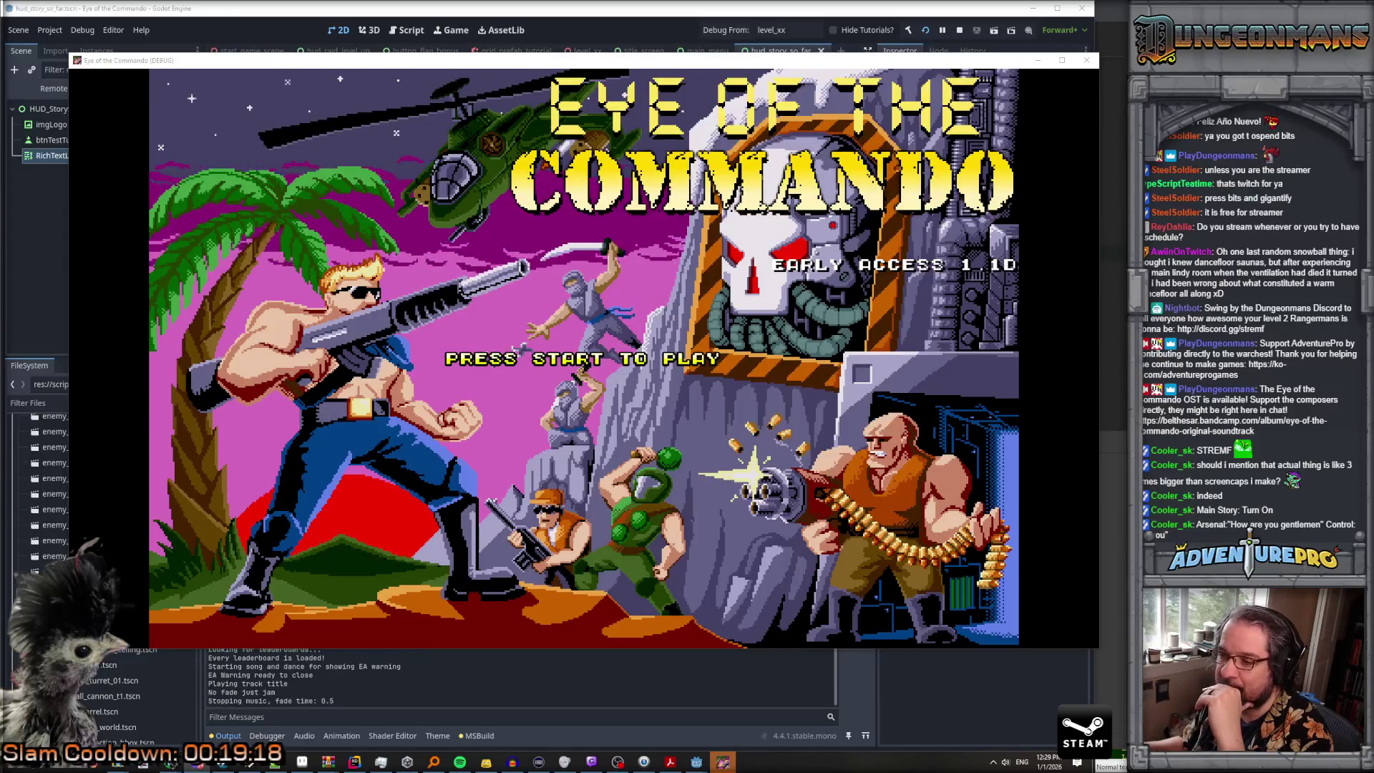
# Step: Advance the game to the story screen, show the Timer error in the Debugger, then switch to Rider
pyautogui.press('Return')
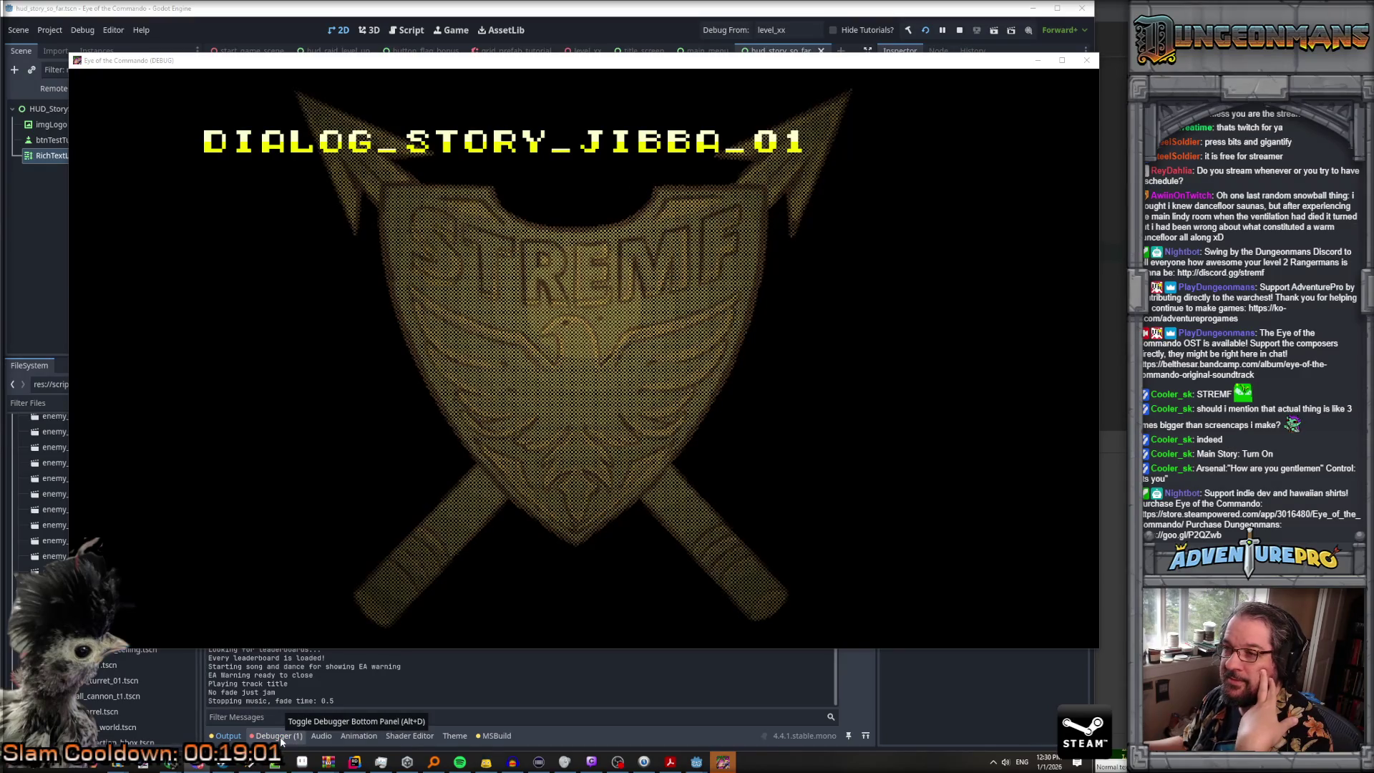
pyautogui.click(279, 737)
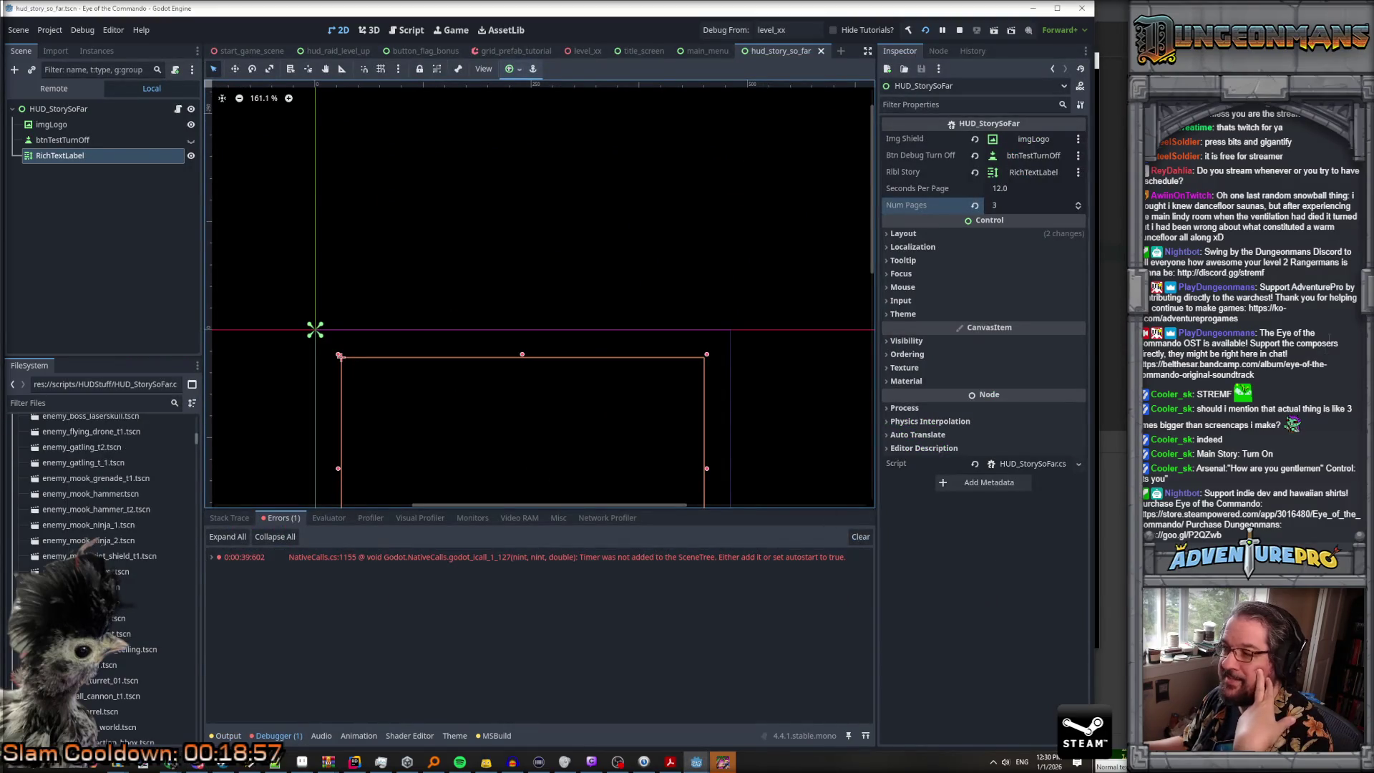
pyautogui.hotkey('alt', 'Tab')
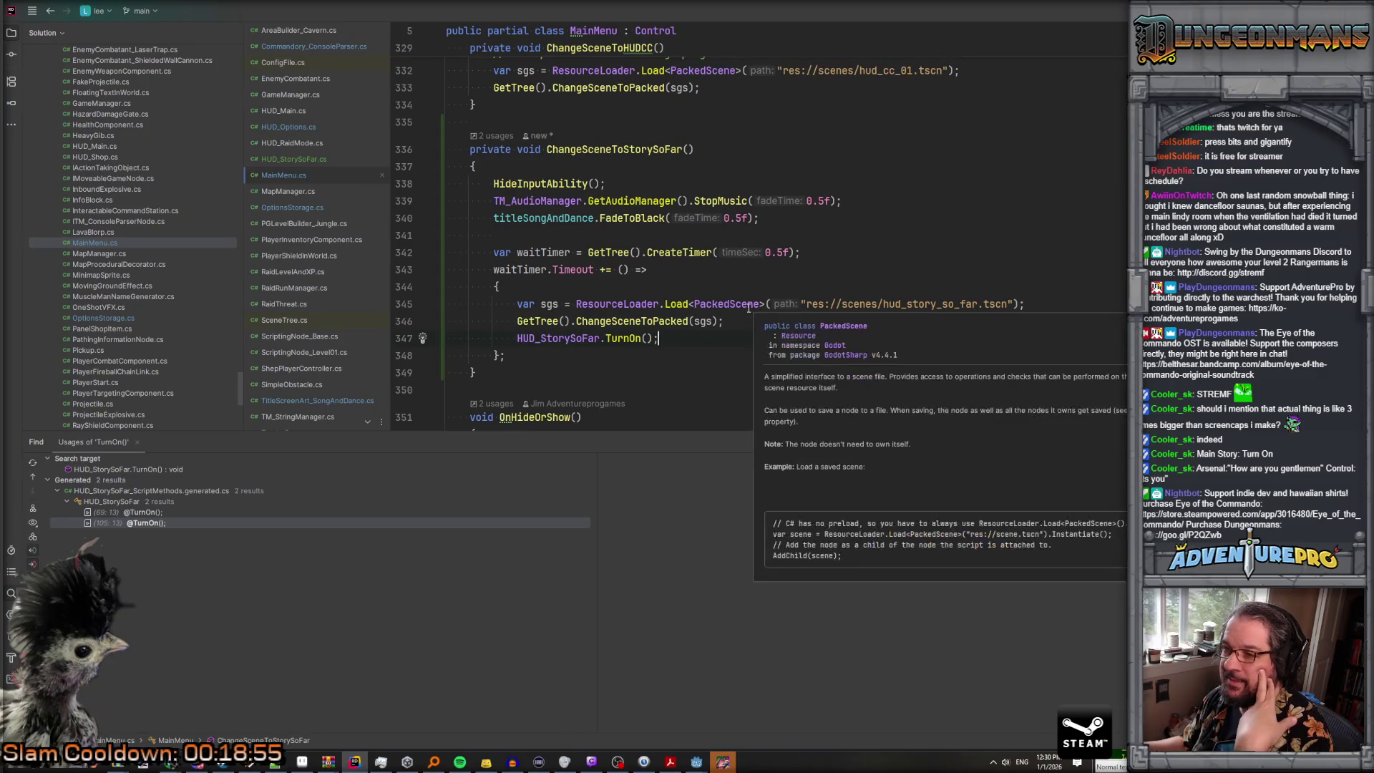
# Step: Follow TurnOn into HUD_StorySoFar.cs and review DisplayNextPage's timer code before returning to Godot
pyautogui.click(673, 304)
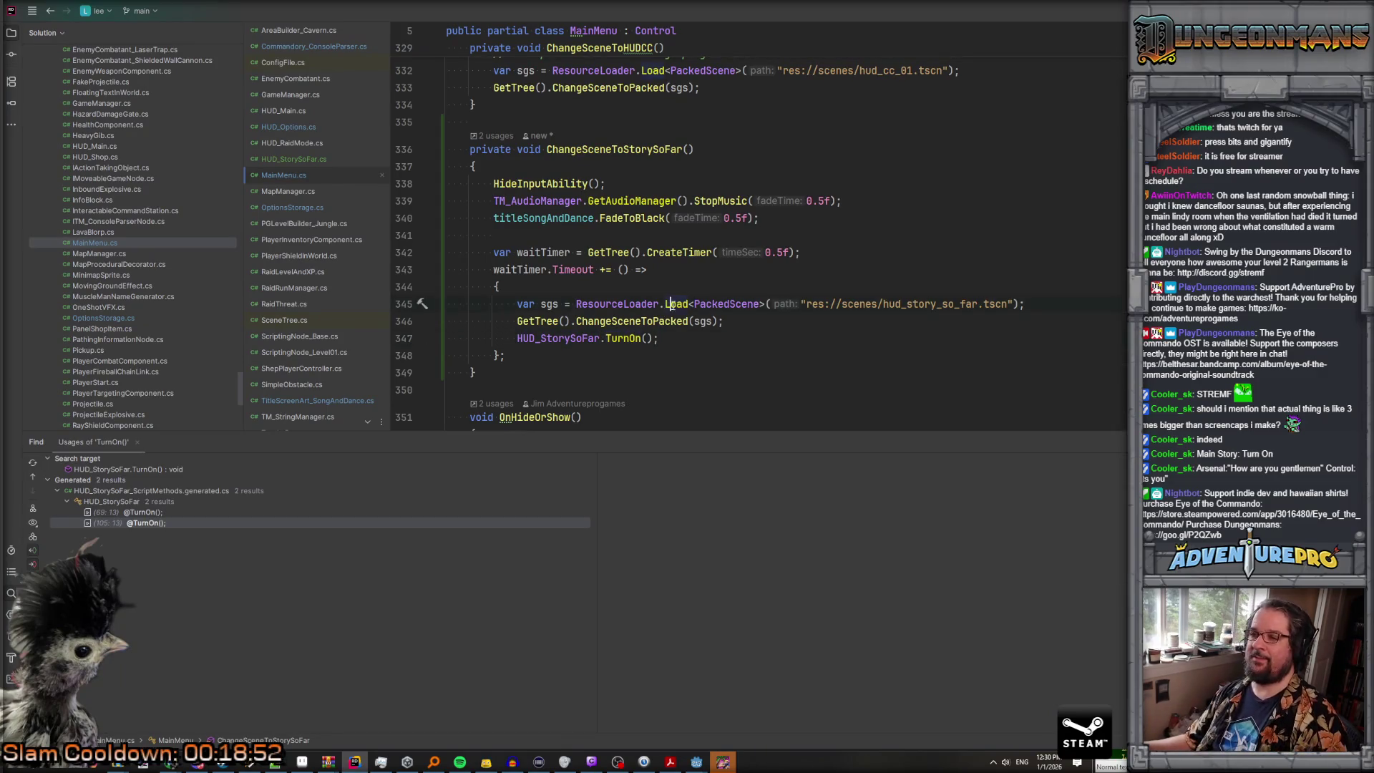
pyautogui.keyDown('ctrl'); pyautogui.click(630, 337); pyautogui.keyUp('ctrl')
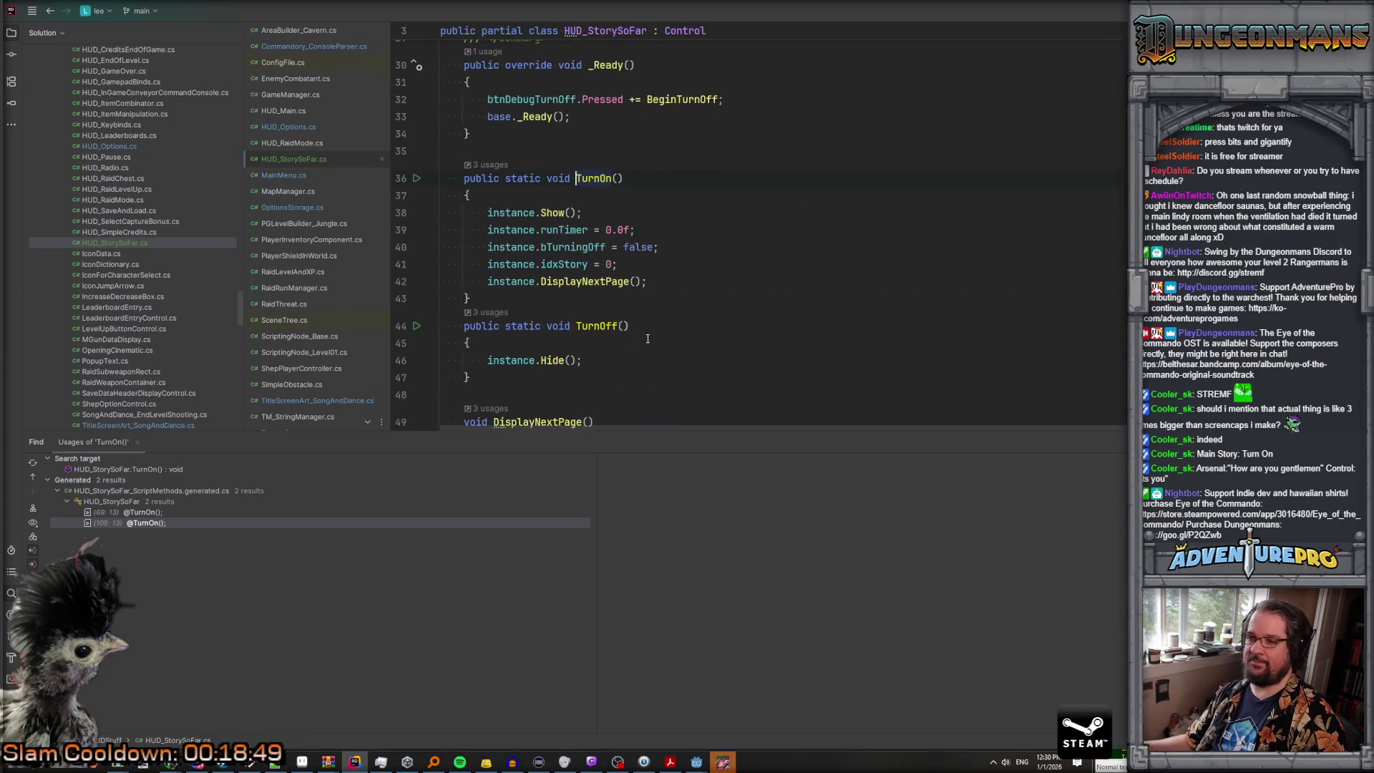
pyautogui.scroll(-7, 642, 338)
pyautogui.scroll(2, 659, 345)
pyautogui.scroll(-1, 659, 344)
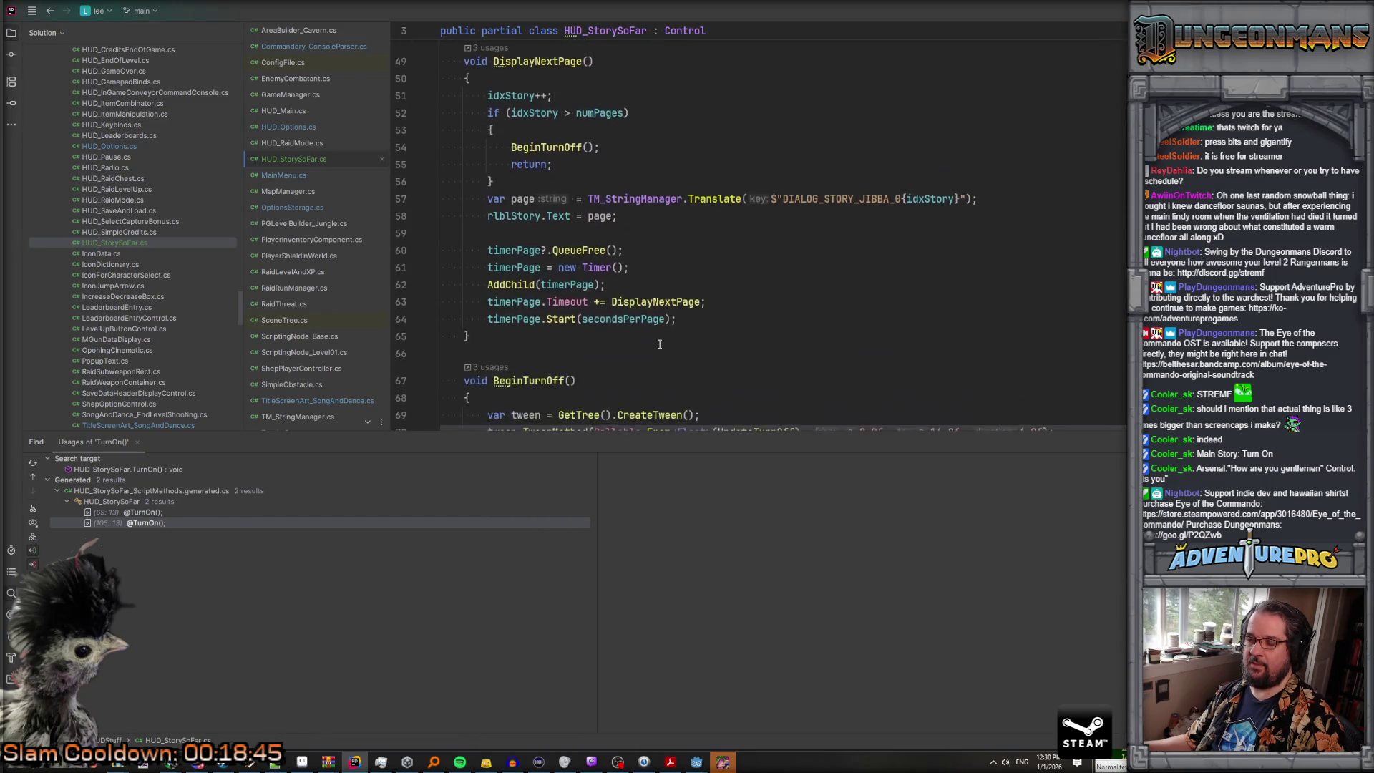
pyautogui.moveTo(501, 284)
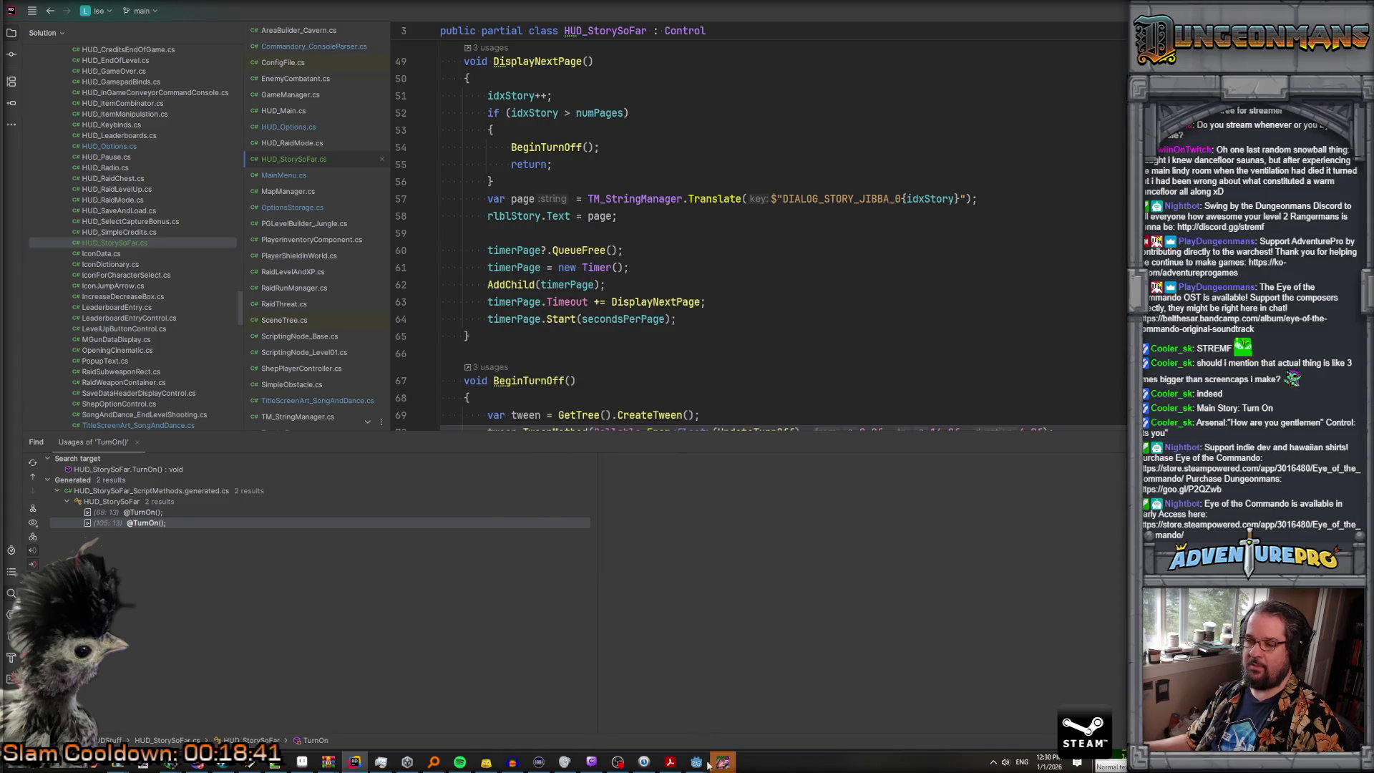
pyautogui.moveTo(697, 761)
pyautogui.click(655, 703)
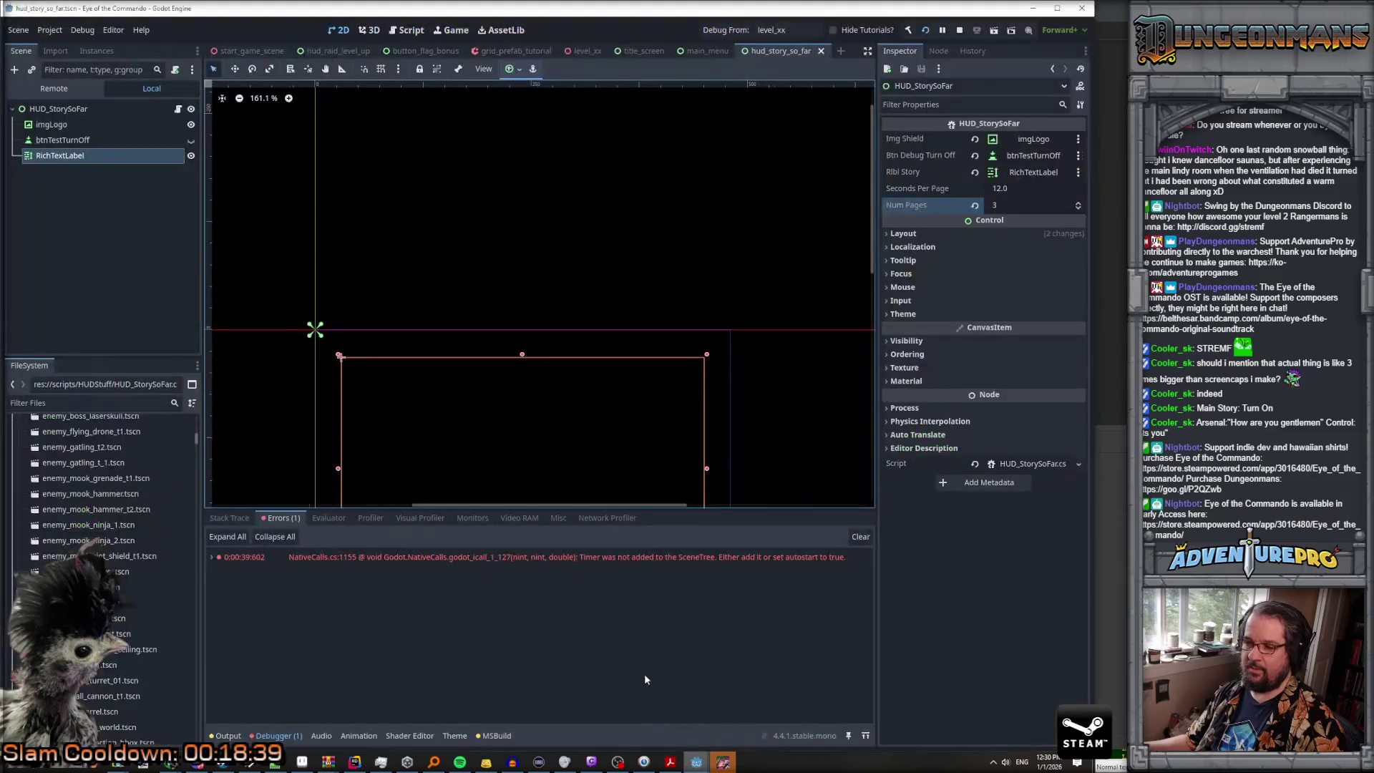
# Step: Expand the Timer error's stack trace and open its HUD_StorySoFar.cs:64 line in code
pyautogui.click(586, 555)
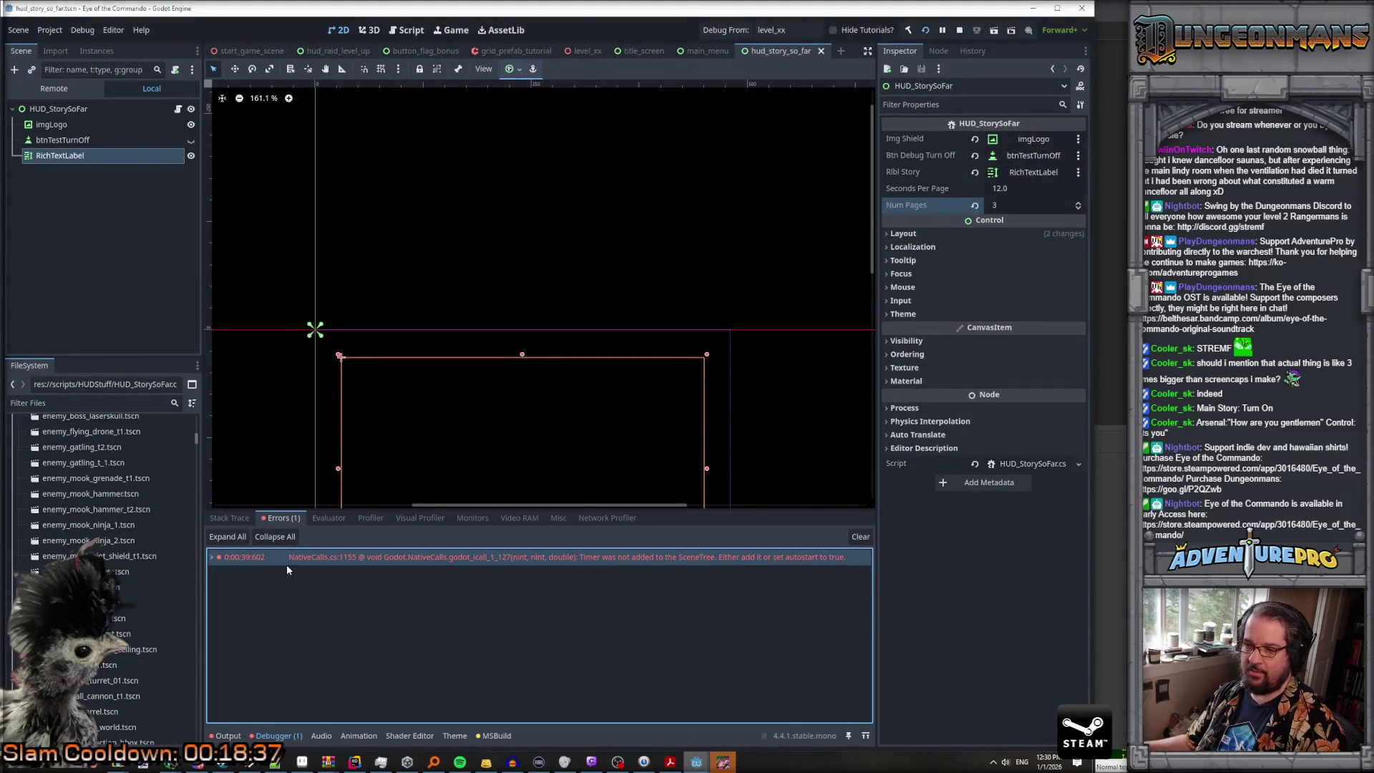
pyautogui.click(214, 559)
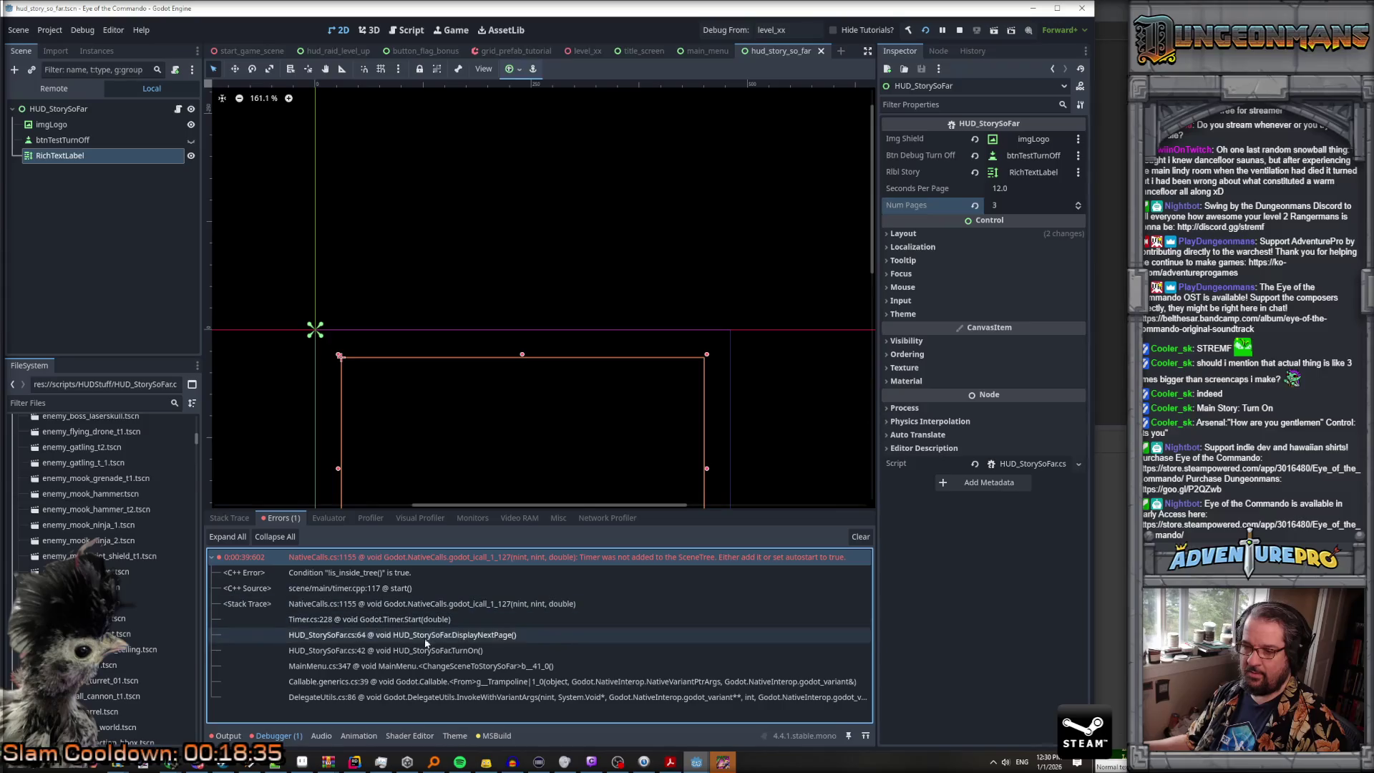
pyautogui.click(463, 636)
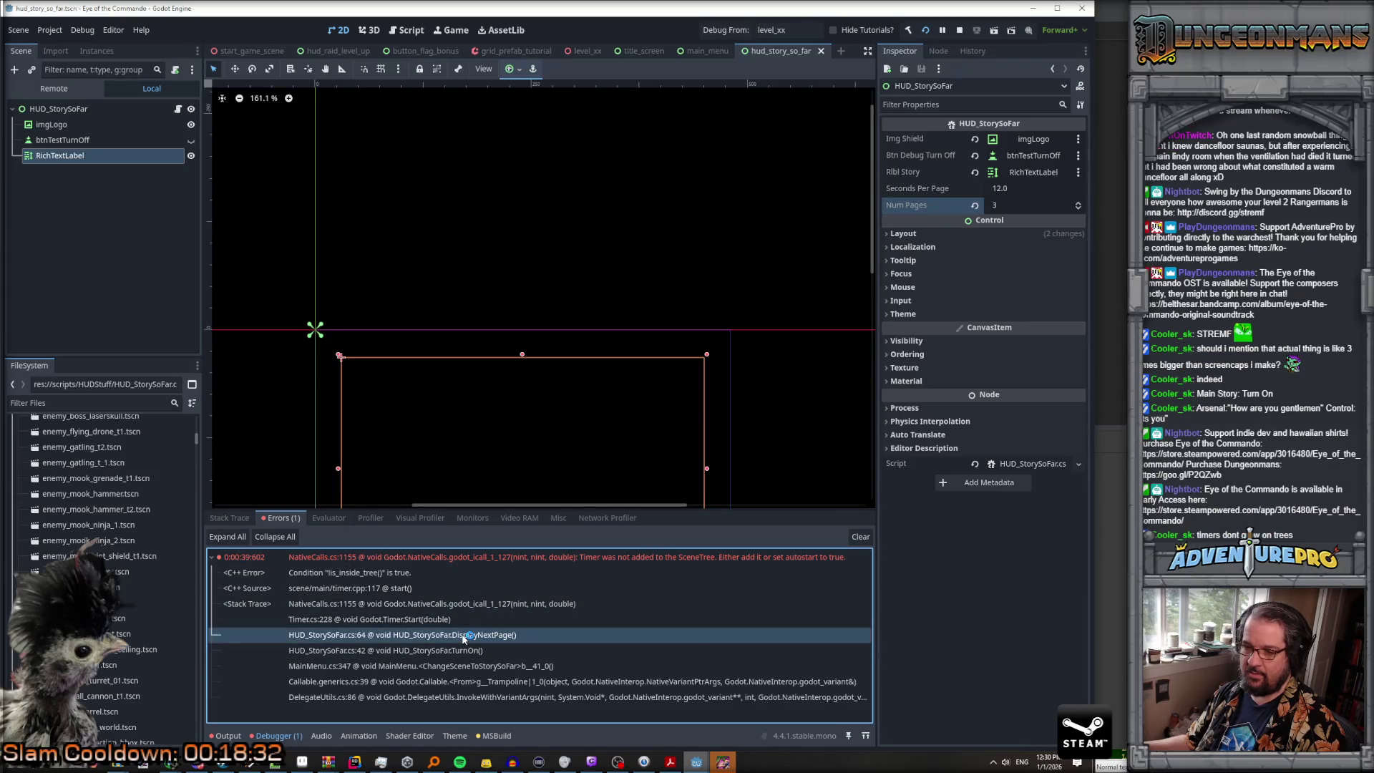
pyautogui.doubleClick(465, 637)
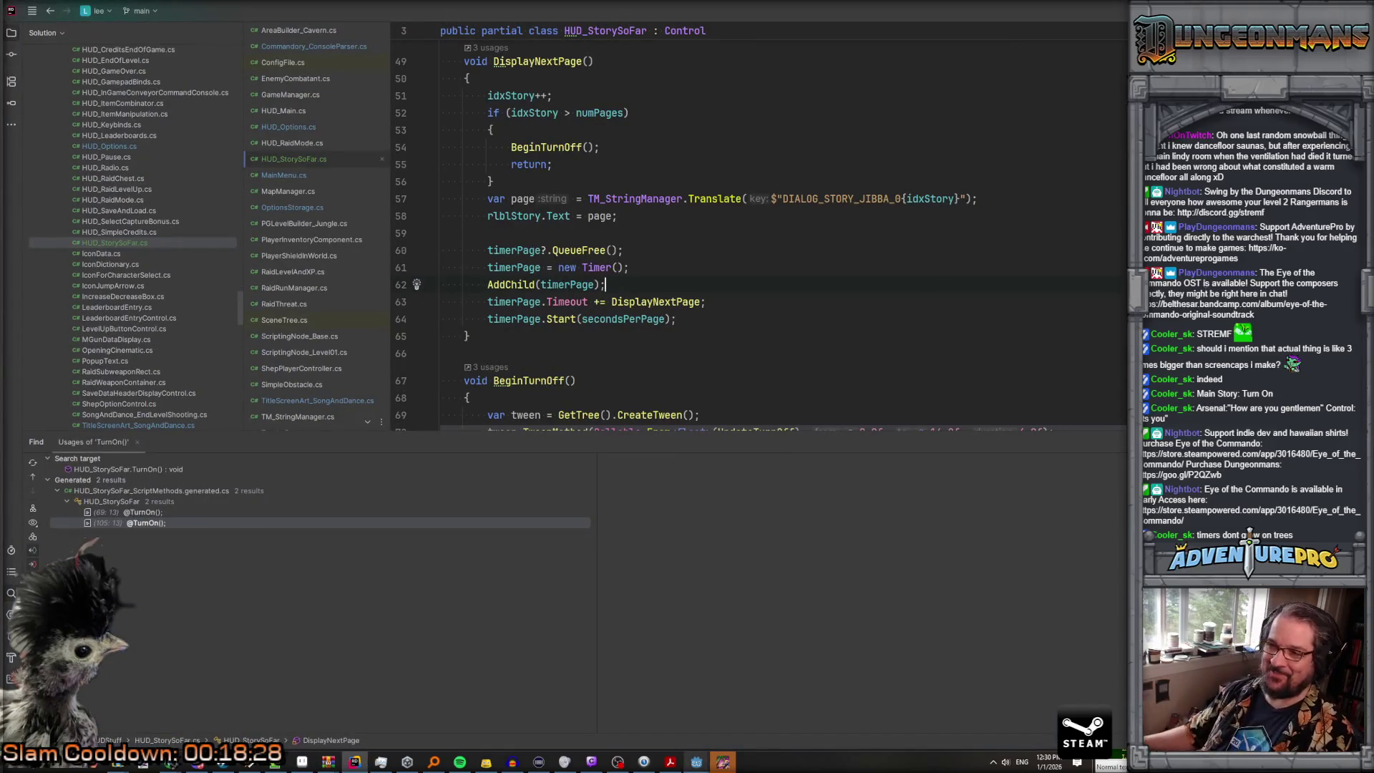
# Step: Rewrite line 62 as GetTree().GetCurrentScene().AddChild(timerPage) using autocomplete
pyautogui.click(535, 285)
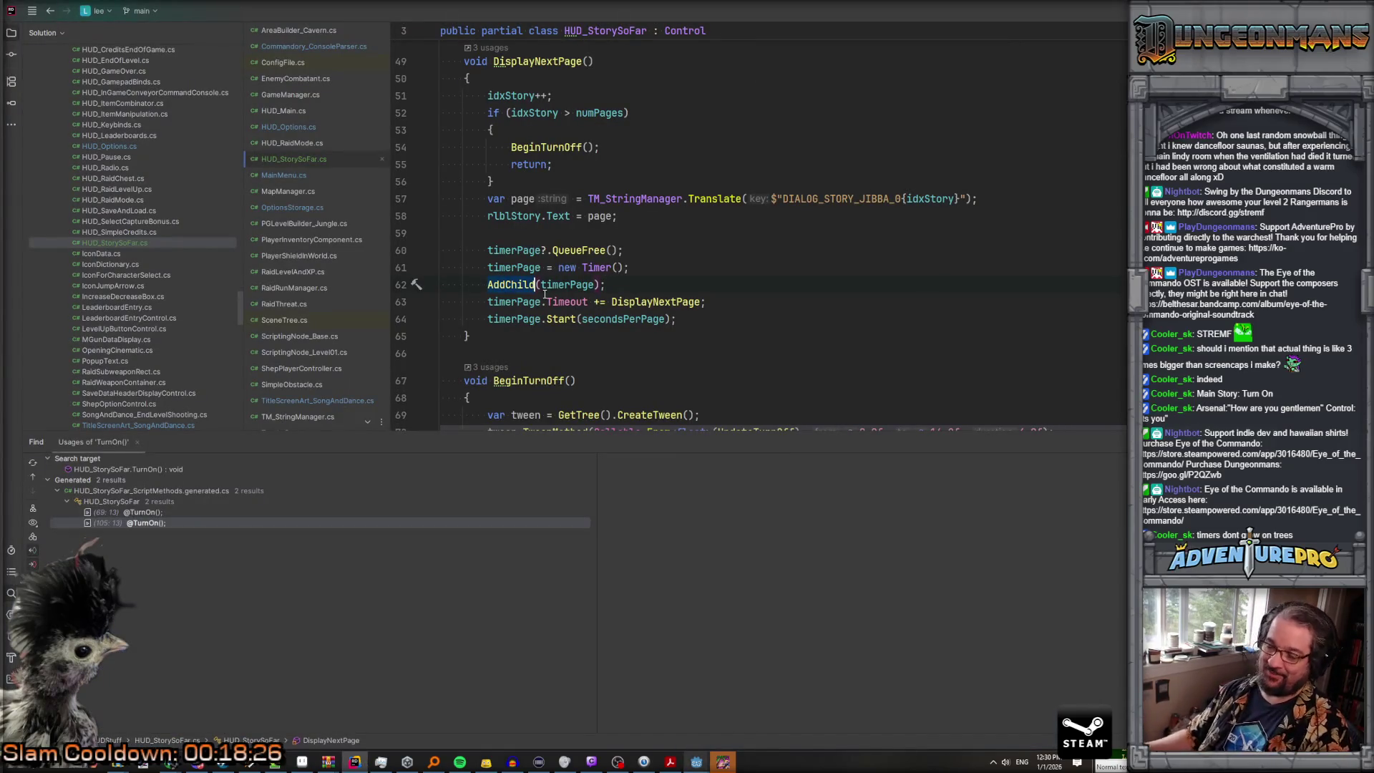
pyautogui.press('BackSpace')
pyautogui.press('BackSpace')
pyautogui.press('BackSpace')
pyautogui.write('Get')
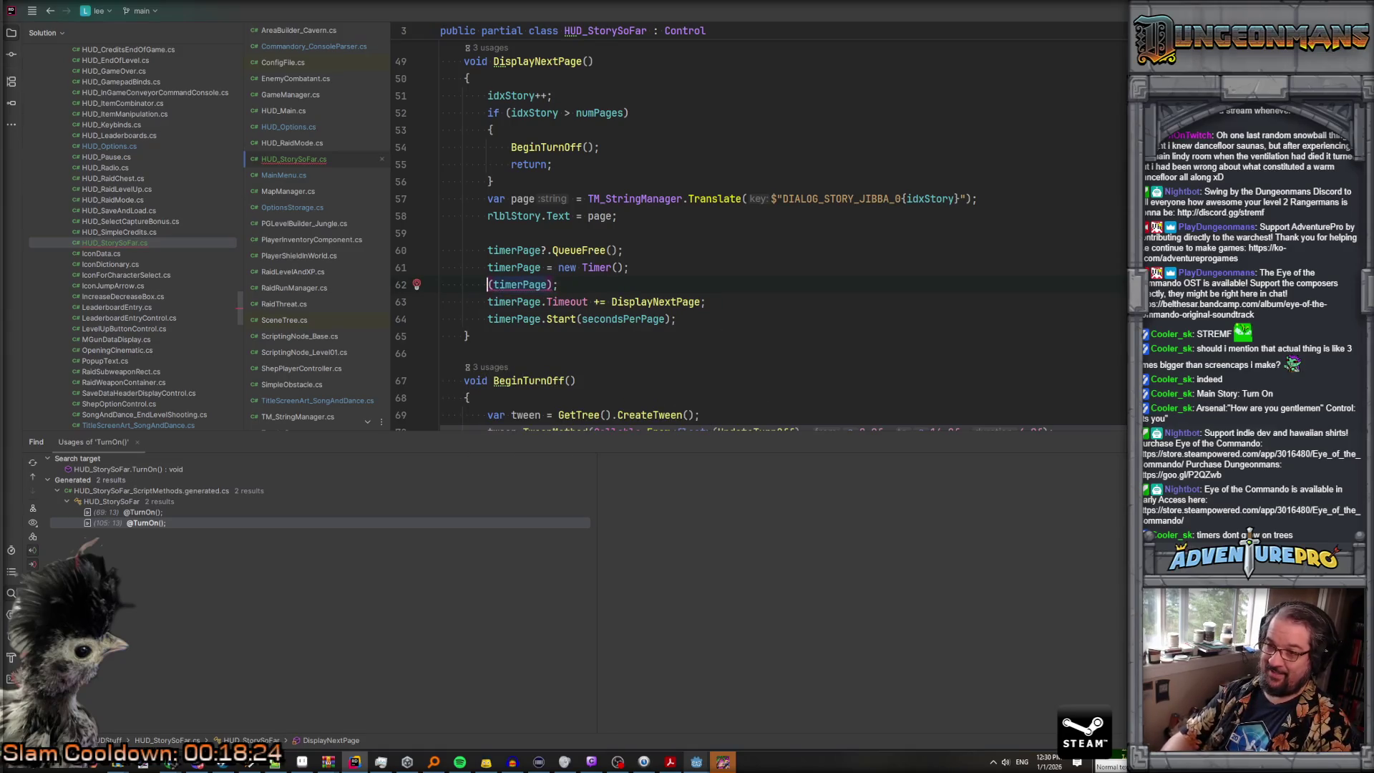
pyautogui.write('T')
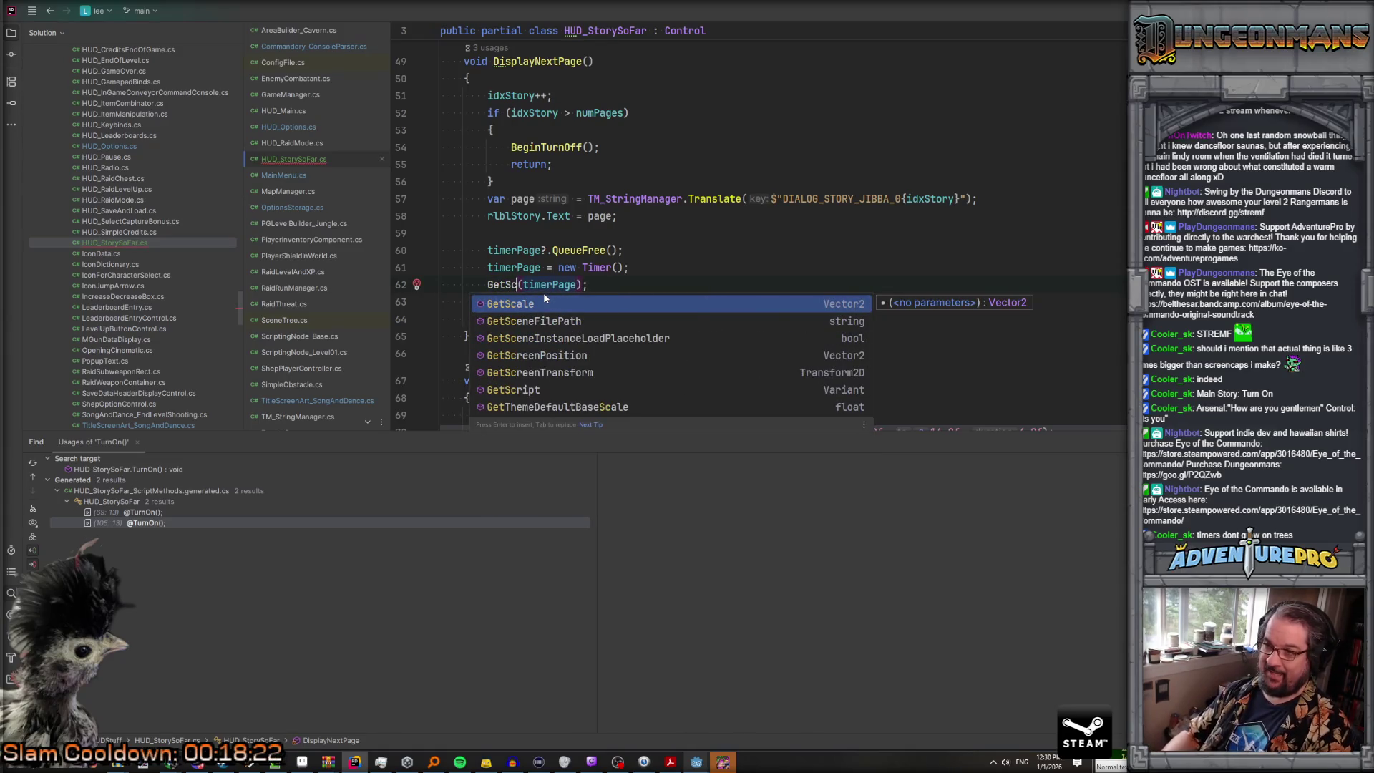
pyautogui.write('re')
pyautogui.press('Tab')
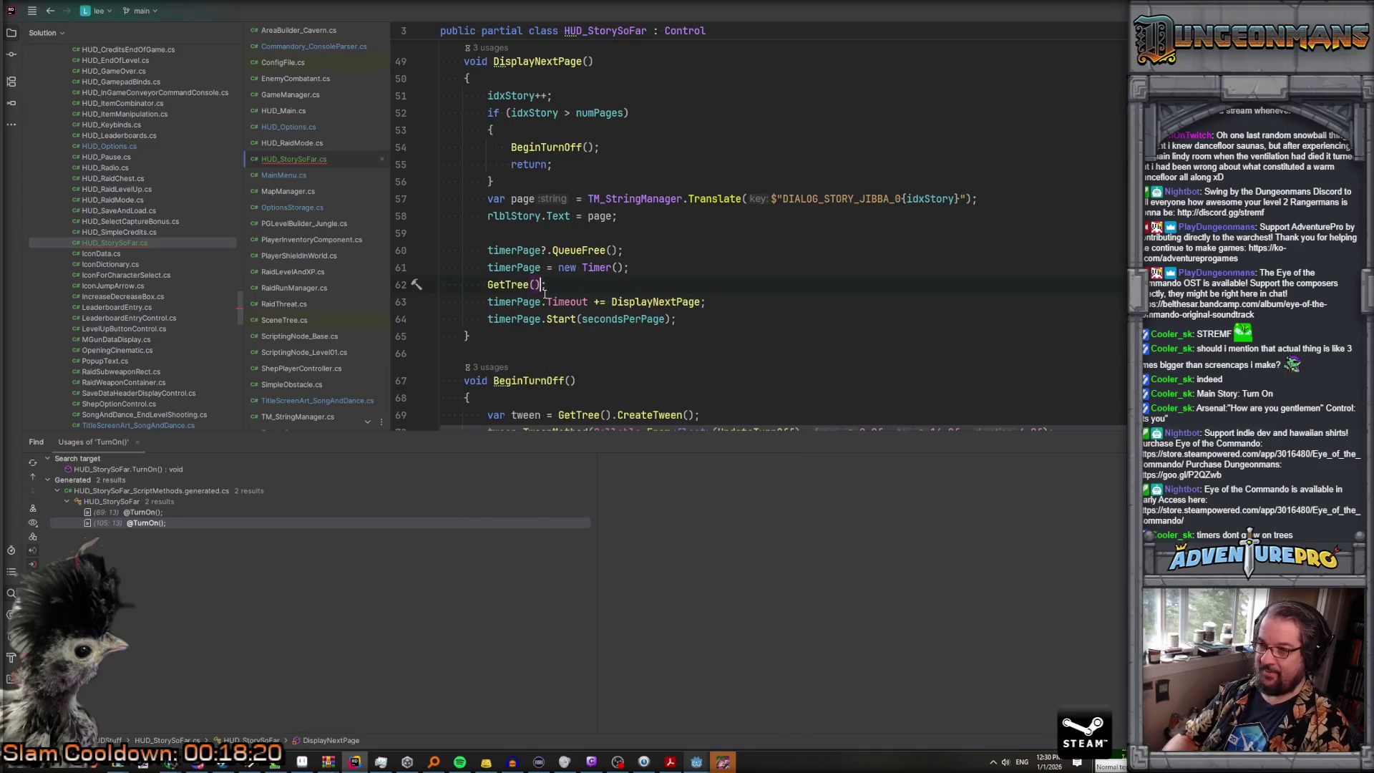
pyautogui.write('.Get')
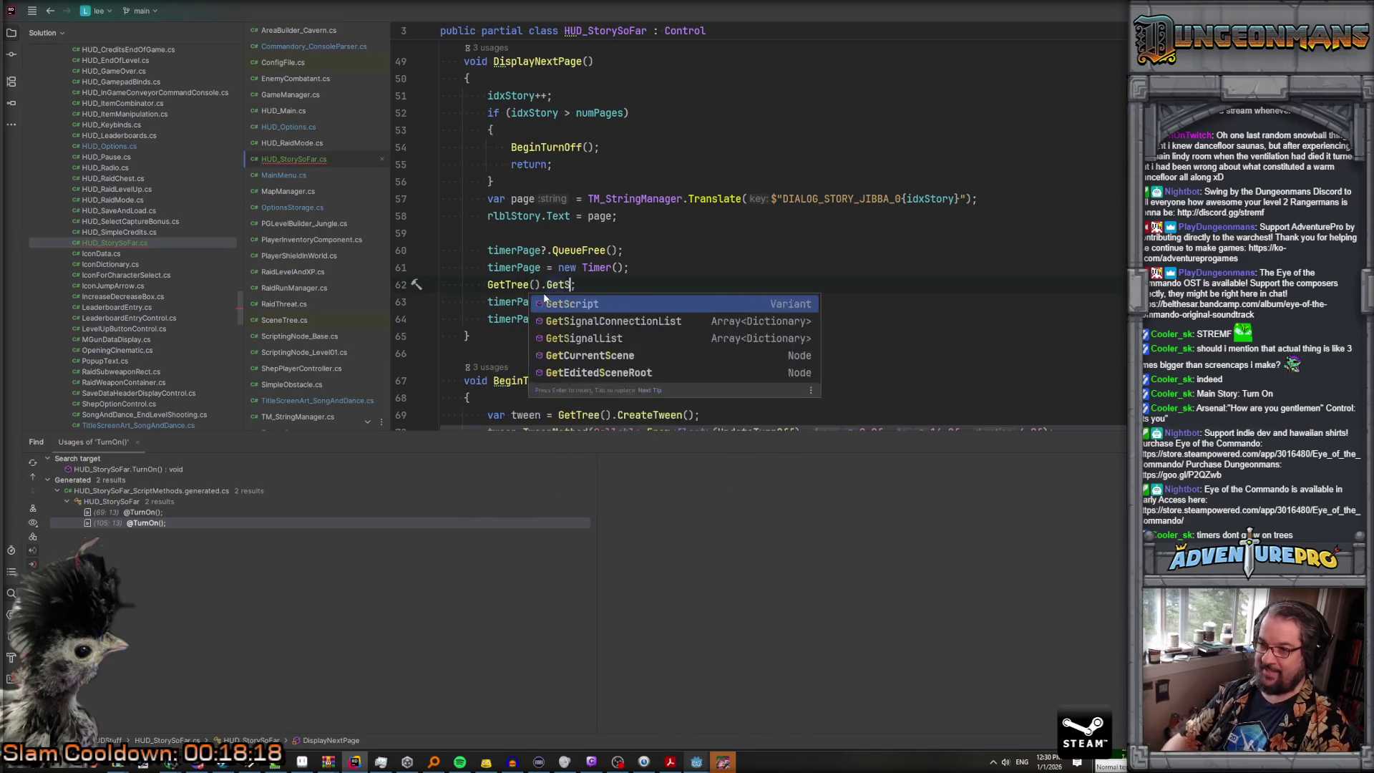
pyautogui.press('Down')
pyautogui.press('Tab')
pyautogui.write('.Ad')
pyautogui.press('Tab')
pyautogui.write('timerPage')
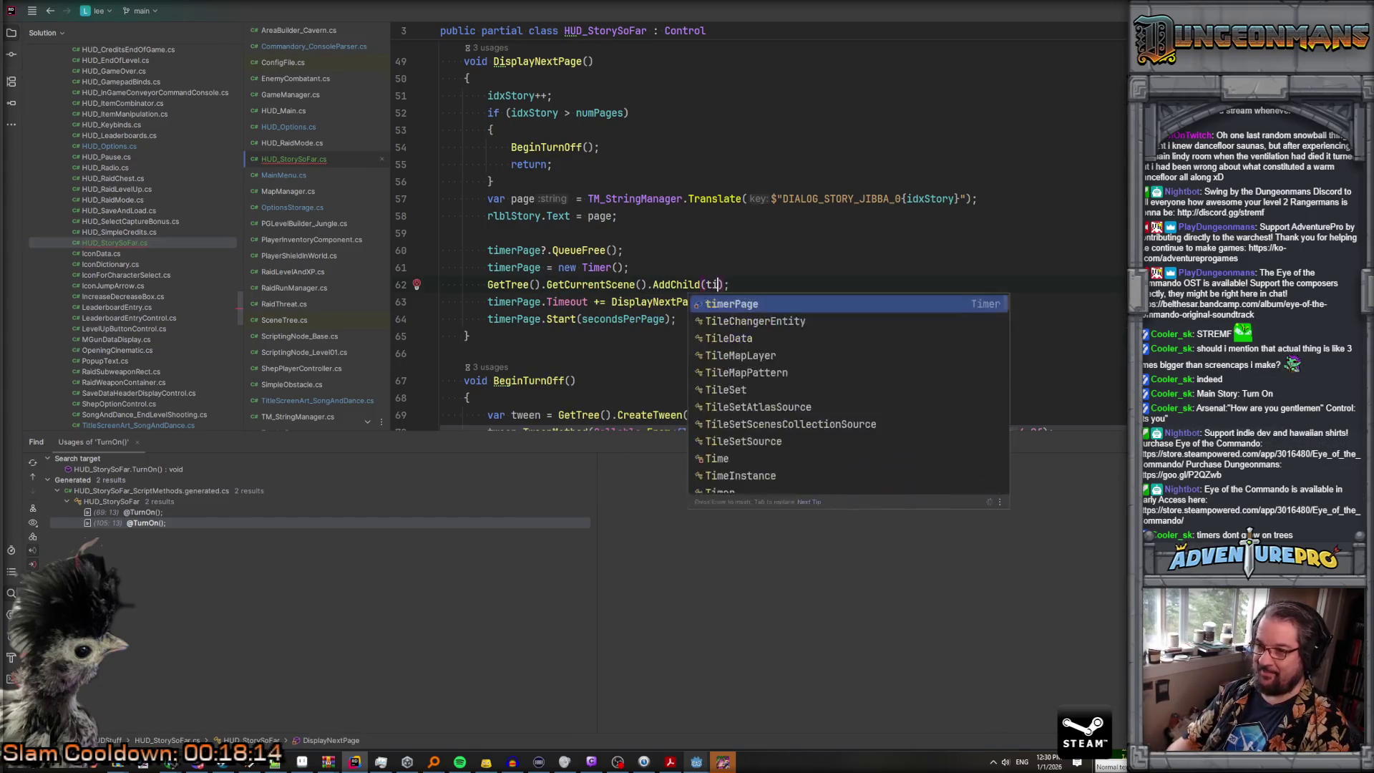
# Step: Search all project files for 'new Timer'
pyautogui.click(441, 301)
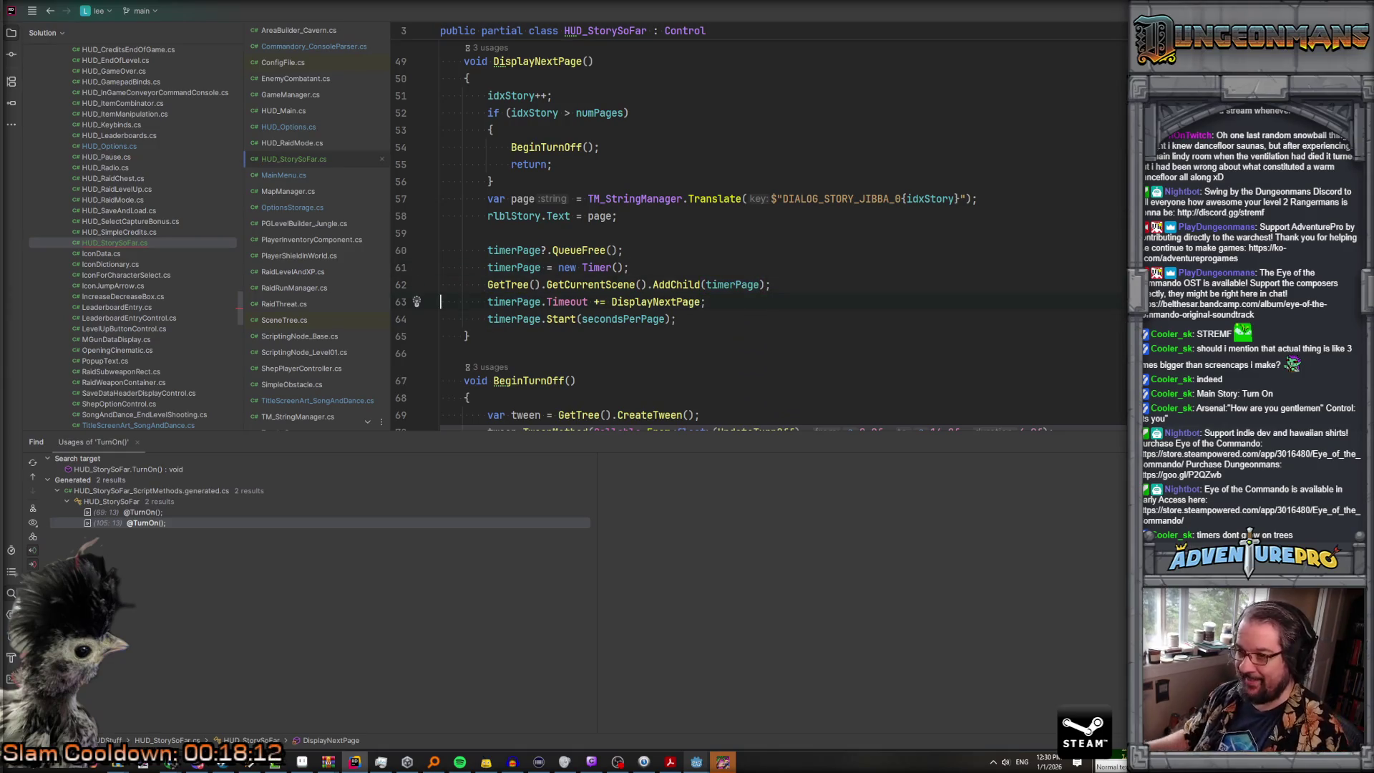
pyautogui.moveTo(559, 267); pyautogui.dragTo(601, 268)
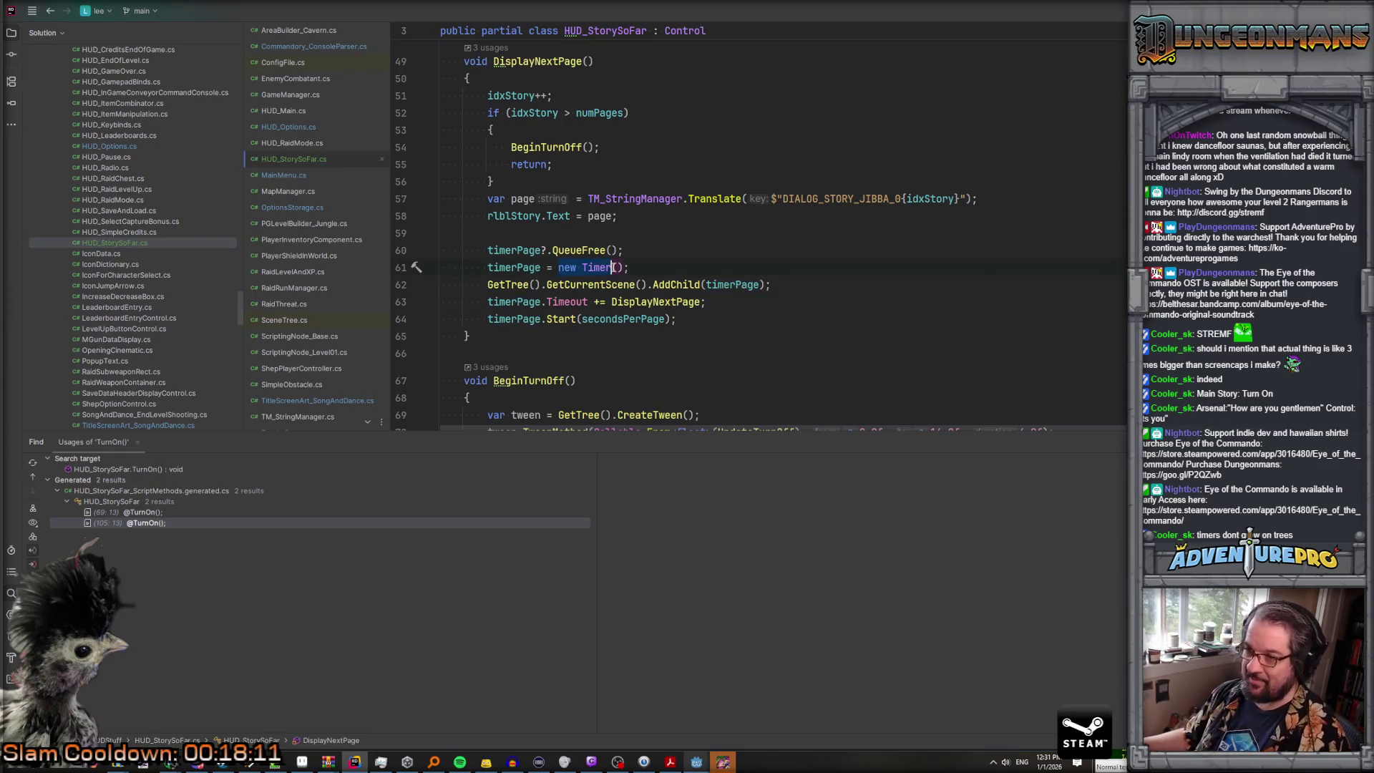
pyautogui.hotkey('ctrl', 'shift', 'f')
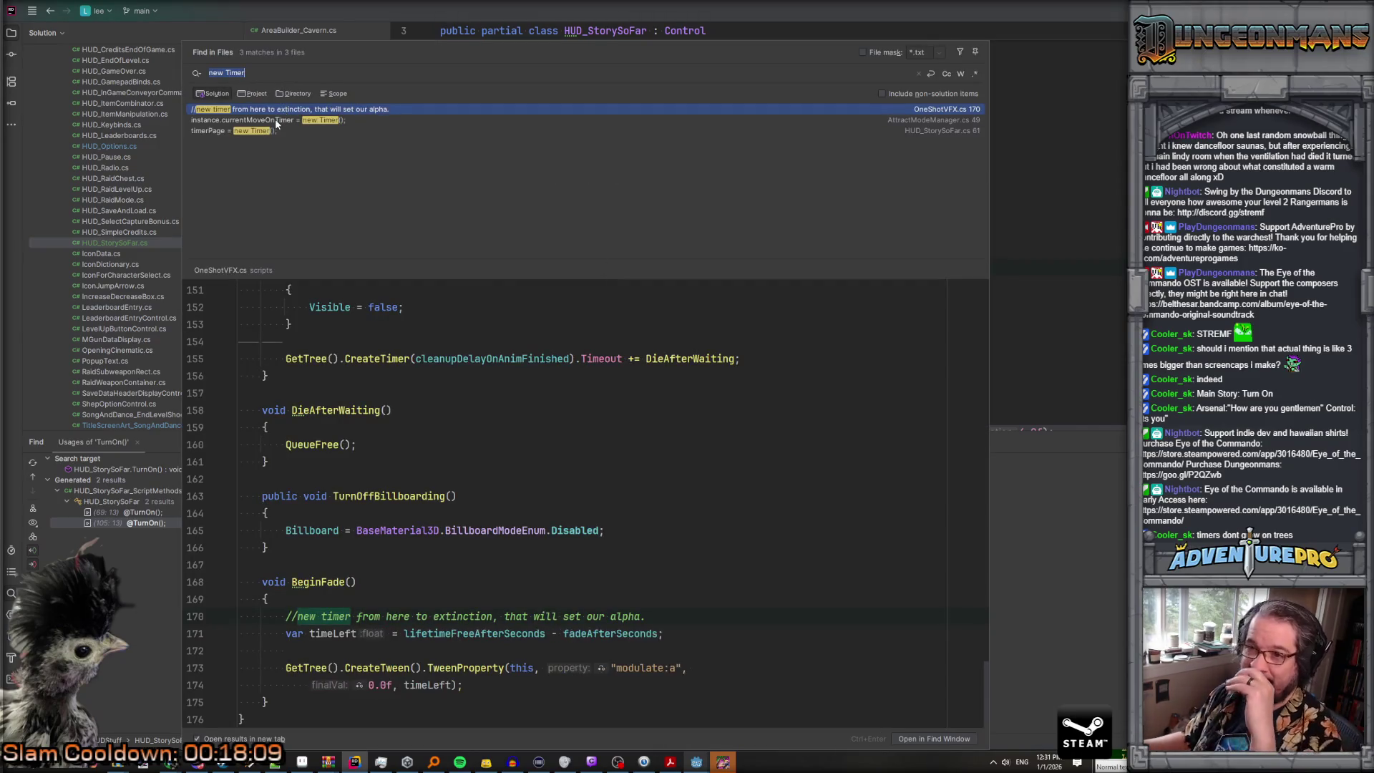
pyautogui.click(275, 120)
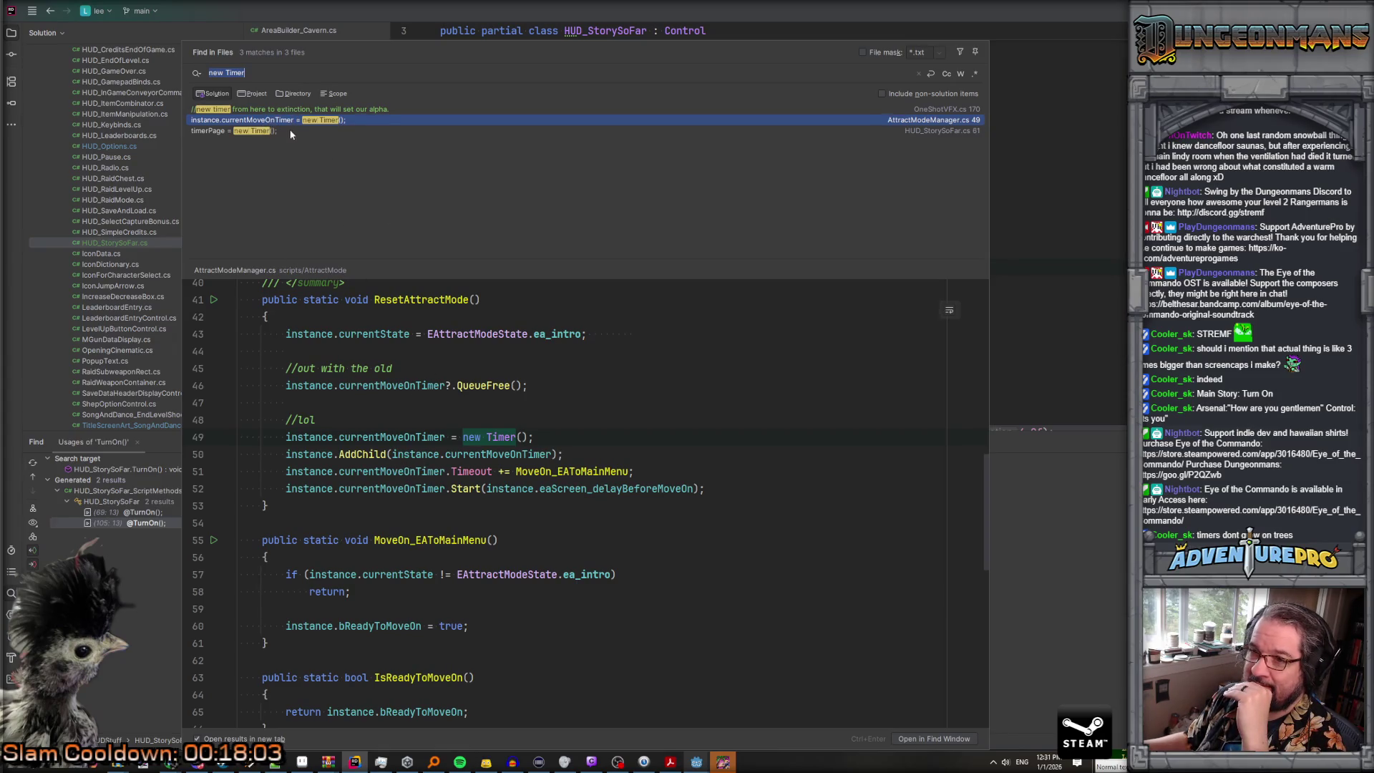
pyautogui.click(252, 132)
pyautogui.click(265, 122)
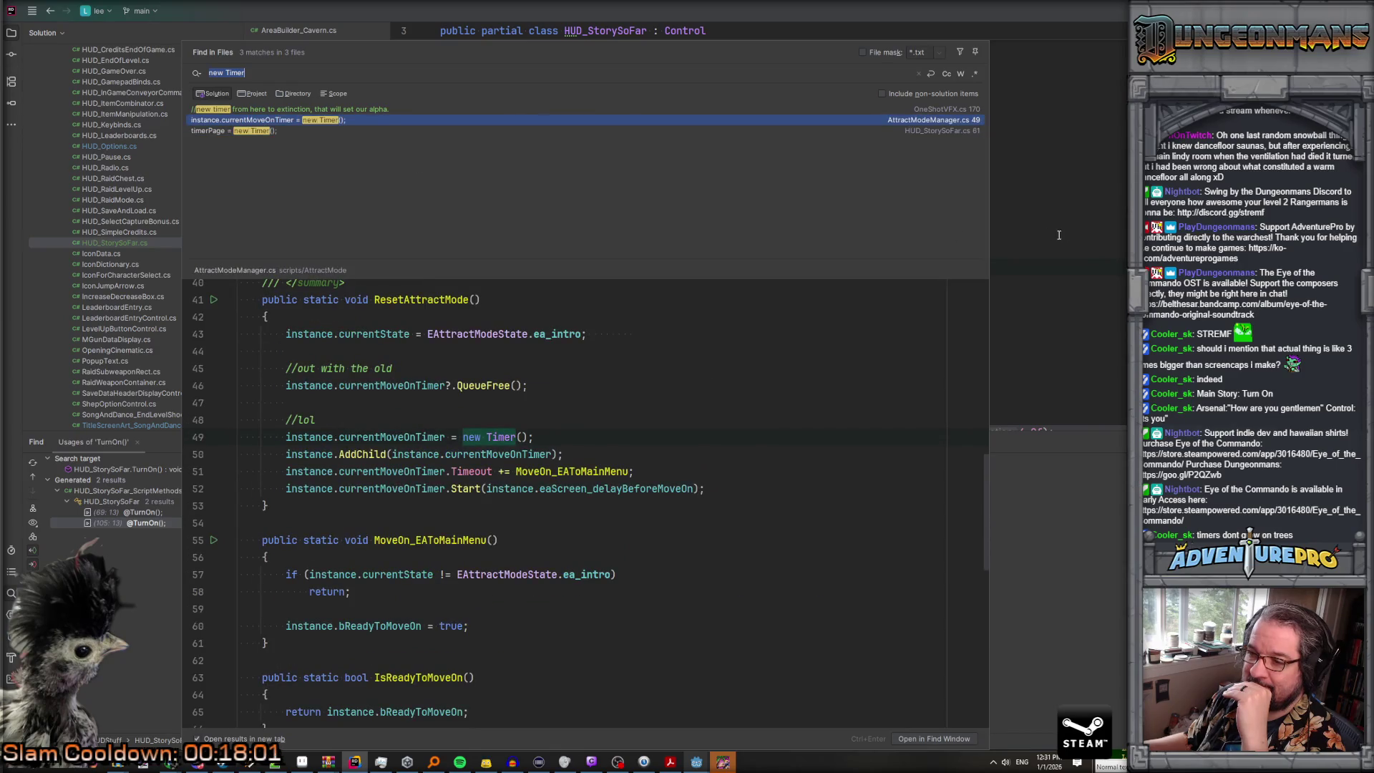
pyautogui.press('Escape')
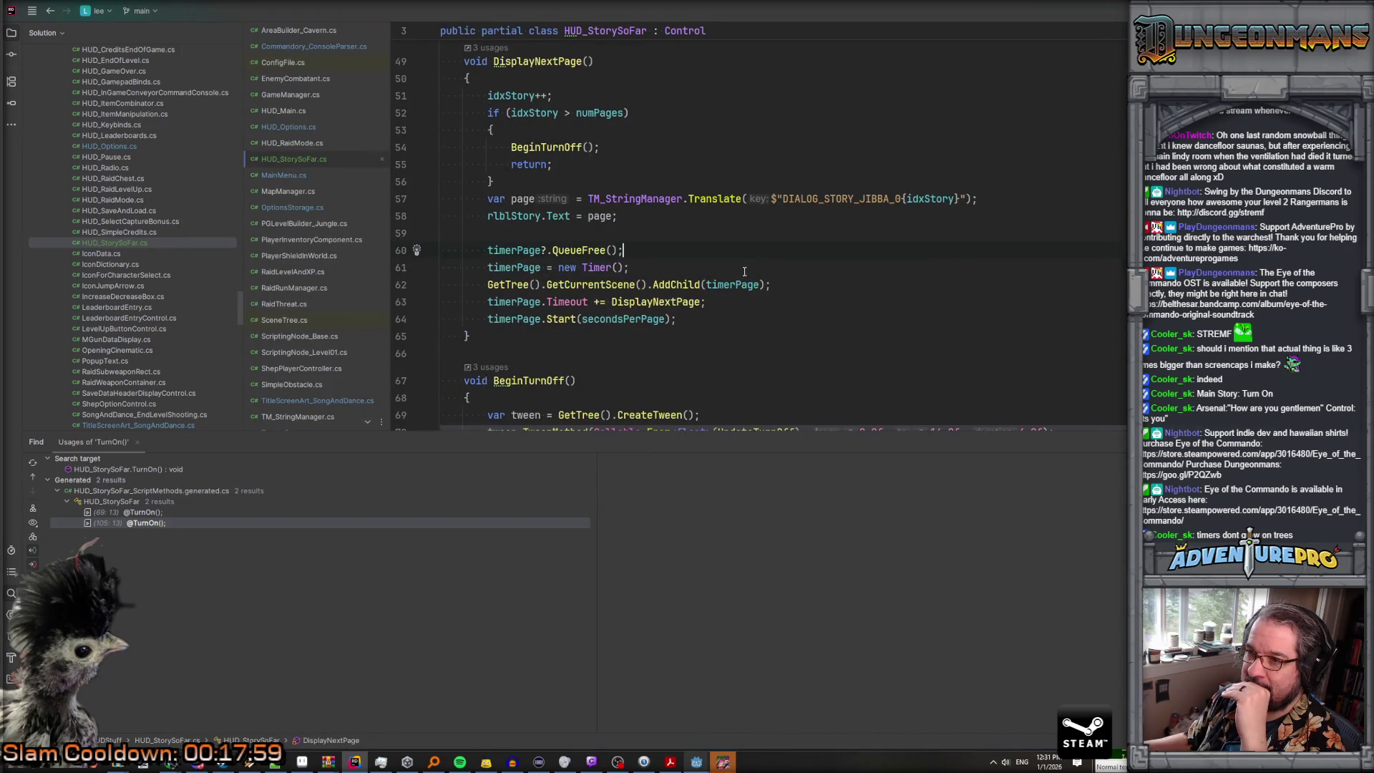
pyautogui.scroll(5, 744, 272)
pyautogui.scroll(1, 744, 271)
pyautogui.scroll(-1, 744, 271)
pyautogui.scroll(1, 744, 271)
pyautogui.scroll(-5, 745, 271)
pyautogui.scroll(1, 745, 271)
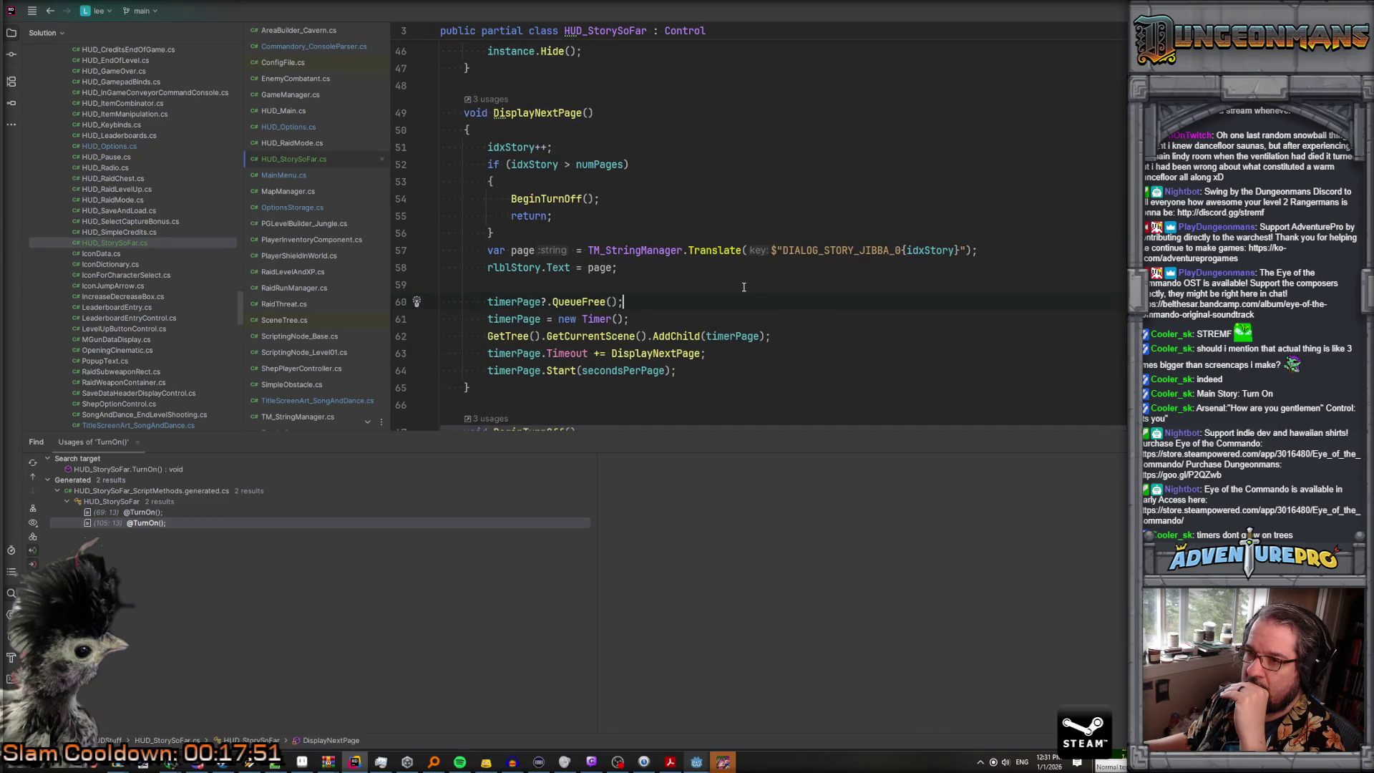
pyautogui.scroll(7, 744, 287)
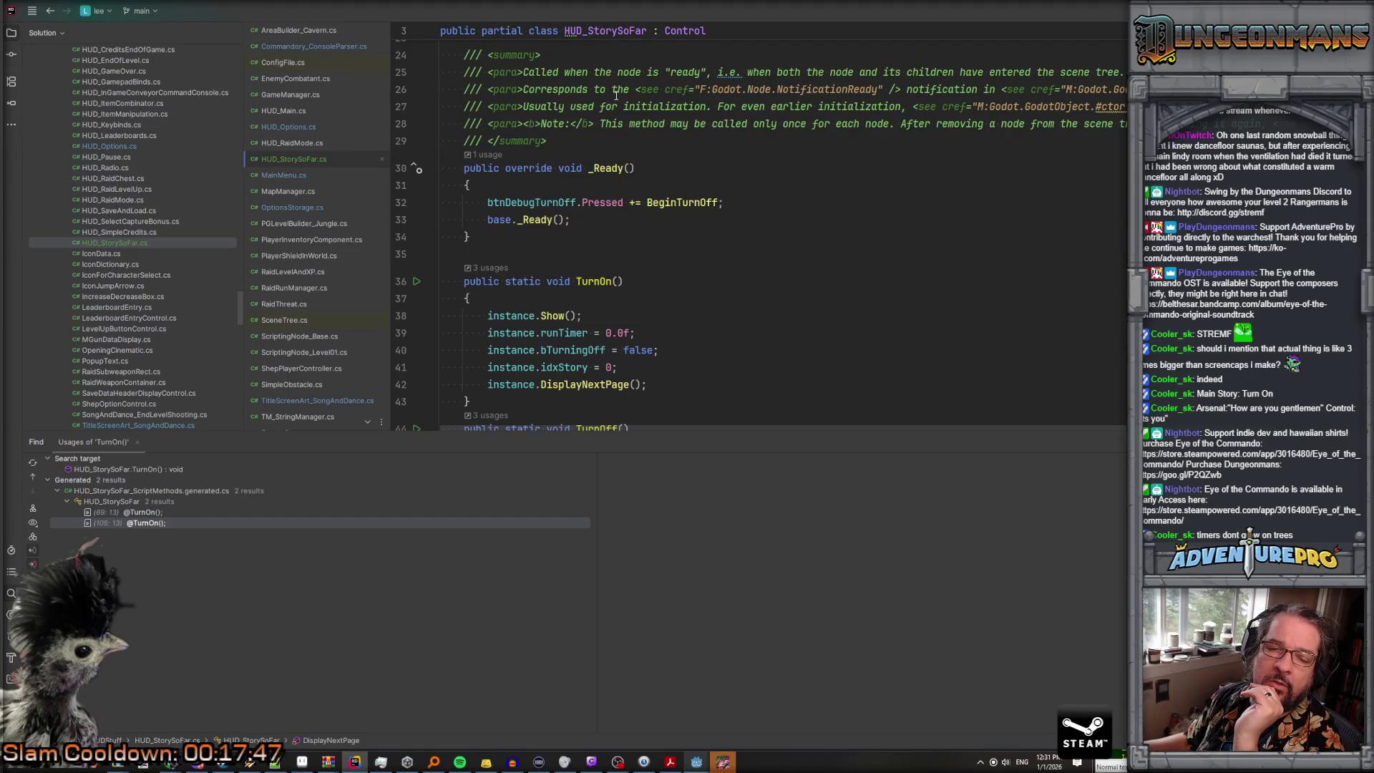
pyautogui.scroll(-10, 616, 100)
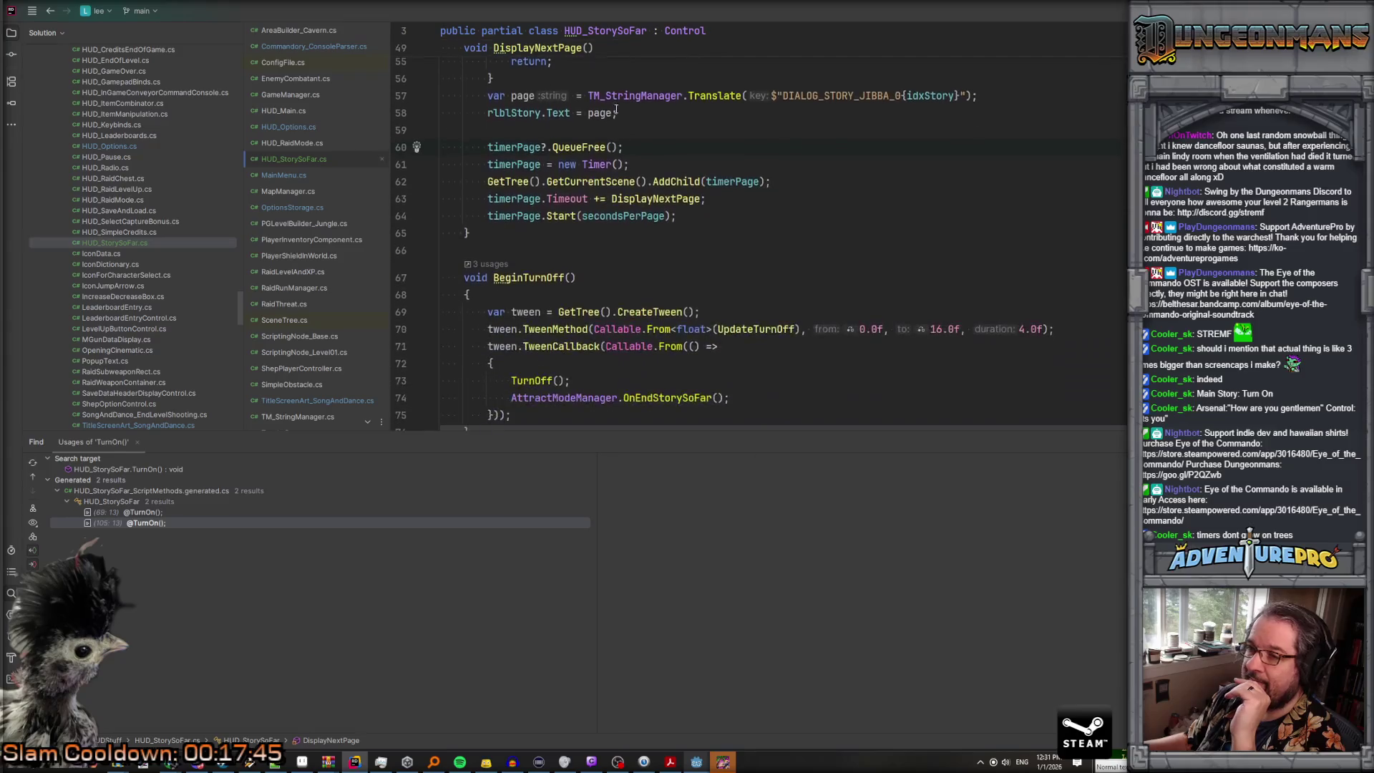
pyautogui.scroll(3, 666, 230)
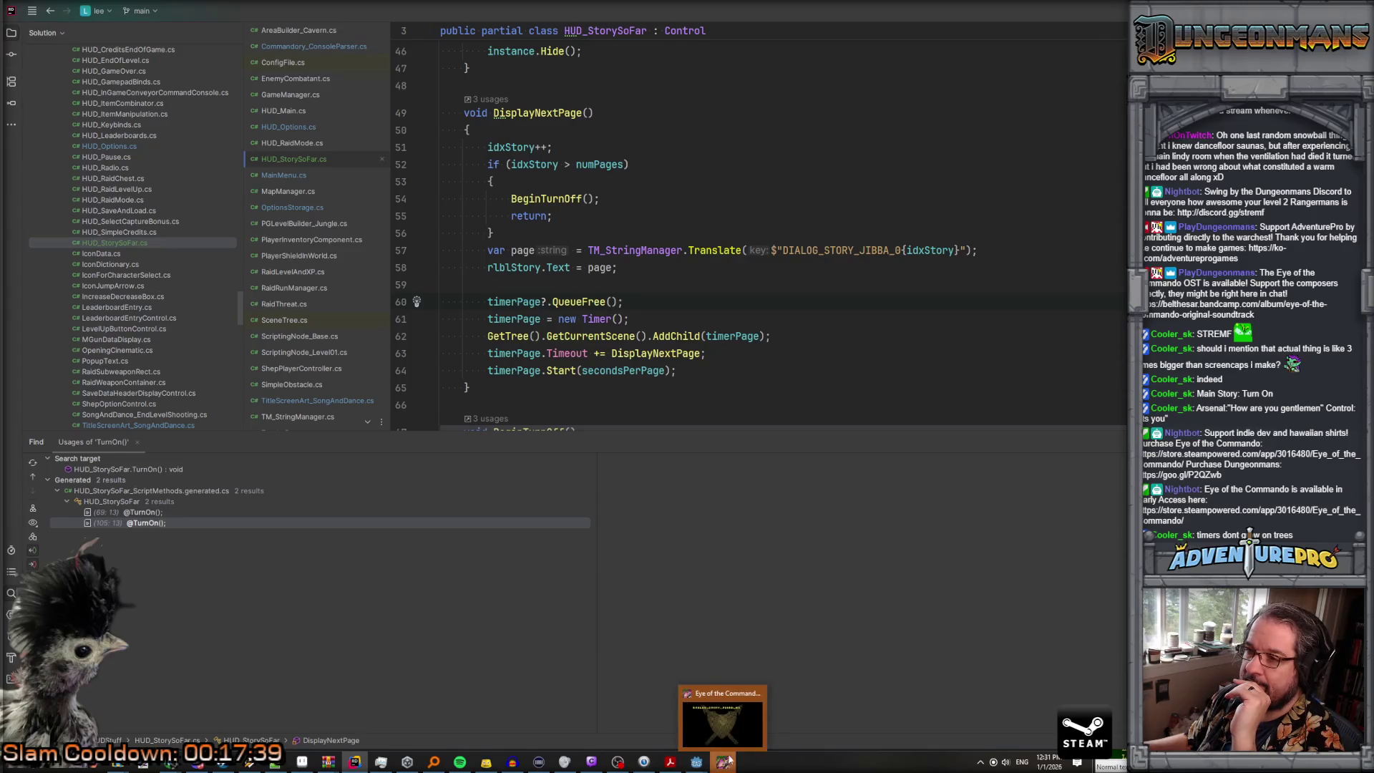
pyautogui.click(895, 252)
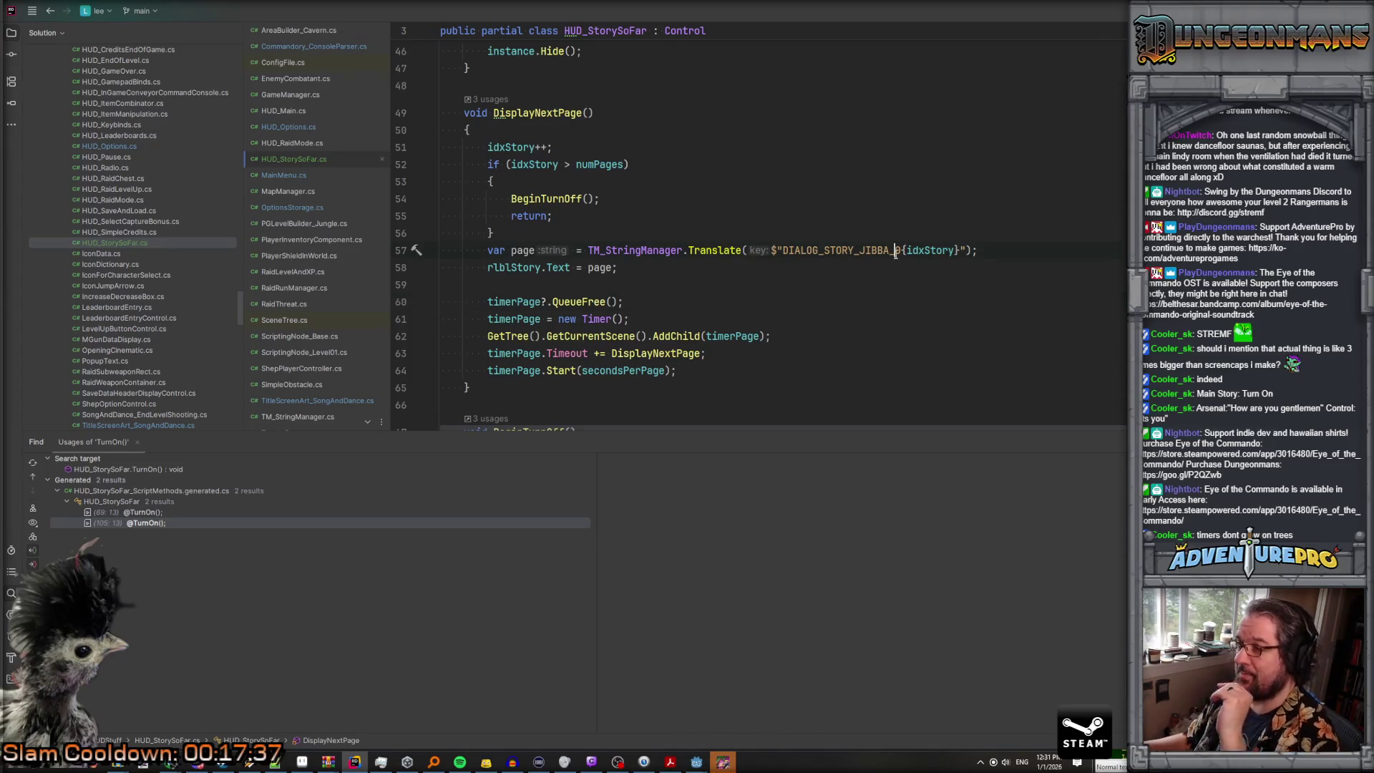
pyautogui.click(719, 250)
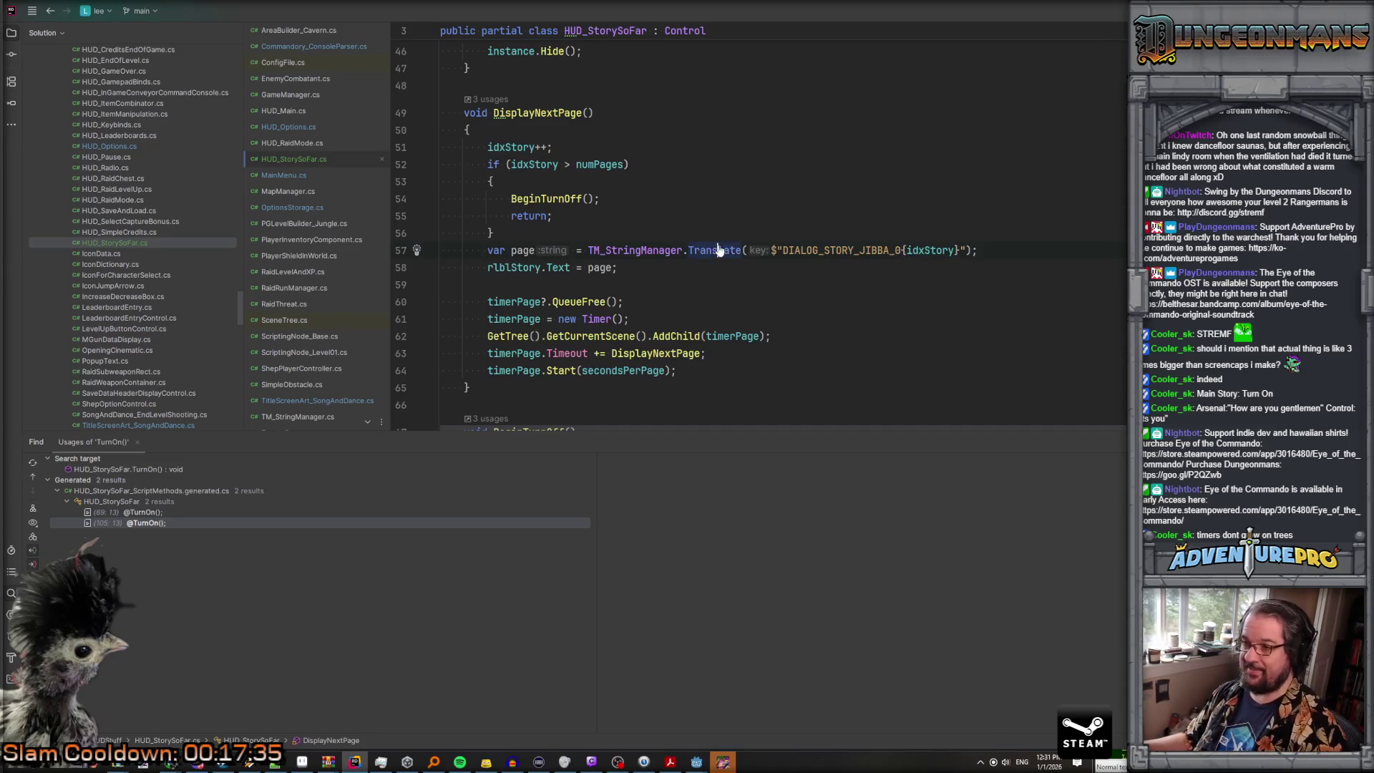
pyautogui.keyDown('ctrl'); pyautogui.click(714, 249); pyautogui.keyUp('ctrl')
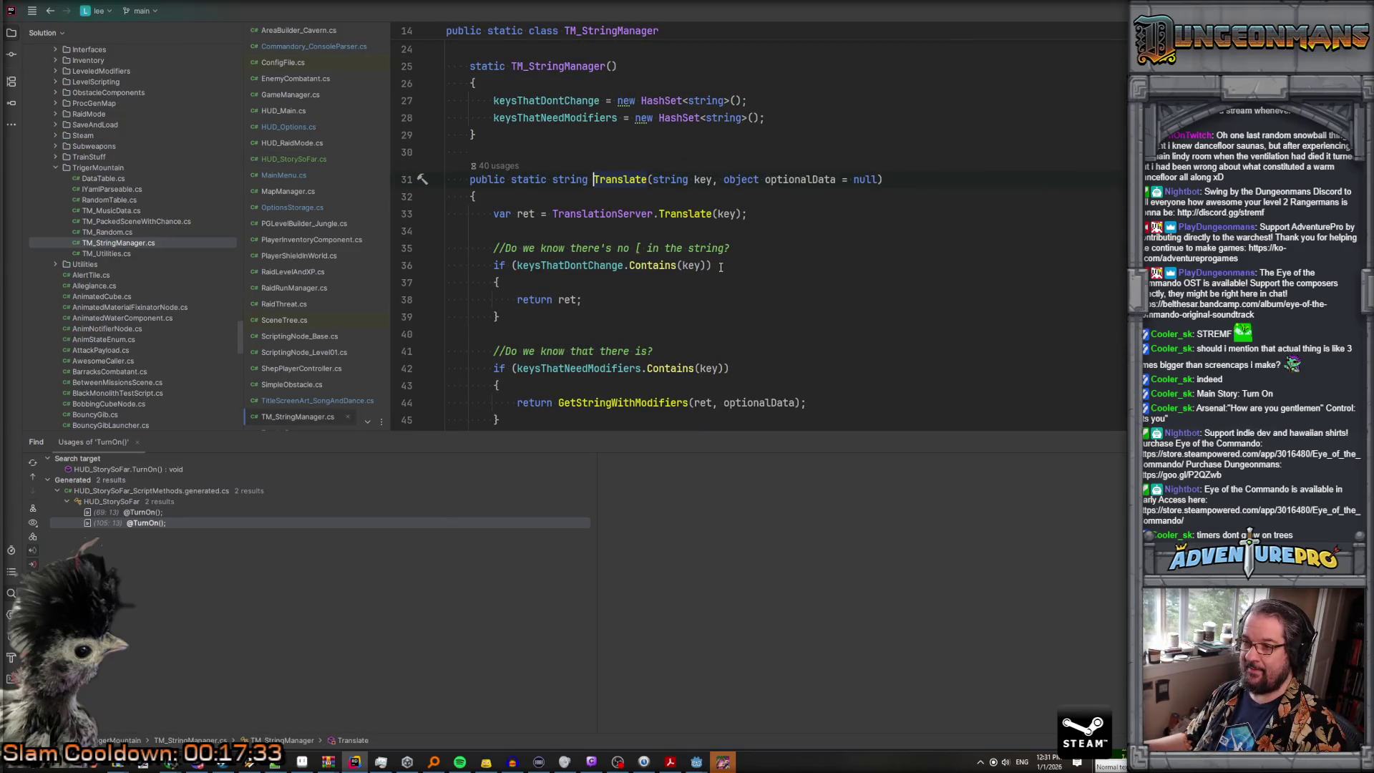
pyautogui.scroll(-6, 720, 267)
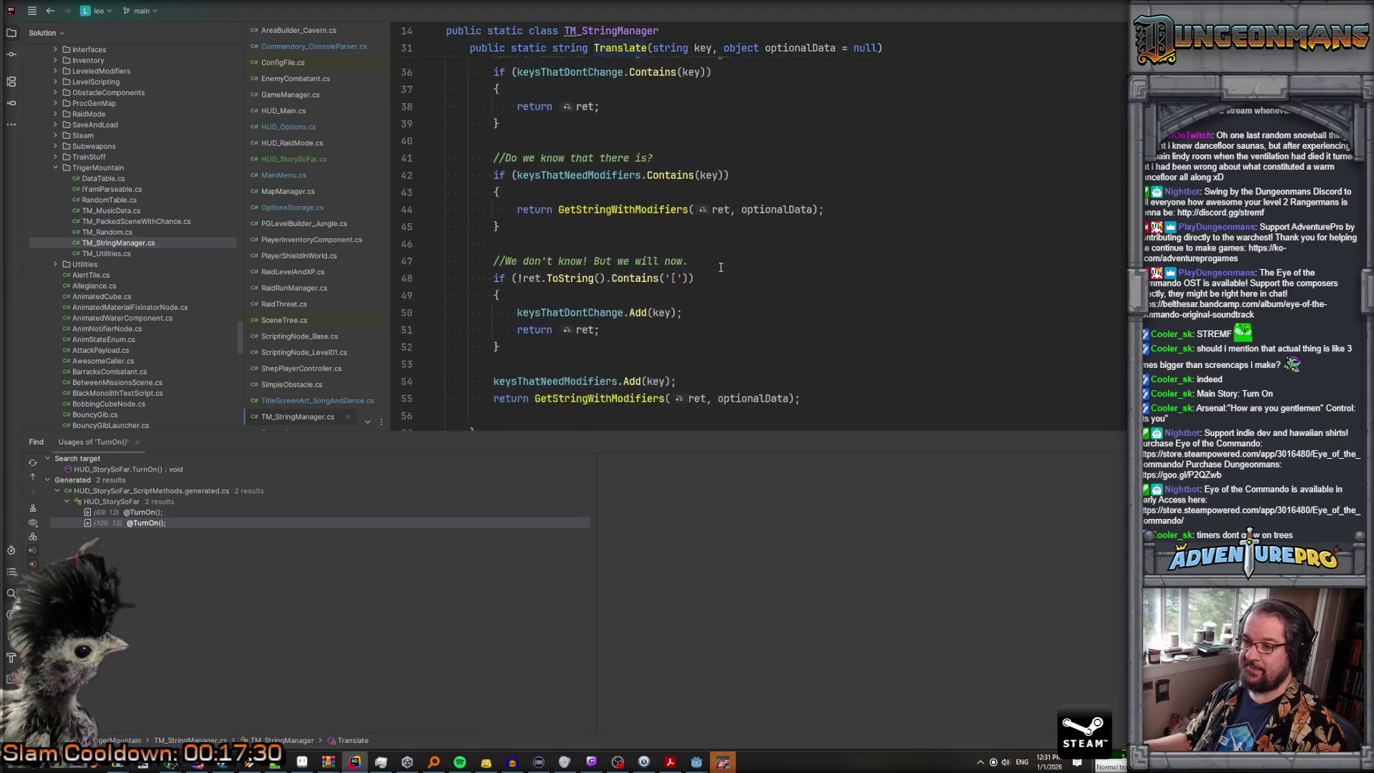
pyautogui.hotkey('ctrl', 'alt', 'Left')
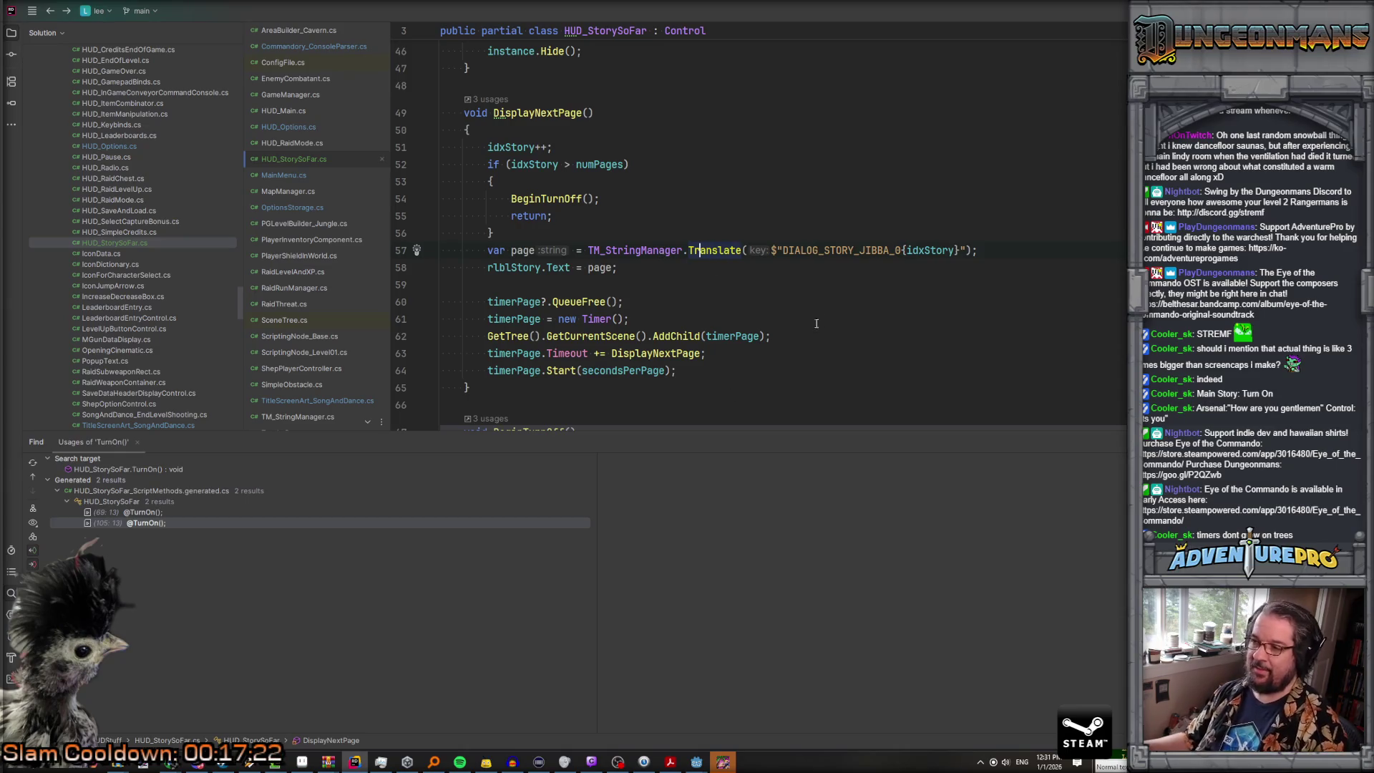
pyautogui.moveTo(696, 762)
pyautogui.click(672, 718)
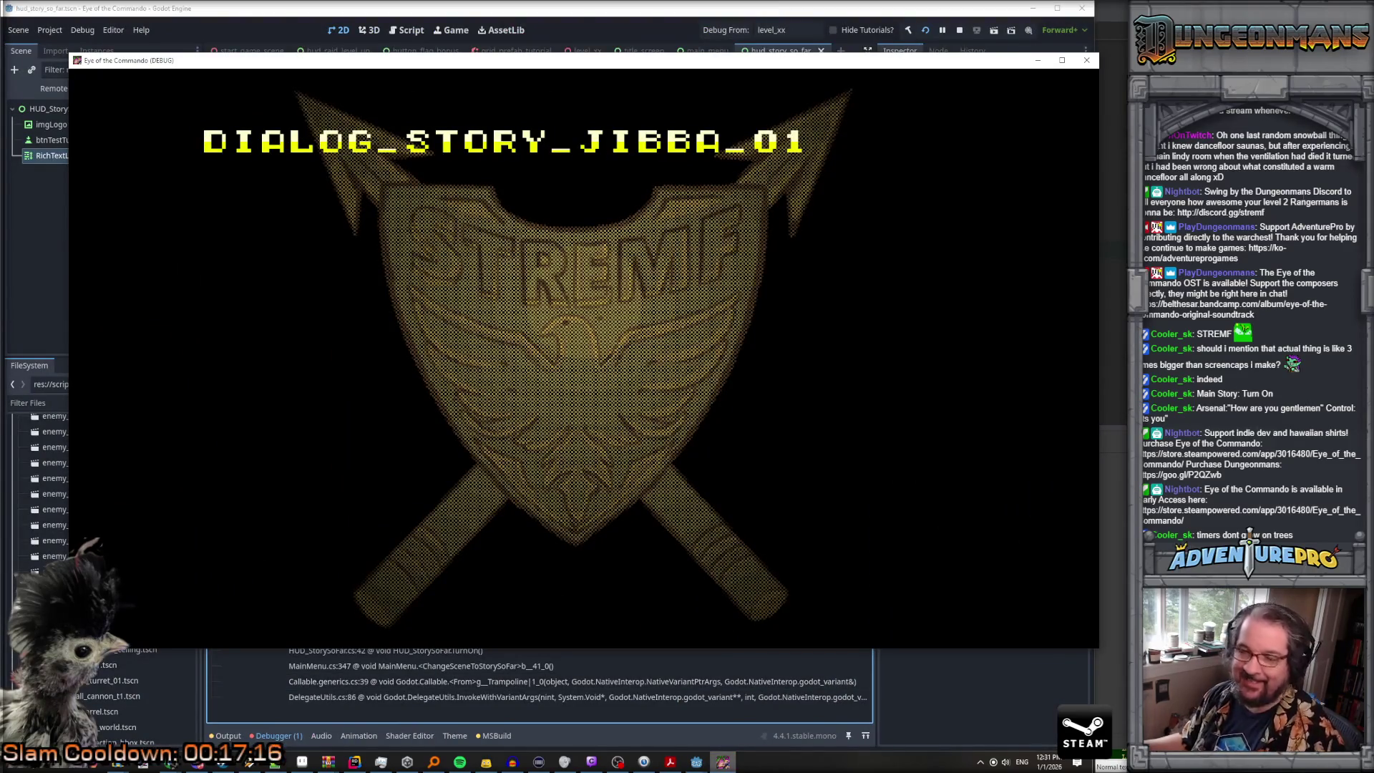
pyautogui.hotkey('alt', 'Tab')
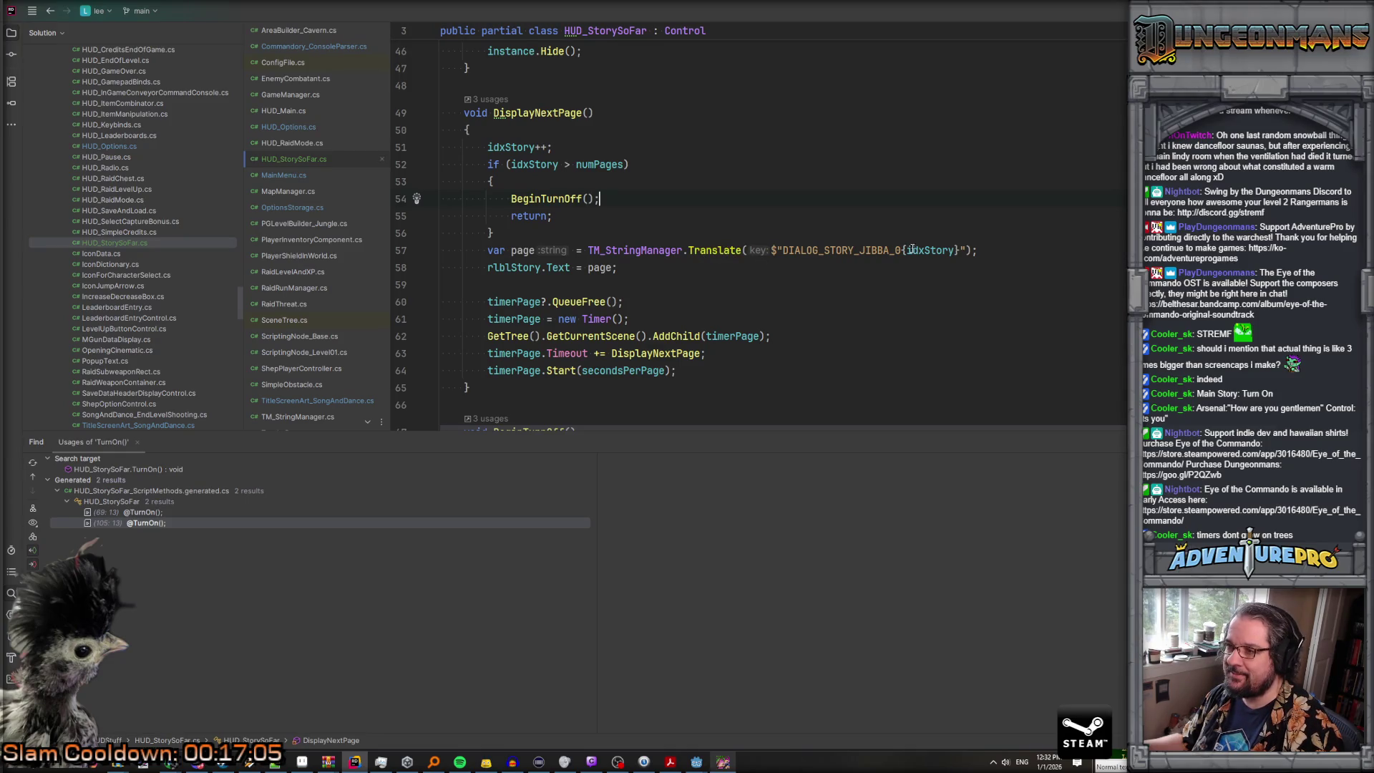
pyautogui.click(621, 250)
pyautogui.click(700, 250)
pyautogui.click(892, 250)
pyautogui.click(911, 251)
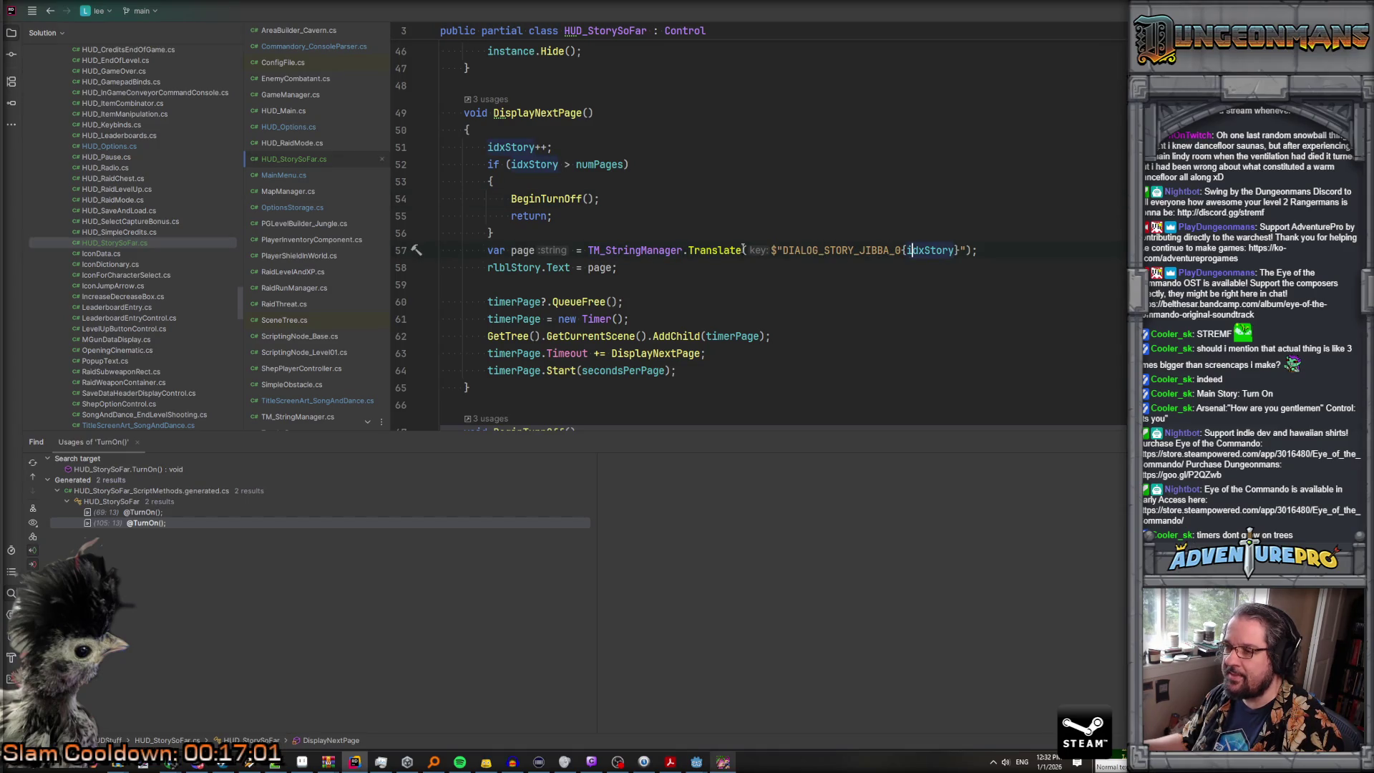
pyautogui.keyDown('ctrl'); pyautogui.click(709, 251); pyautogui.keyUp('ctrl')
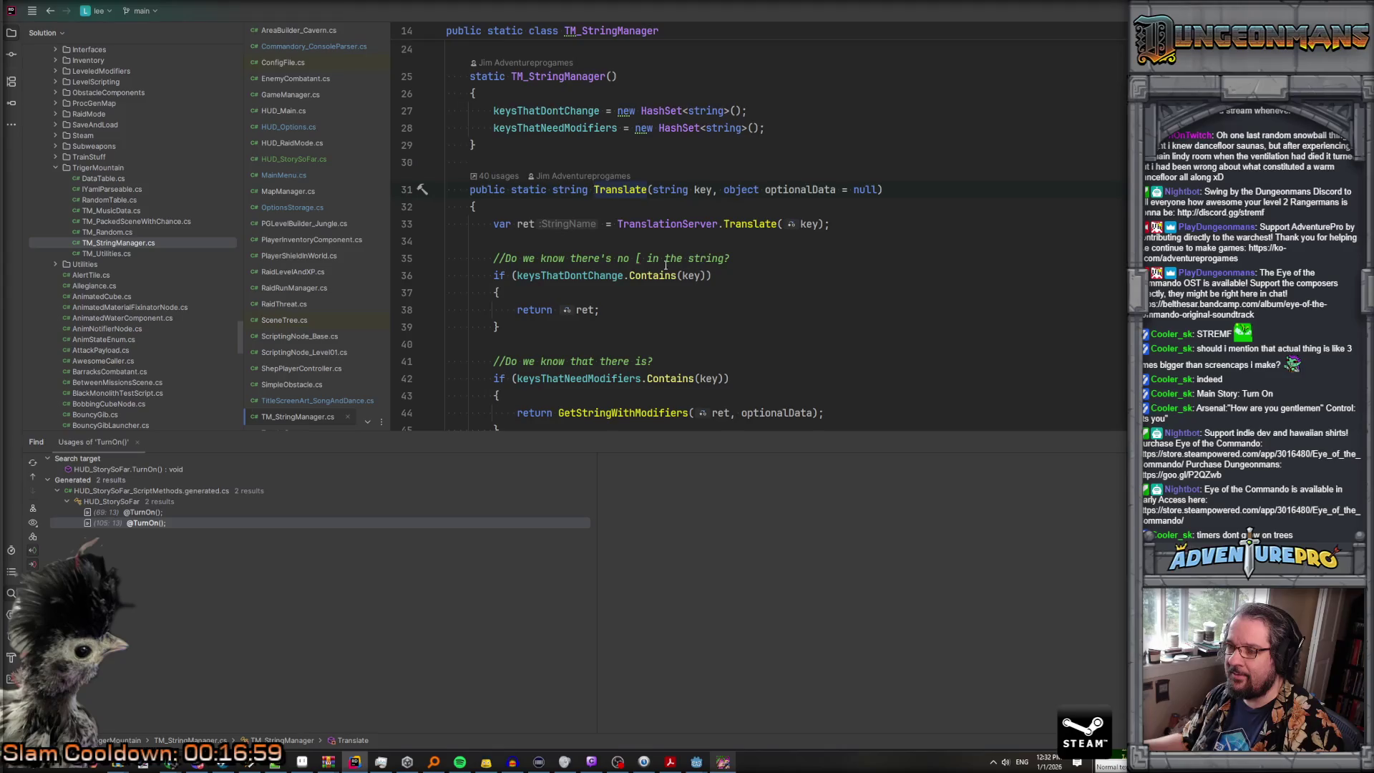
pyautogui.scroll(-3, 666, 265)
pyautogui.scroll(2, 666, 265)
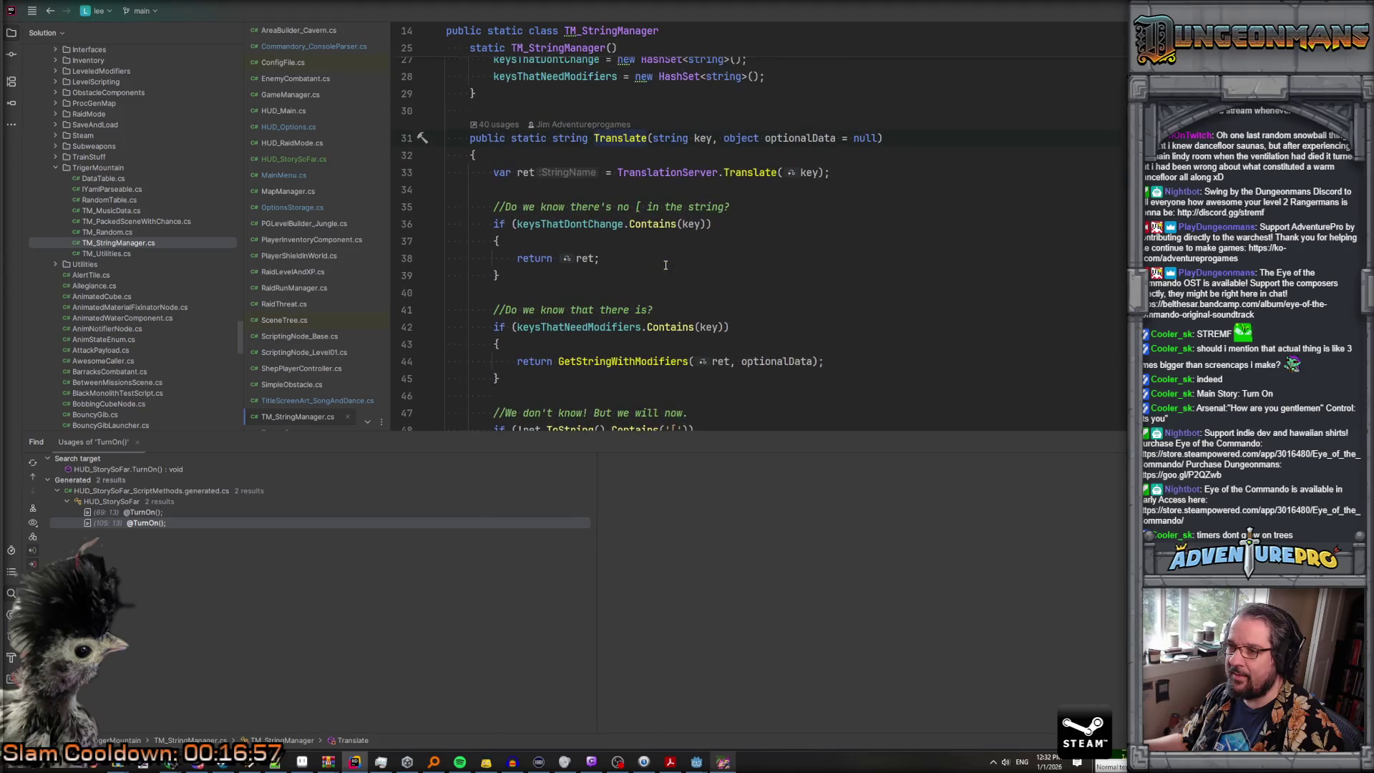
pyautogui.moveTo(587, 224)
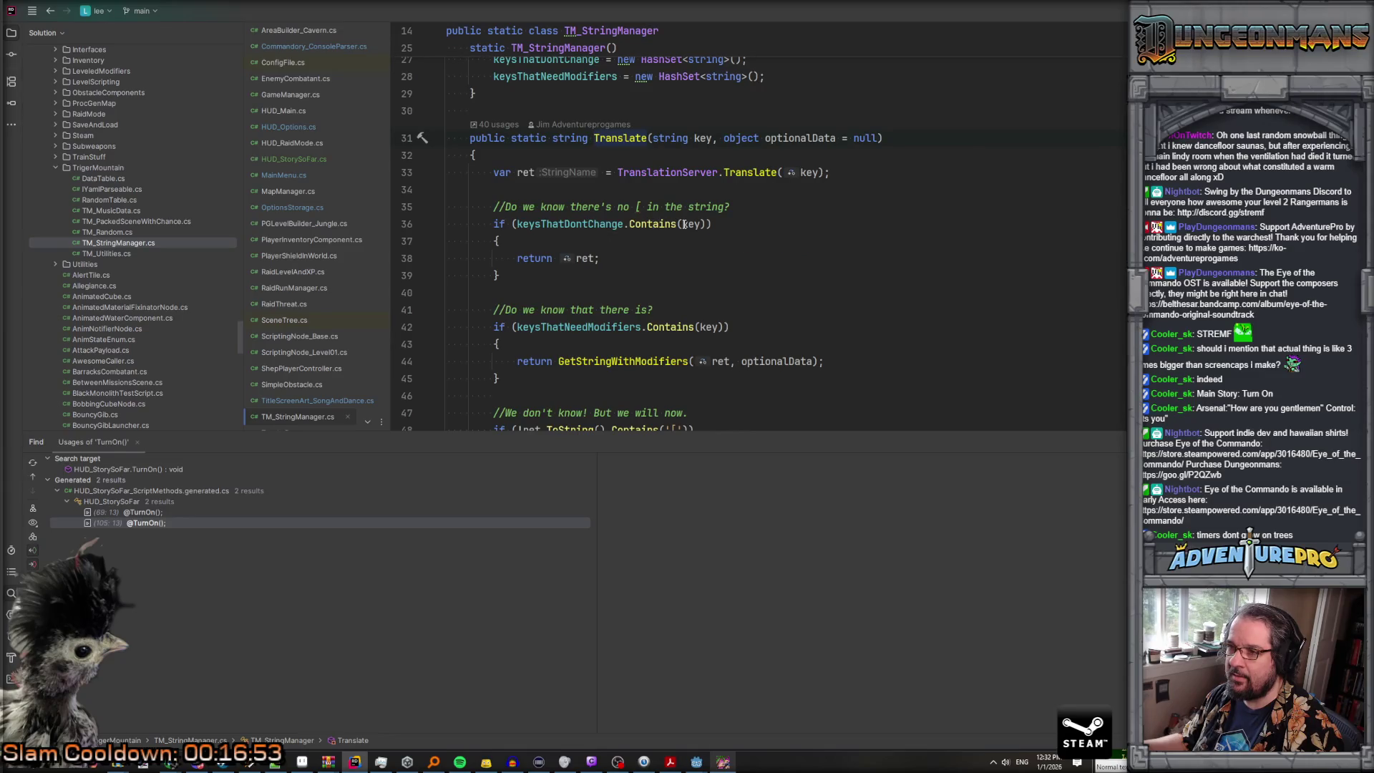
pyautogui.moveTo(761, 173)
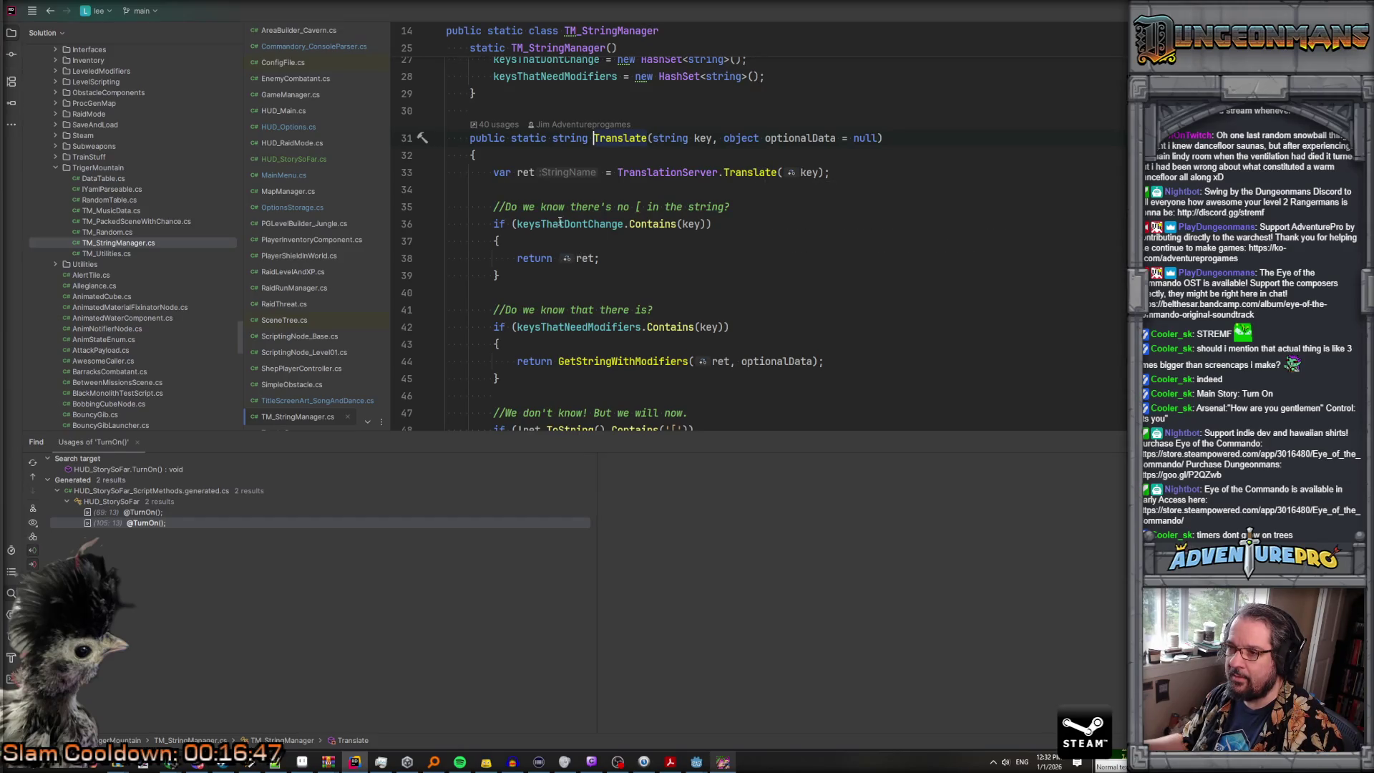
pyautogui.keyDown('ctrl'); pyautogui.click(752, 172); pyautogui.keyUp('ctrl')
pyautogui.hotkey('ctrl', 'alt', 'Left')
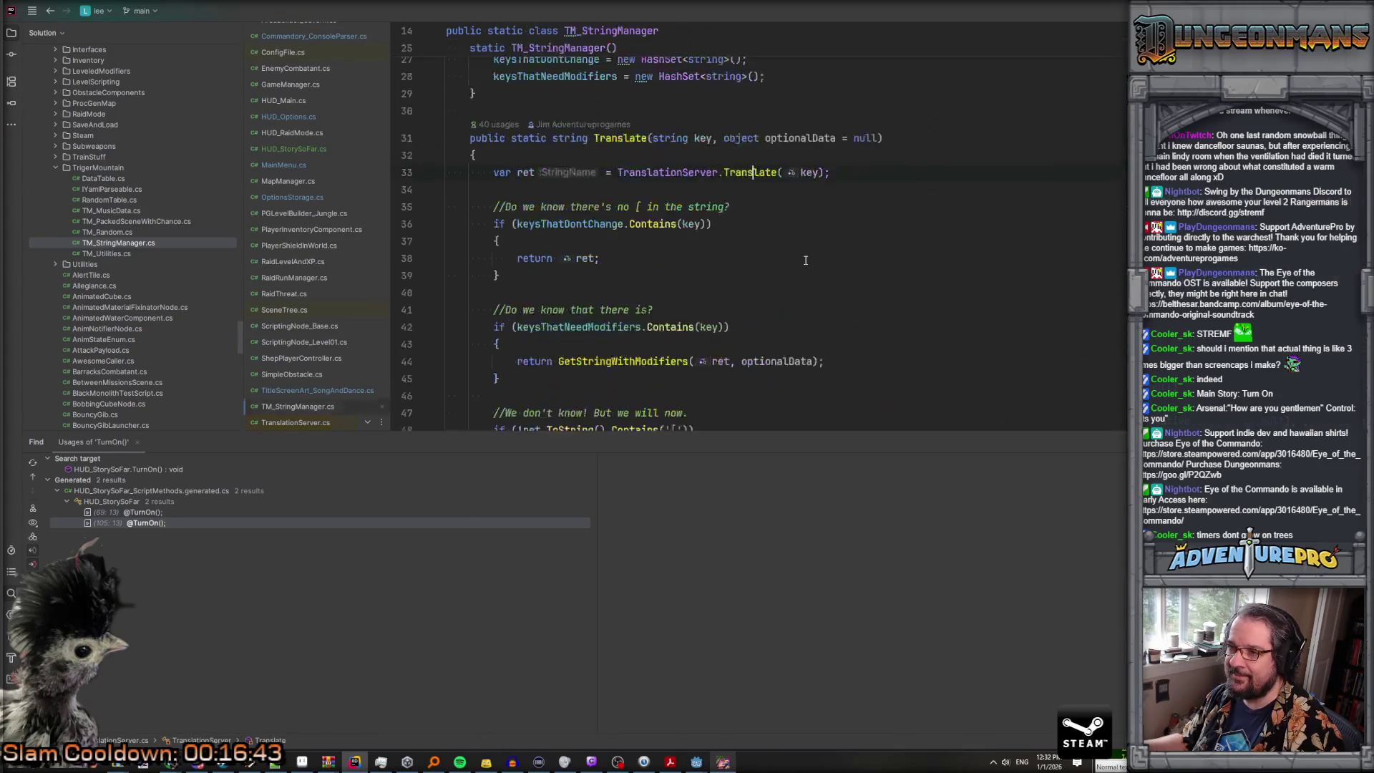
pyautogui.hotkey('ctrl', 'alt', 'Left')
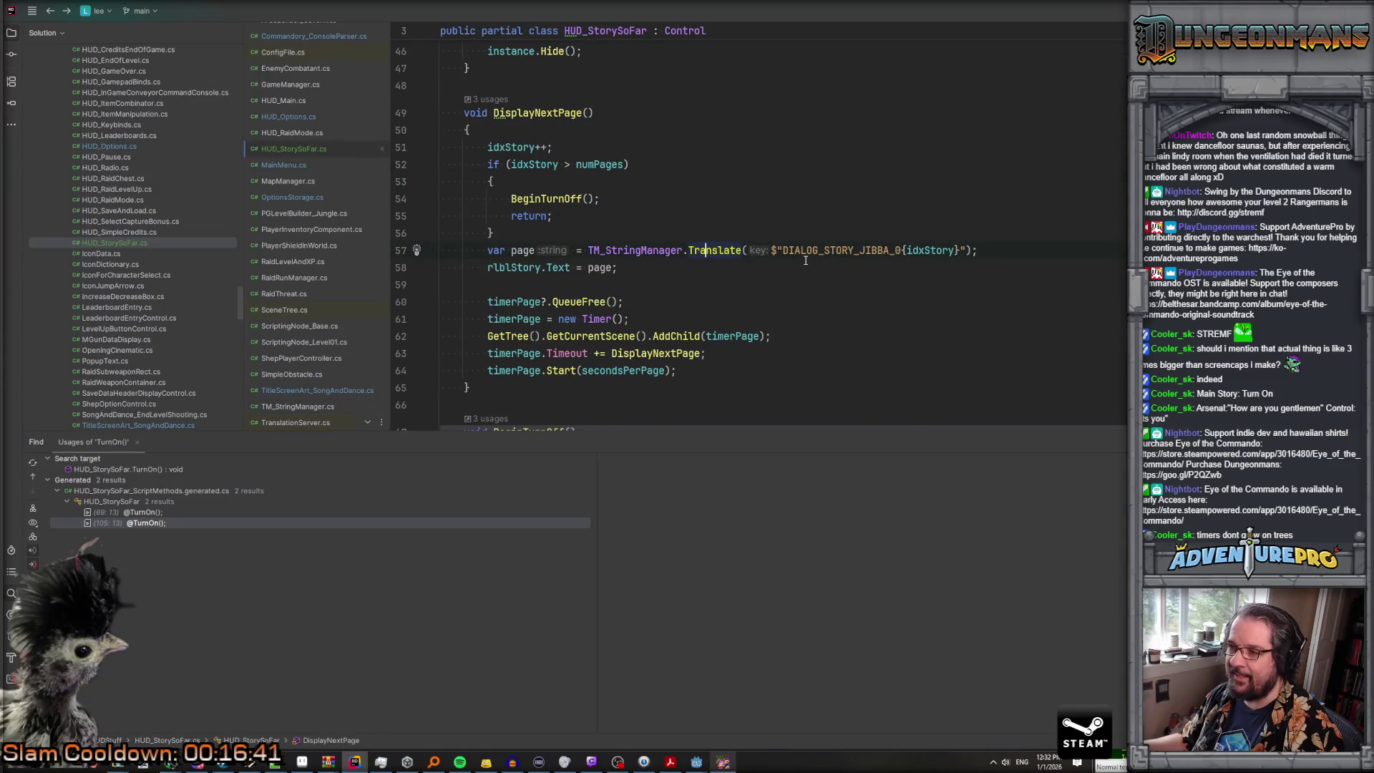
pyautogui.moveTo(565, 762)
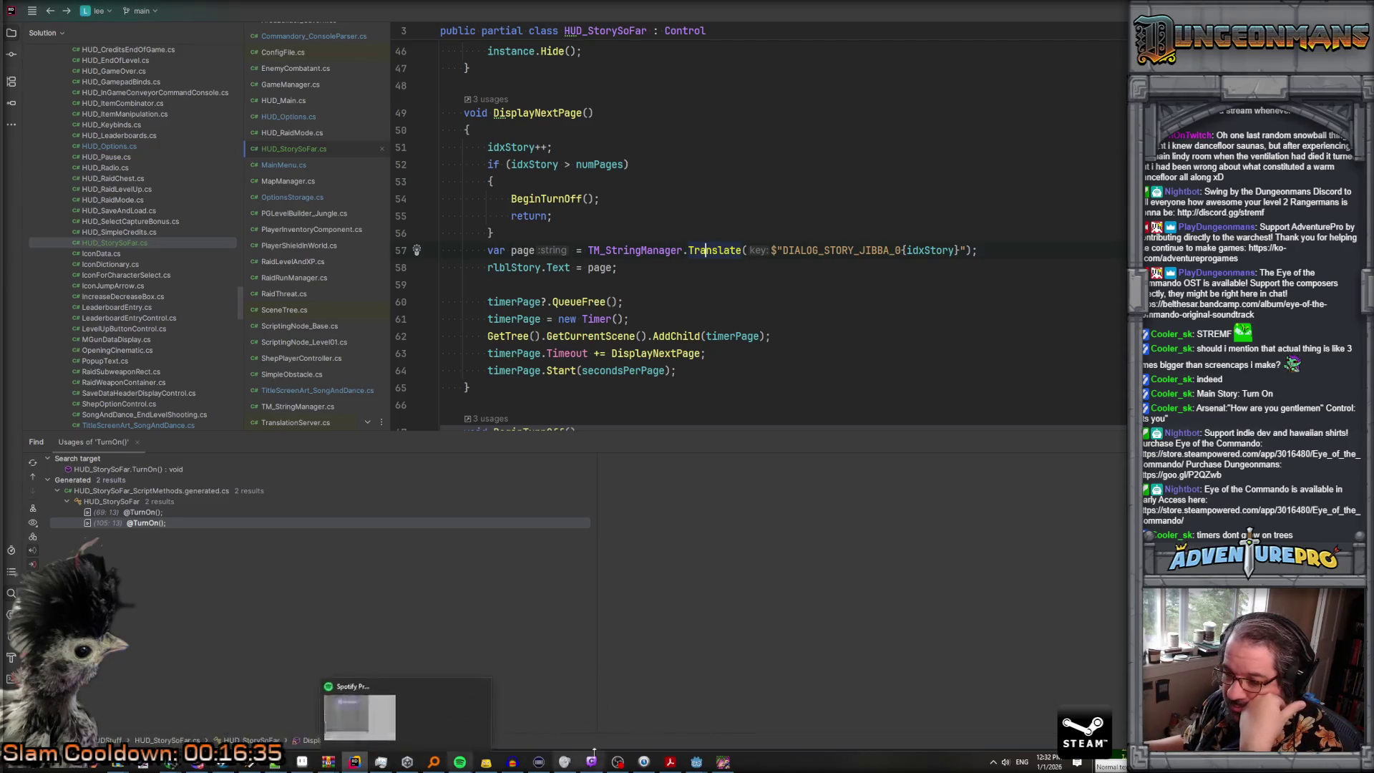
pyautogui.moveTo(696, 761)
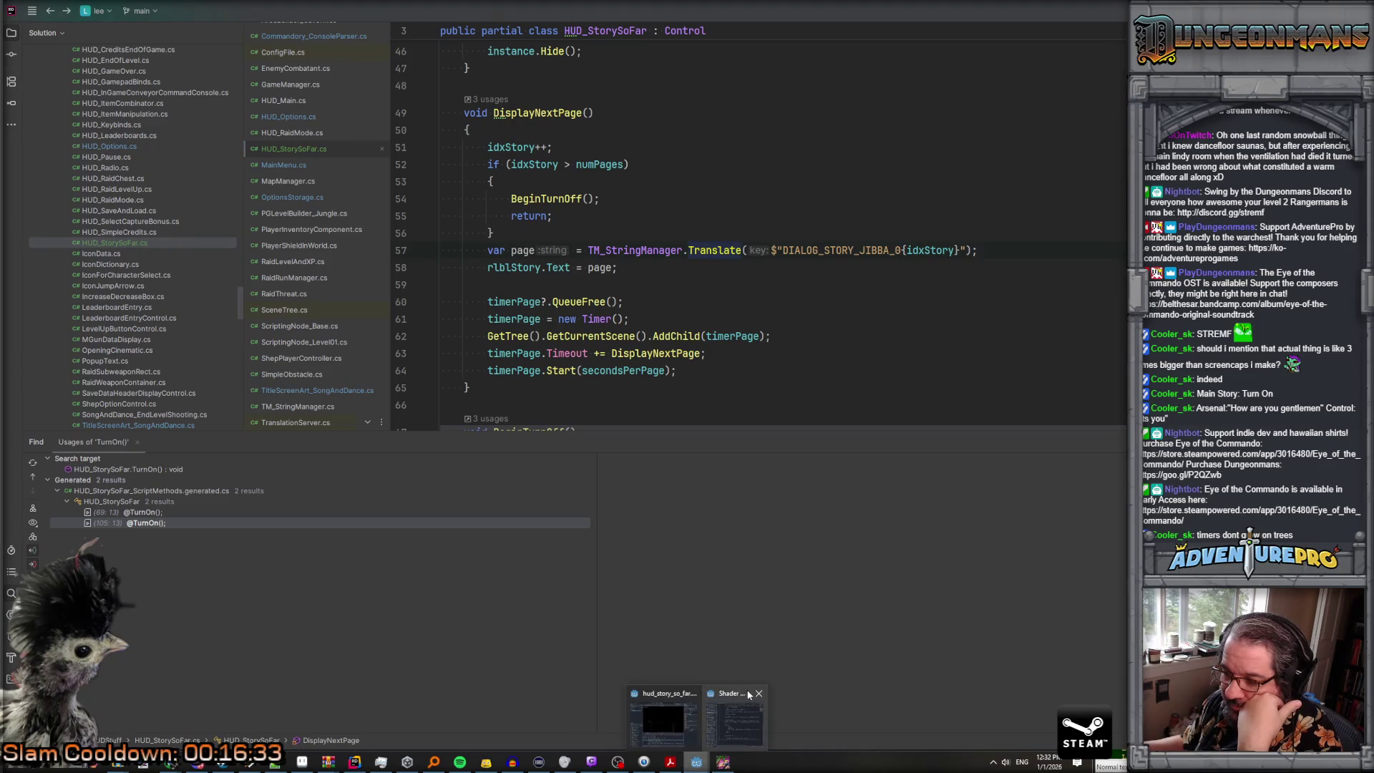
pyautogui.click(672, 723)
# Step: Stop the game and inspect lee_stringtables.en.translation, found by filtering files for '.en'
pyautogui.click(960, 30)
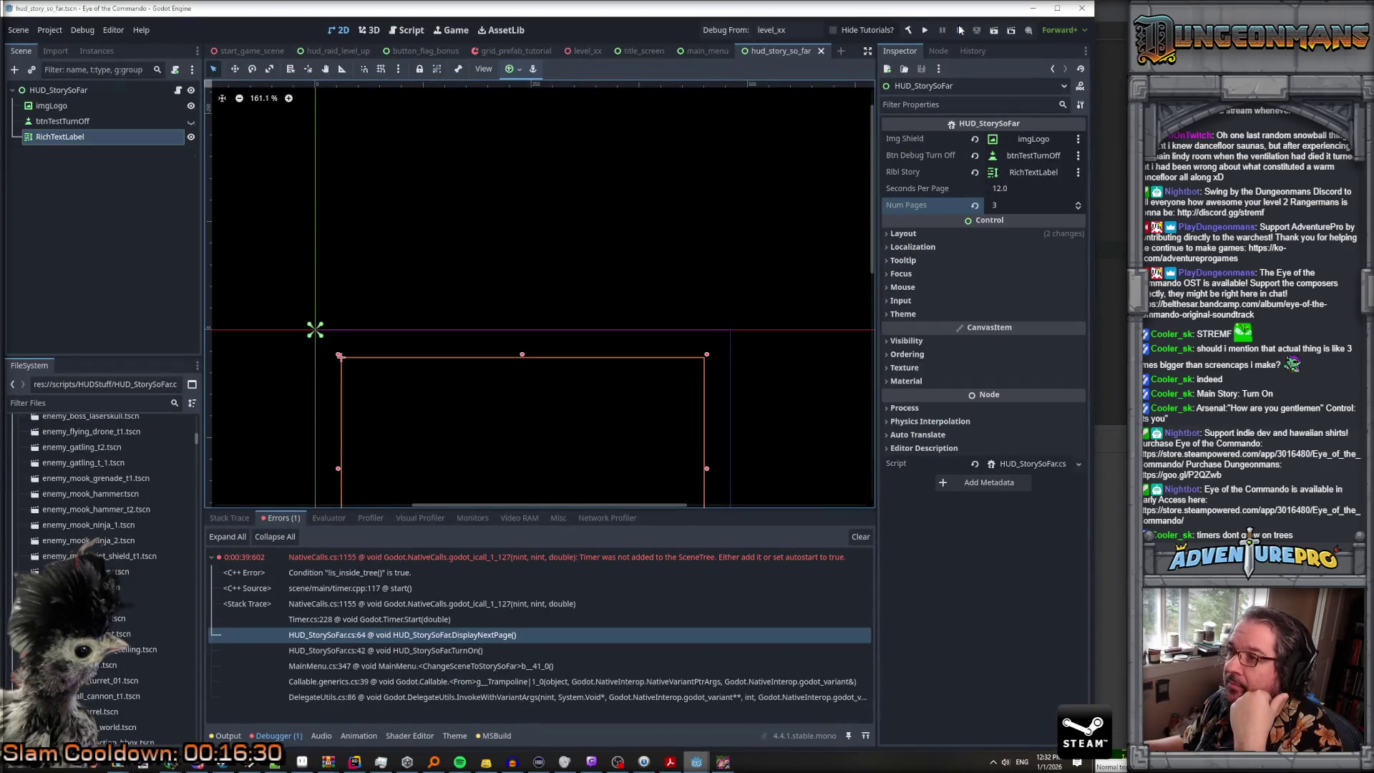
pyautogui.click(81, 404)
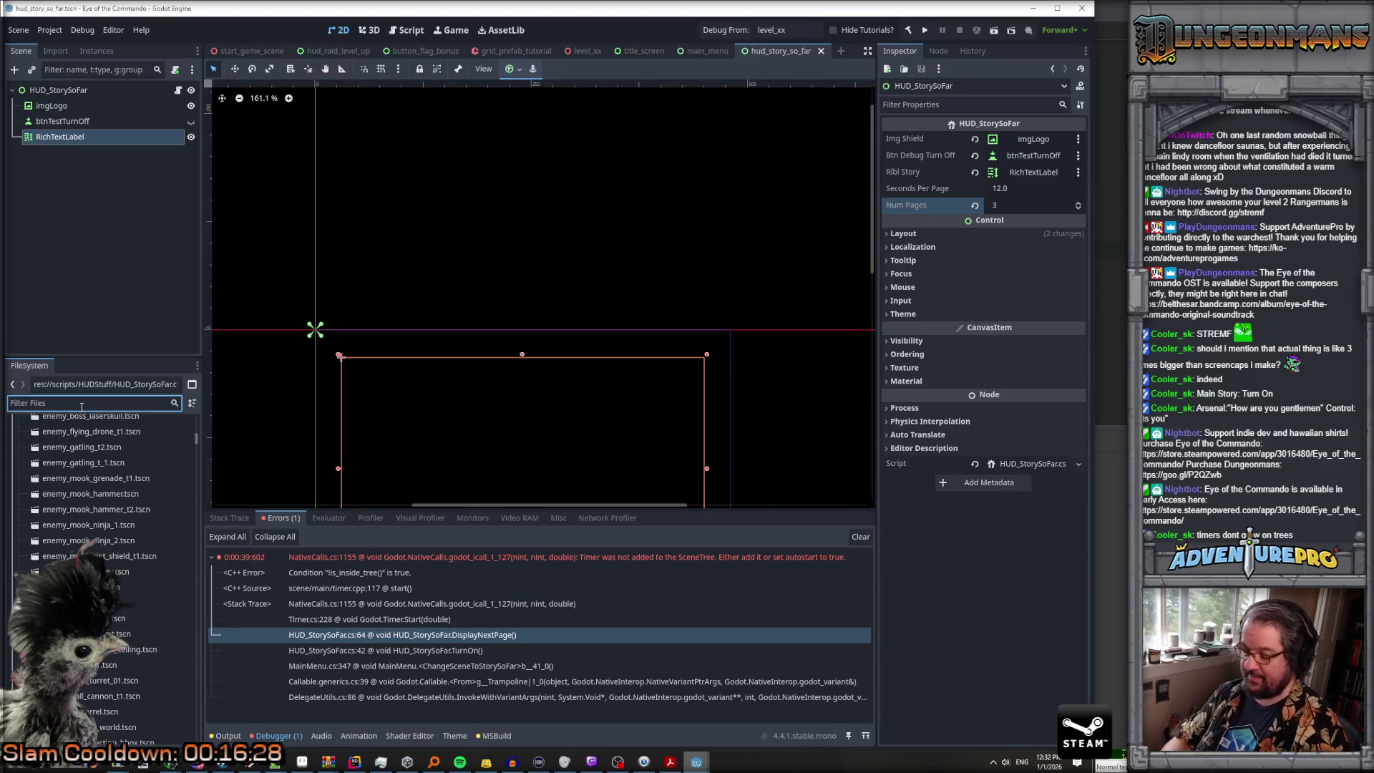
pyautogui.write('.en')
pyautogui.click(88, 472)
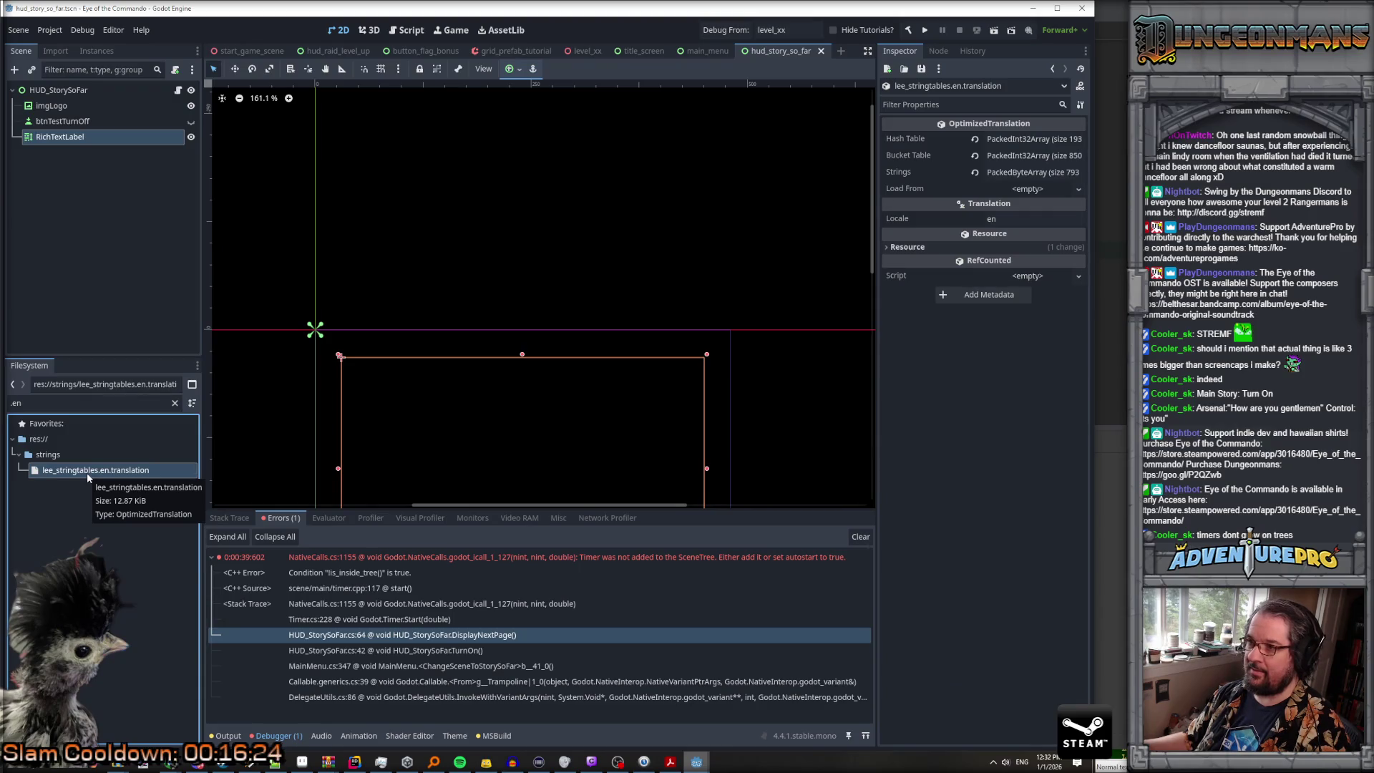
pyautogui.rightClick(87, 473)
pyautogui.click(438, 430)
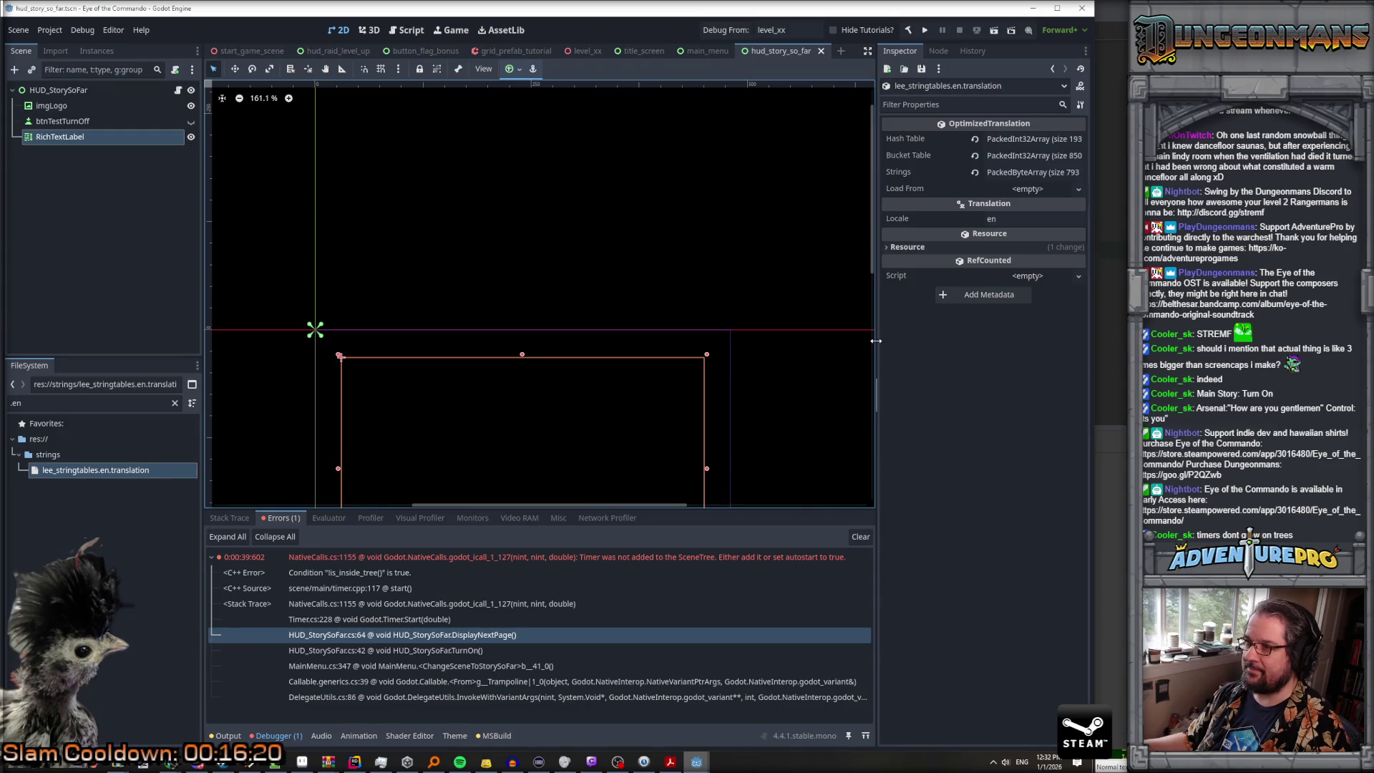
pyautogui.moveTo(876, 341); pyautogui.dragTo(505, 341)
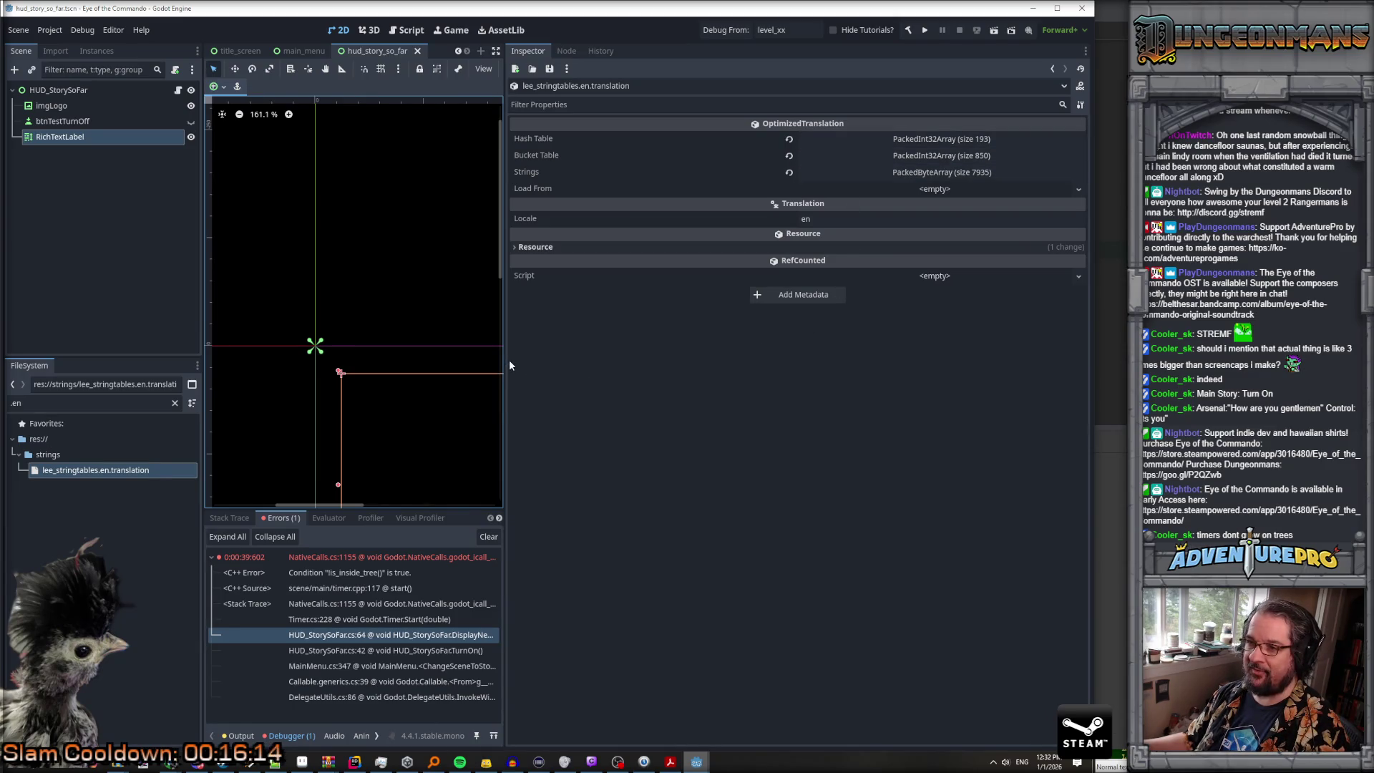
pyautogui.moveTo(504, 359); pyautogui.dragTo(813, 384)
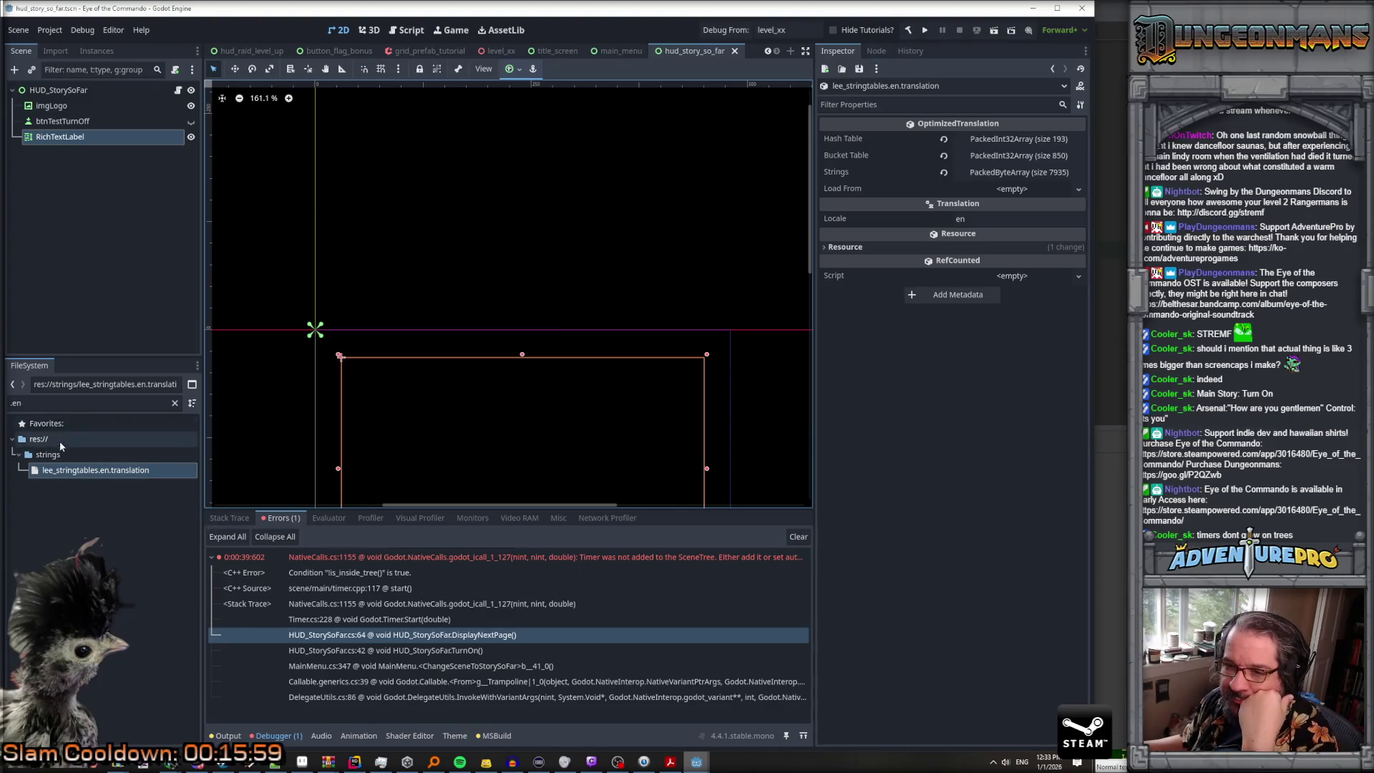
# Step: Clear the file filter, select lee_stringtables.csv, and glance at it in Notepad++
pyautogui.click(28, 401)
pyautogui.press('BackSpace')
pyautogui.press('BackSpace')
pyautogui.press('BackSpace')
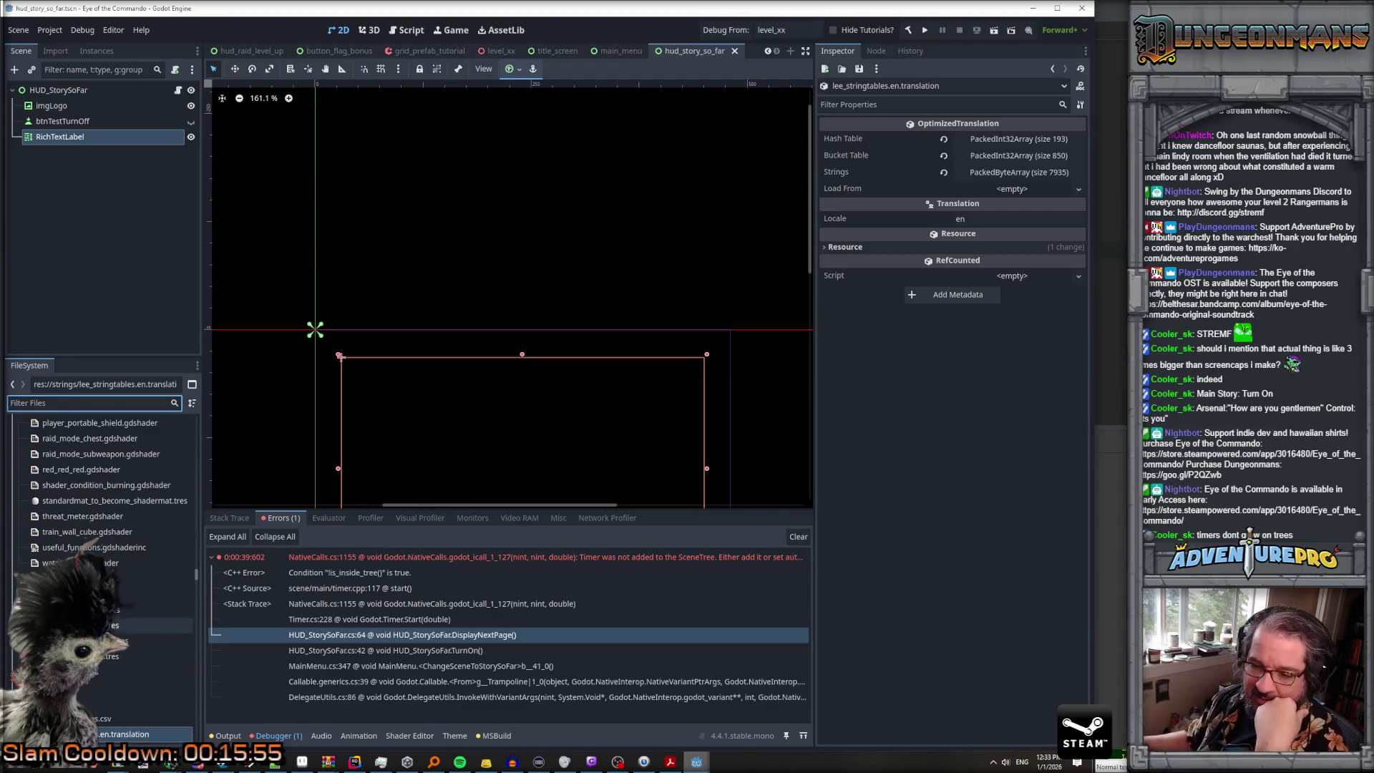
pyautogui.scroll(-4, 130, 597)
pyautogui.click(130, 597)
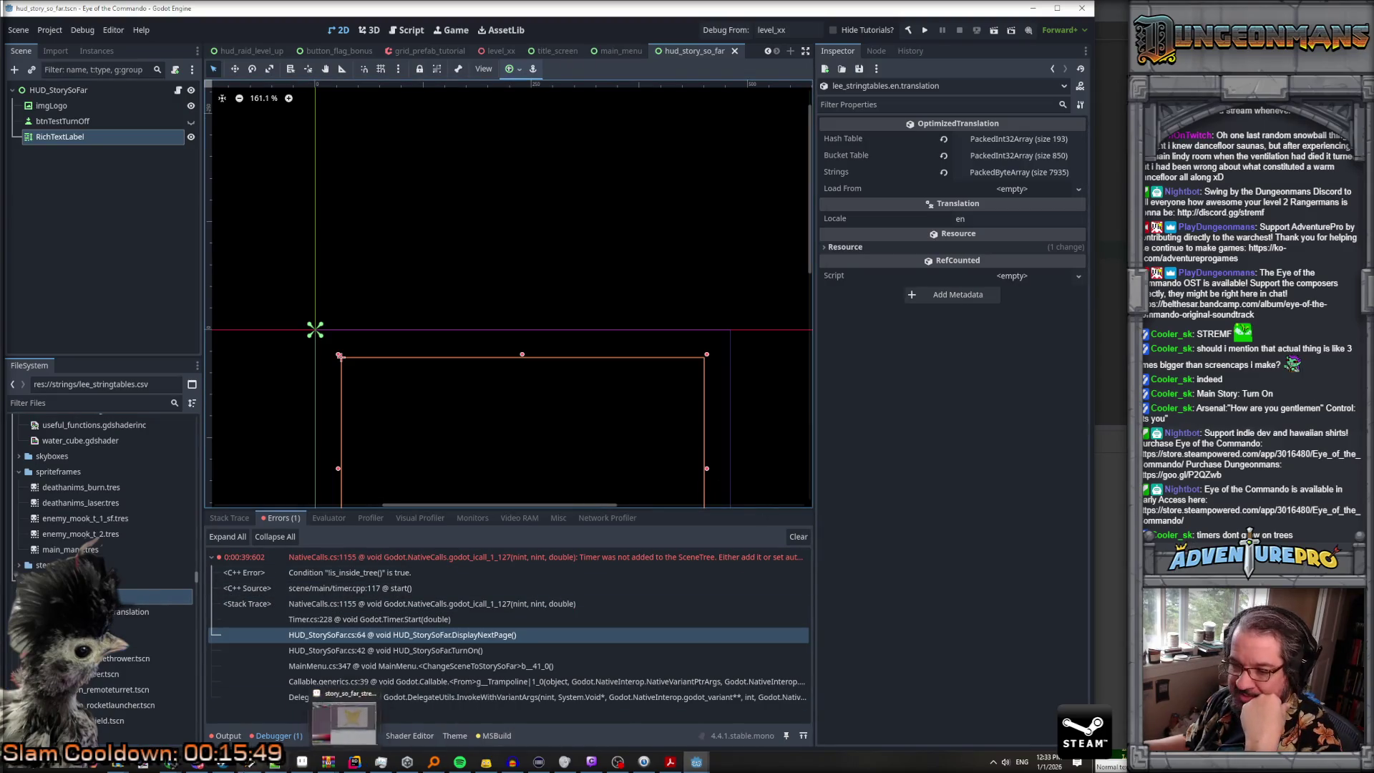
pyautogui.click(274, 763)
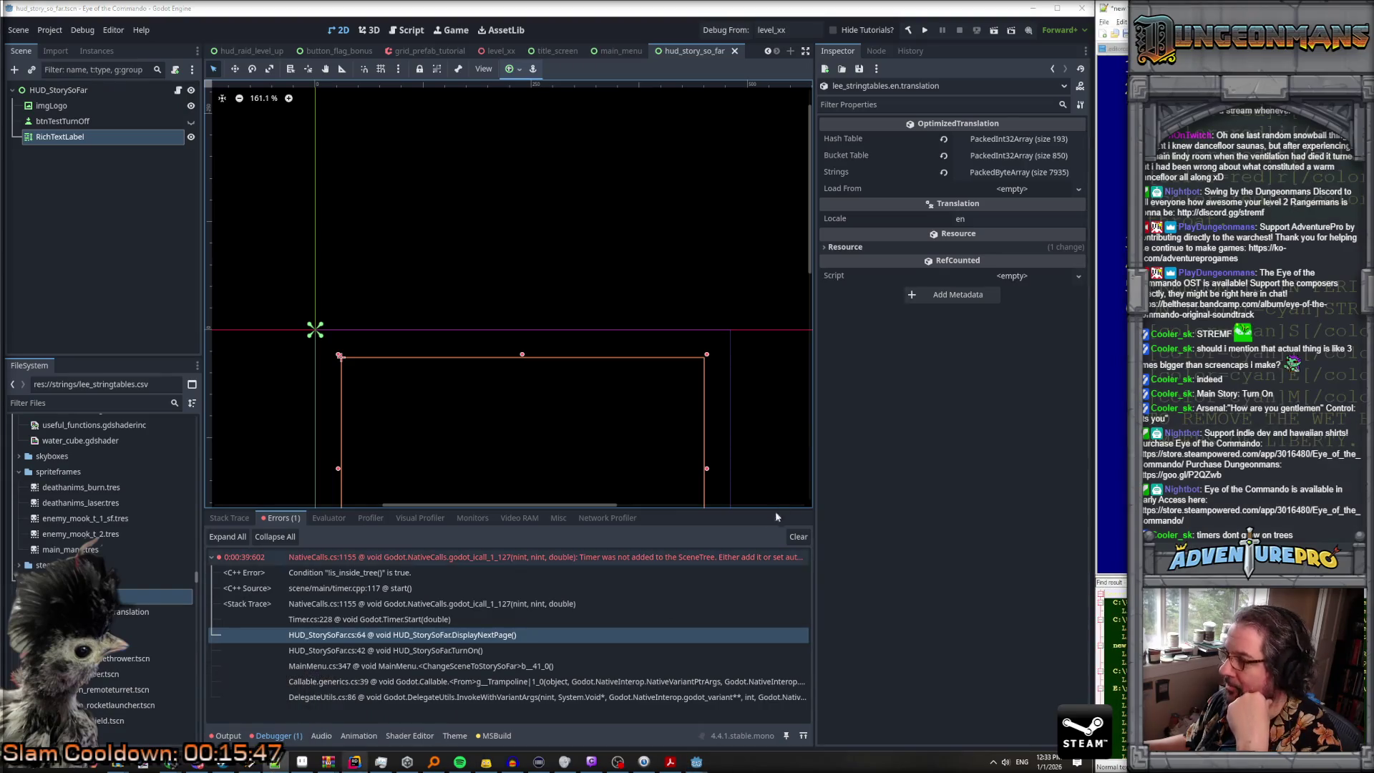
pyautogui.click(697, 762)
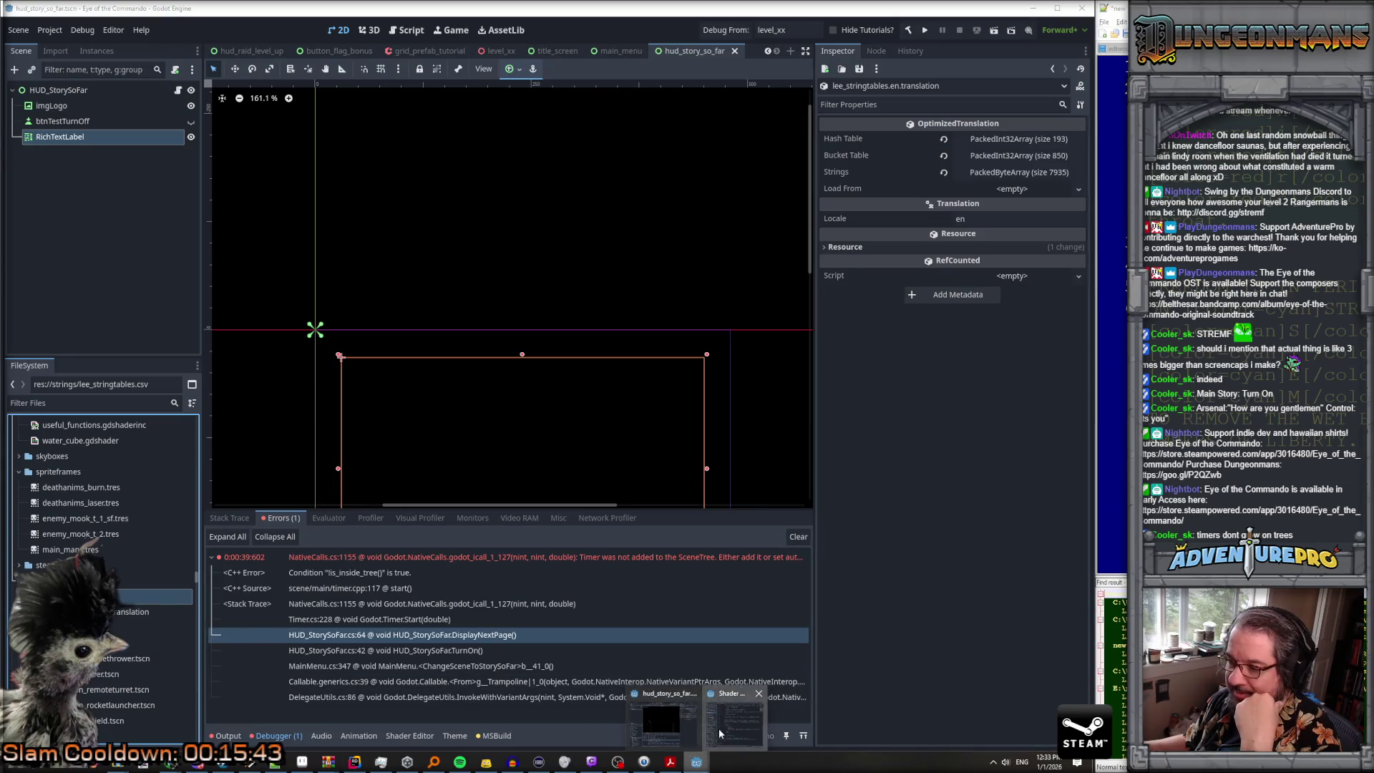
pyautogui.click(406, 30)
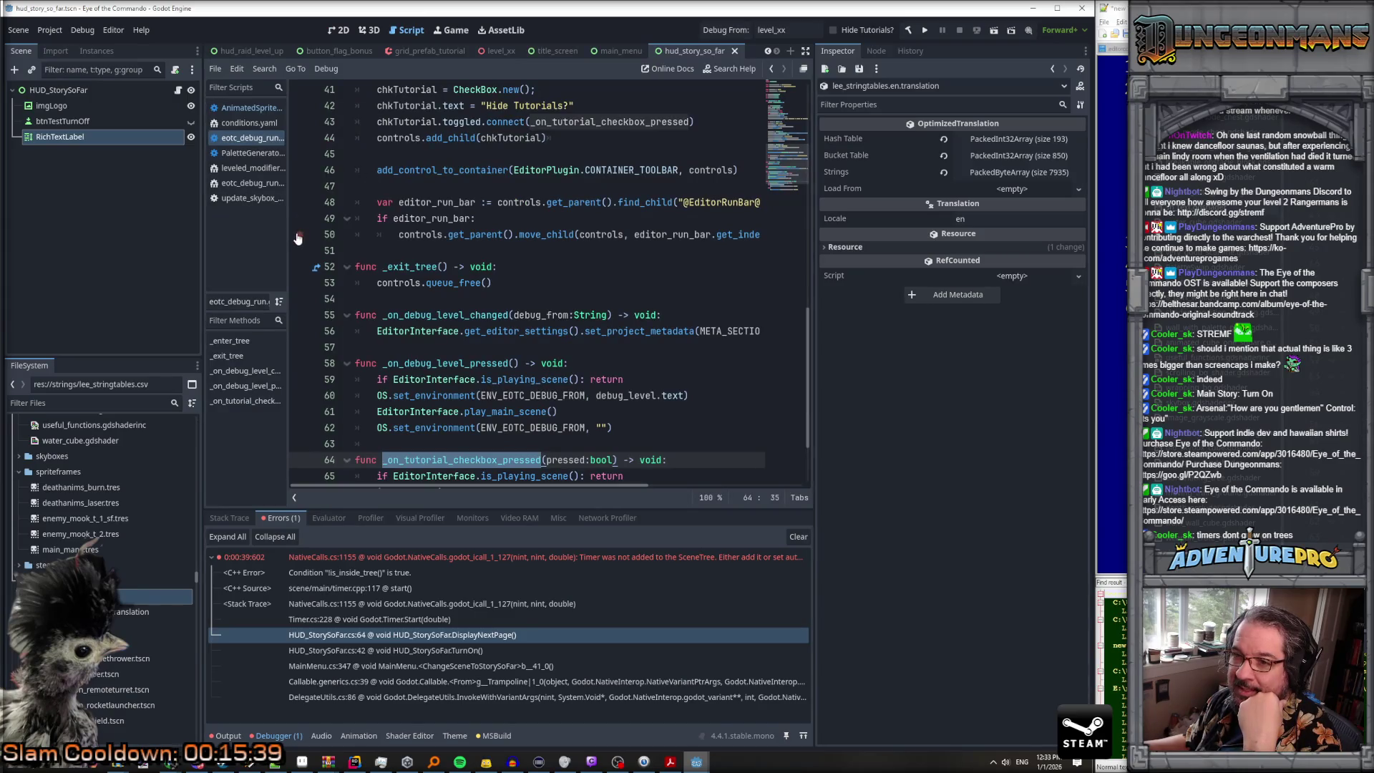
pyautogui.moveTo(289, 239)
pyautogui.mouseDown()
pyautogui.moveTo(375, 247)
pyautogui.moveTo(323, 248)
pyautogui.mouseUp()
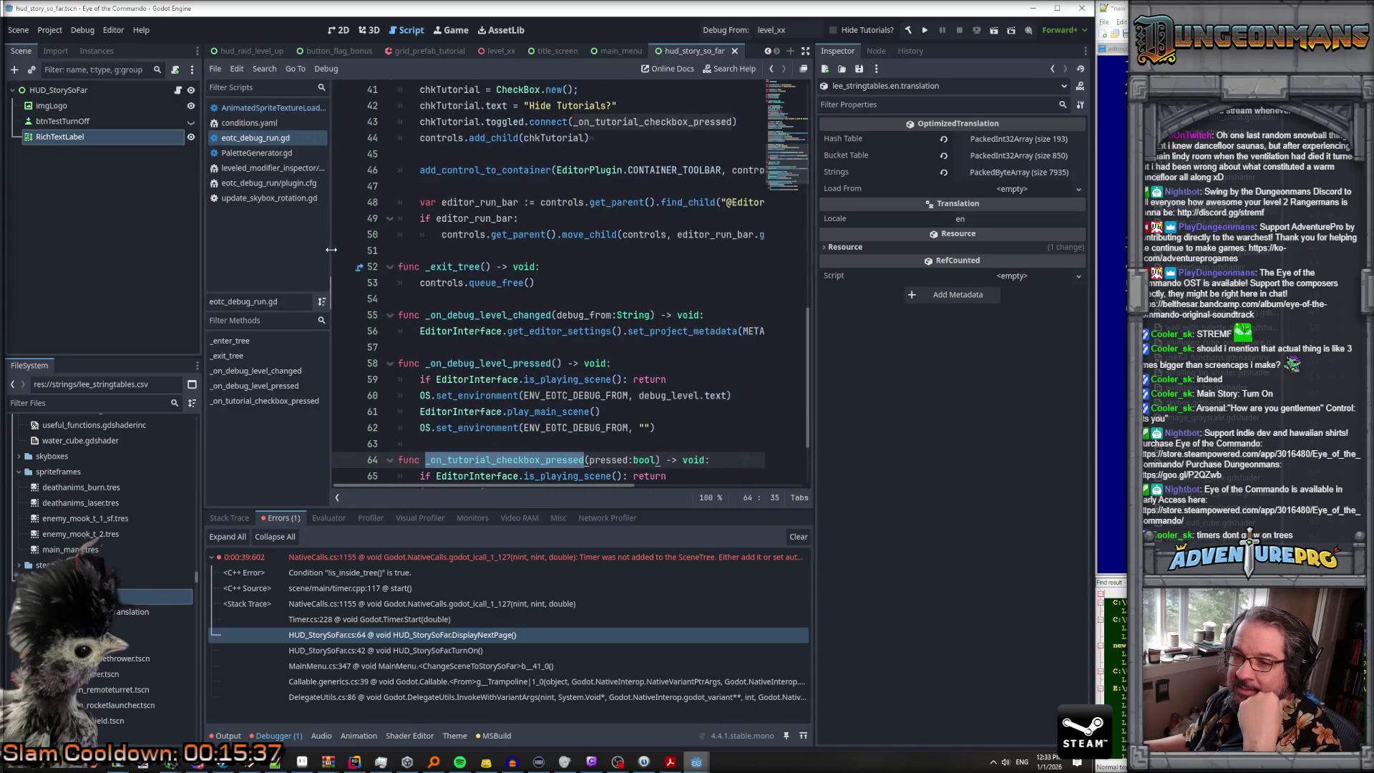
pyautogui.moveTo(143, 596)
pyautogui.mouseDown()
pyautogui.moveTo(286, 444)
pyautogui.moveTo(306, 260)
pyautogui.moveTo(393, 222)
pyautogui.mouseUp()
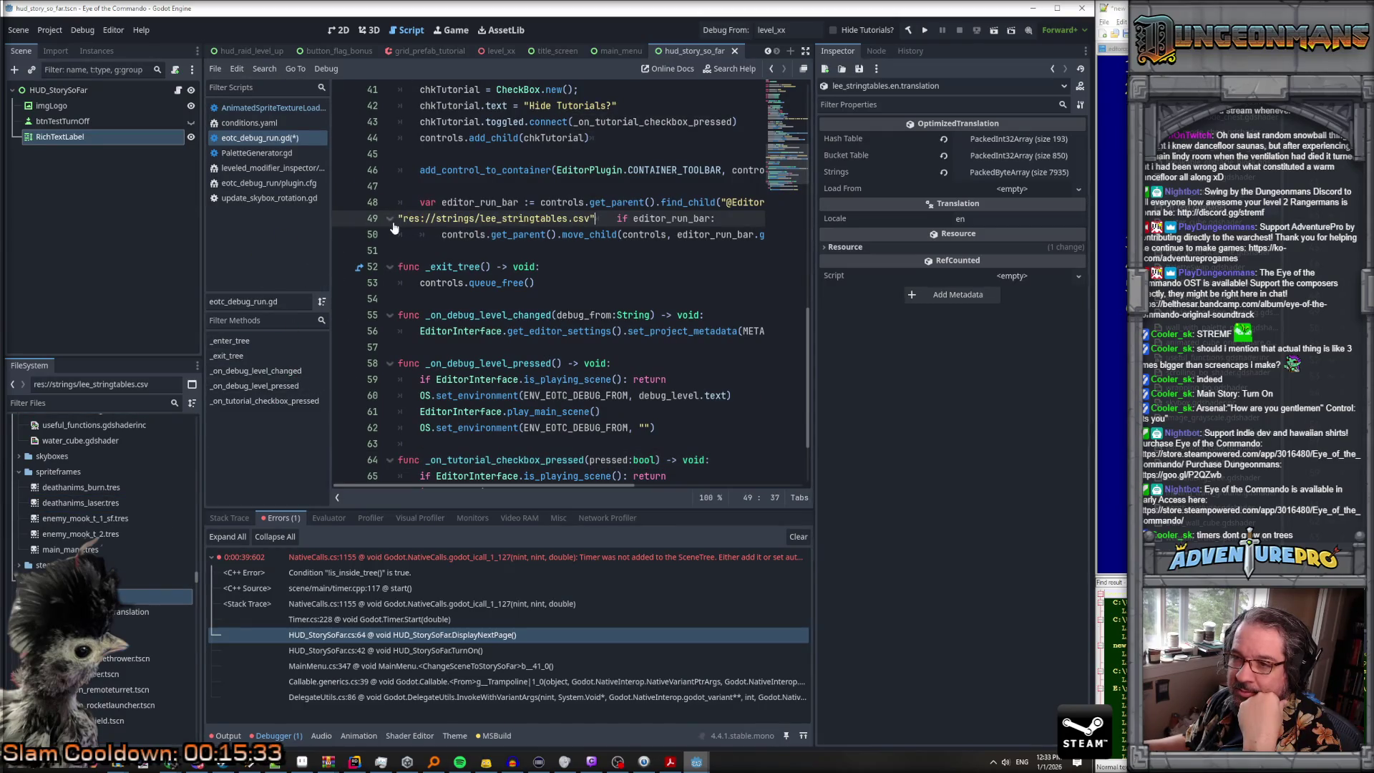
pyautogui.hotkey('ctrl', 'z')
pyautogui.hotkey('ctrl', 'z')
pyautogui.hotkey('ctrl', 'z')
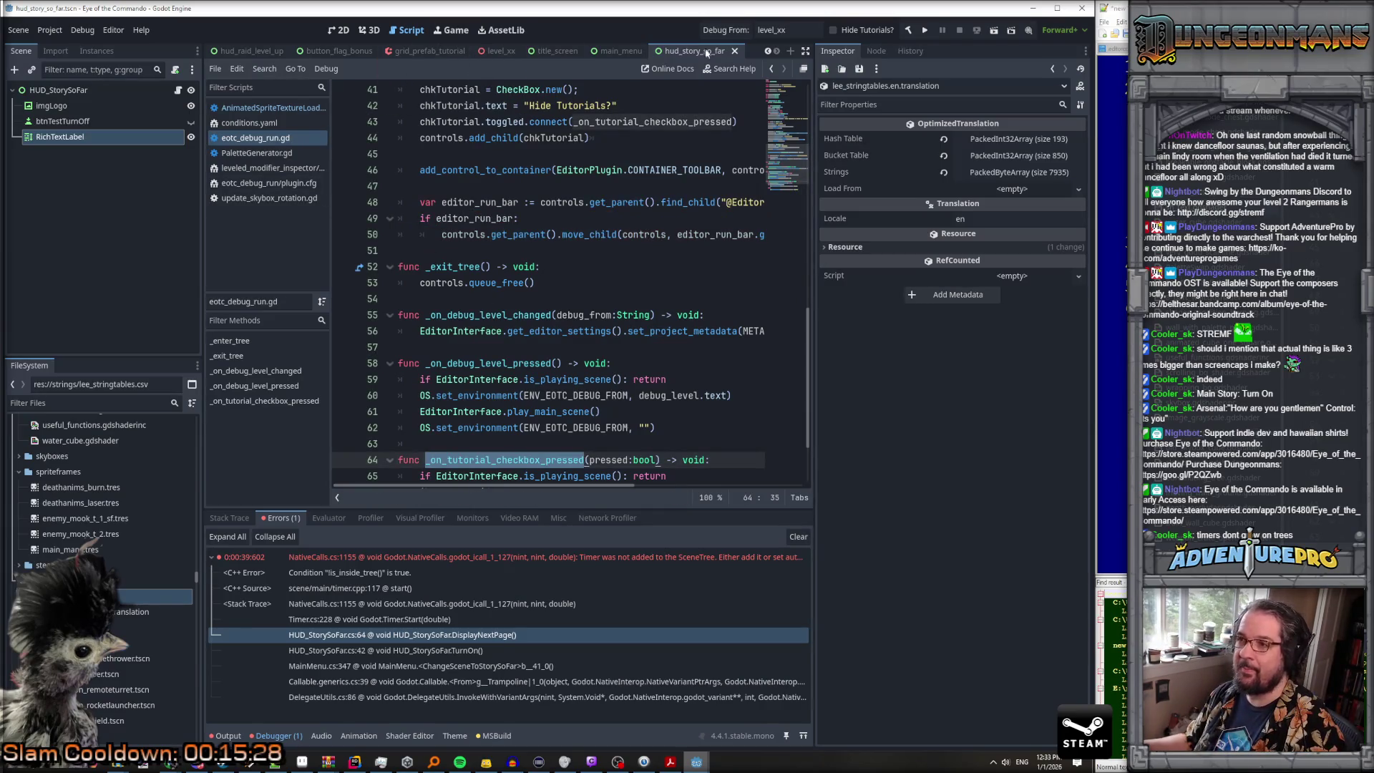
pyautogui.click(338, 30)
pyautogui.click(370, 30)
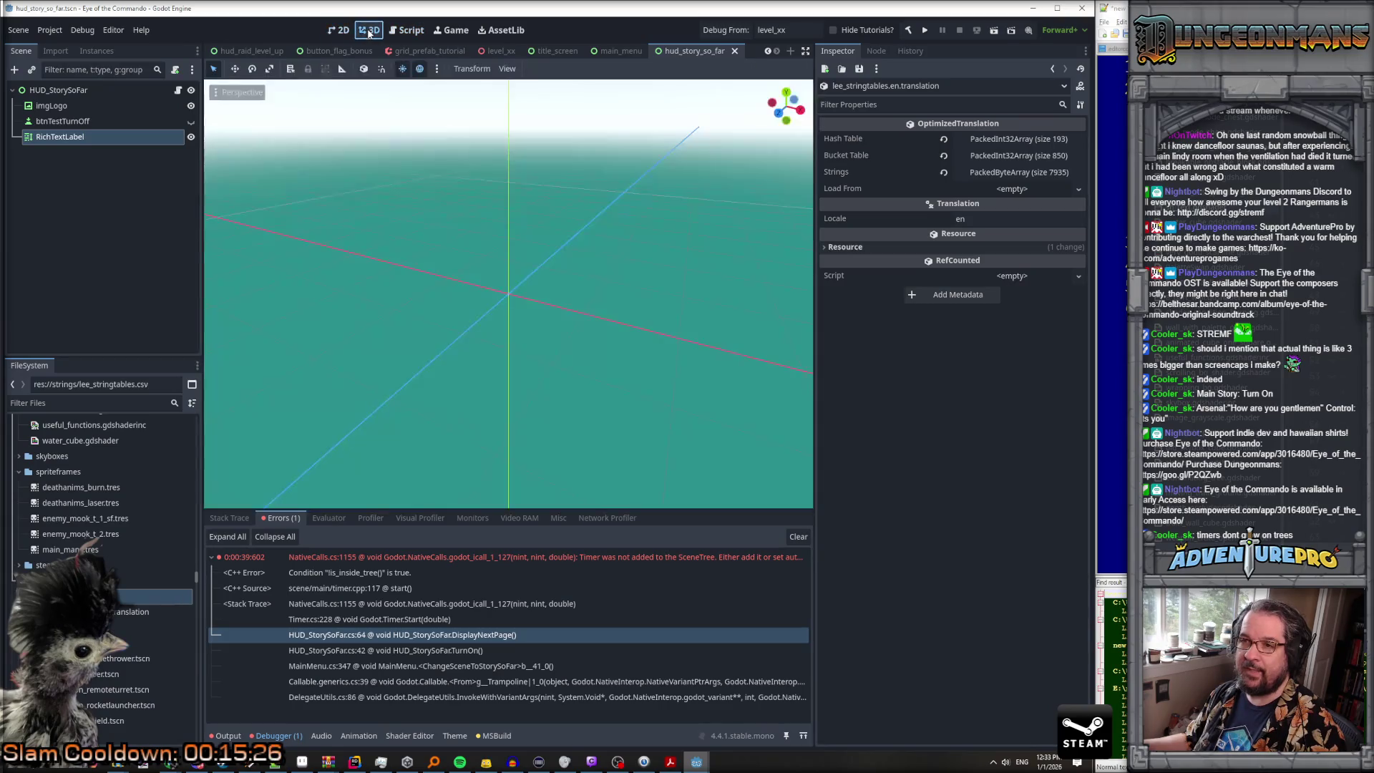
pyautogui.click(350, 32)
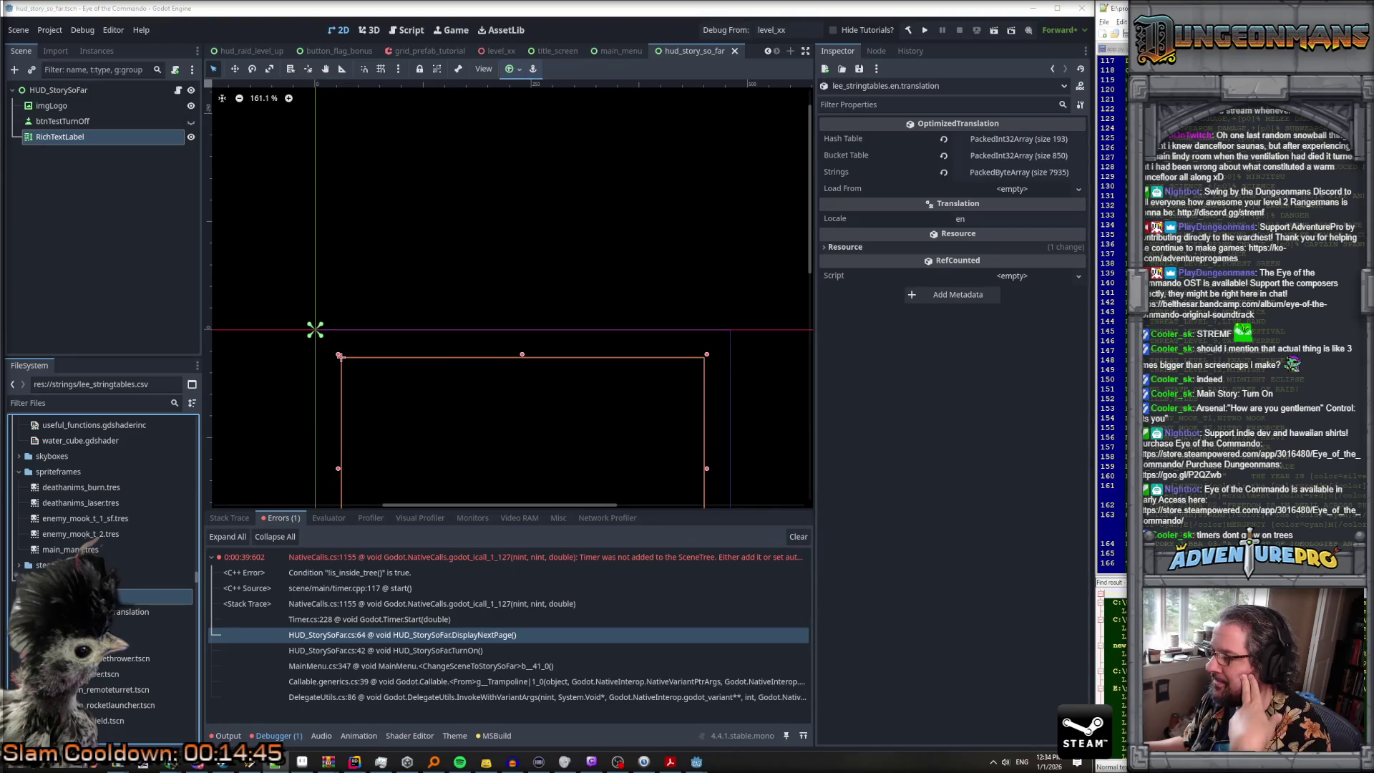
pyautogui.scroll(5, 1113, 322)
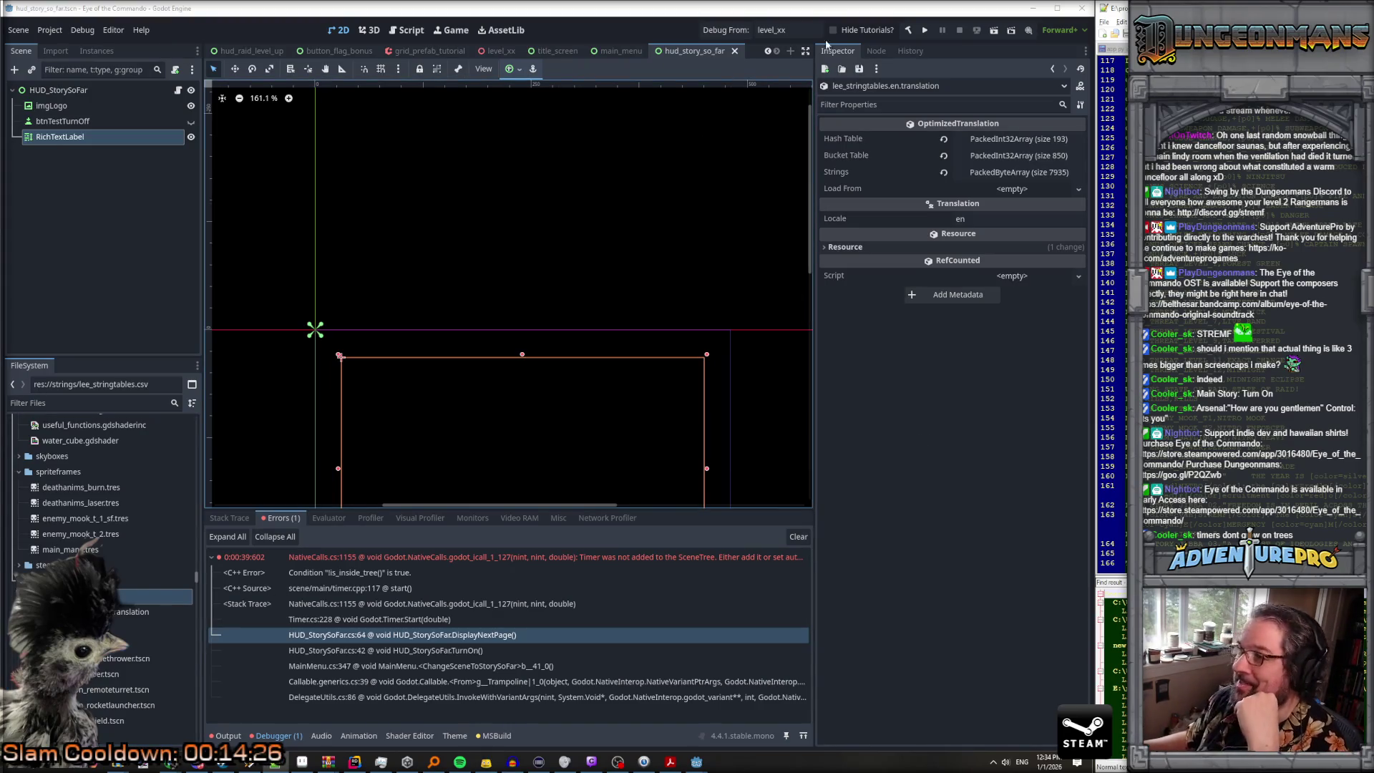
pyautogui.click(362, 764)
# Step: Change the line 57 Translate key prefix from DIALOG to DEMO, giving DEMO_STORY_JIBBA_0{idxStory}
pyautogui.moveTo(819, 251); pyautogui.dragTo(784, 254)
pyautogui.write('DEMO')
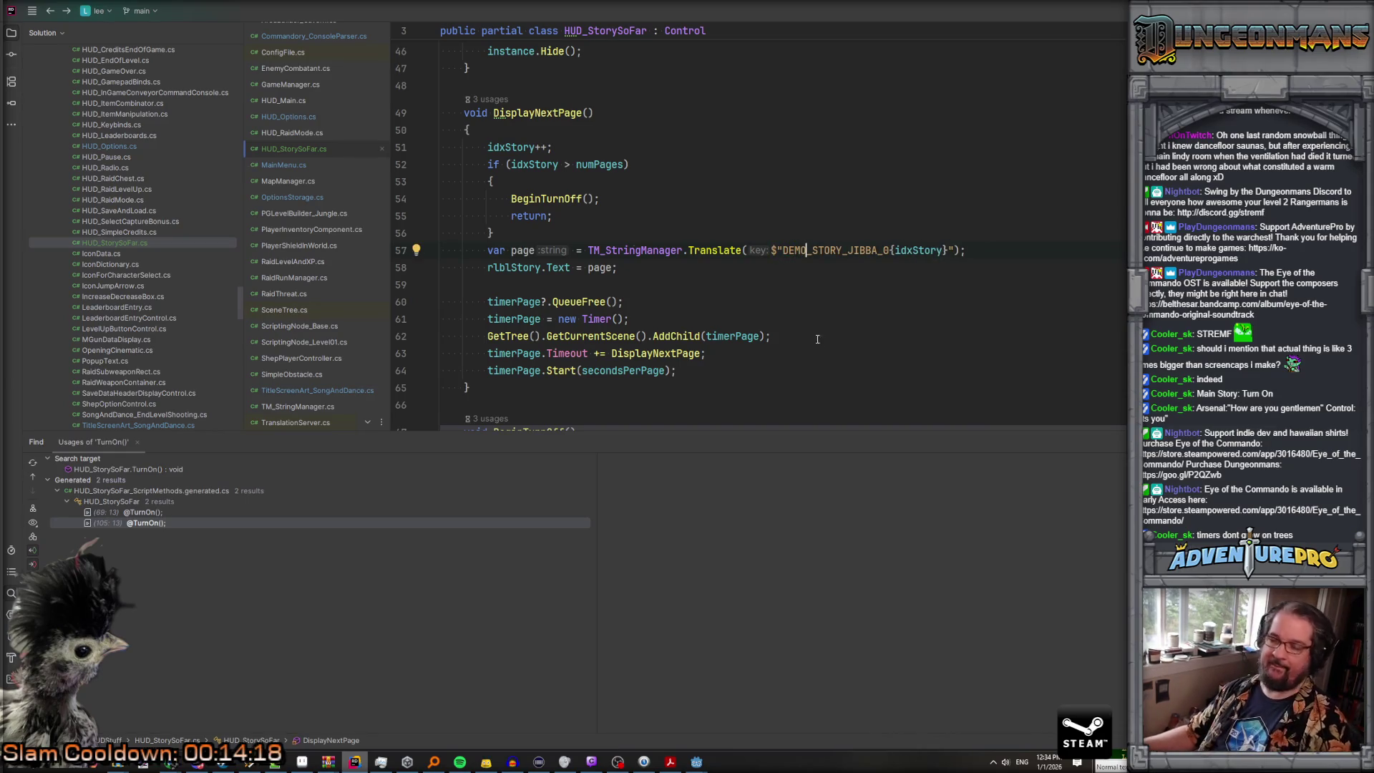
pyautogui.moveTo(697, 762)
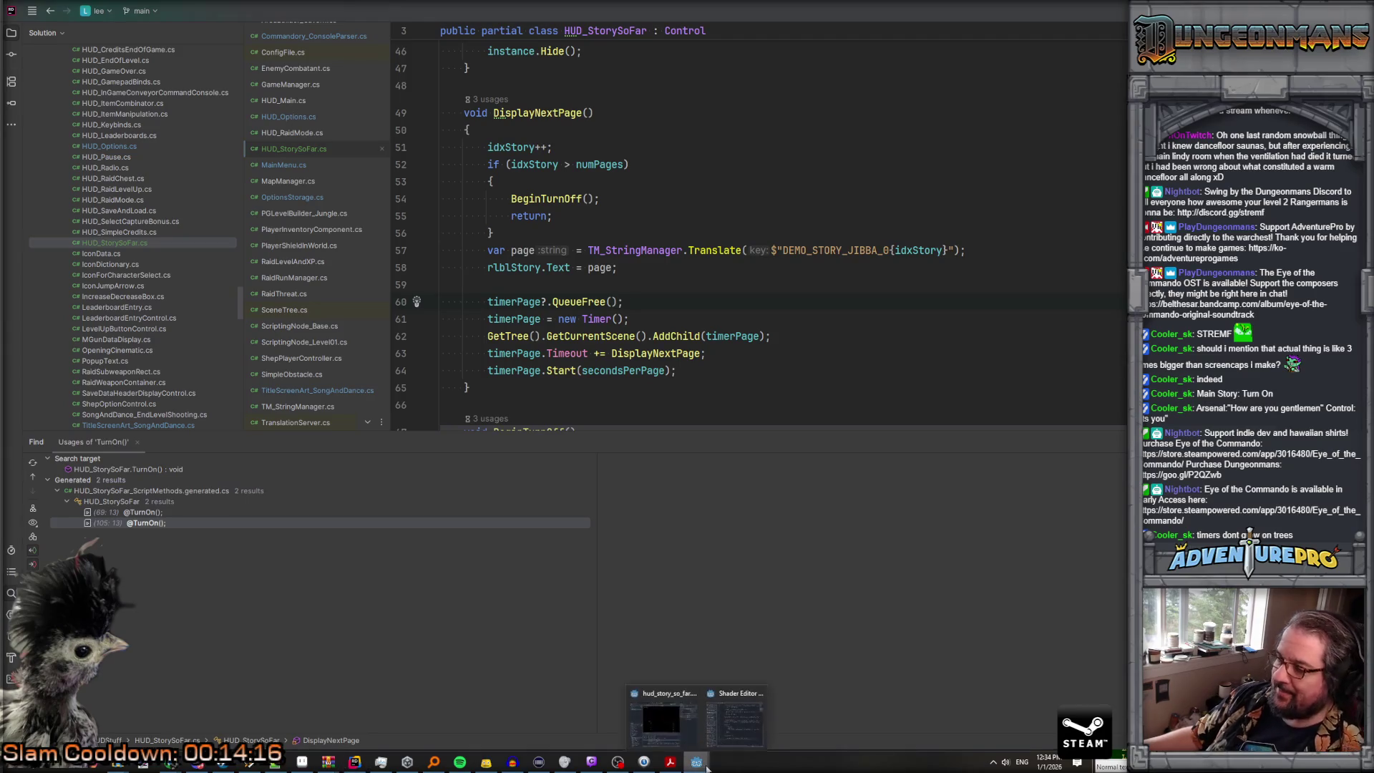
pyautogui.click(676, 723)
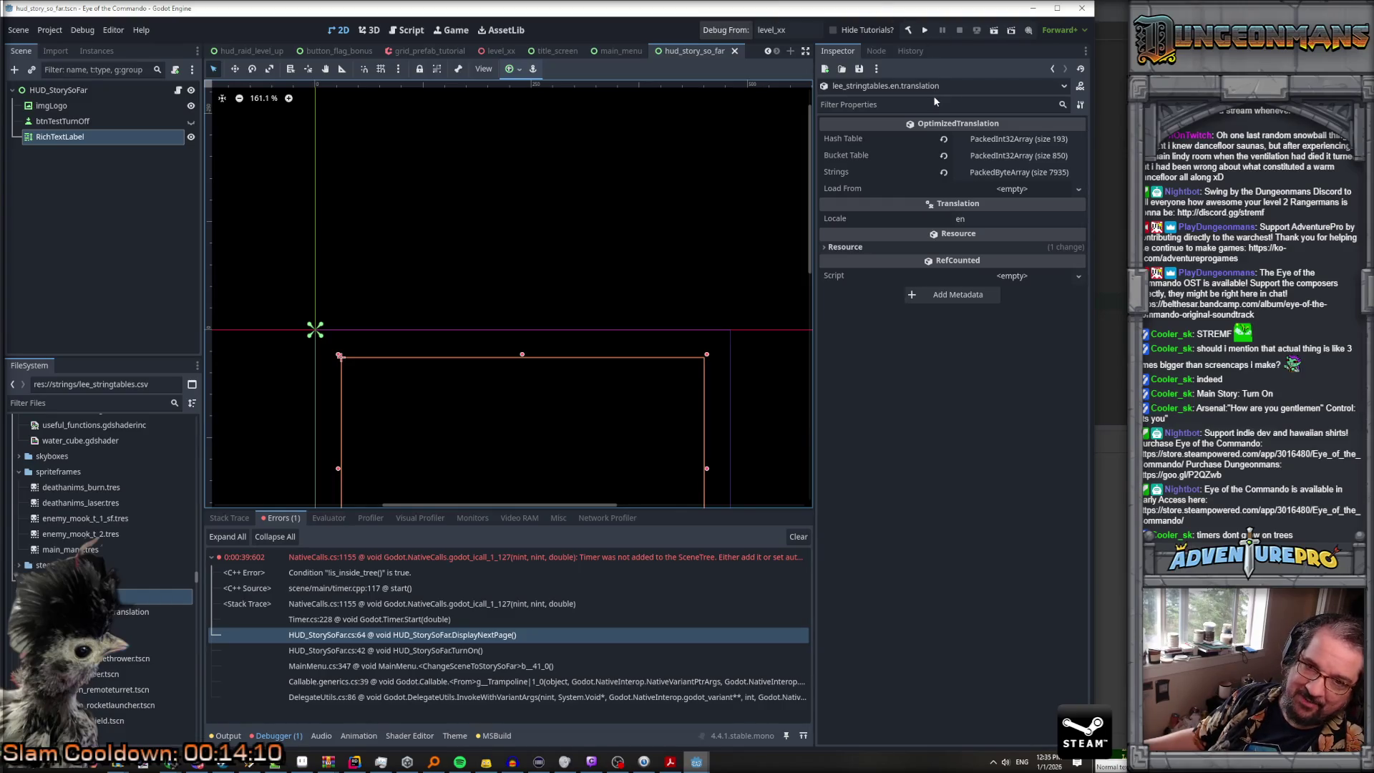
# Step: Run the project and go past the early-access warning and title screen to the story page
pyautogui.press('F5')
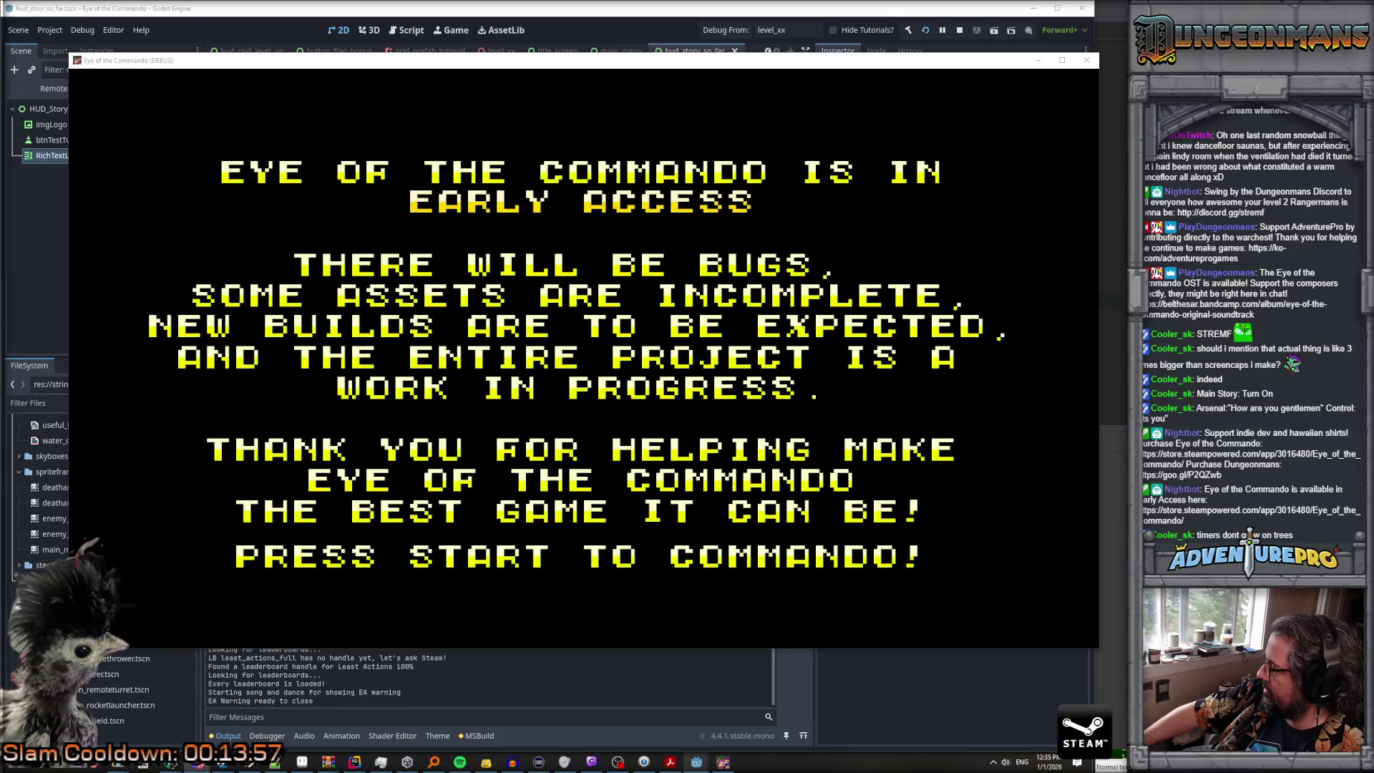
pyautogui.press('Return')
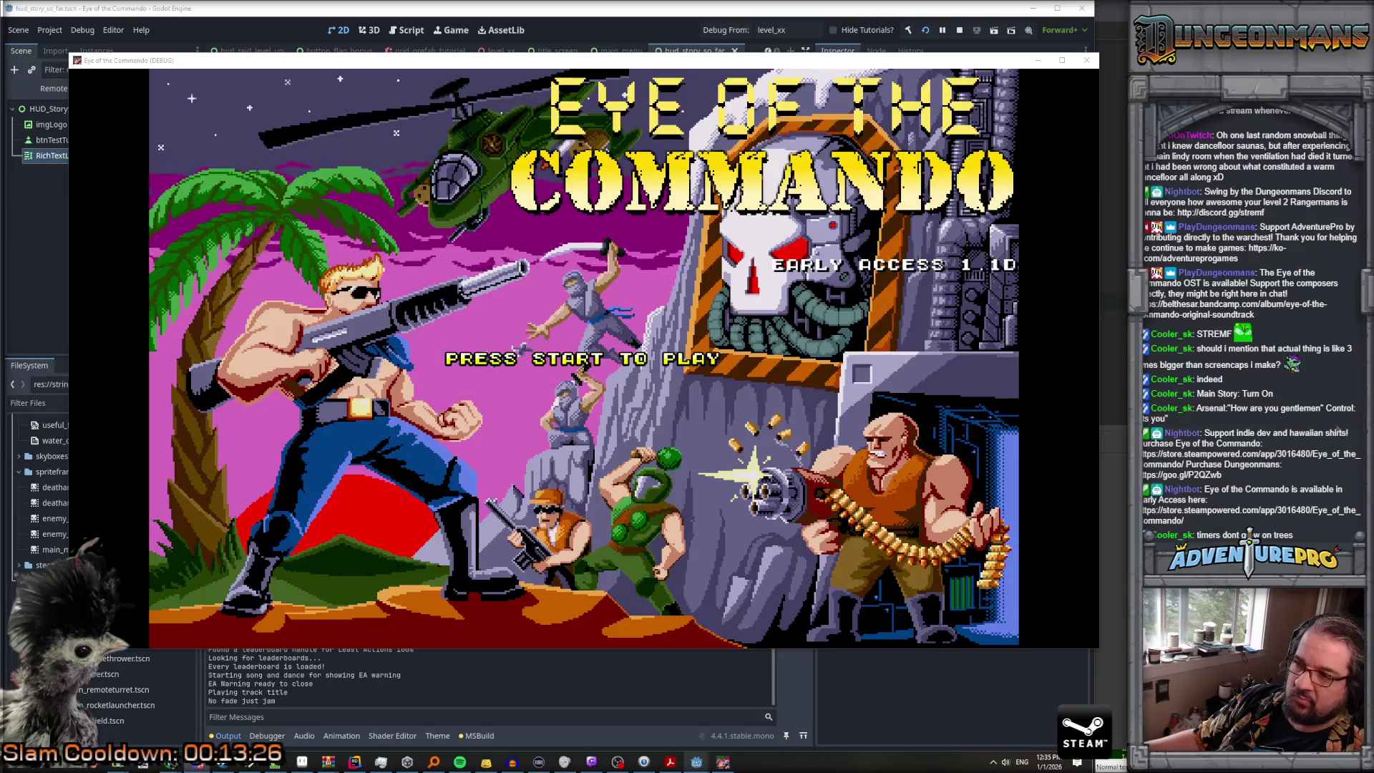
pyautogui.press('Return')
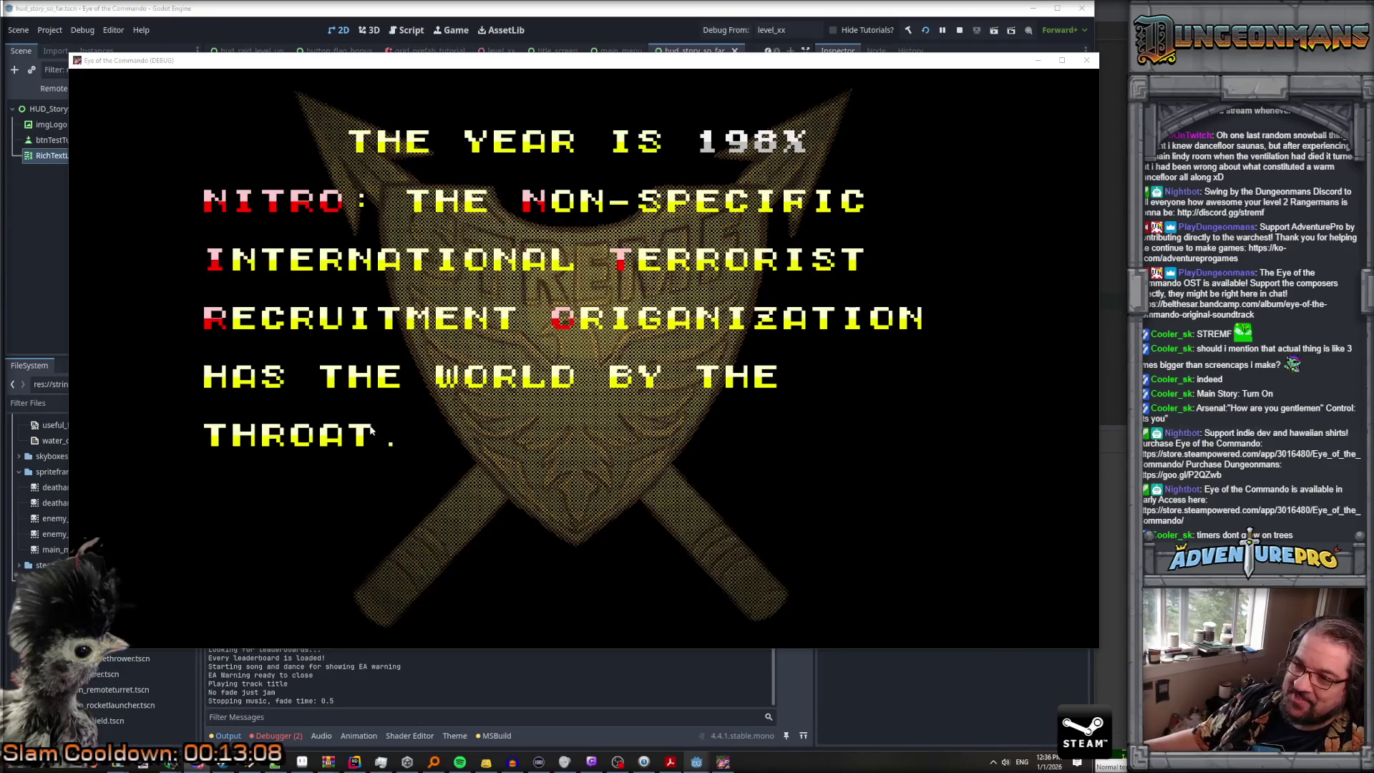
pyautogui.press('F8')
# Step: Expand the NullReferenceException trace and open its DisplayNextPage line 62 source in Rider
pyautogui.click(281, 735)
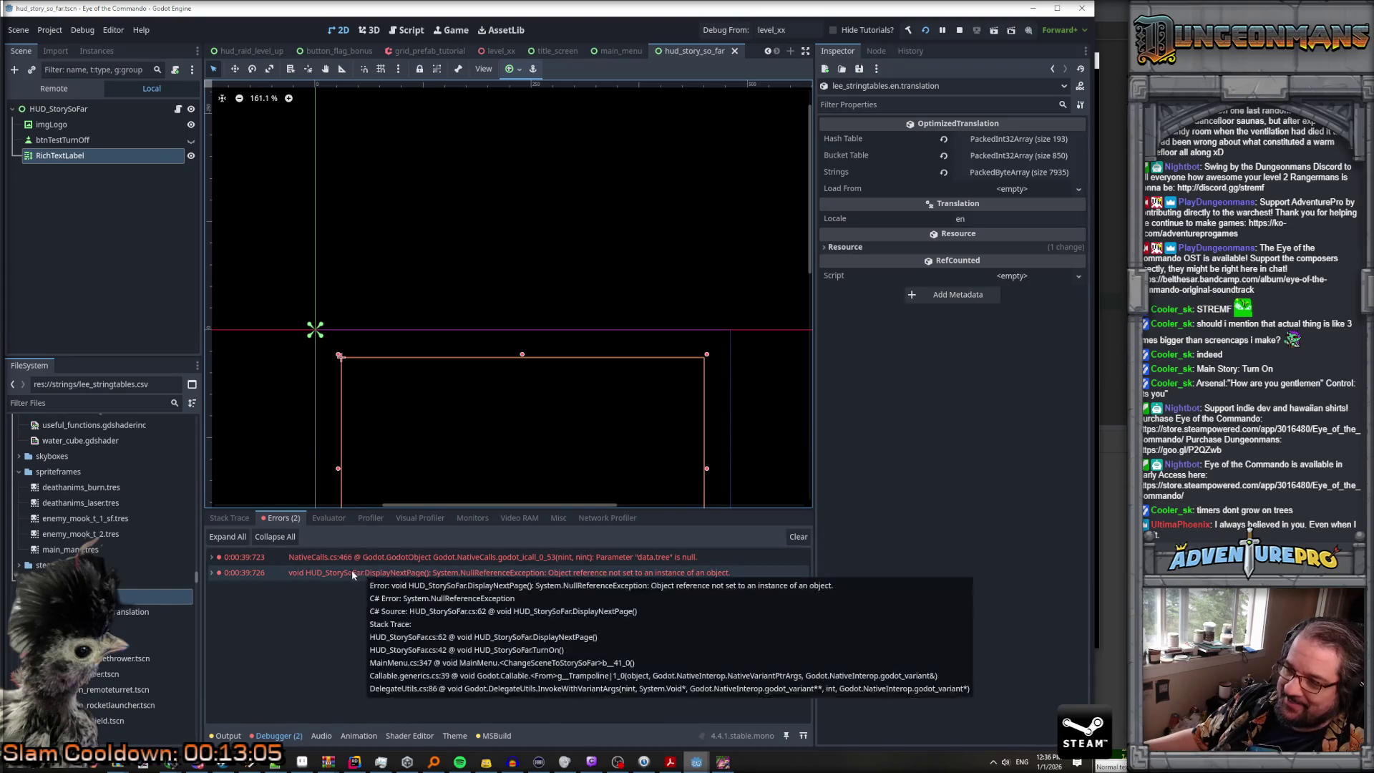
pyautogui.click(213, 557)
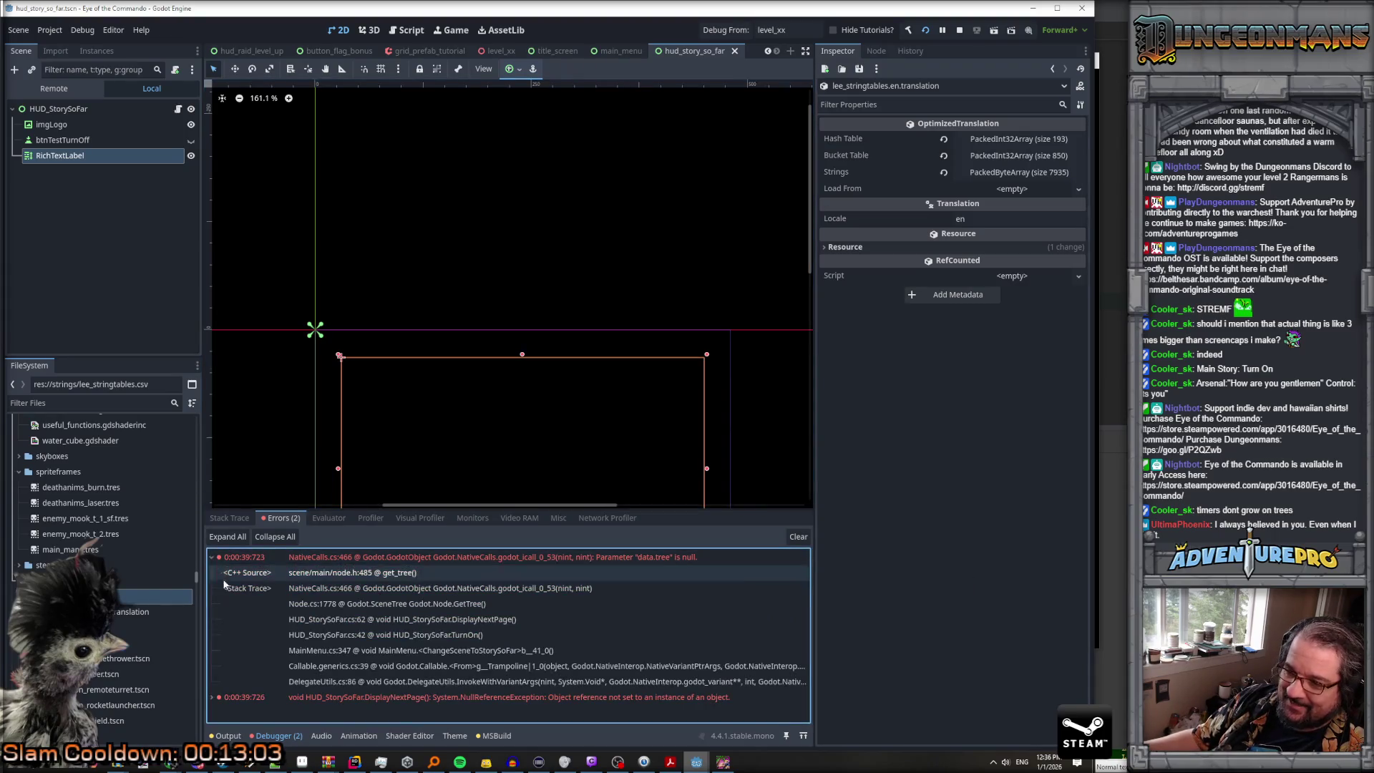
pyautogui.click(214, 697)
pyautogui.scroll(-3, 229, 687)
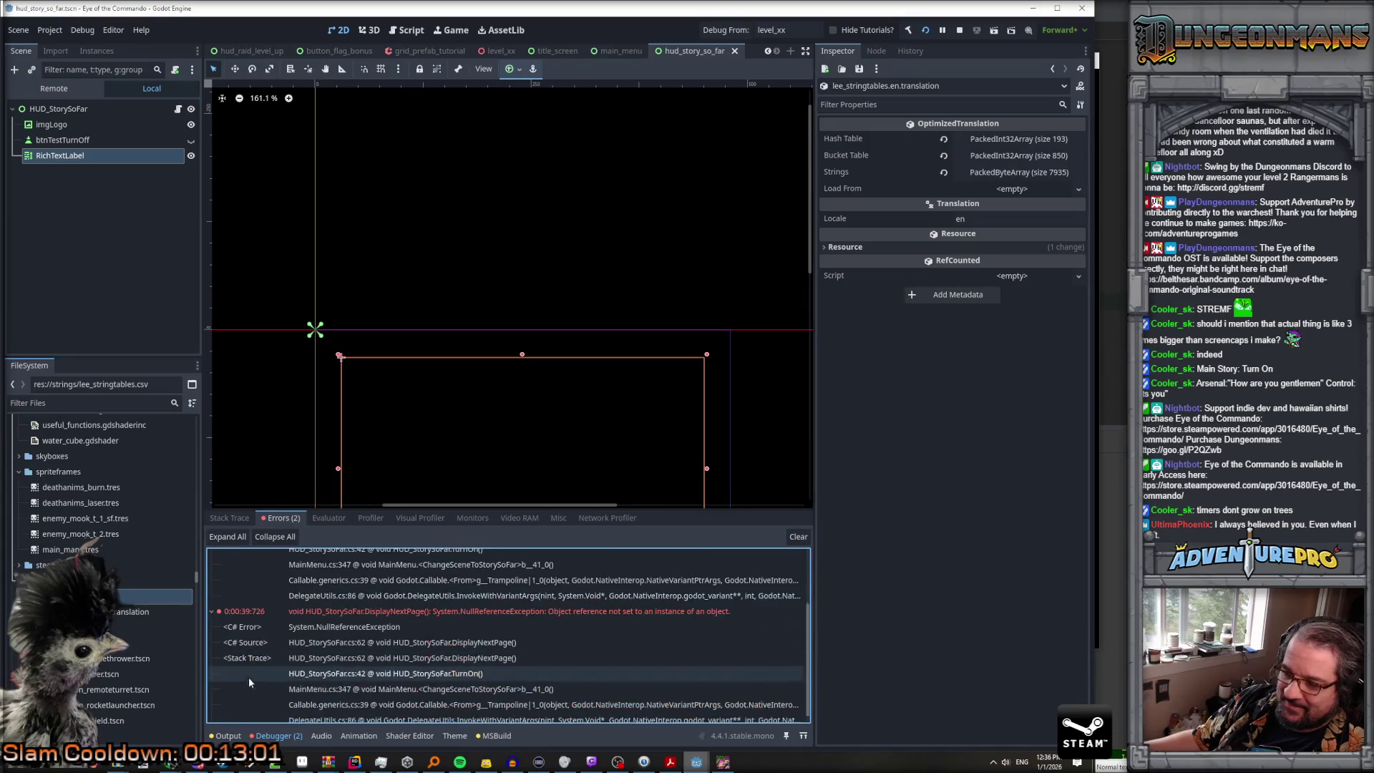
pyautogui.scroll(1, 410, 660)
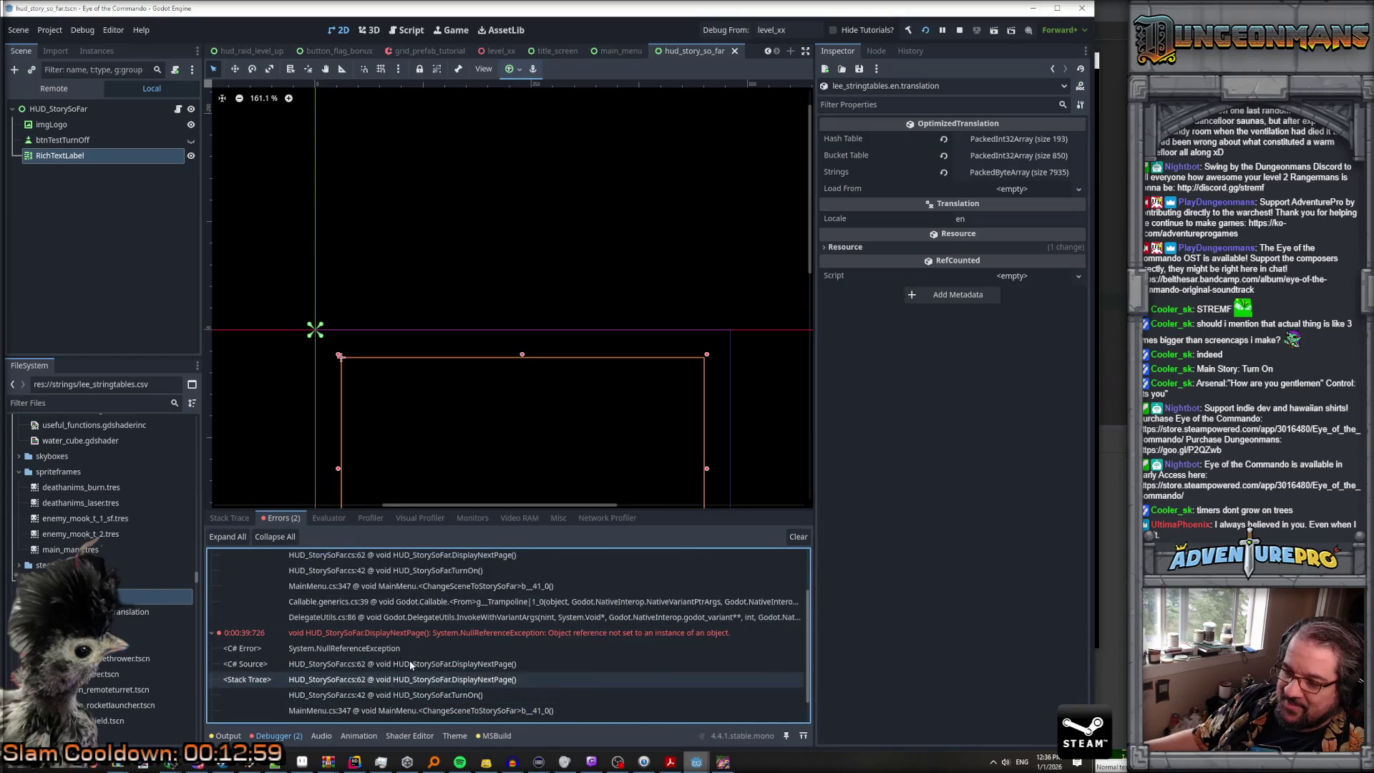
pyautogui.scroll(-1, 409, 660)
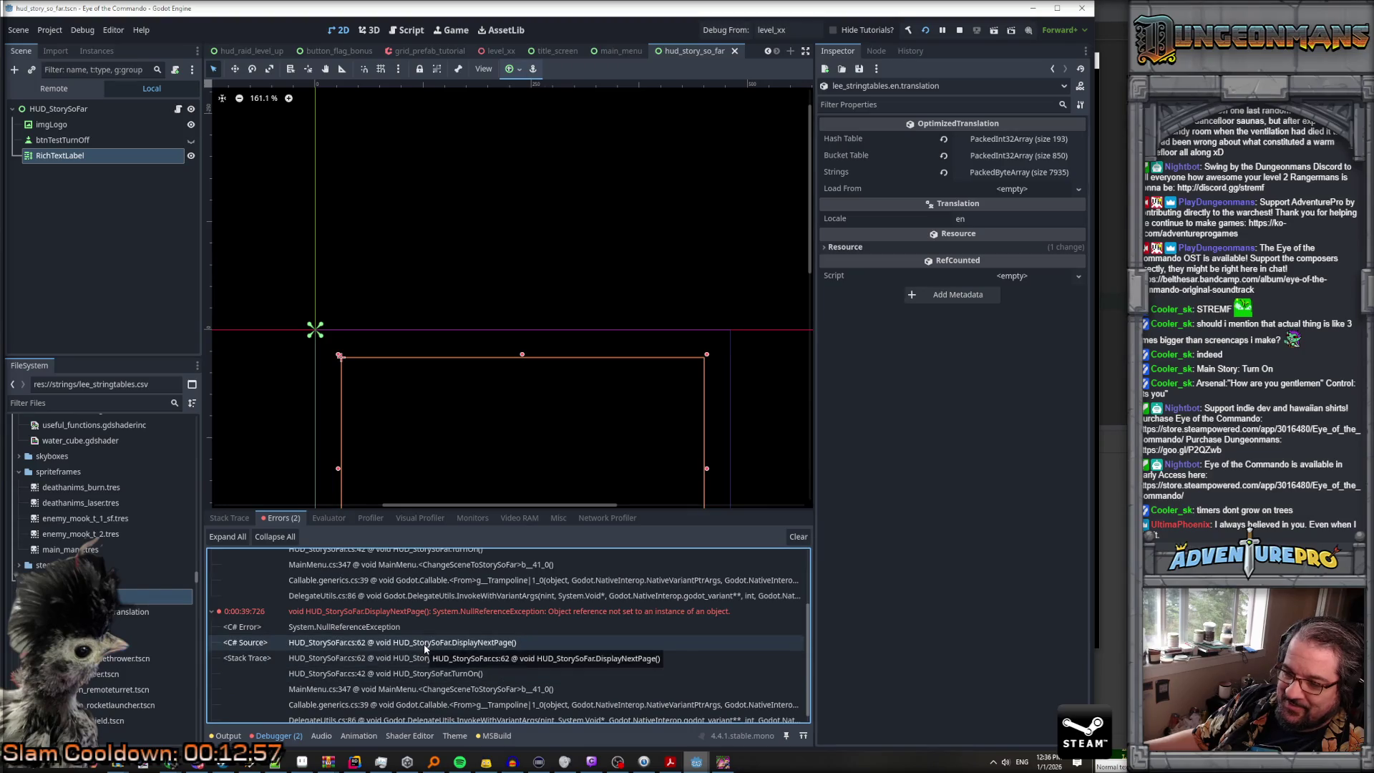
pyautogui.doubleClick(426, 644)
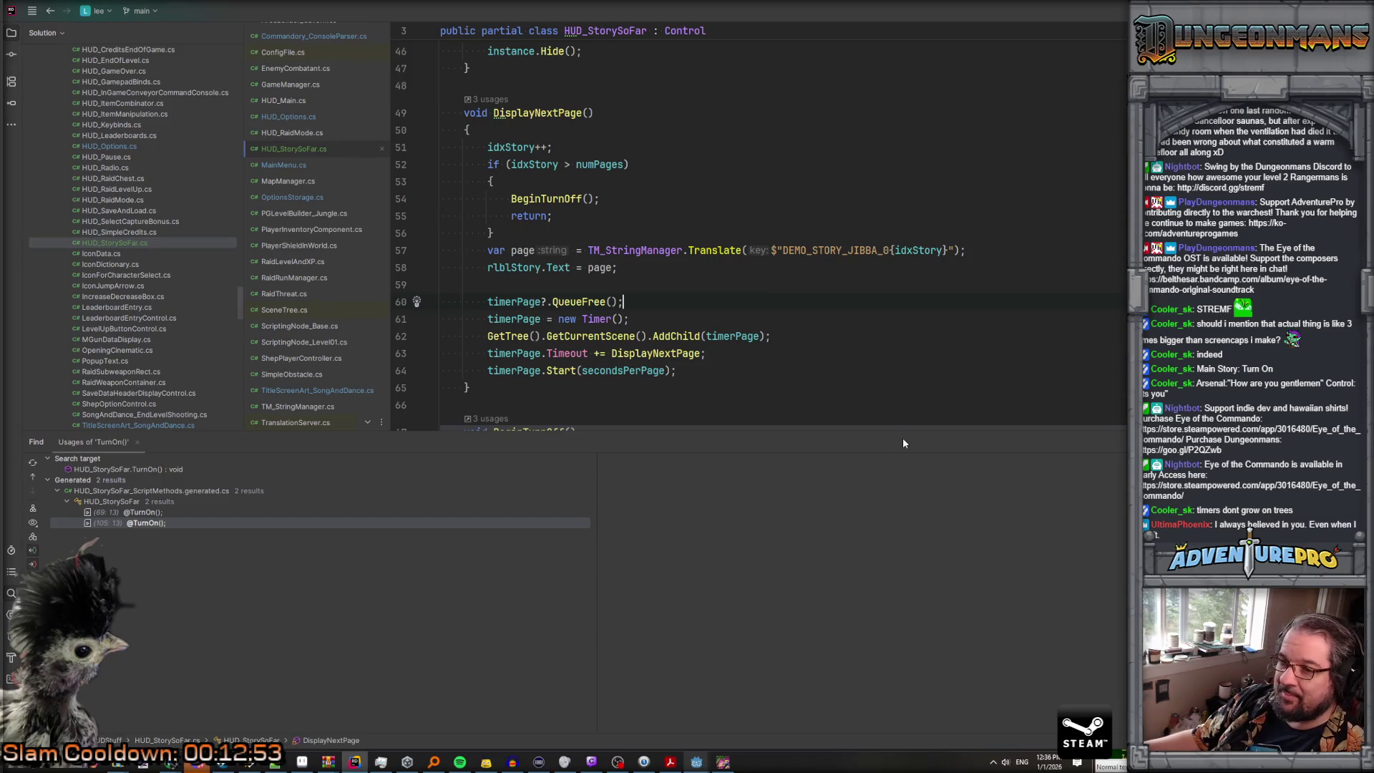
# Step: Go to MainMenu.cs's ChangeSceneToStorySoFar, after the scene change call
pyautogui.moveTo(649, 353)
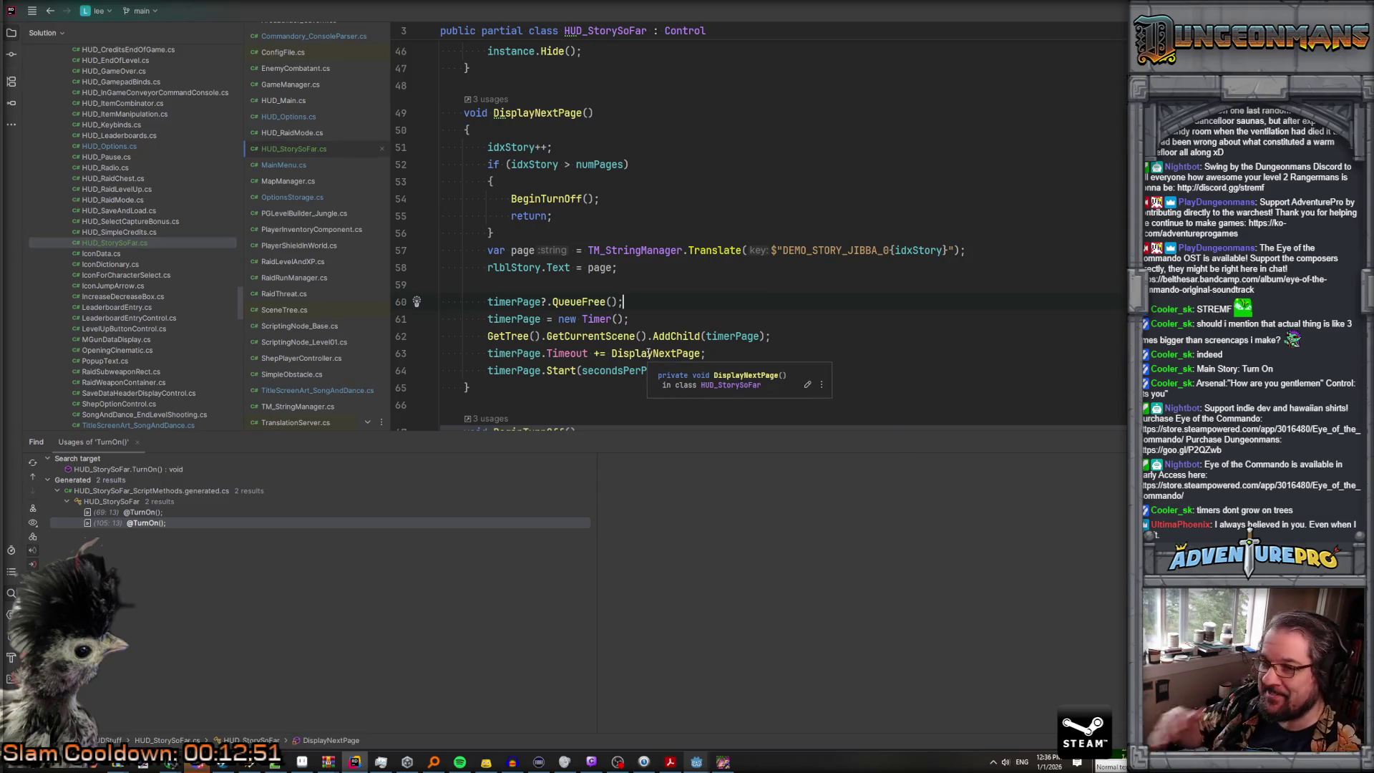
pyautogui.click(683, 212)
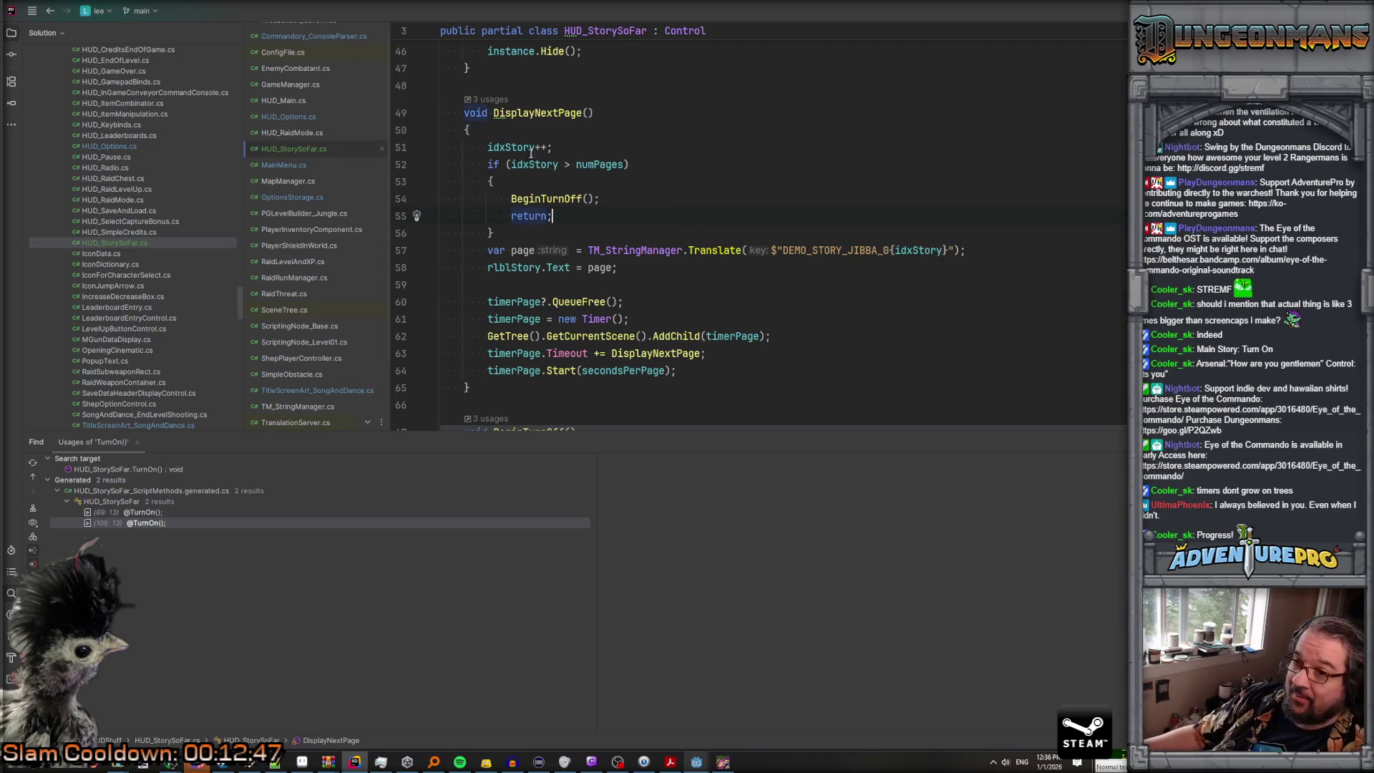
pyautogui.click(294, 164)
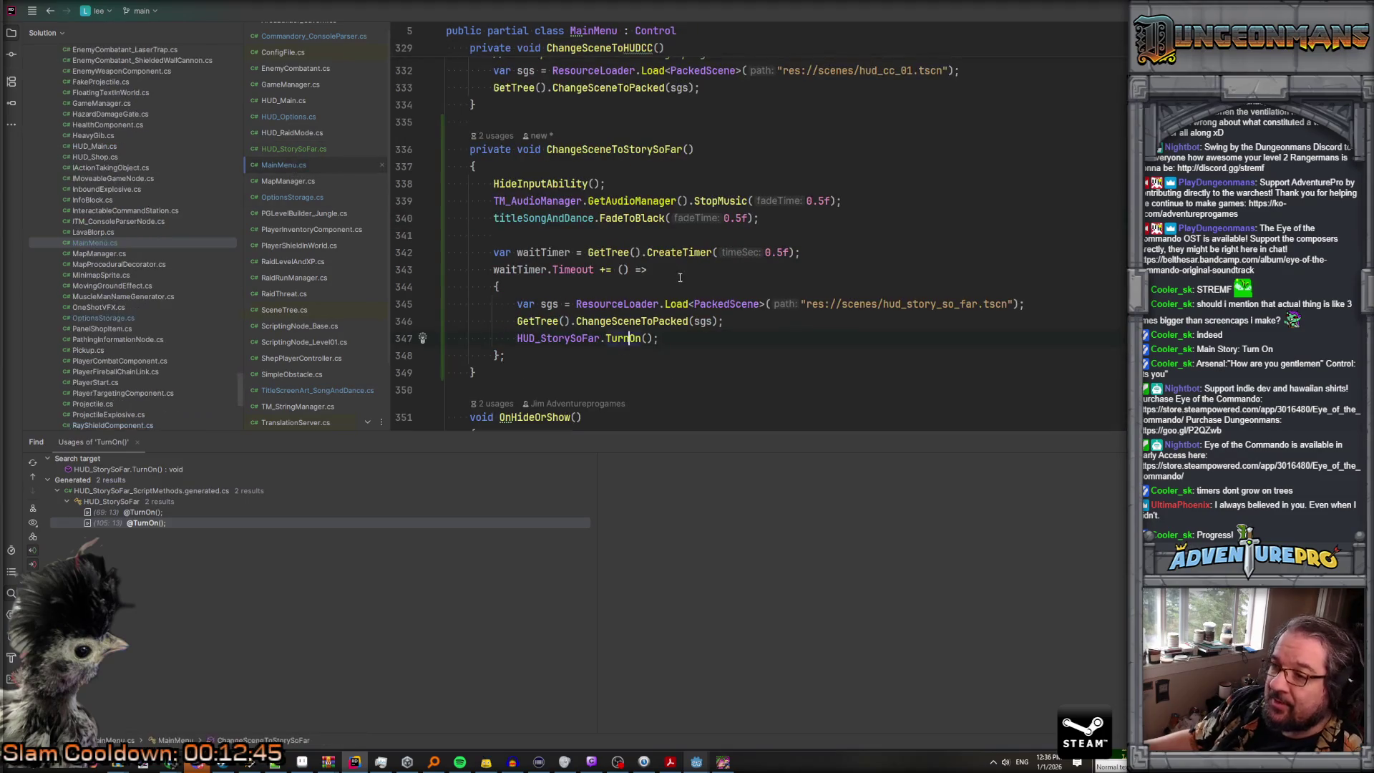
pyautogui.click(713, 321)
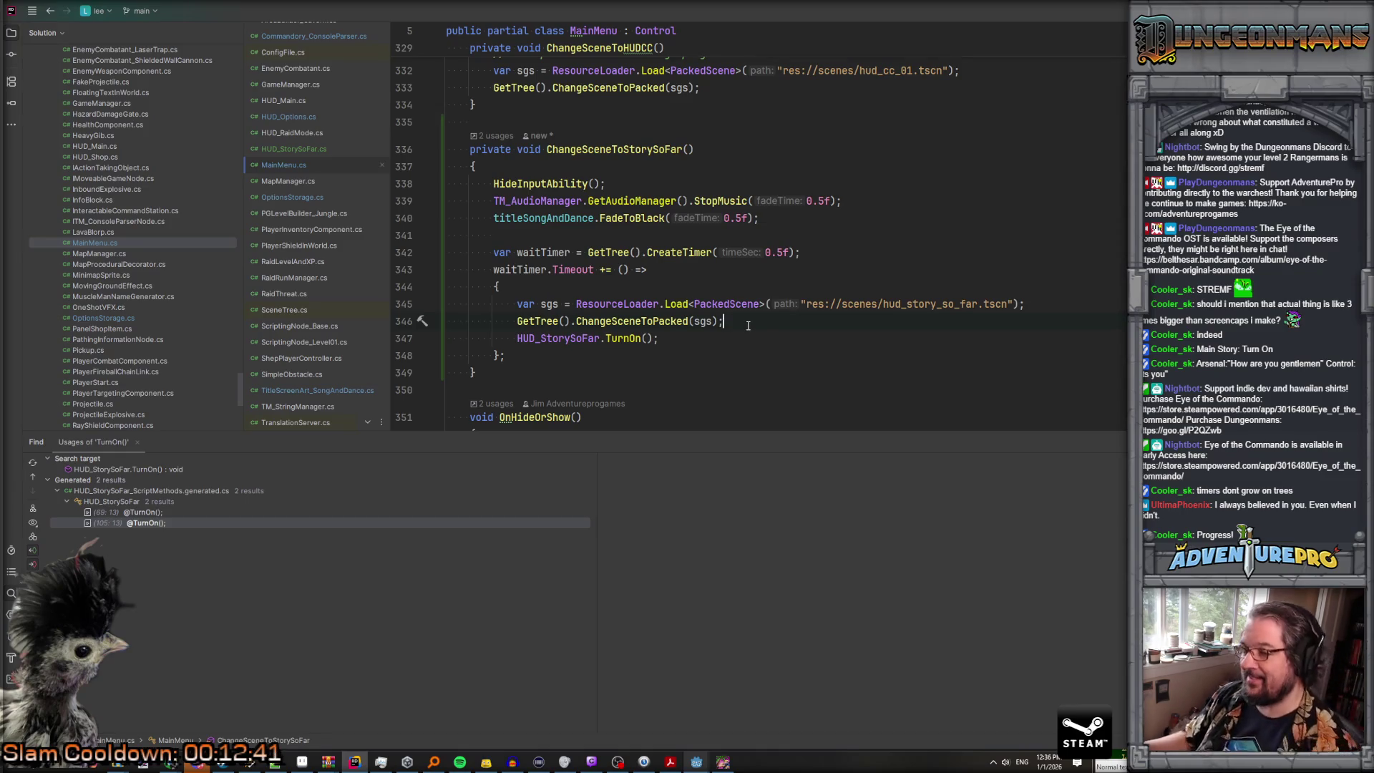
# Step: Add Callable.From(HUD_StorySoFar.TurnOn).CallDeferred() after the scene change
pyautogui.press('Return')
pyautogui.write('Call')
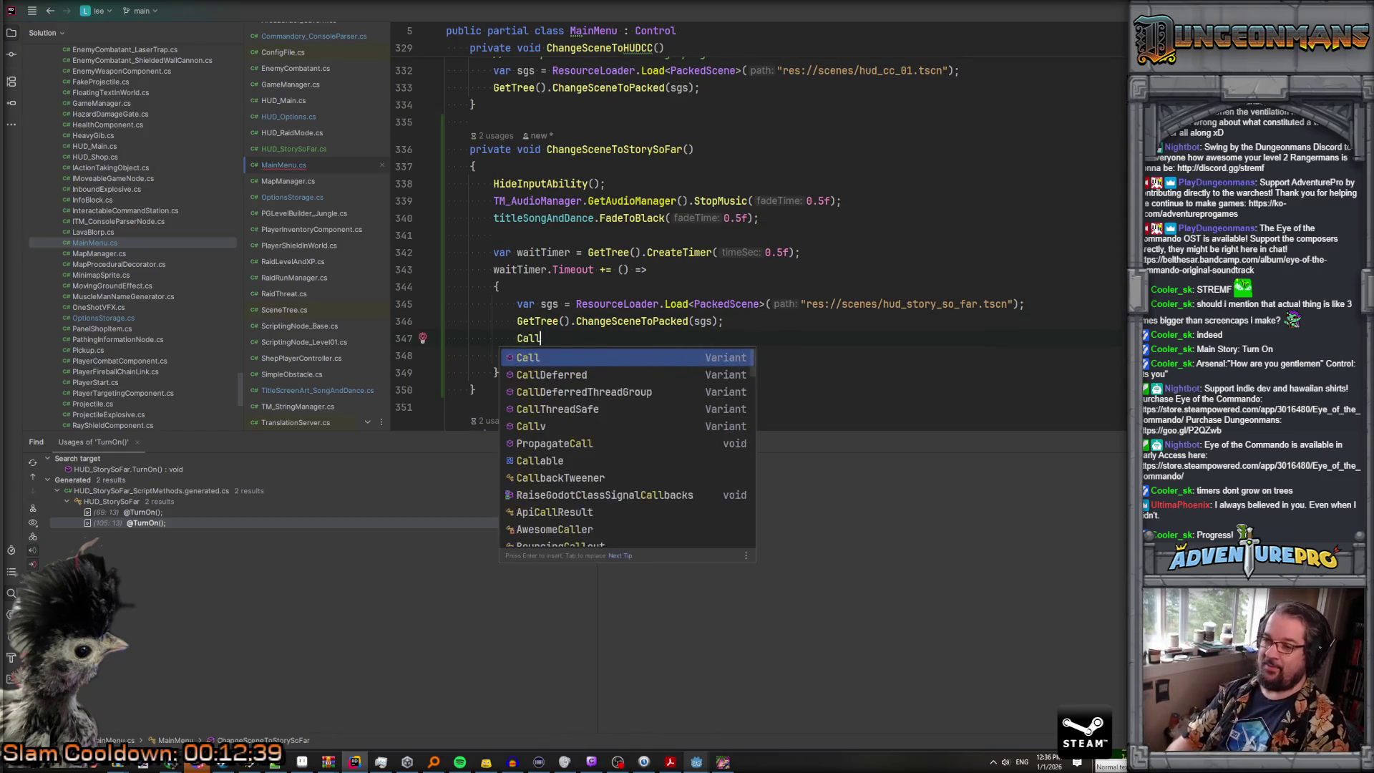
pyautogui.write('able.Fro')
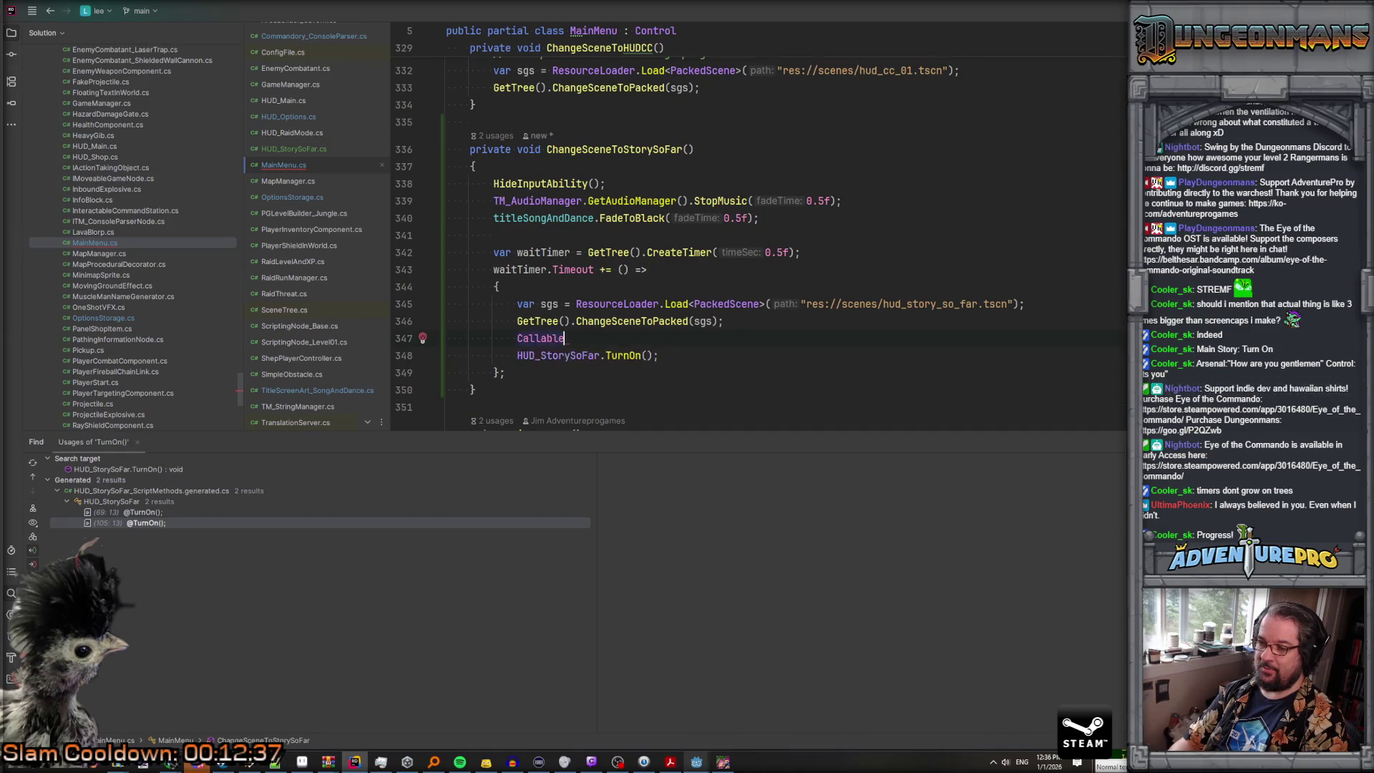
pyautogui.press('Return')
pyautogui.write('HUD_ST')
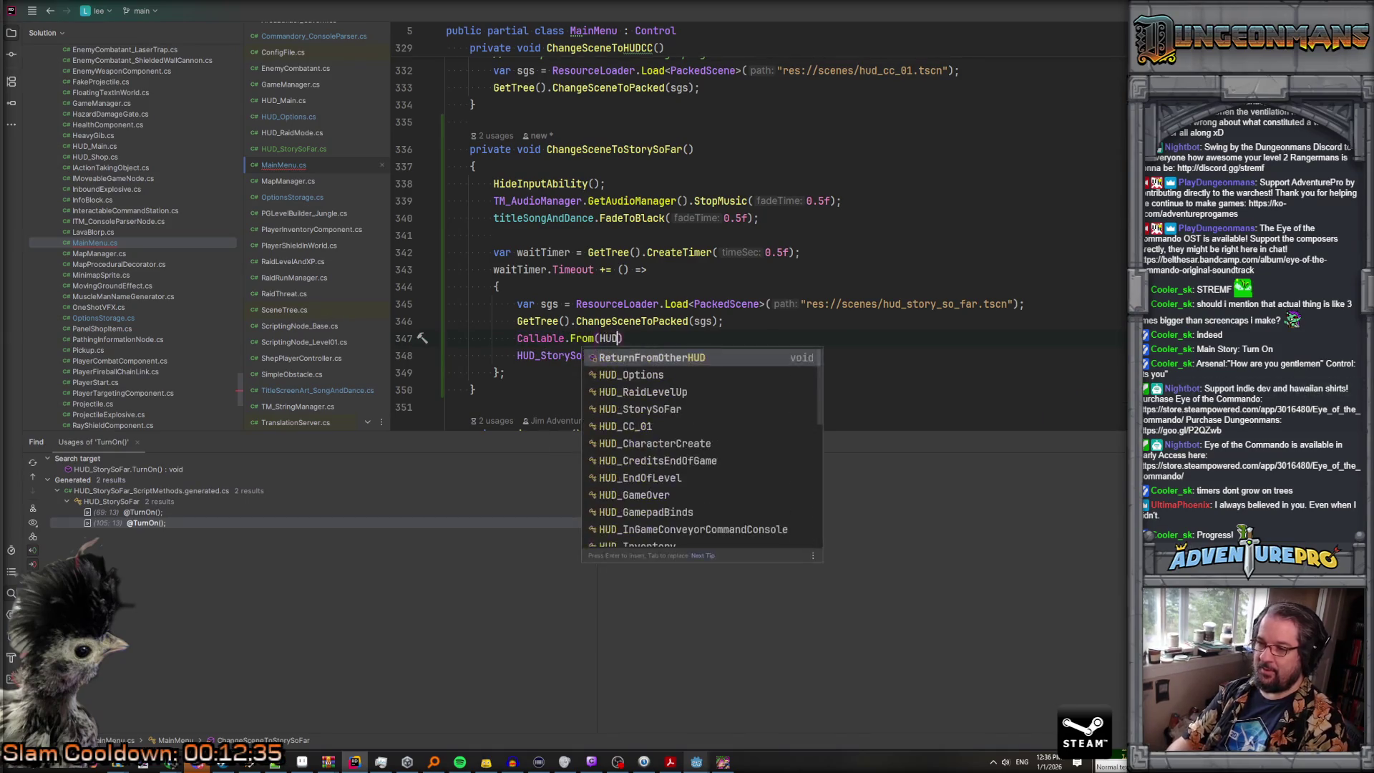
pyautogui.press('Return')
pyautogui.write('.Turn')
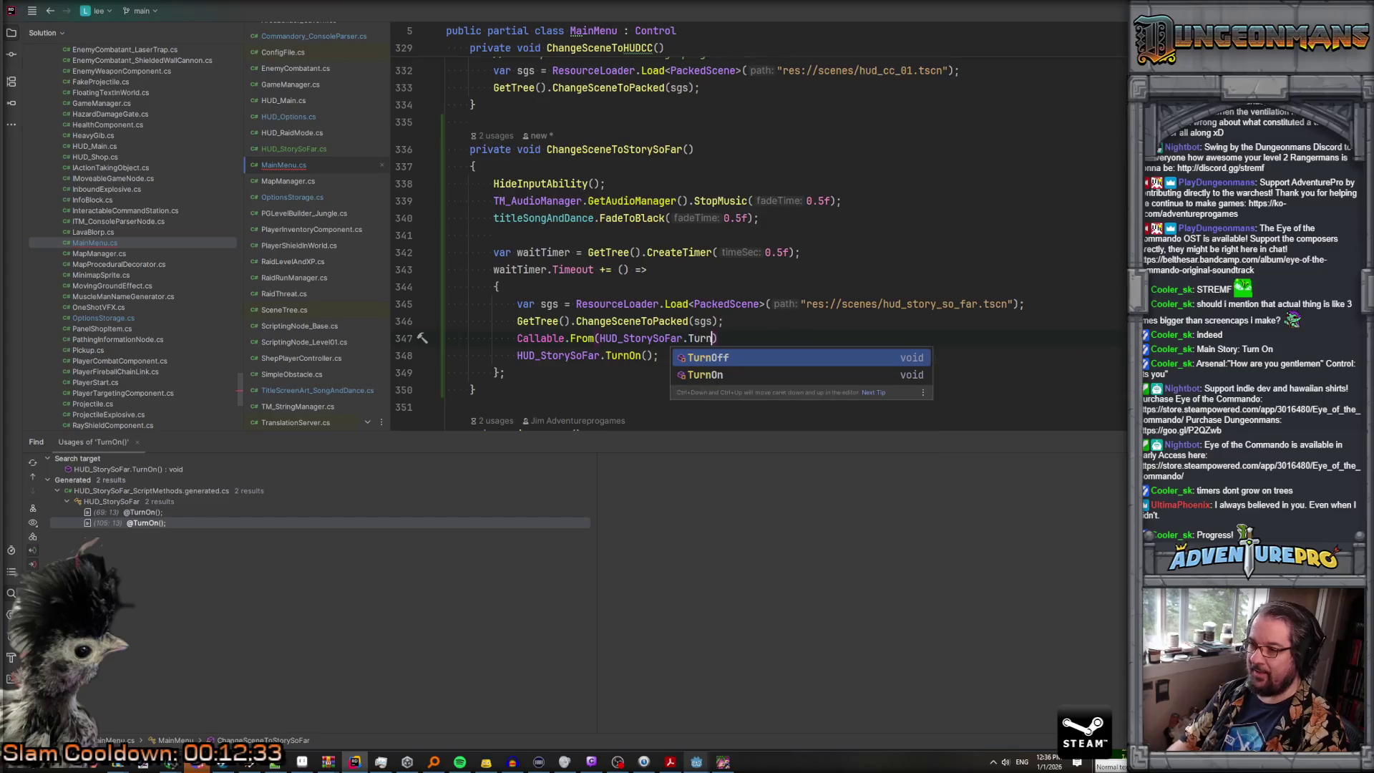
pyautogui.press('Return')
pyautogui.write('.CallDeferred();')
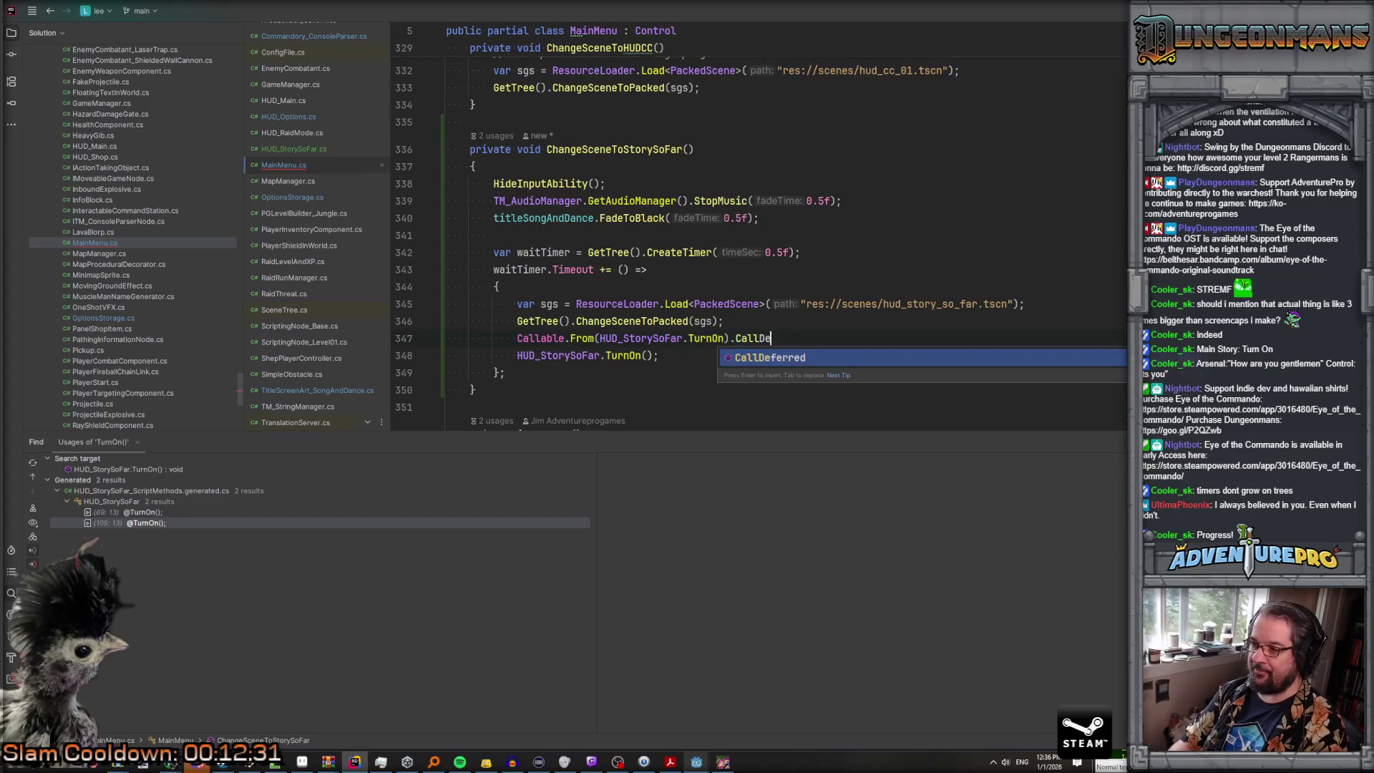
pyautogui.press('Return')
pyautogui.press('Right')
# Step: Delete the old direct HUD_StorySoFar.TurnOn() call and bring the running game forward
pyautogui.press('Down')
pyautogui.hotkey('shift', 'Down')
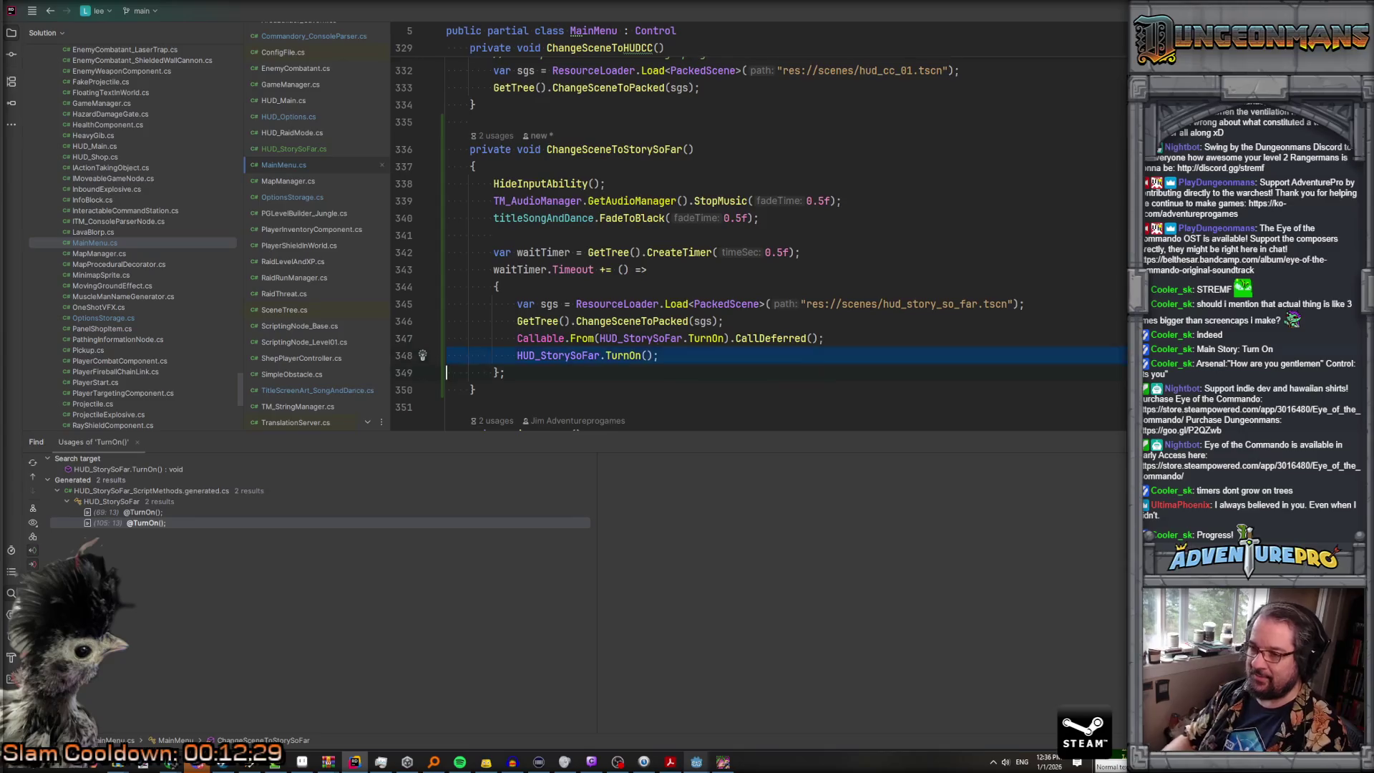
pyautogui.press('Delete')
pyautogui.press('Up')
pyautogui.press('Up')
pyautogui.press('End')
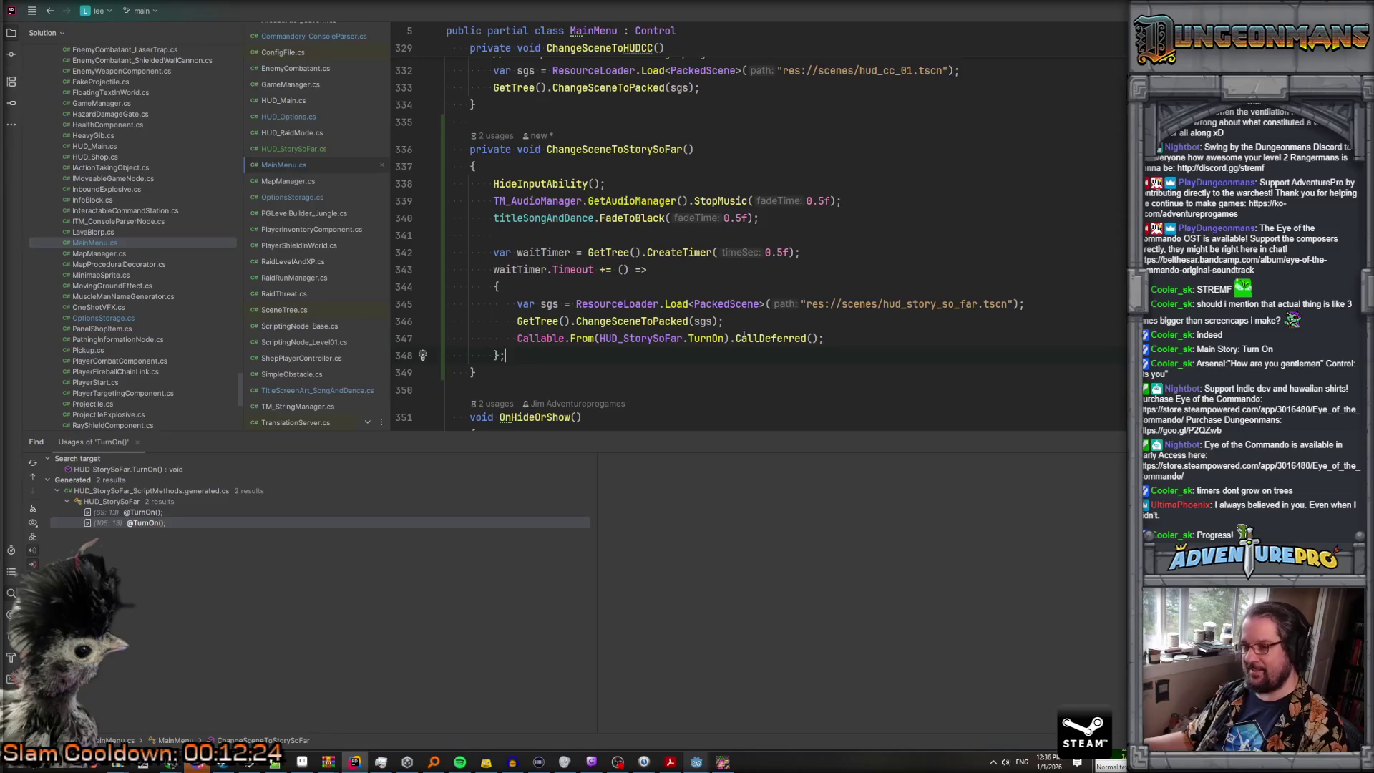
pyautogui.click(723, 763)
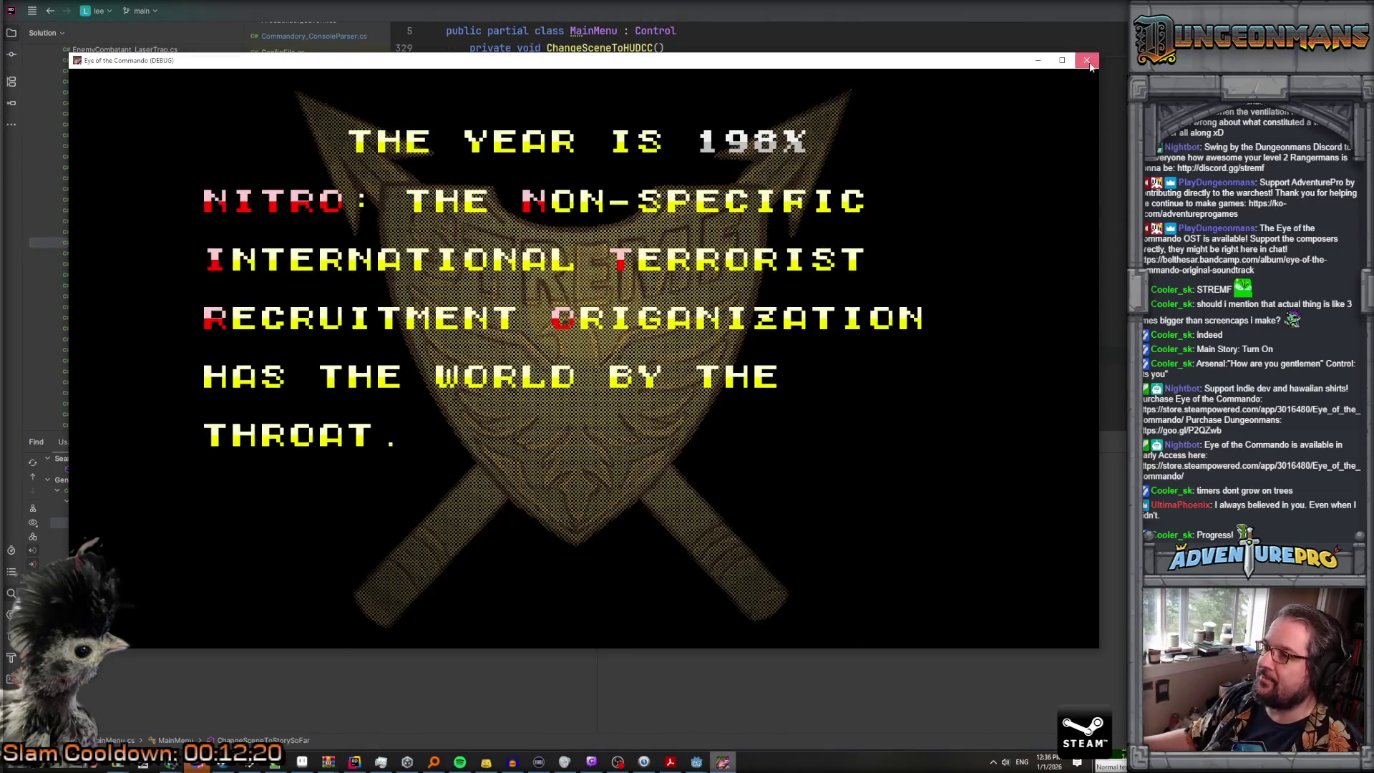
# Step: Close the Eye of the Commando (DEBUG) window and return to the MainMenu code
pyautogui.click(1087, 60)
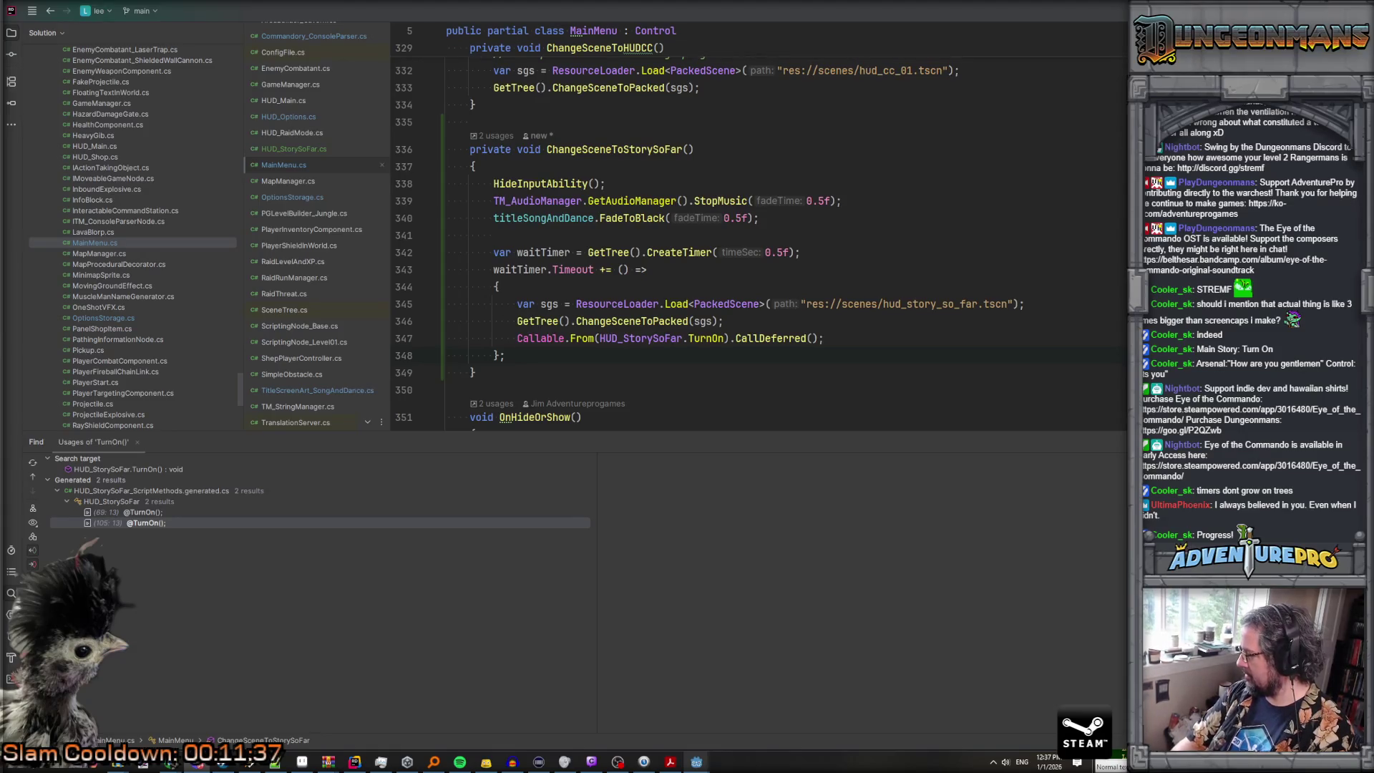
pyautogui.click(674, 354)
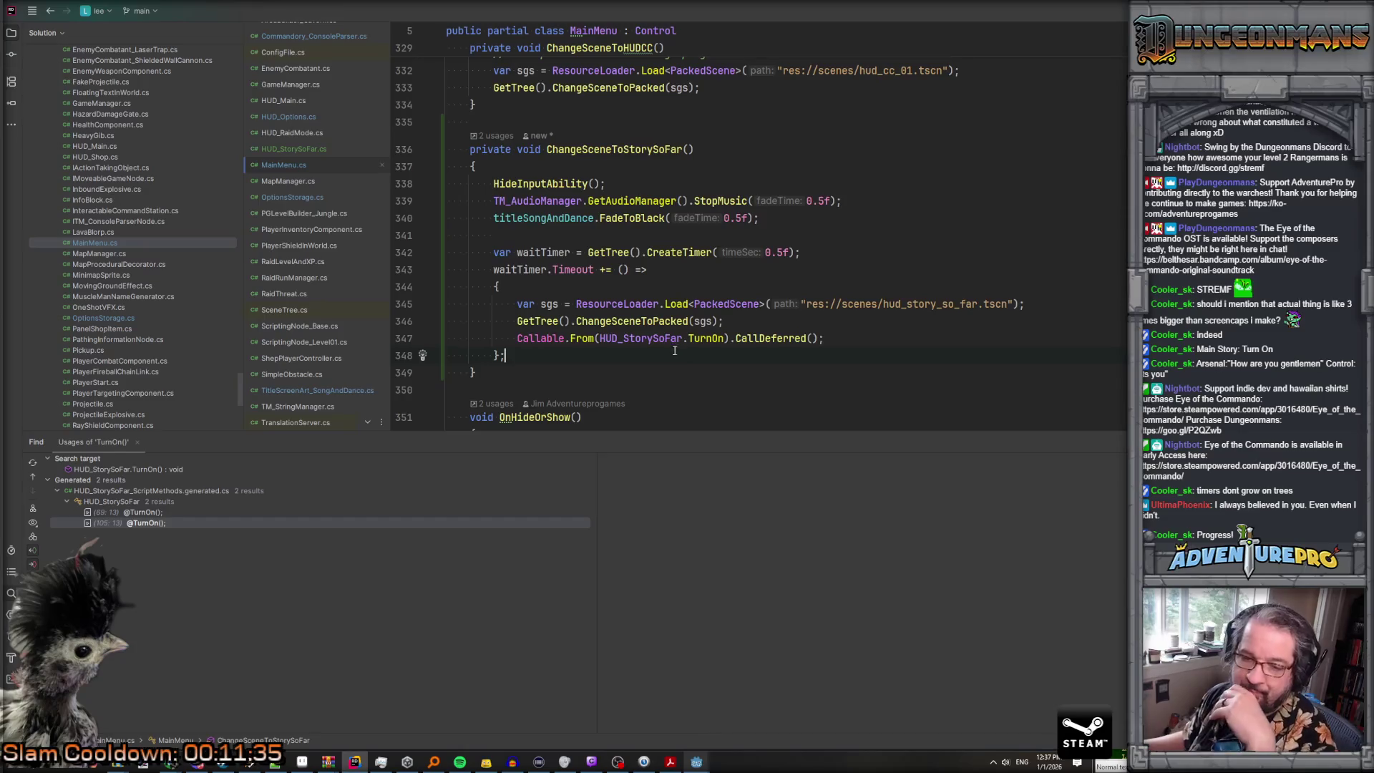
# Step: Switch to the Godot editor and save the story-so-far scene with Ctrl+S
pyautogui.moveTo(697, 762)
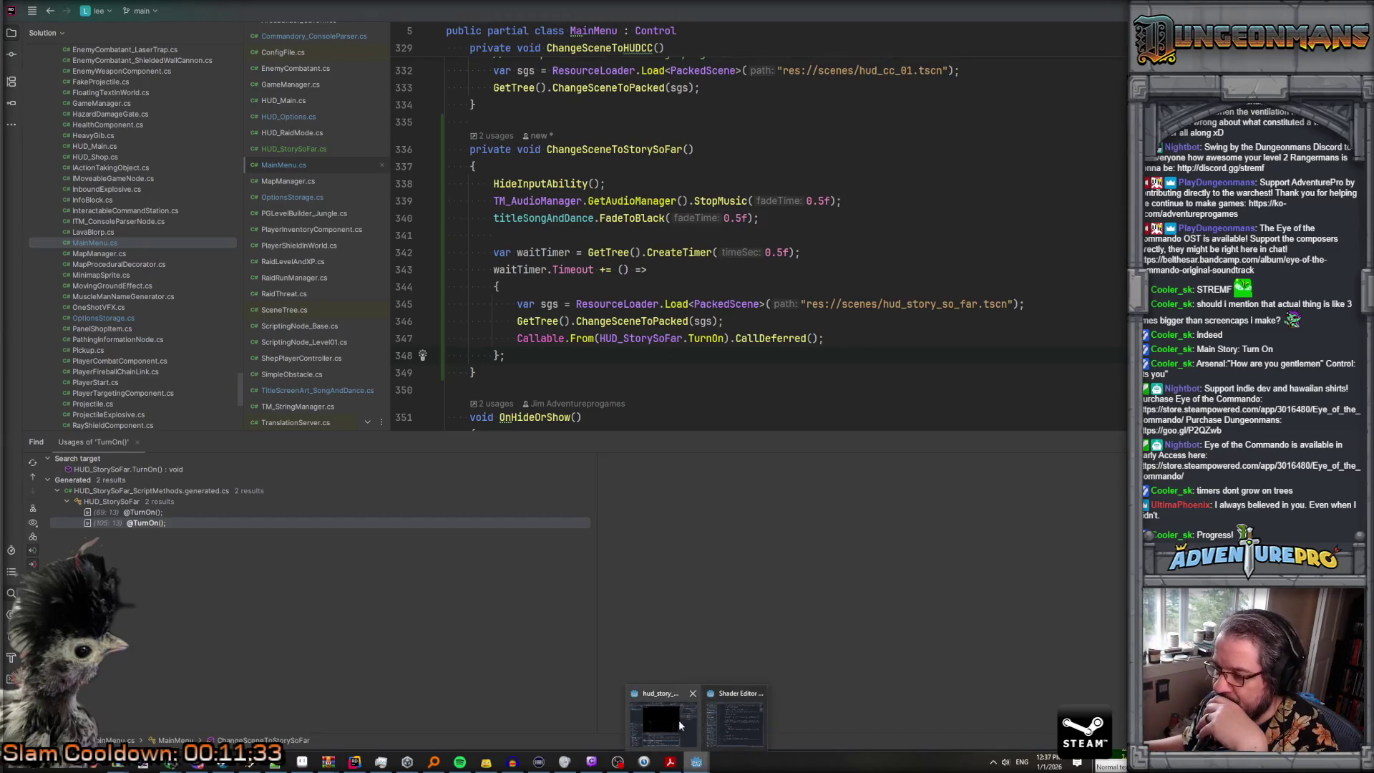
pyautogui.click(698, 716)
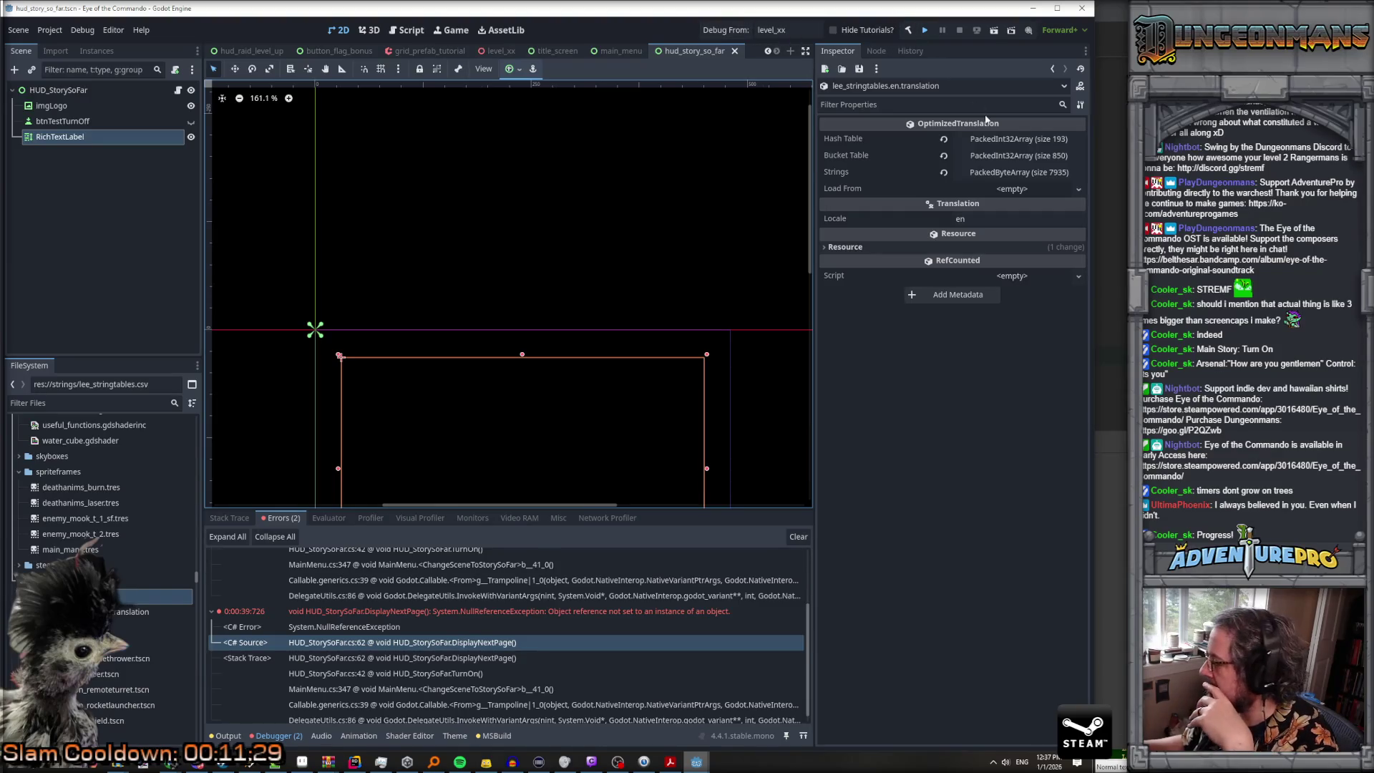
pyautogui.hotkey('ctrl', 's')
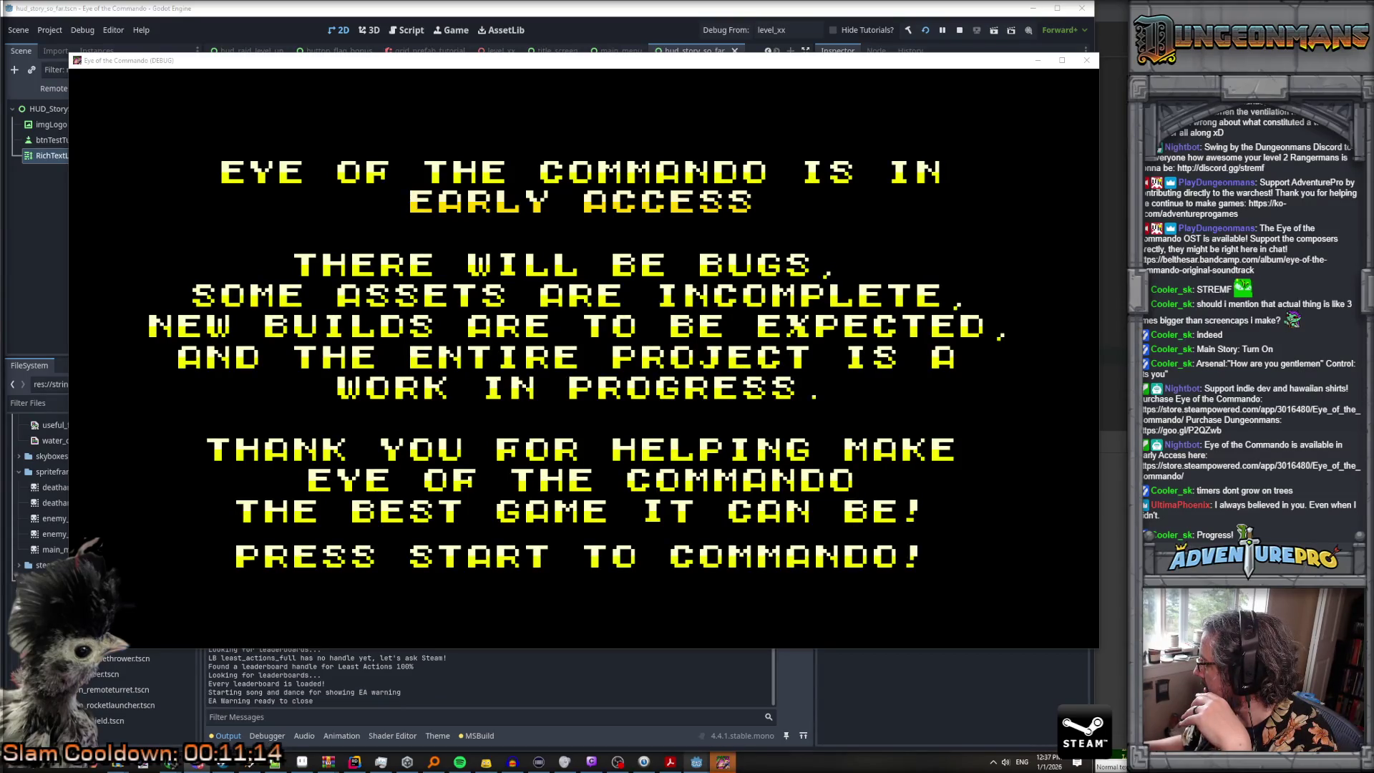
# Step: Skip the warning, press start, visit Options from the main menu and back, then stop the game
pyautogui.press('Return')
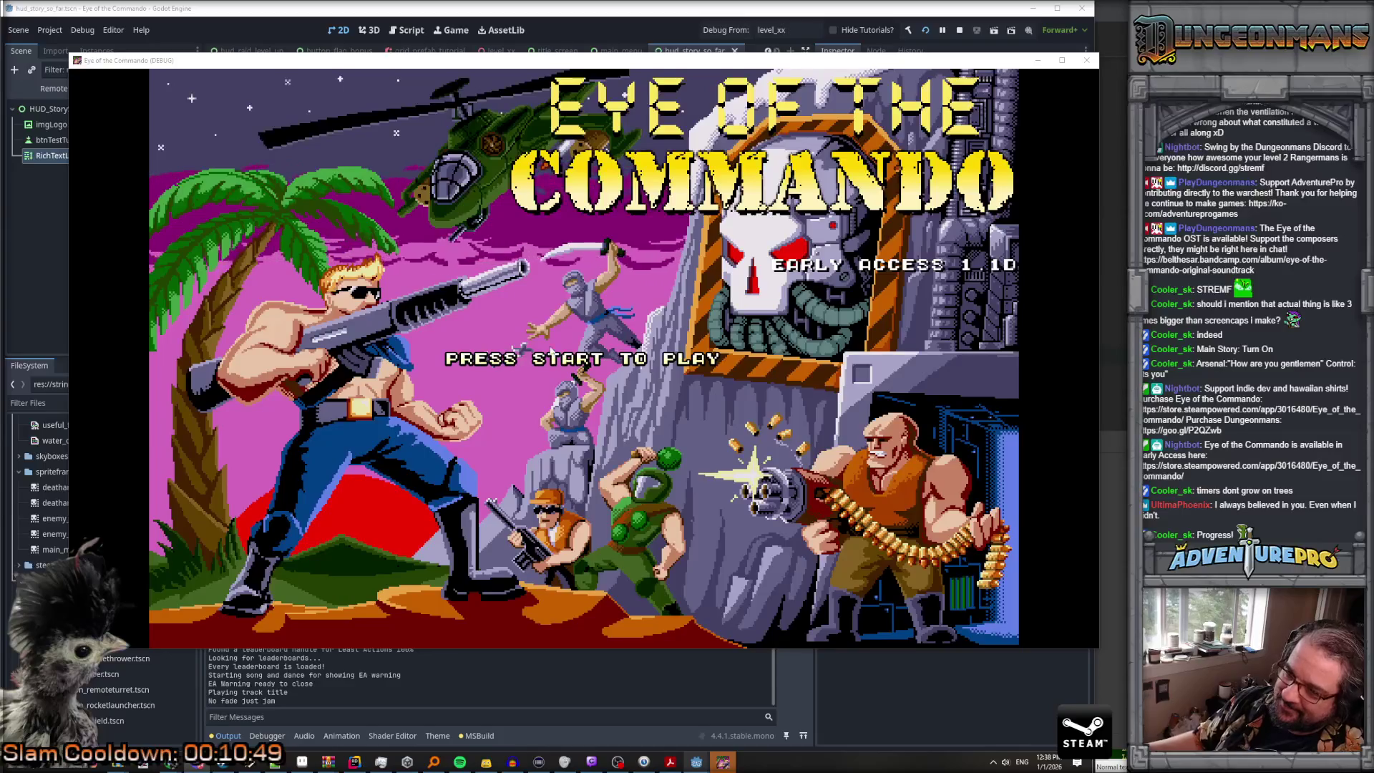
pyautogui.click(566, 448)
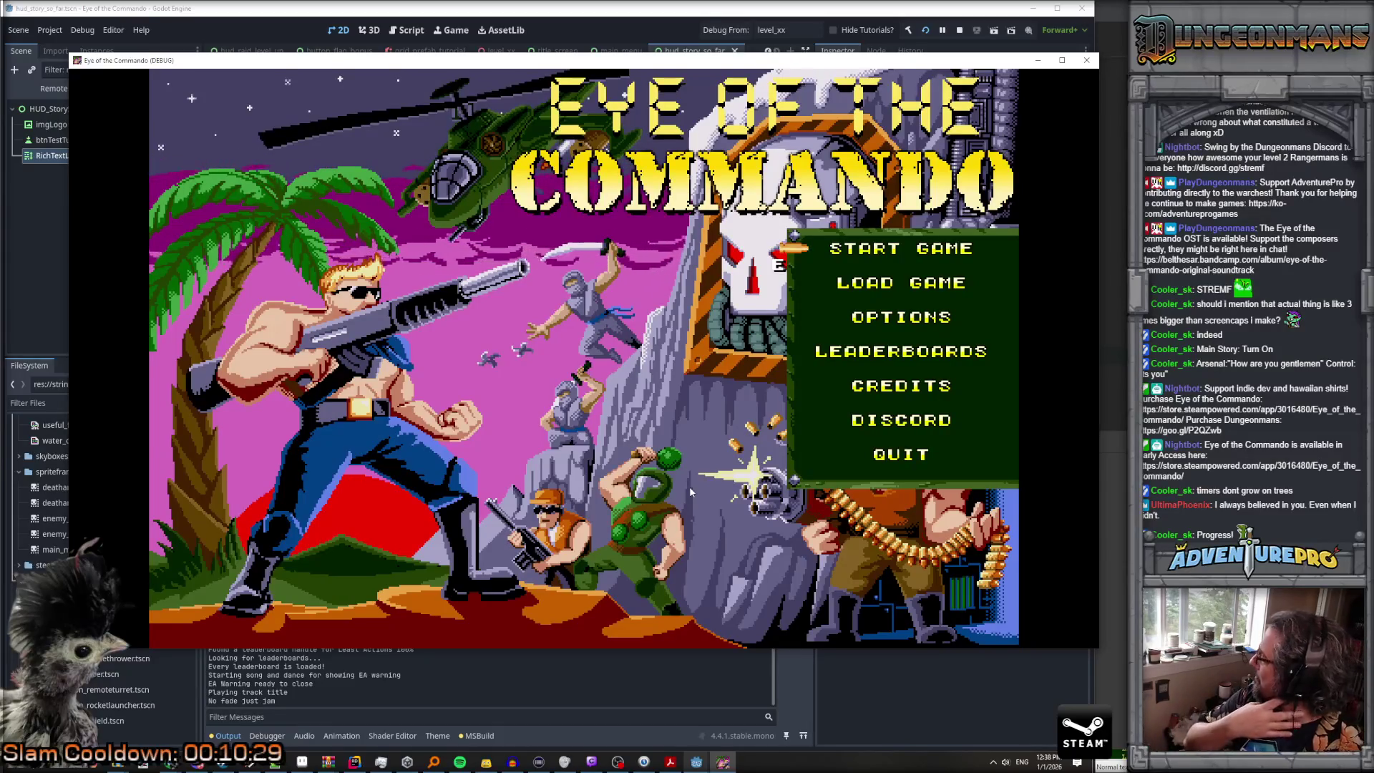
pyautogui.press('Up')
pyautogui.press('Up')
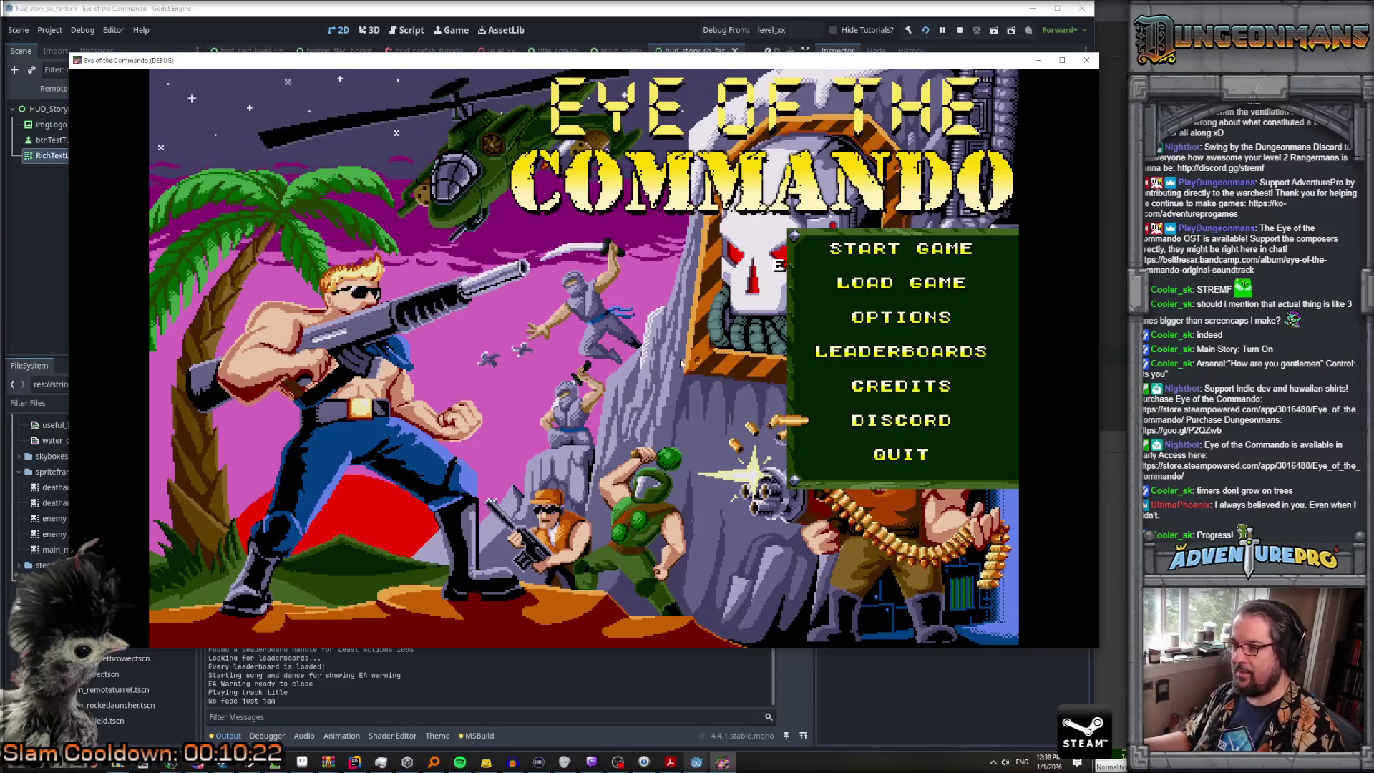
pyautogui.click(905, 319)
pyautogui.click(286, 609)
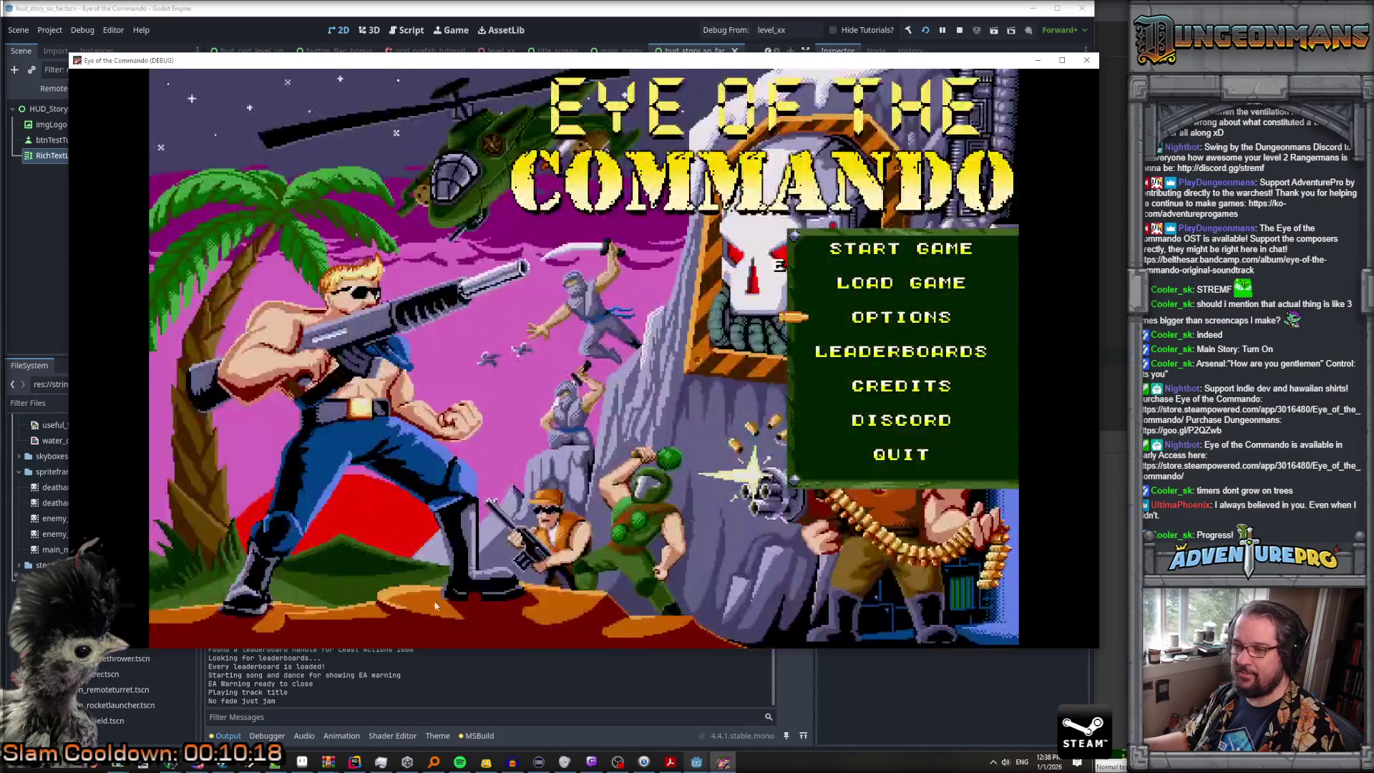
pyautogui.click(886, 455)
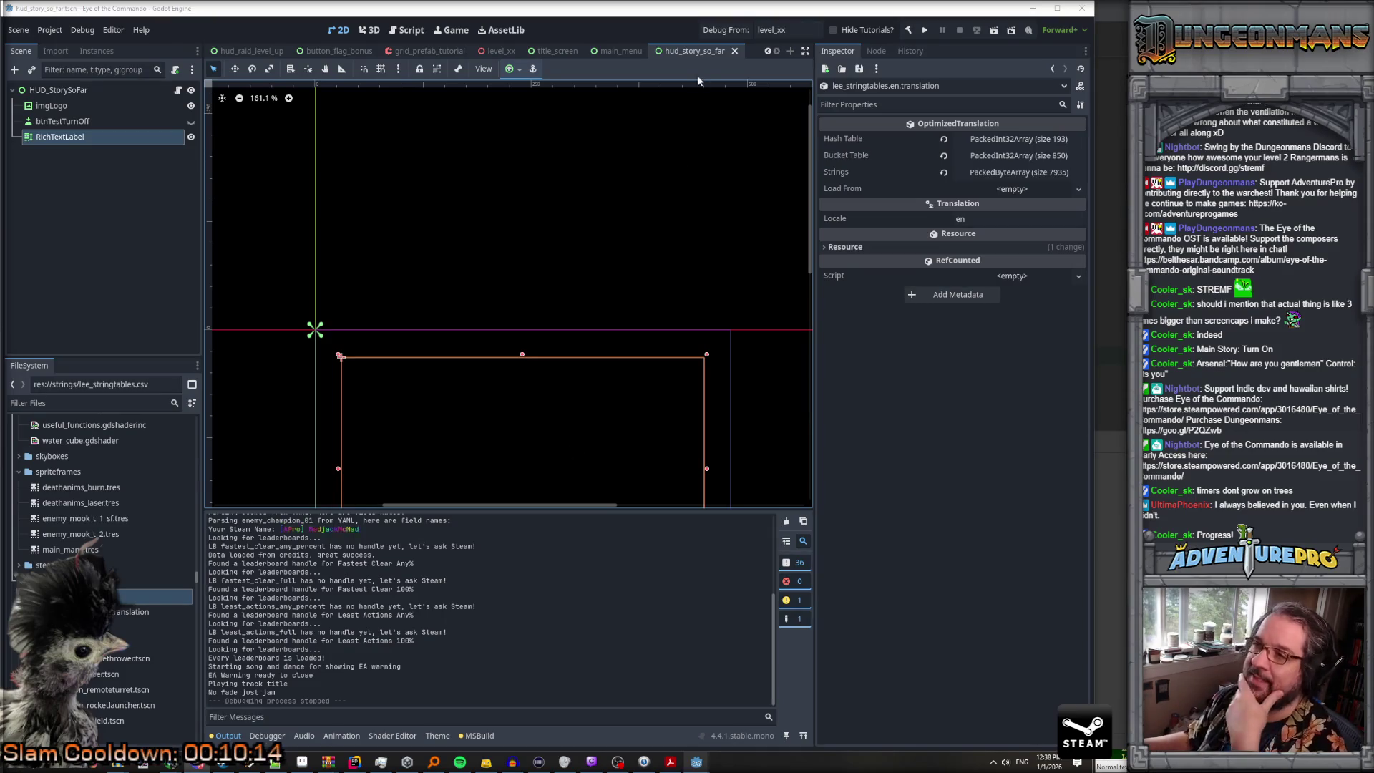
# Step: Rerun the project to the 'THE YEAR IS 198X' story page and open the Errors list
pyautogui.click(922, 34)
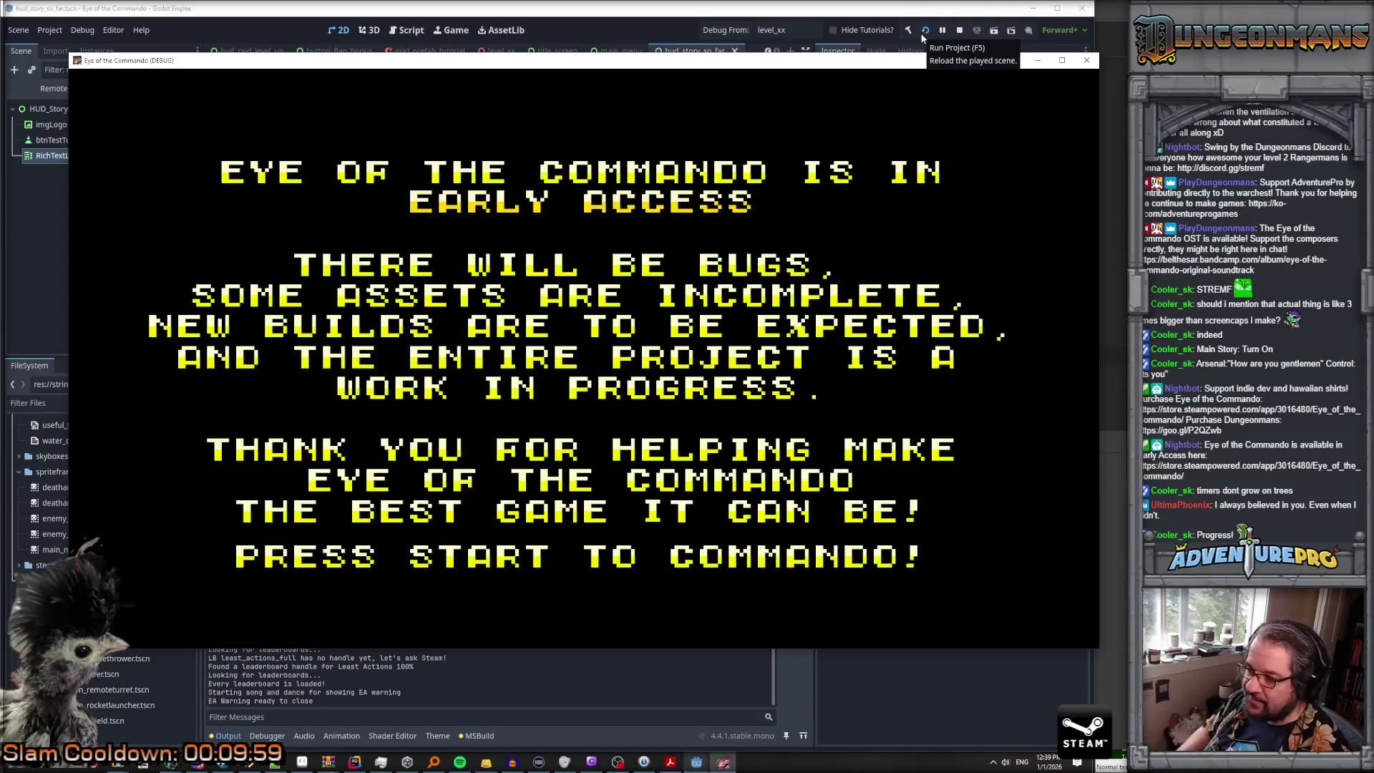
pyautogui.press('Return')
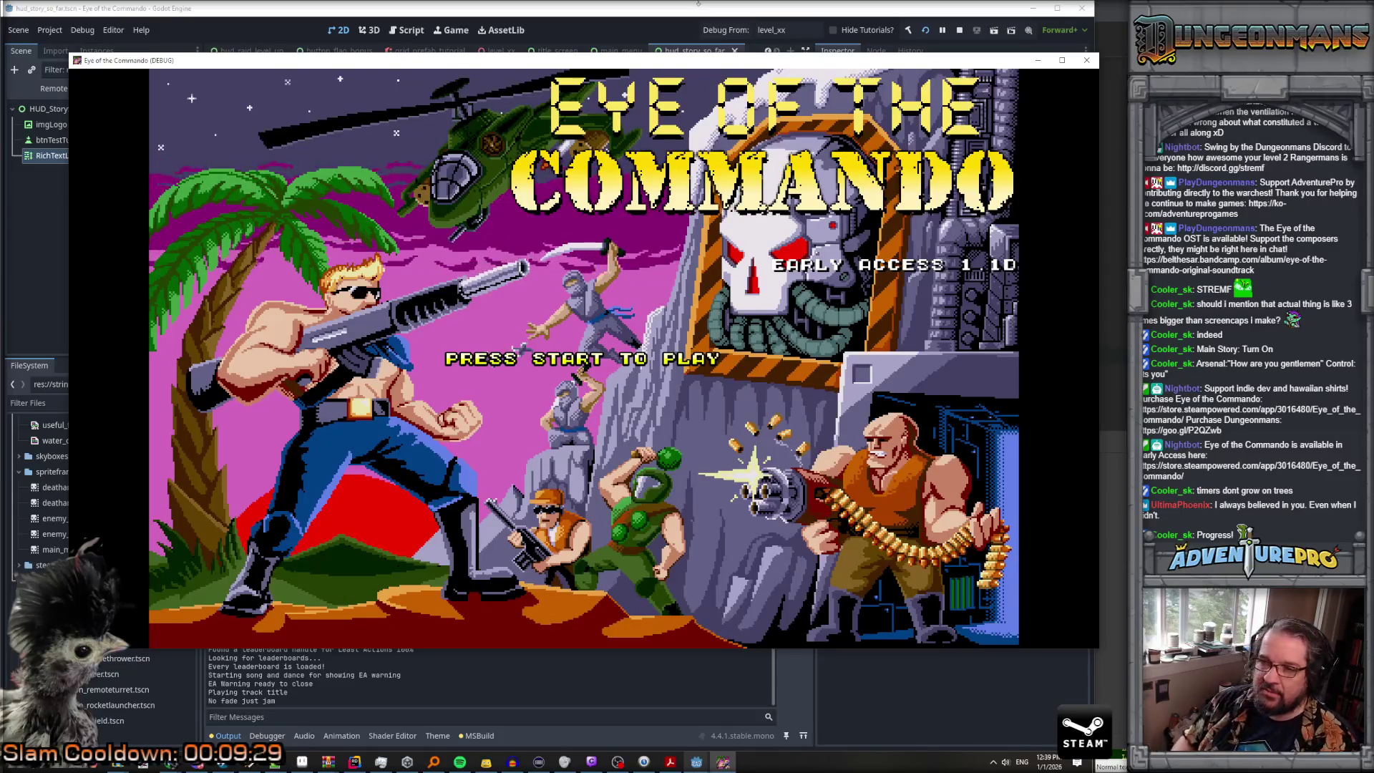
pyautogui.press('Return')
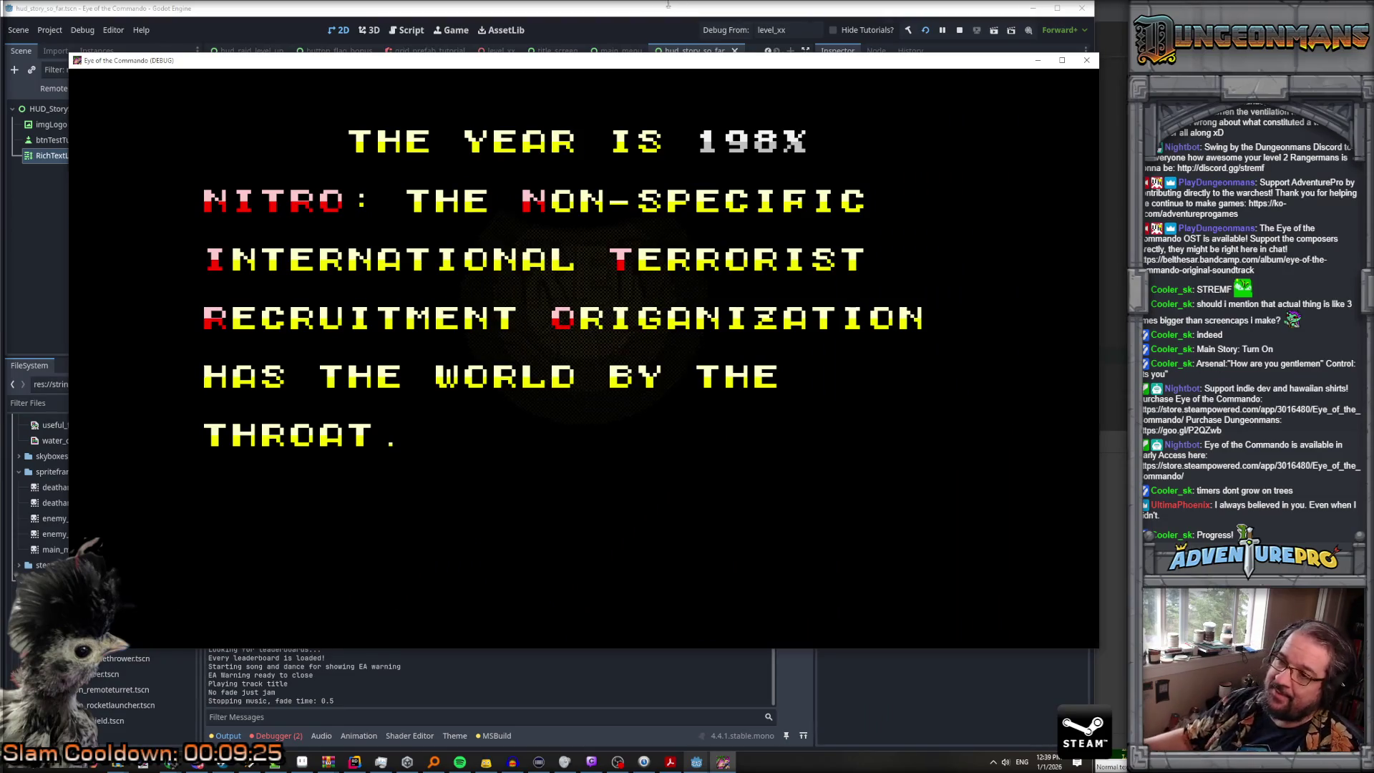
pyautogui.click(278, 736)
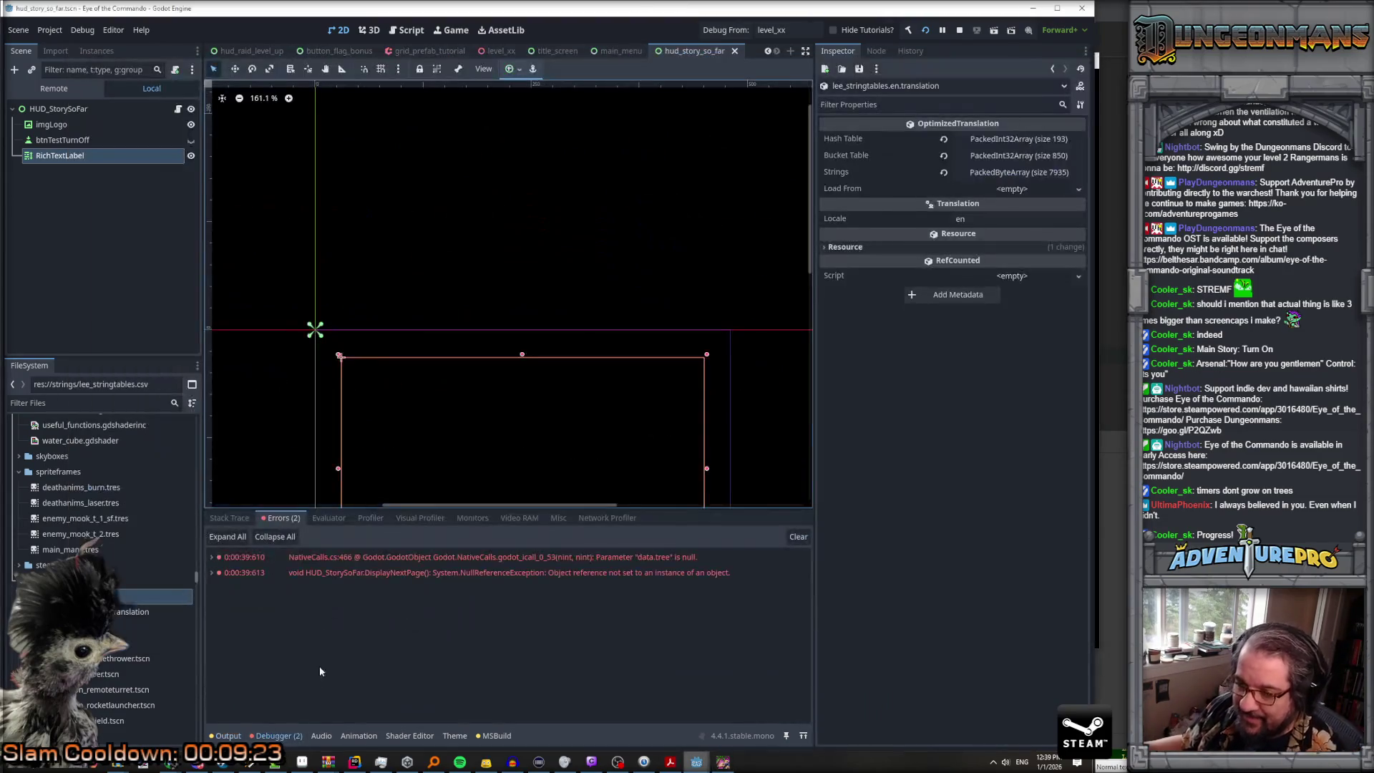
# Step: Trace the NullReferenceException to DisplayNextPage's AddChild(timerPage) line in HUD_StorySoFar.cs
pyautogui.click(213, 572)
pyautogui.doubleClick(391, 635)
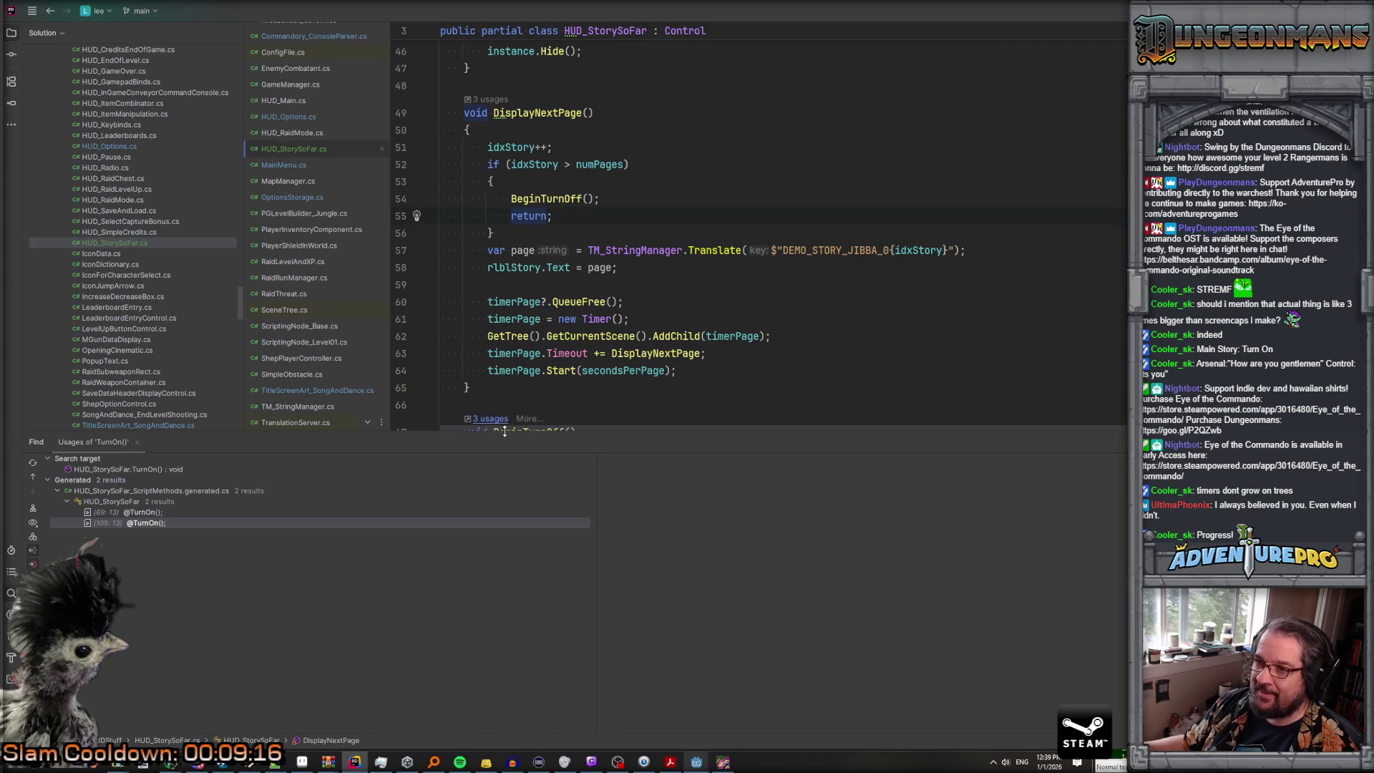
pyautogui.hotkey('alt', 'Tab')
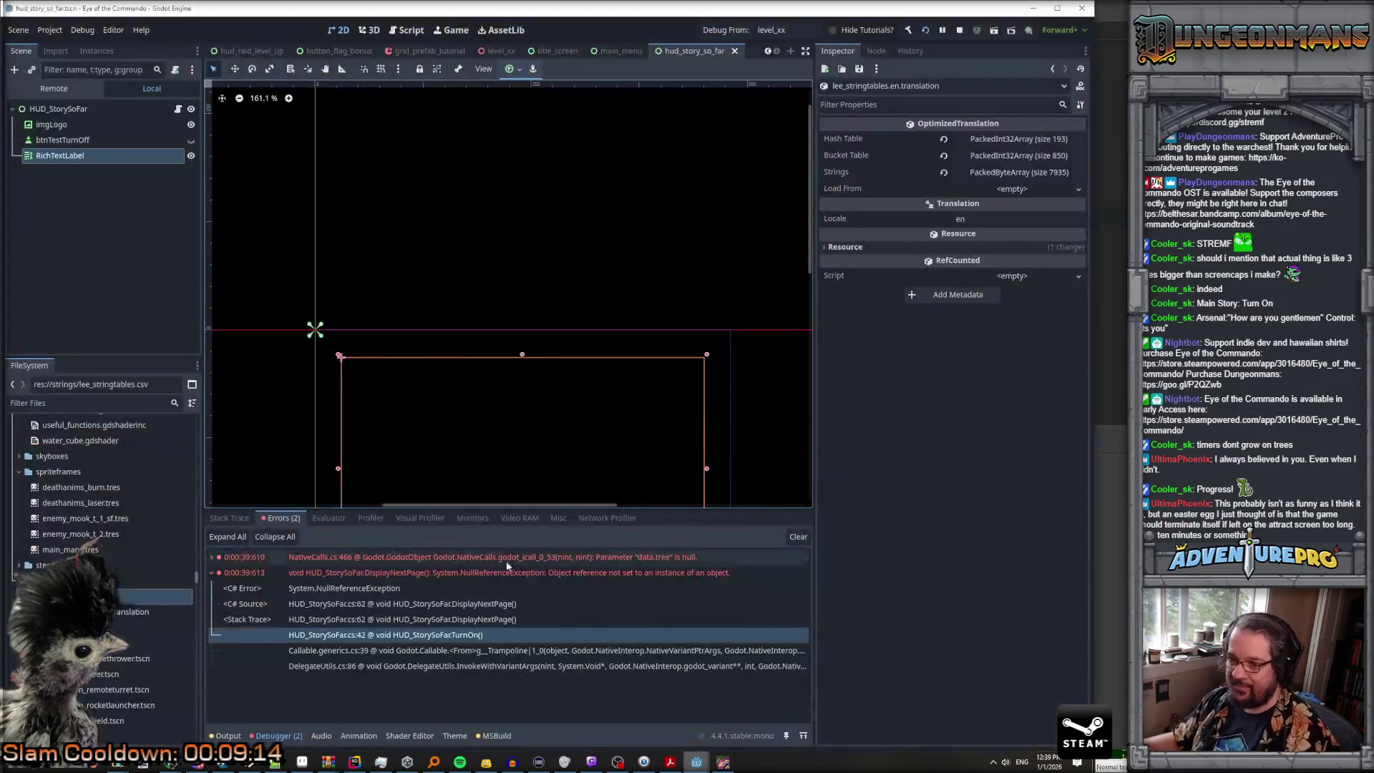
pyautogui.doubleClick(398, 619)
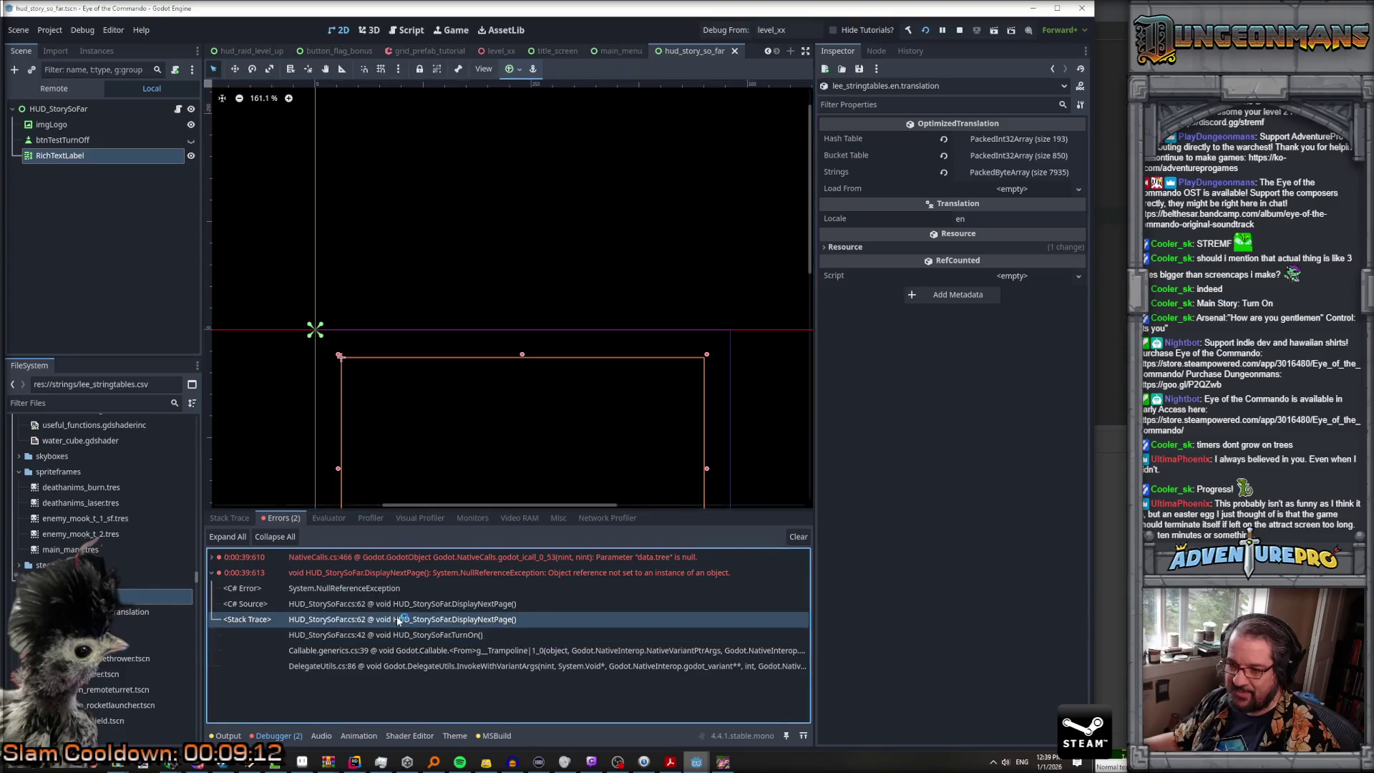
pyautogui.click(513, 336)
pyautogui.click(729, 335)
pyautogui.click(640, 316)
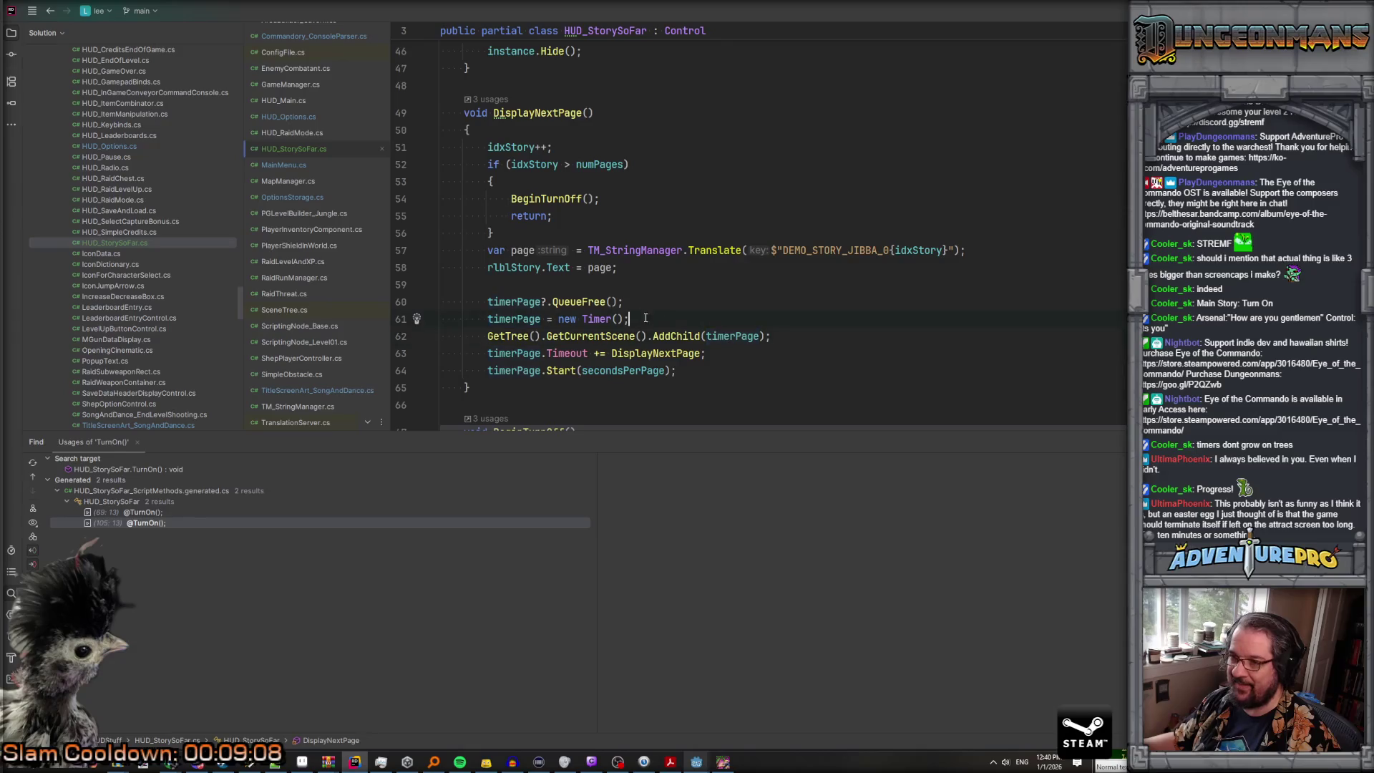
# Step: Delete the deferred TurnOn call from MainMenu's ChangeSceneToStorySoFar
pyautogui.hotkey('alt', 'Tab')
pyautogui.hotkey('alt', 'Tab')
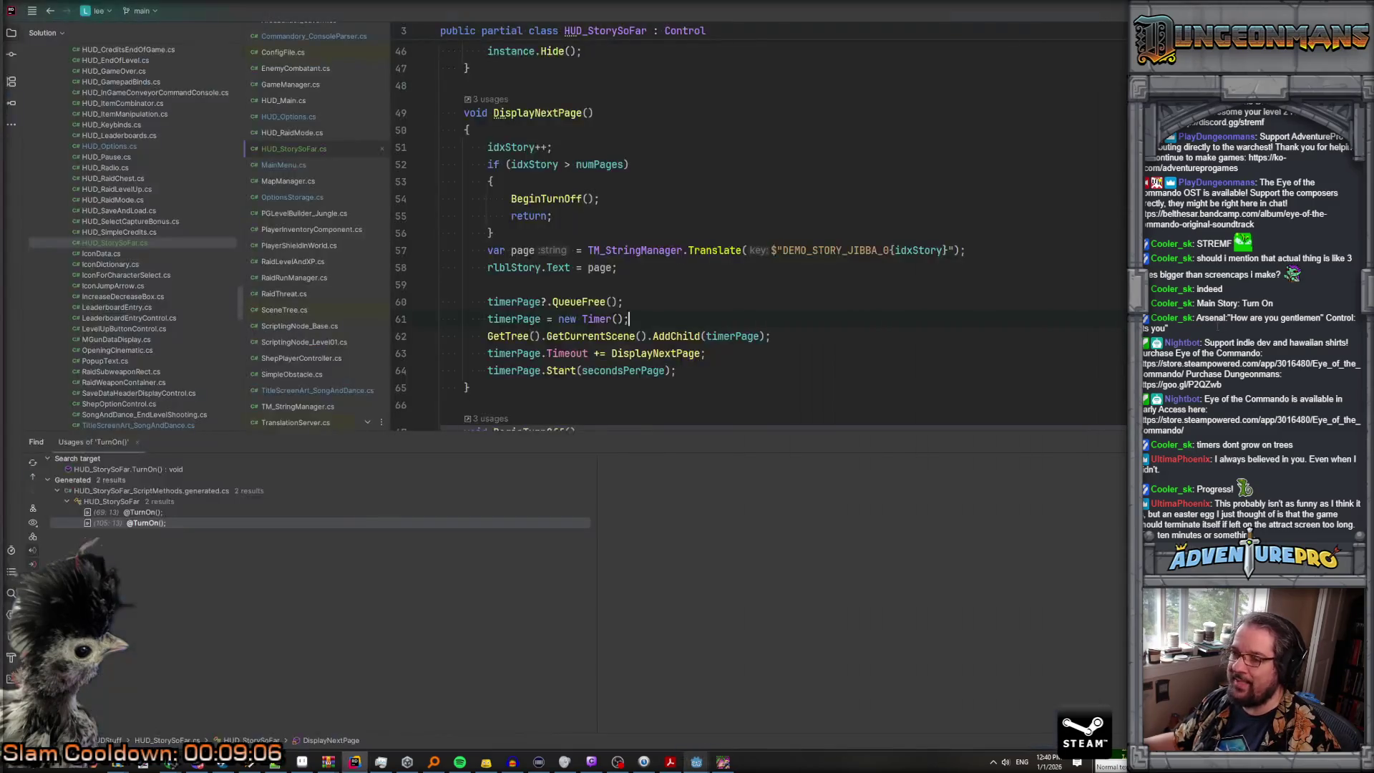
pyautogui.hotkey('ctrl', 'Tab')
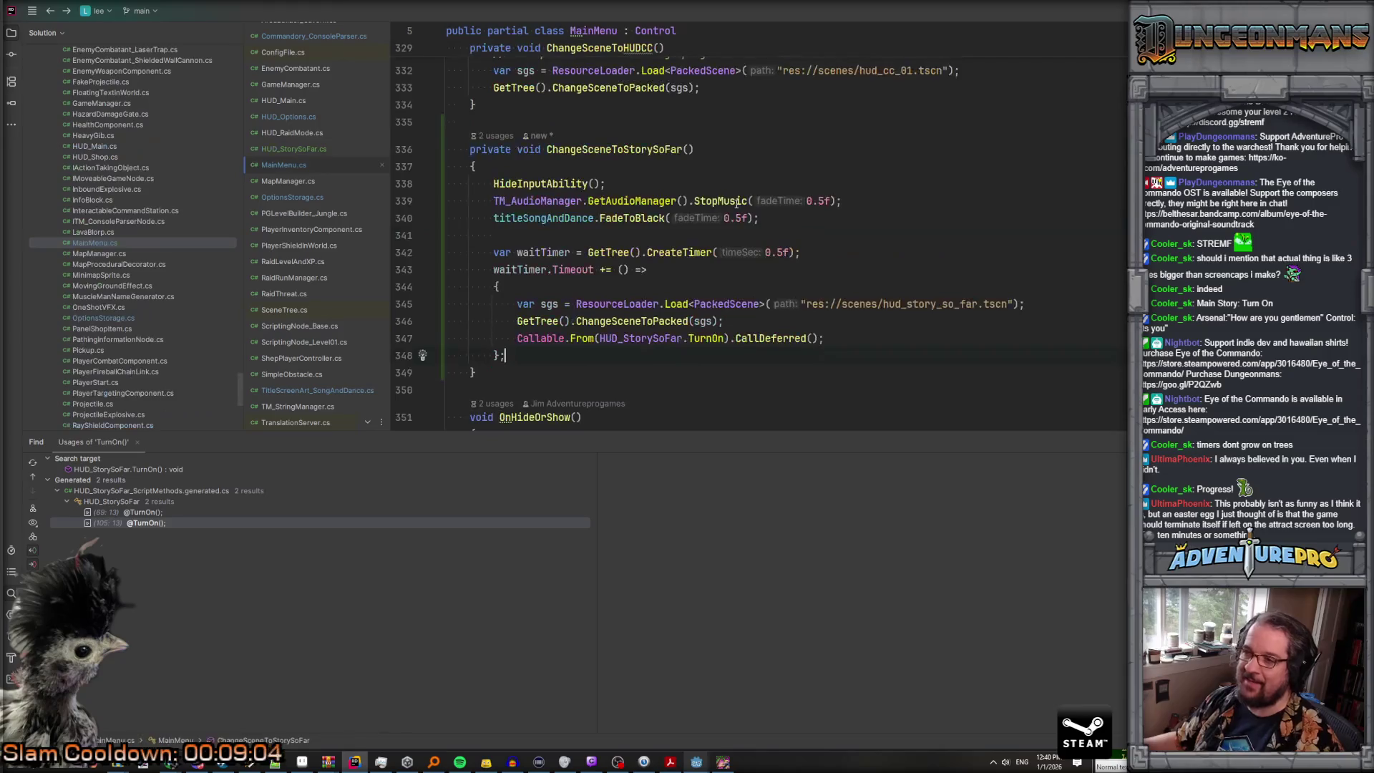
pyautogui.press('Up')
pyautogui.hotkey('ctrl', 'Right')
pyautogui.hotkey('ctrl', 'Right')
pyautogui.hotkey('ctrl', 'Right')
pyautogui.click(760, 337)
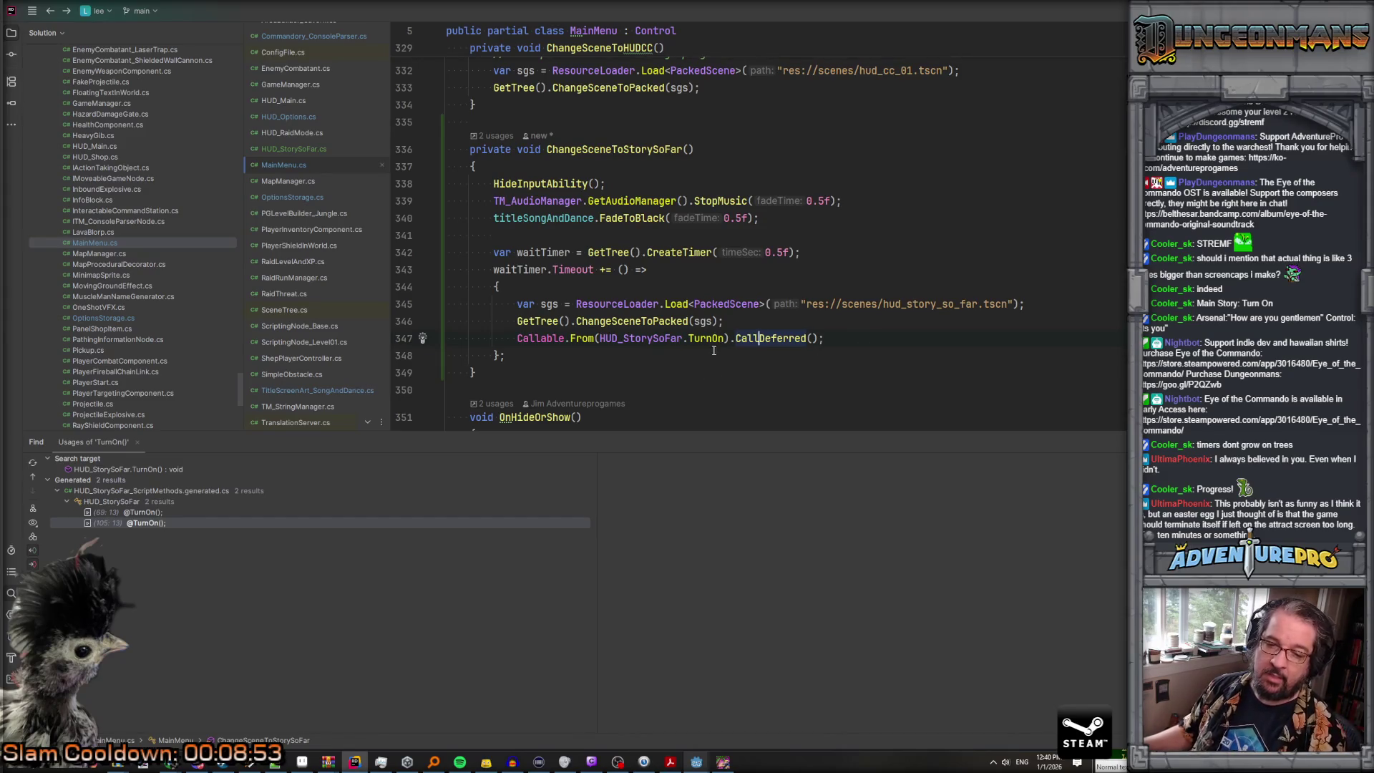
pyautogui.click(748, 320)
pyautogui.press('Down')
pyautogui.press('Home')
pyautogui.hotkey('shift', 'Down')
pyautogui.press('Delete')
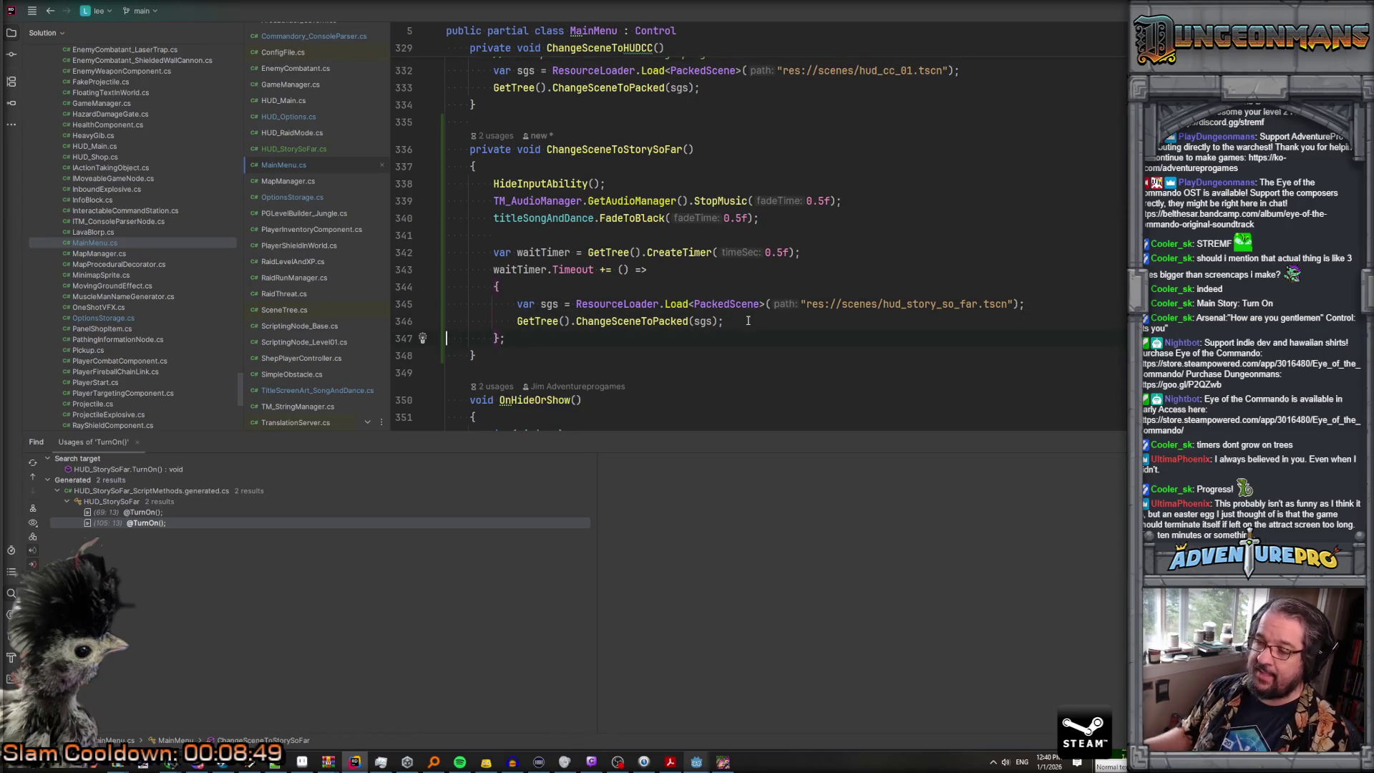
# Step: Glance at MapManager.cs, then bring up the HUD_StorySoFar script
pyautogui.click(298, 181)
pyautogui.click(290, 164)
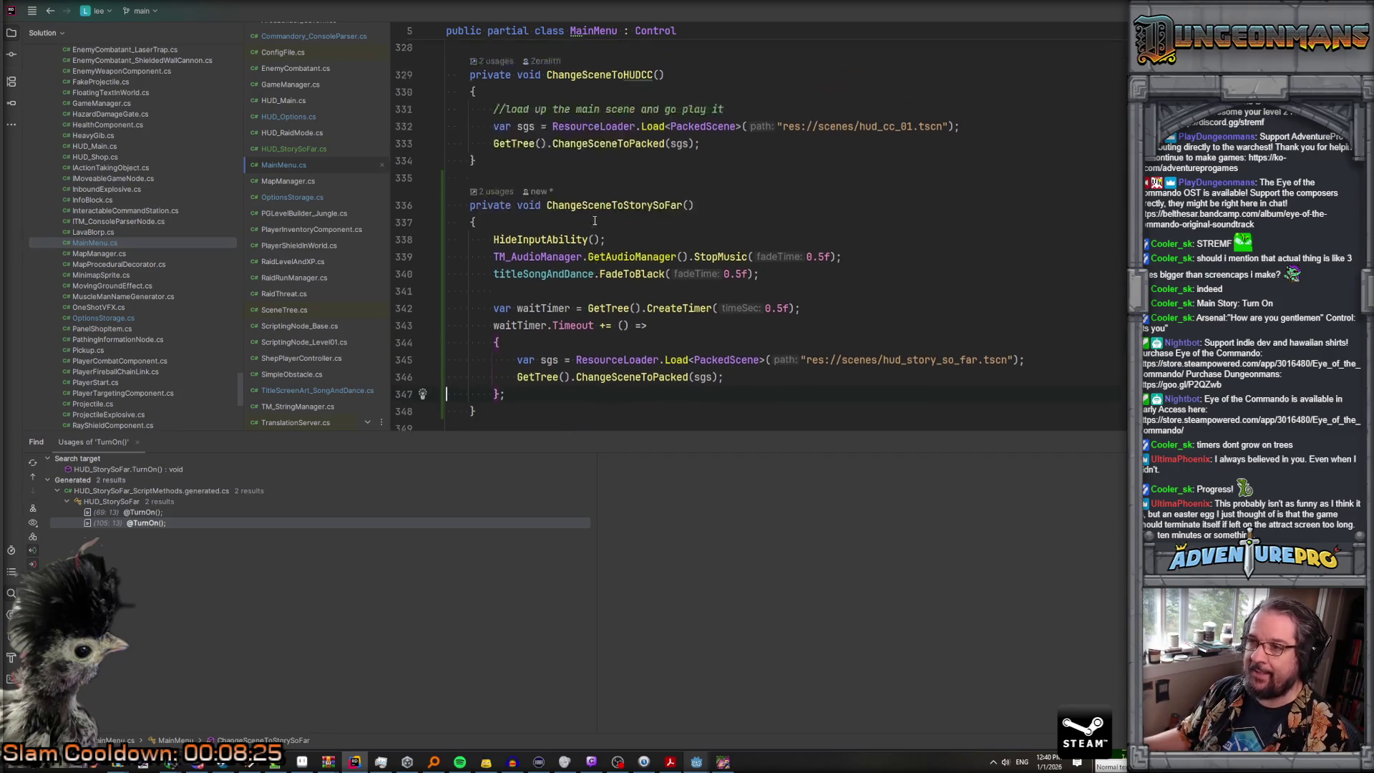
pyautogui.scroll(8, 594, 220)
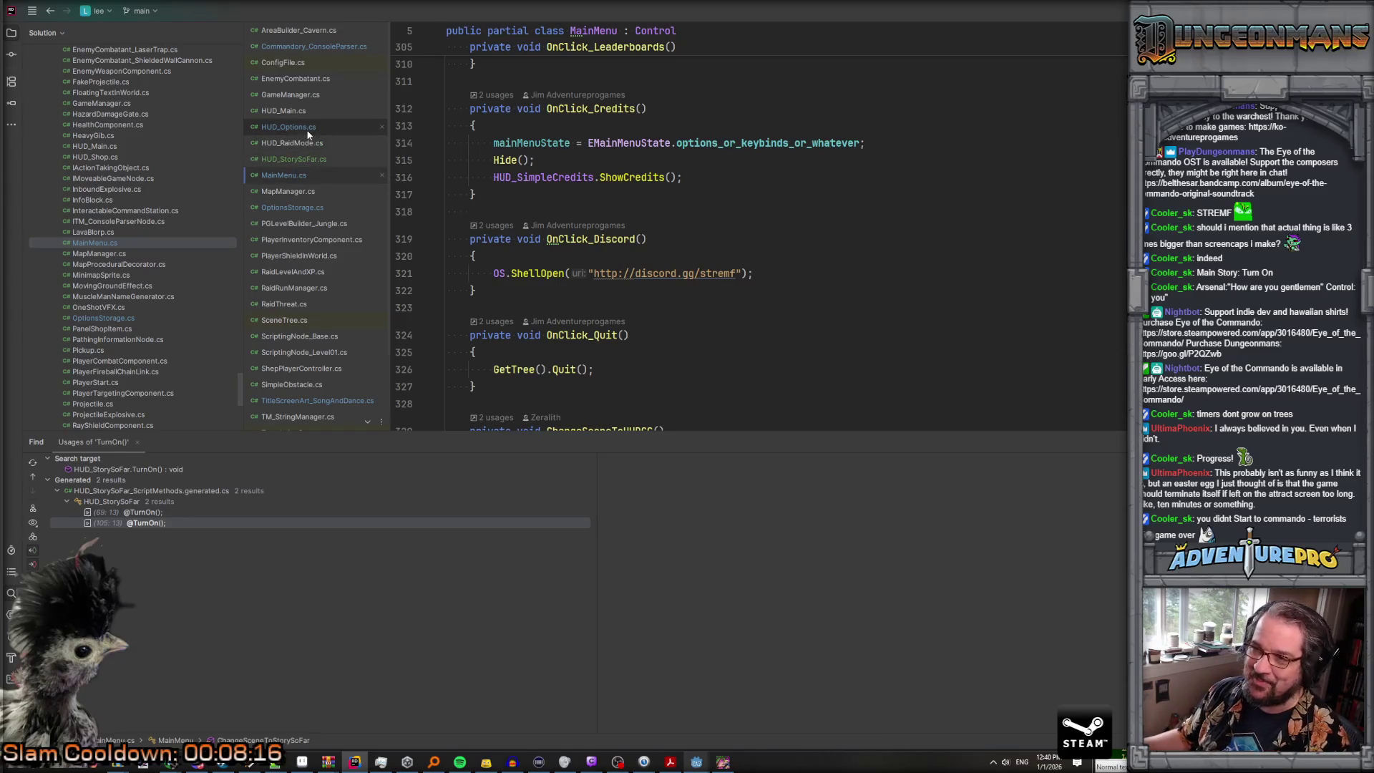
pyautogui.click(292, 164)
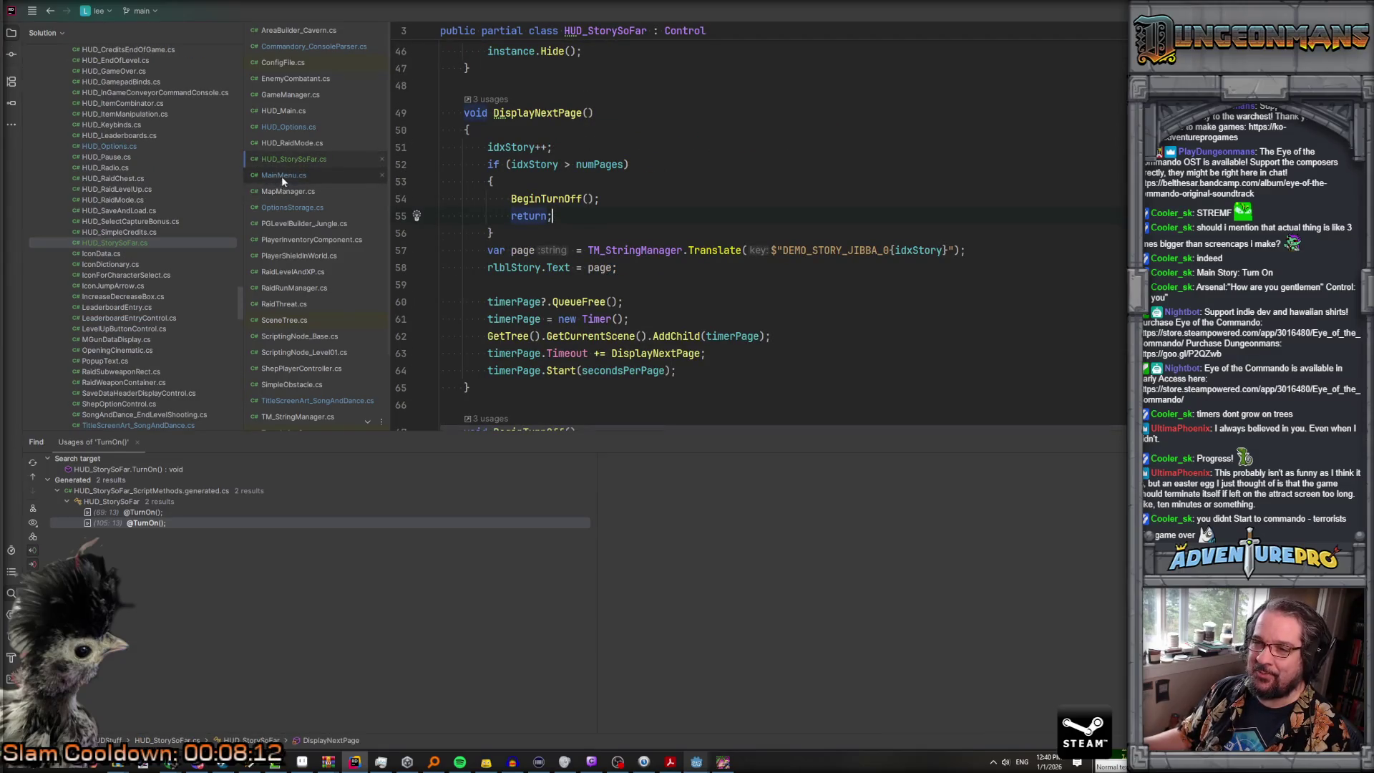
# Step: Add a TurnOn() call right after base._Ready() in _Ready
pyautogui.scroll(1, 511, 185)
pyautogui.scroll(10, 511, 185)
pyautogui.scroll(-5, 570, 250)
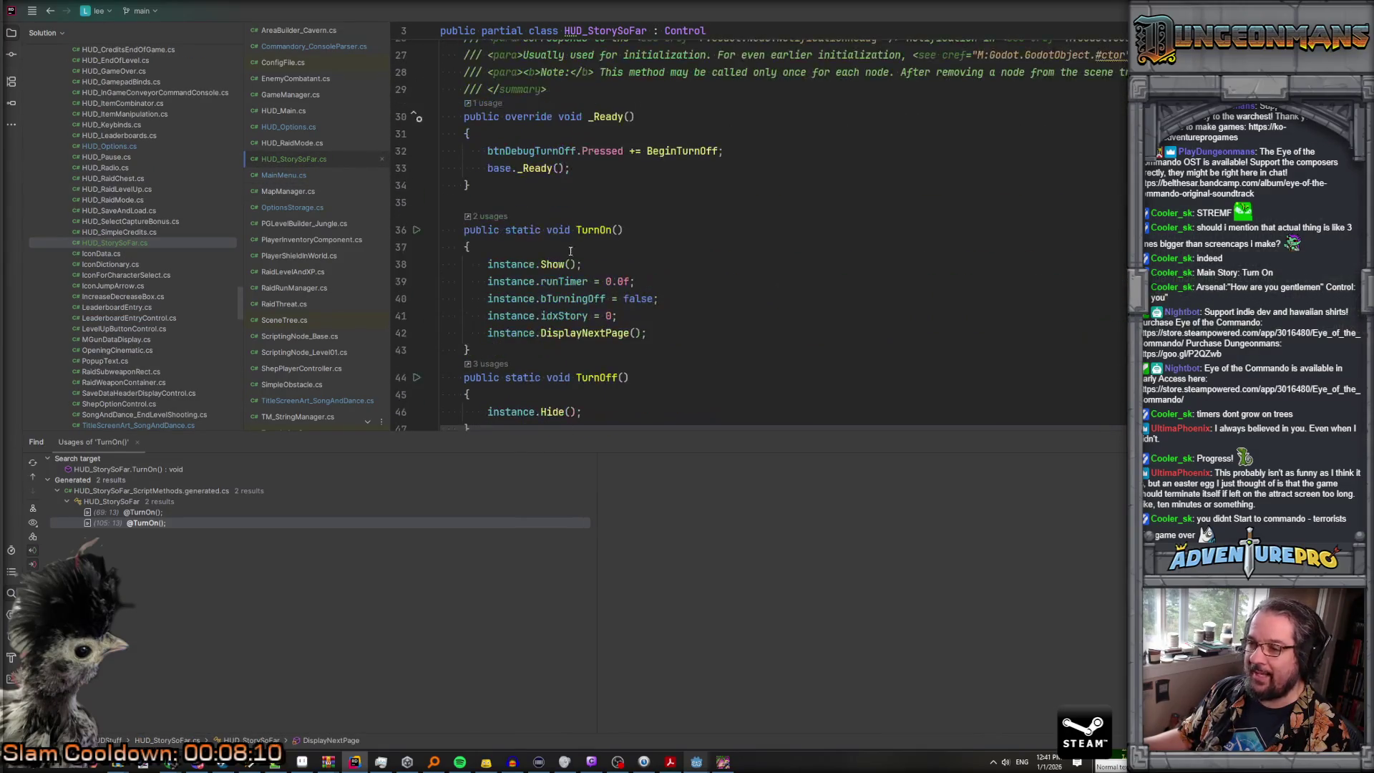
pyautogui.click(594, 176)
pyautogui.press('Return')
pyautogui.write('Turn')
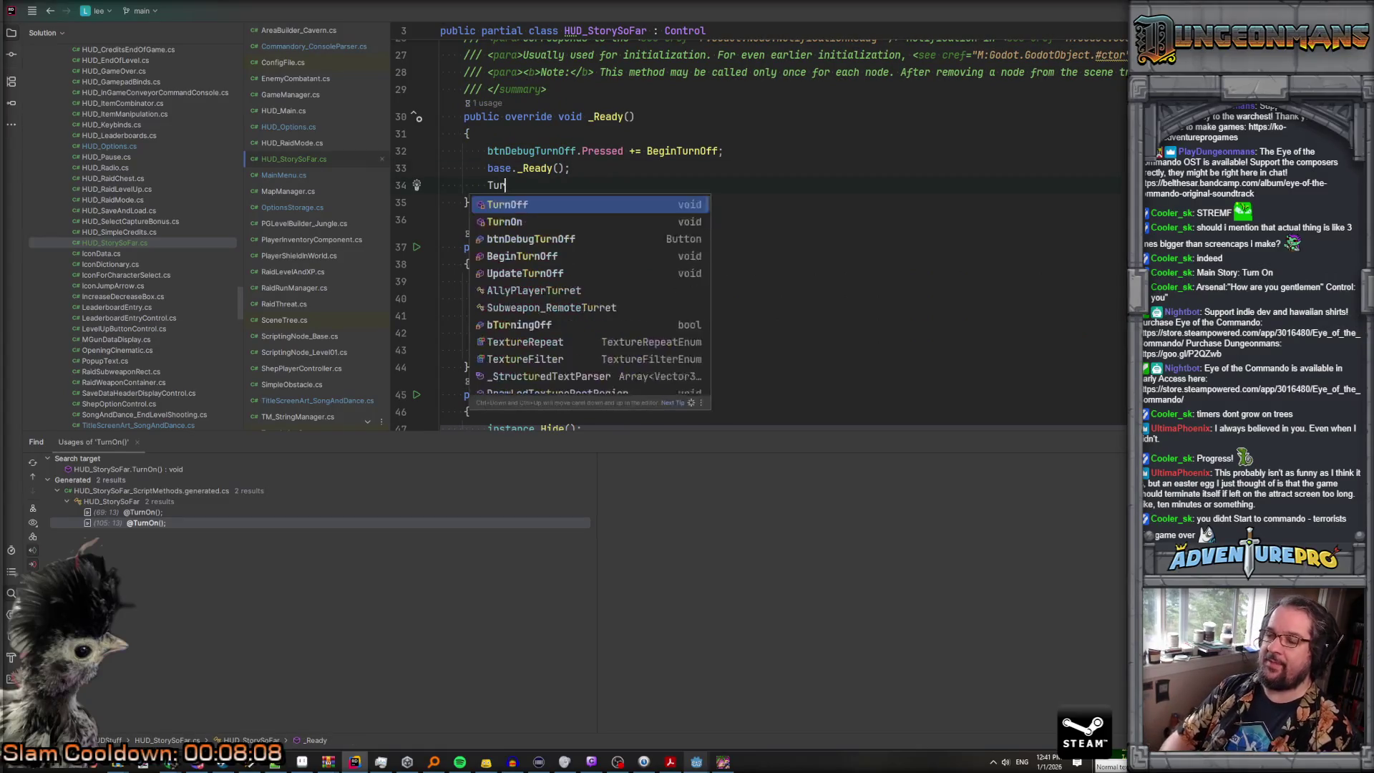
pyautogui.press('Down')
pyautogui.press('Return')
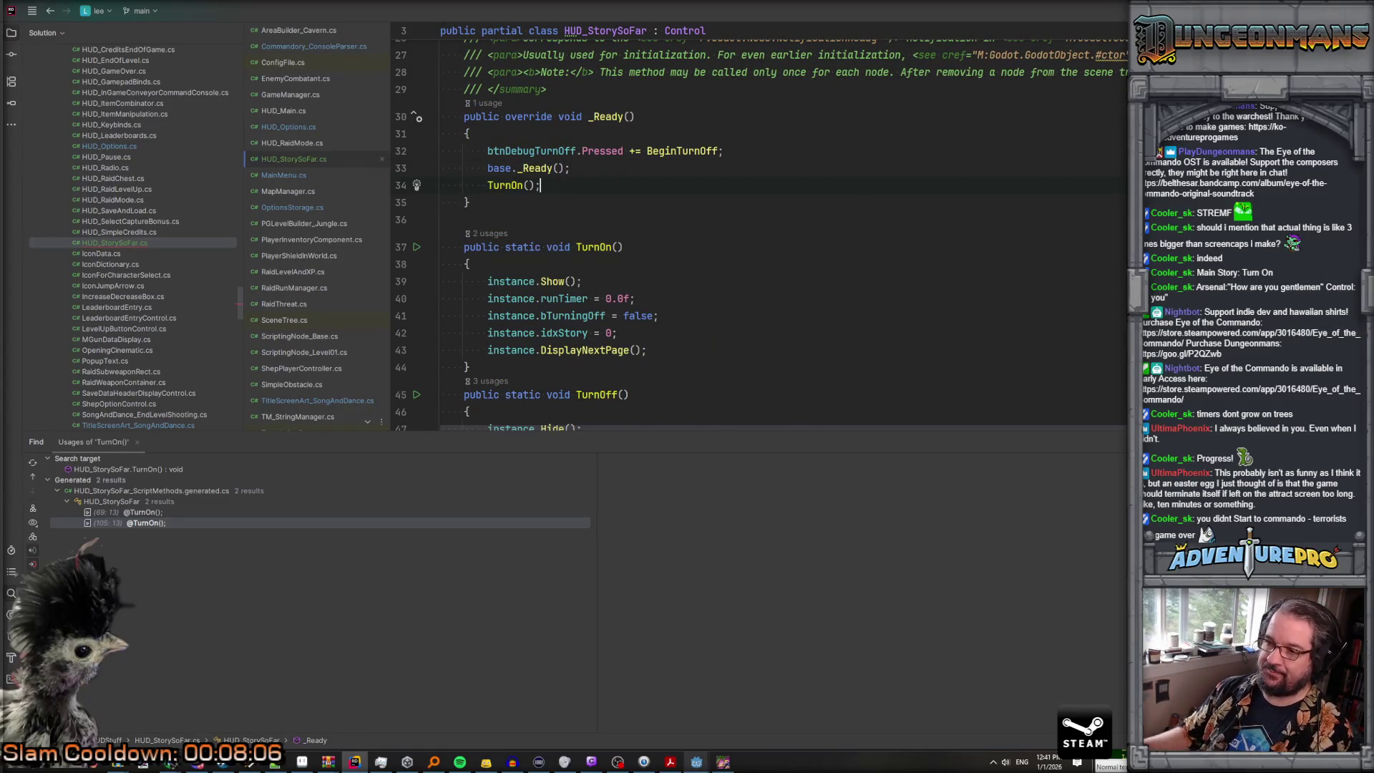
# Step: Delete the stray blank lines at the end of _Process
pyautogui.click(602, 202)
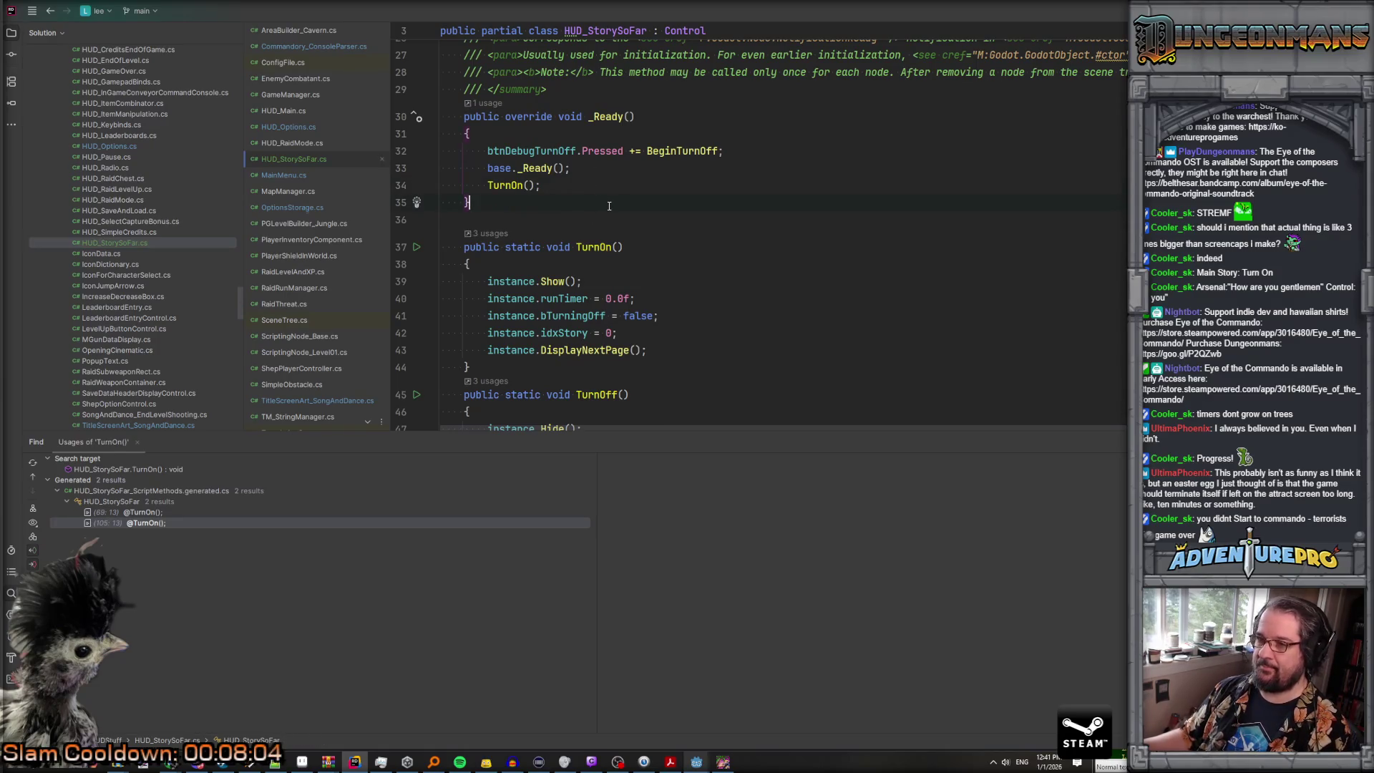
pyautogui.scroll(-12, 609, 206)
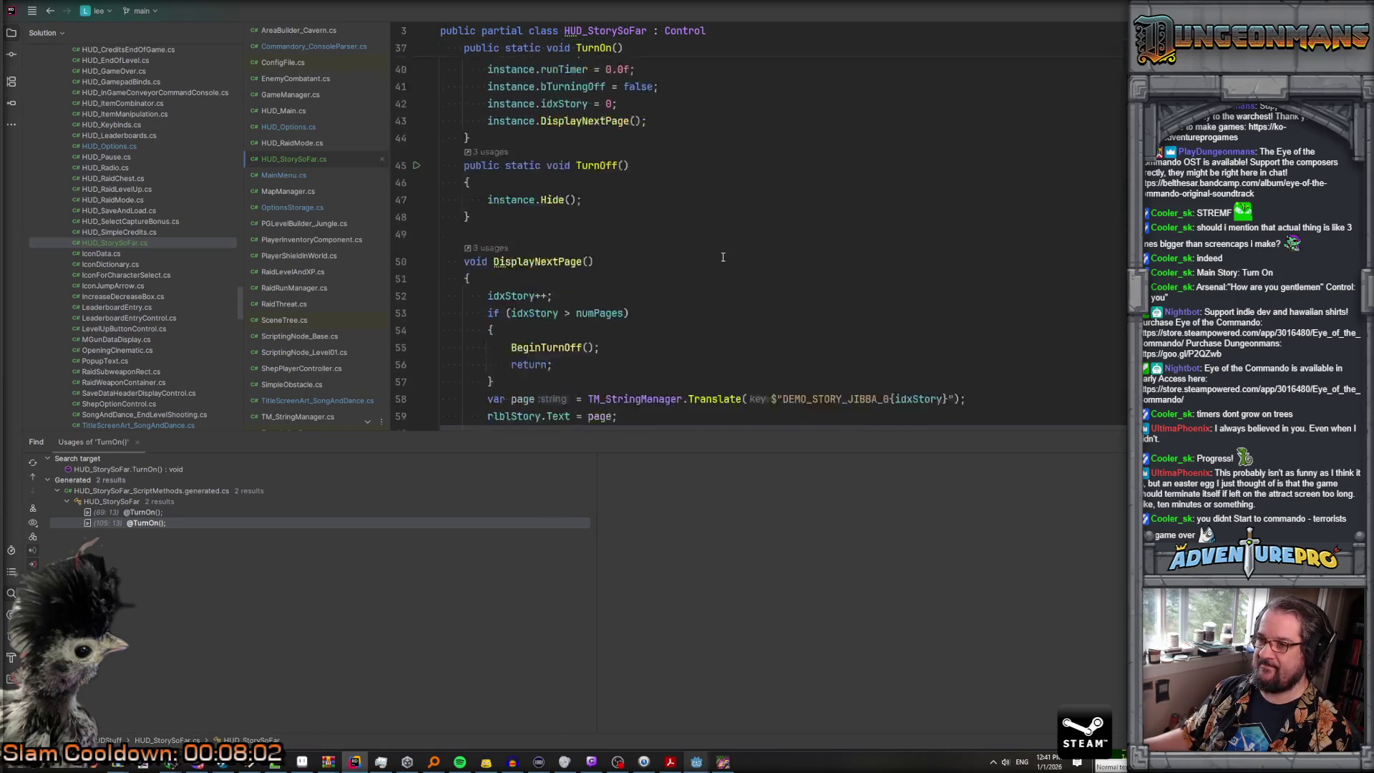
pyautogui.scroll(-6, 723, 257)
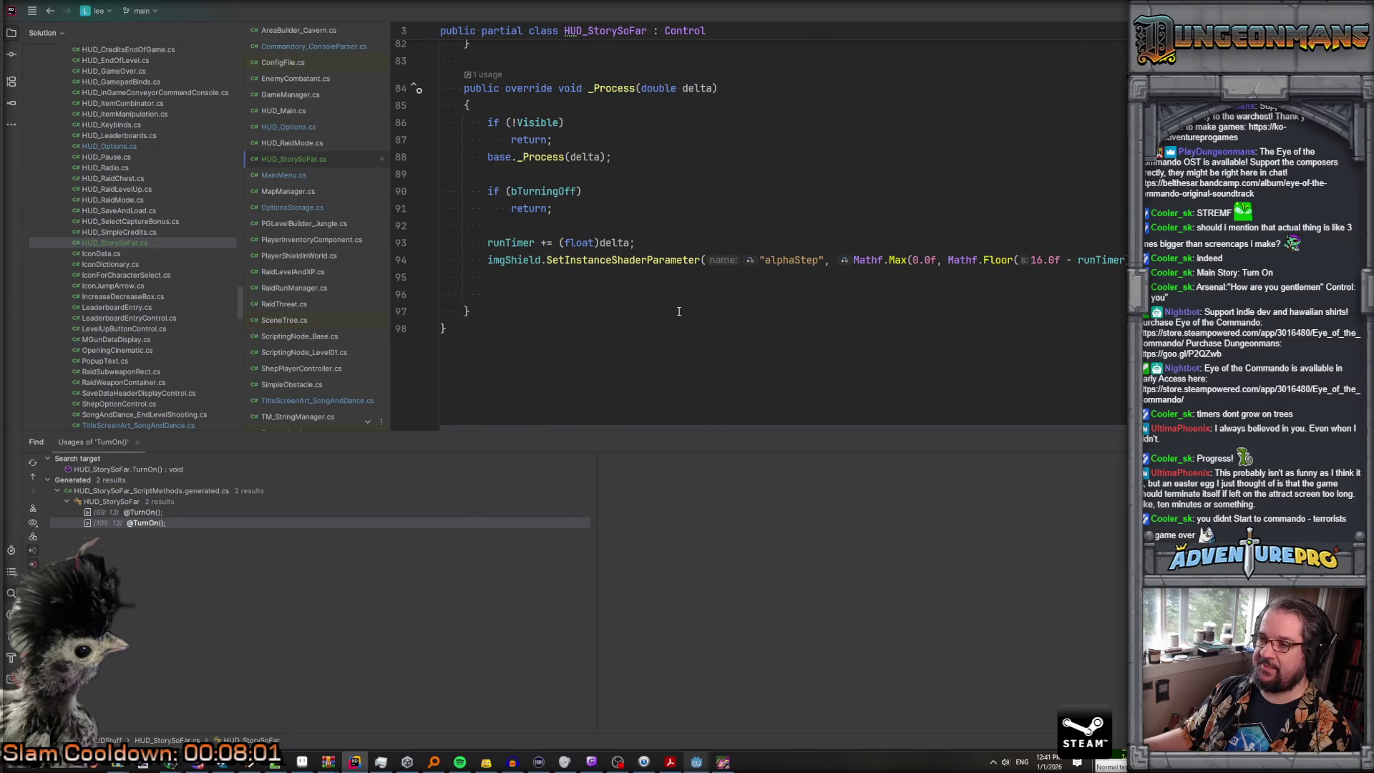
pyautogui.click(673, 277)
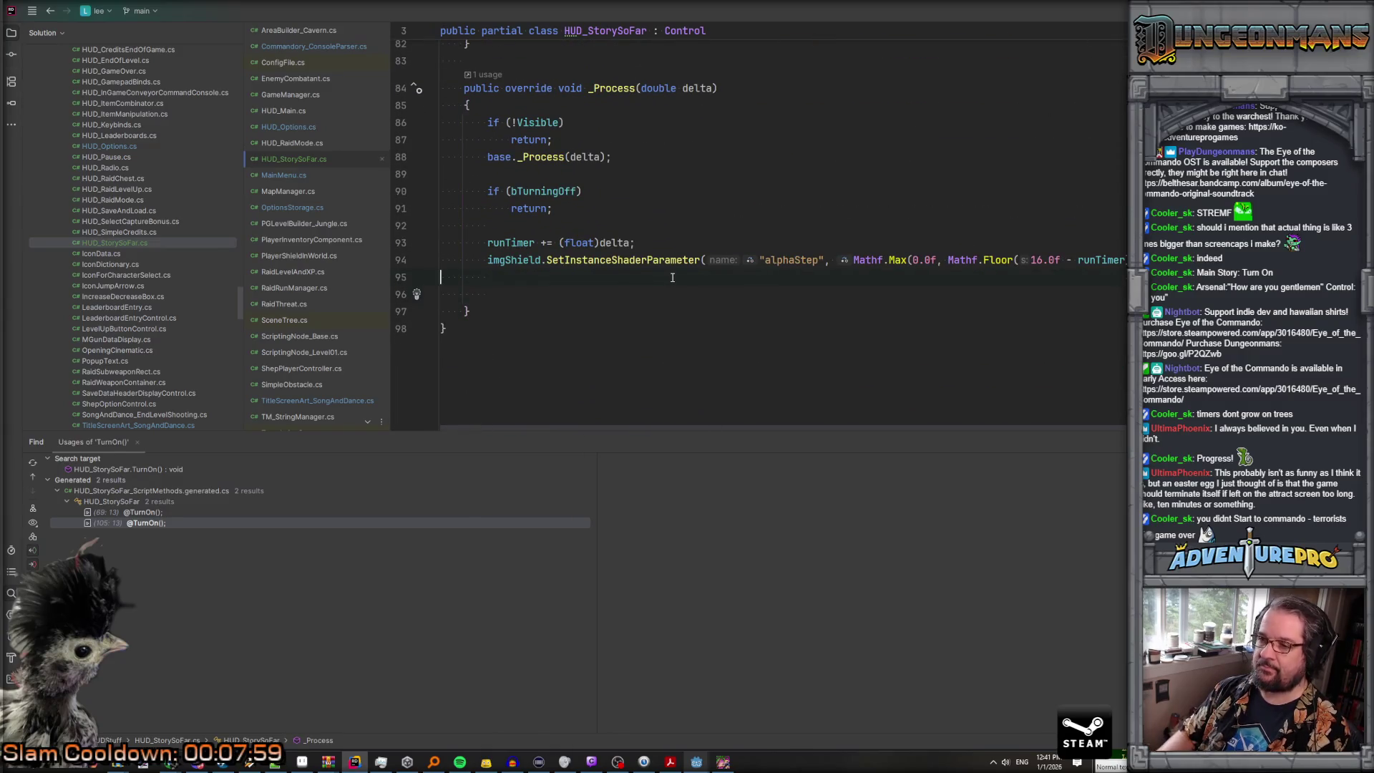
pyautogui.press('Delete')
pyautogui.press('Delete')
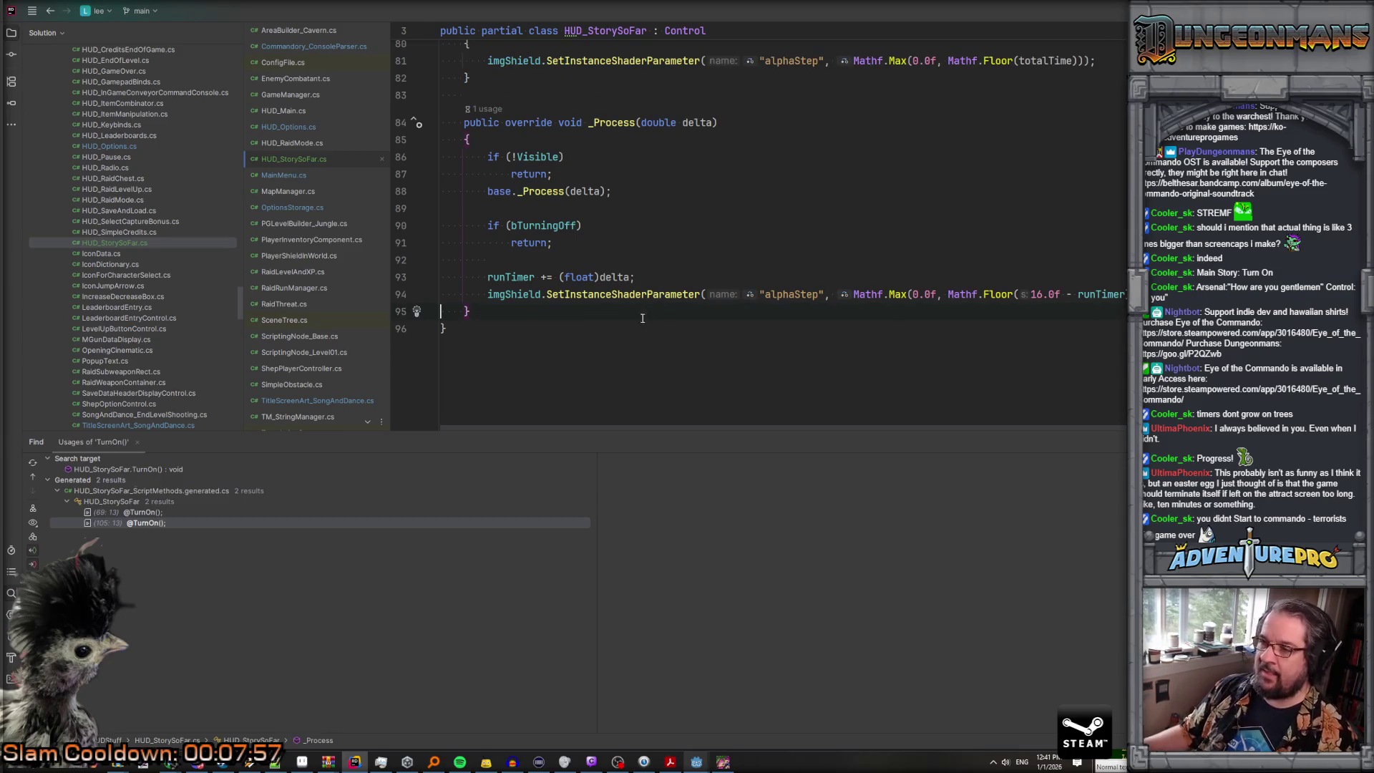
pyautogui.scroll(8, 642, 322)
pyautogui.scroll(-2, 640, 285)
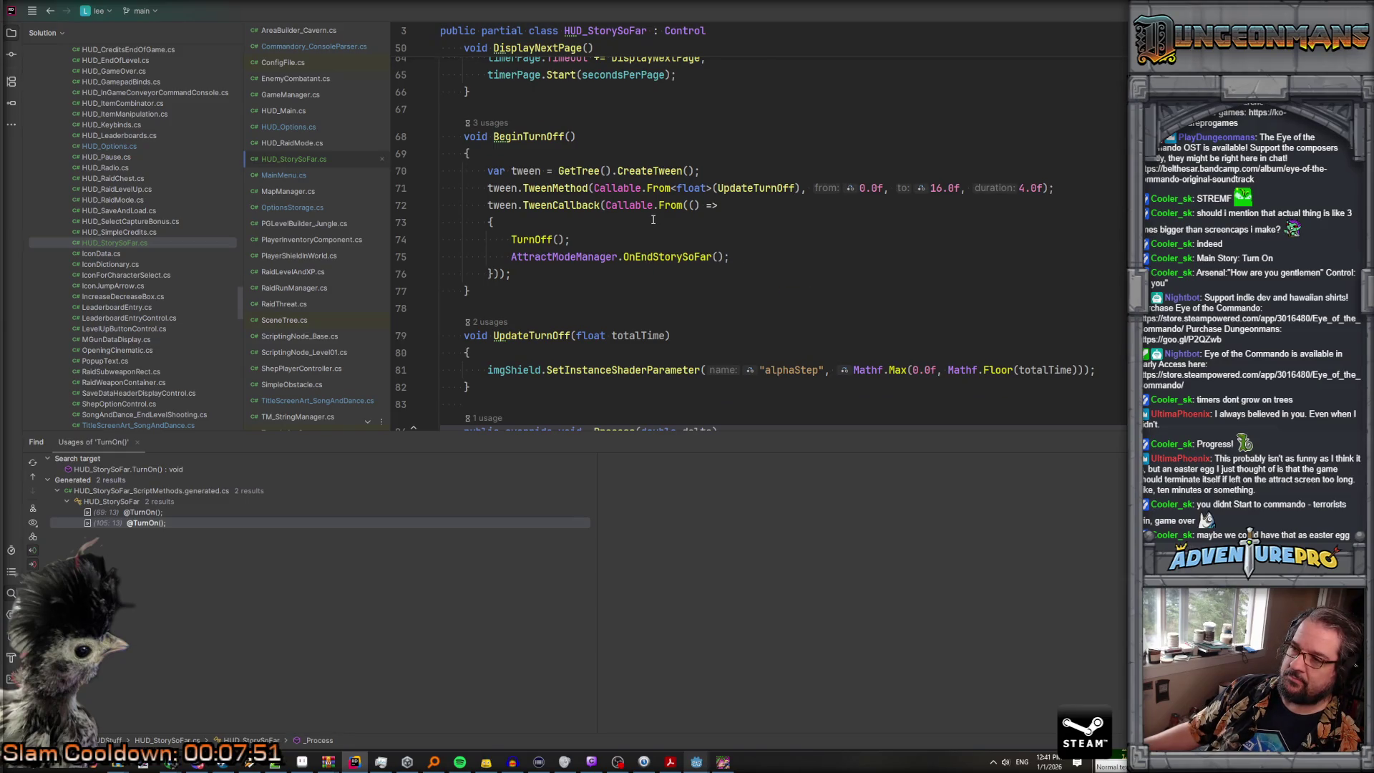
# Step: Close the running game window, return to the Godot editor, and build and run with F5
pyautogui.click(725, 763)
pyautogui.click(1087, 60)
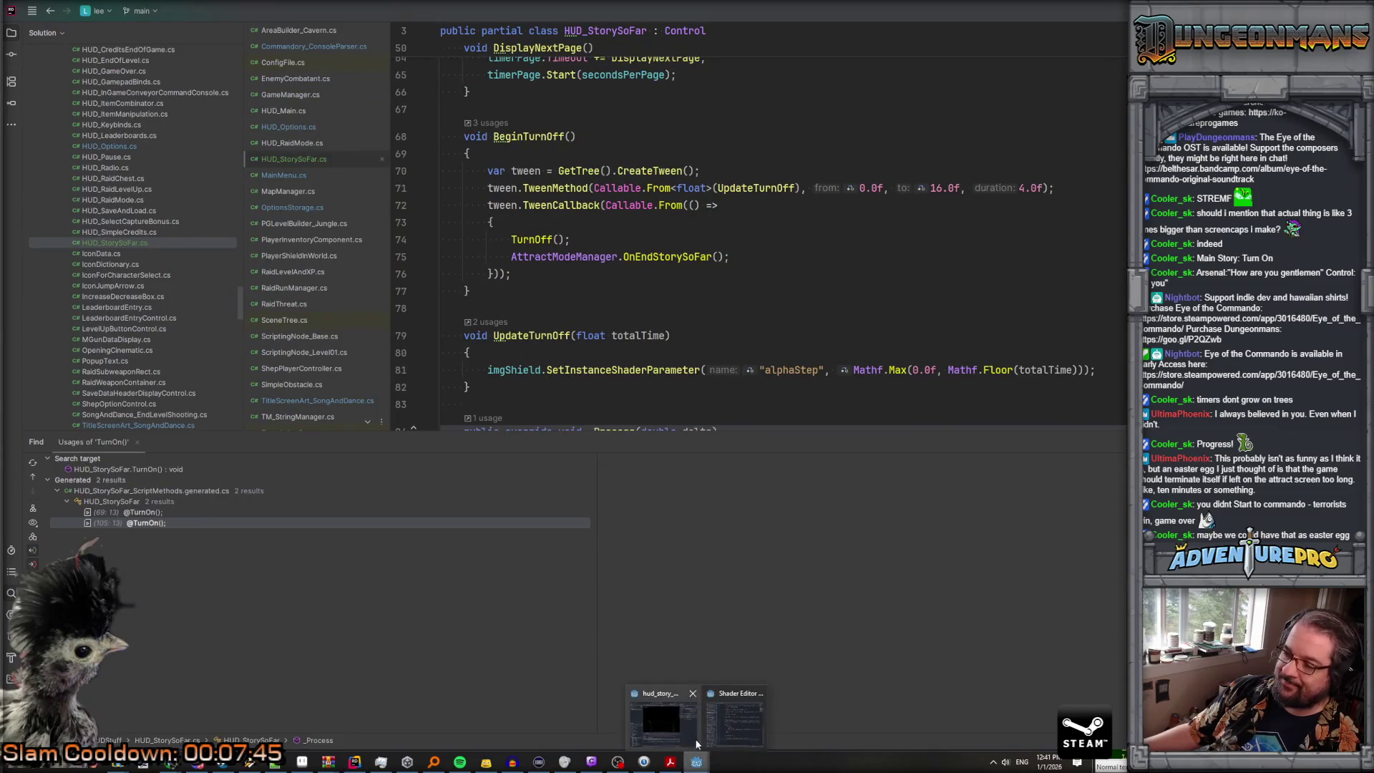
pyautogui.moveTo(696, 763)
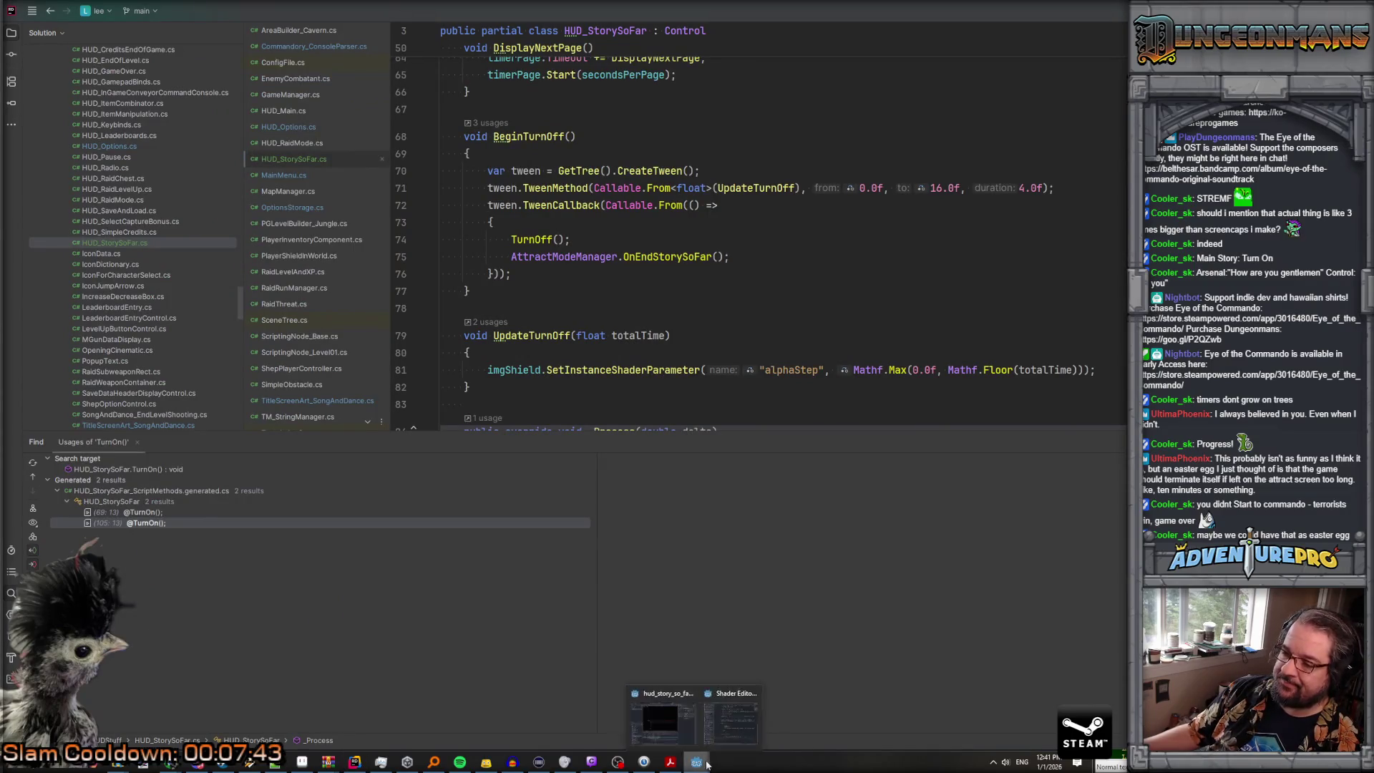
pyautogui.click(671, 738)
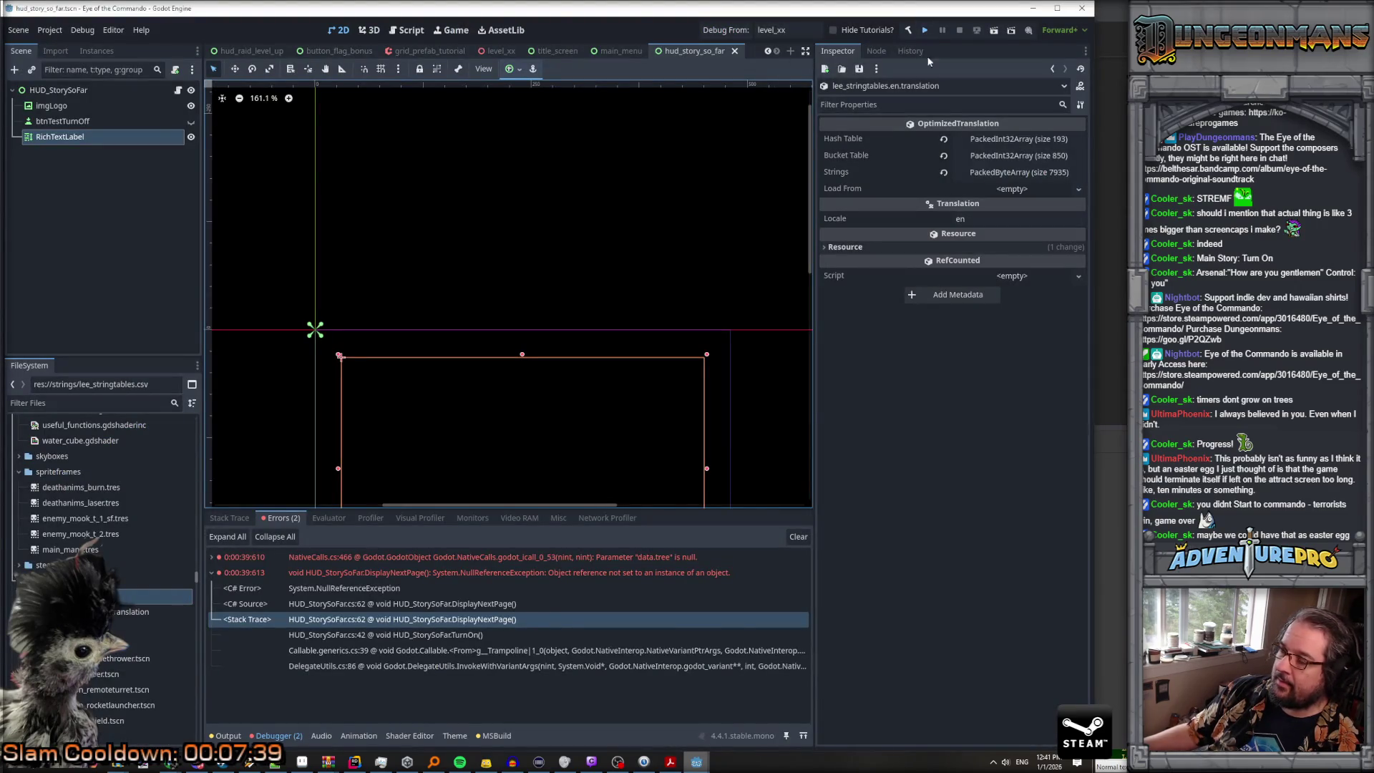
pyautogui.press('F5')
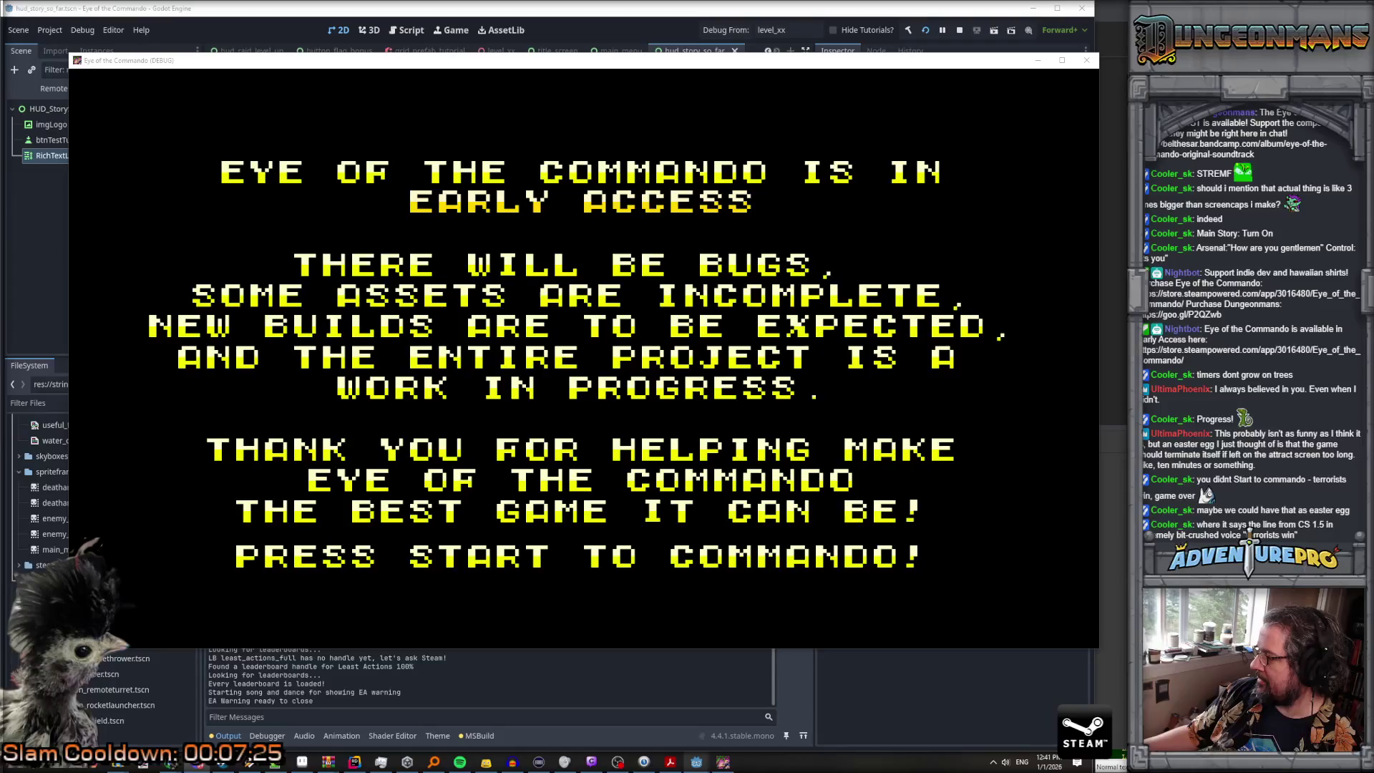
# Step: Skip the early-access warning and watch the attract sequence play
pyautogui.press('Return')
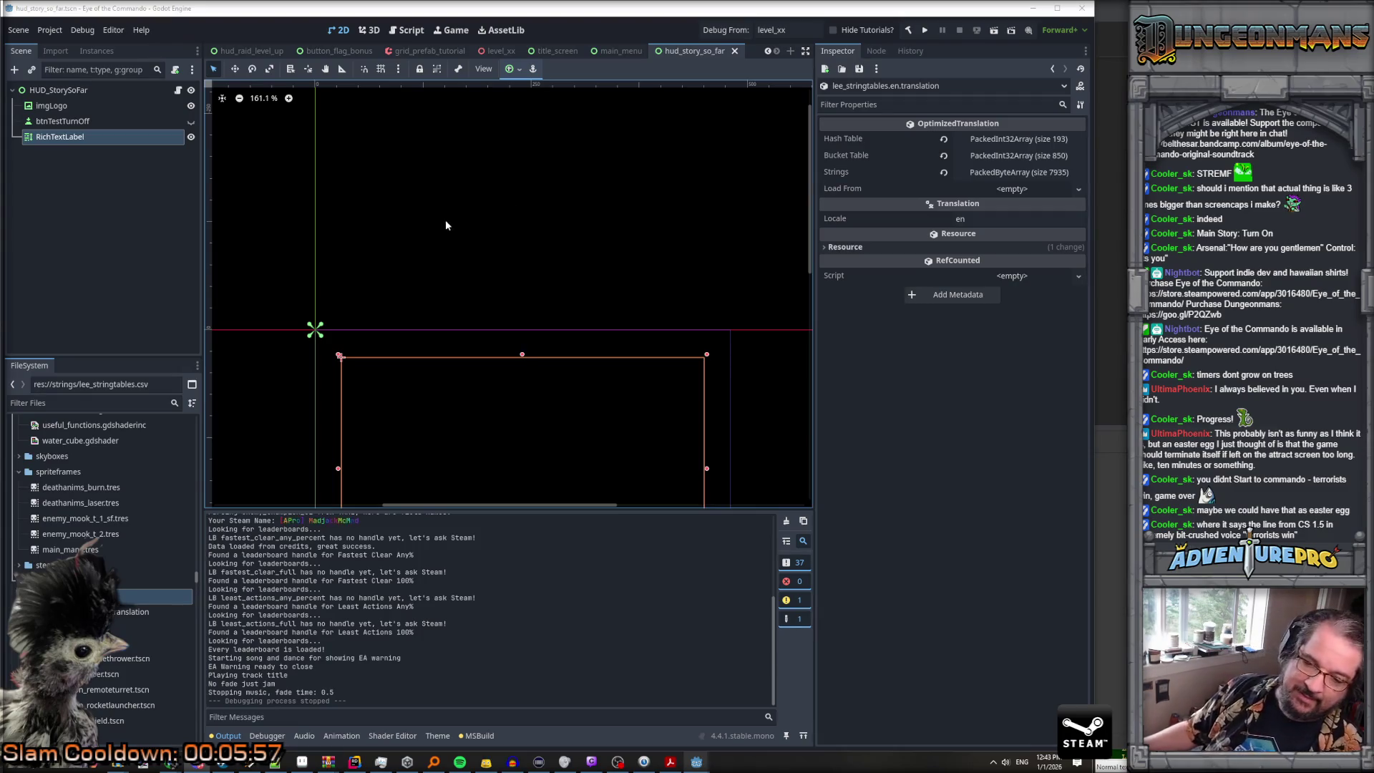
# Step: Frame the whole label box in the viewport and select the RichTextLabel node
pyautogui.scroll(-2, 443, 219)
pyautogui.moveTo(526, 284); pyautogui.dragTo(512, 162)
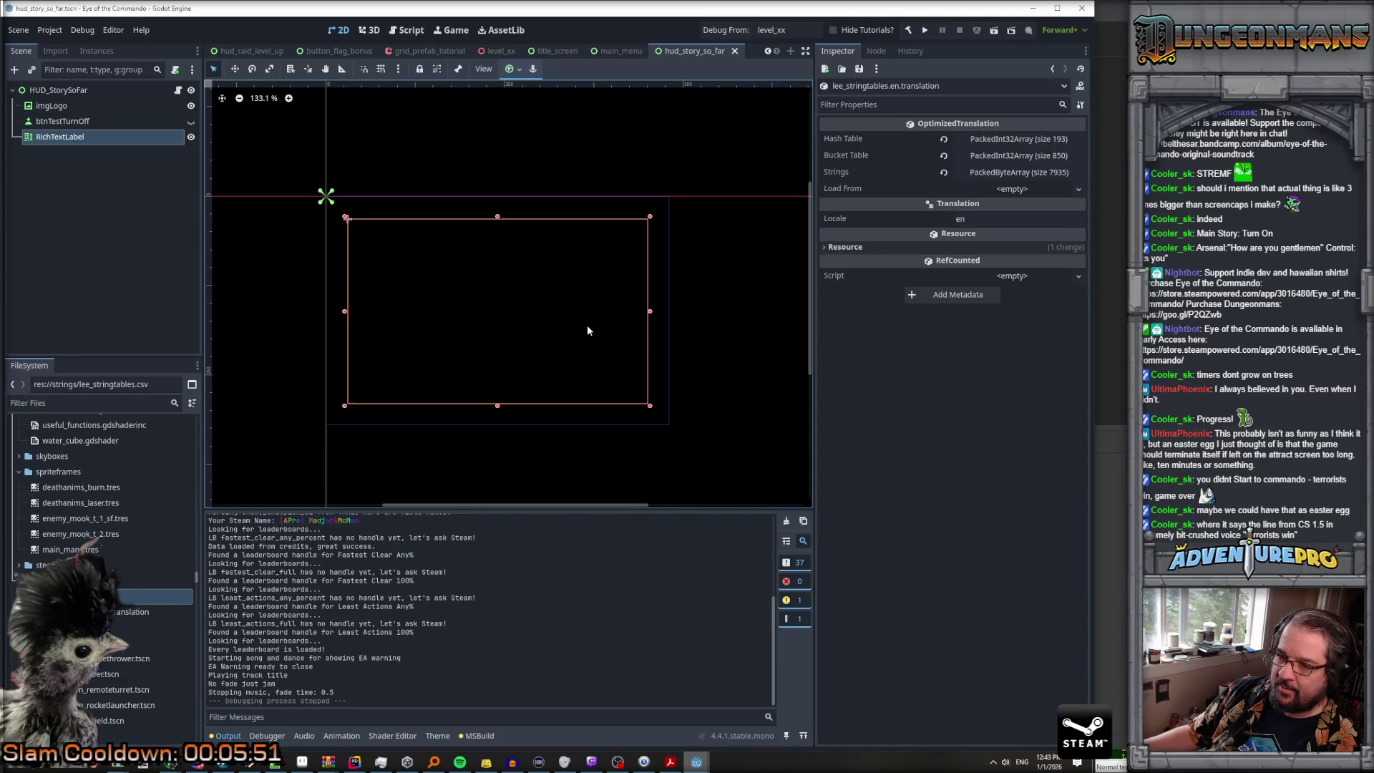
pyautogui.click(94, 137)
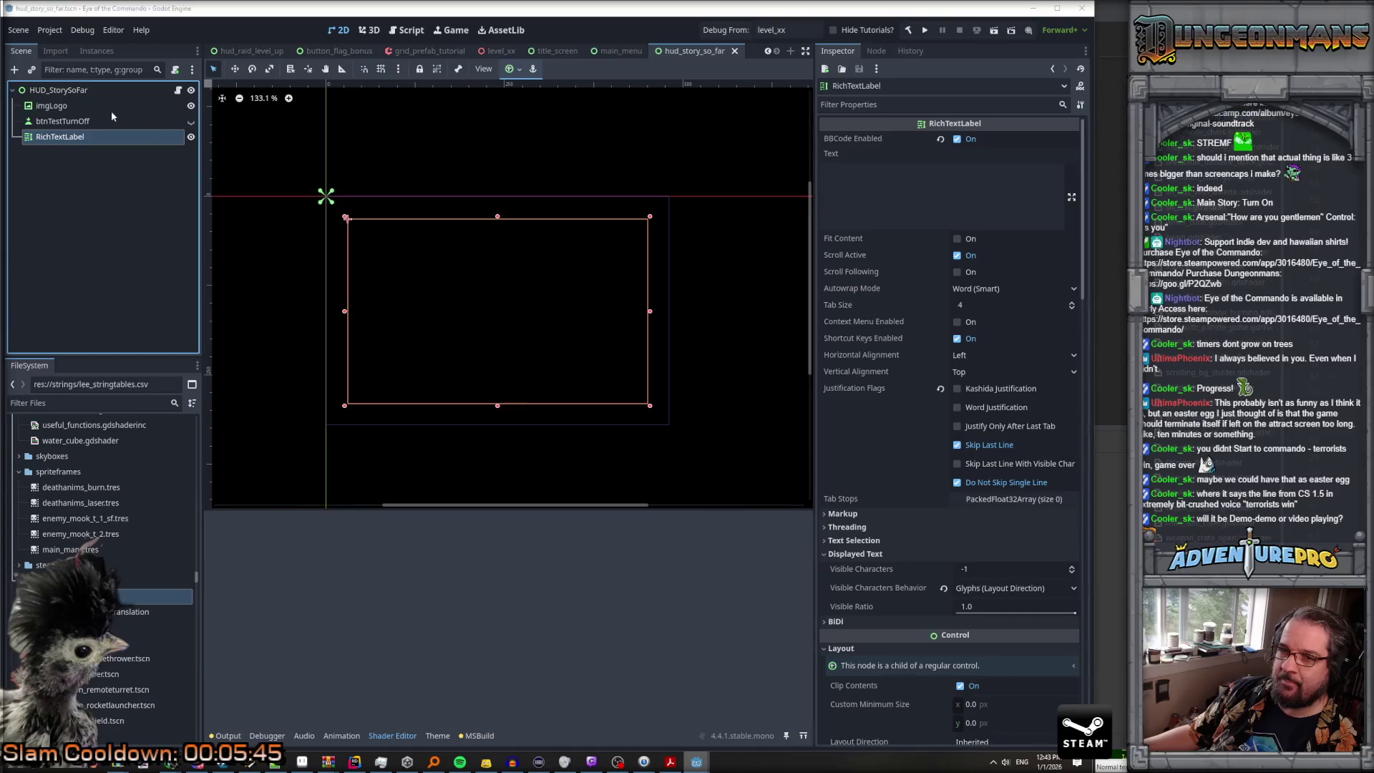
pyautogui.click(94, 94)
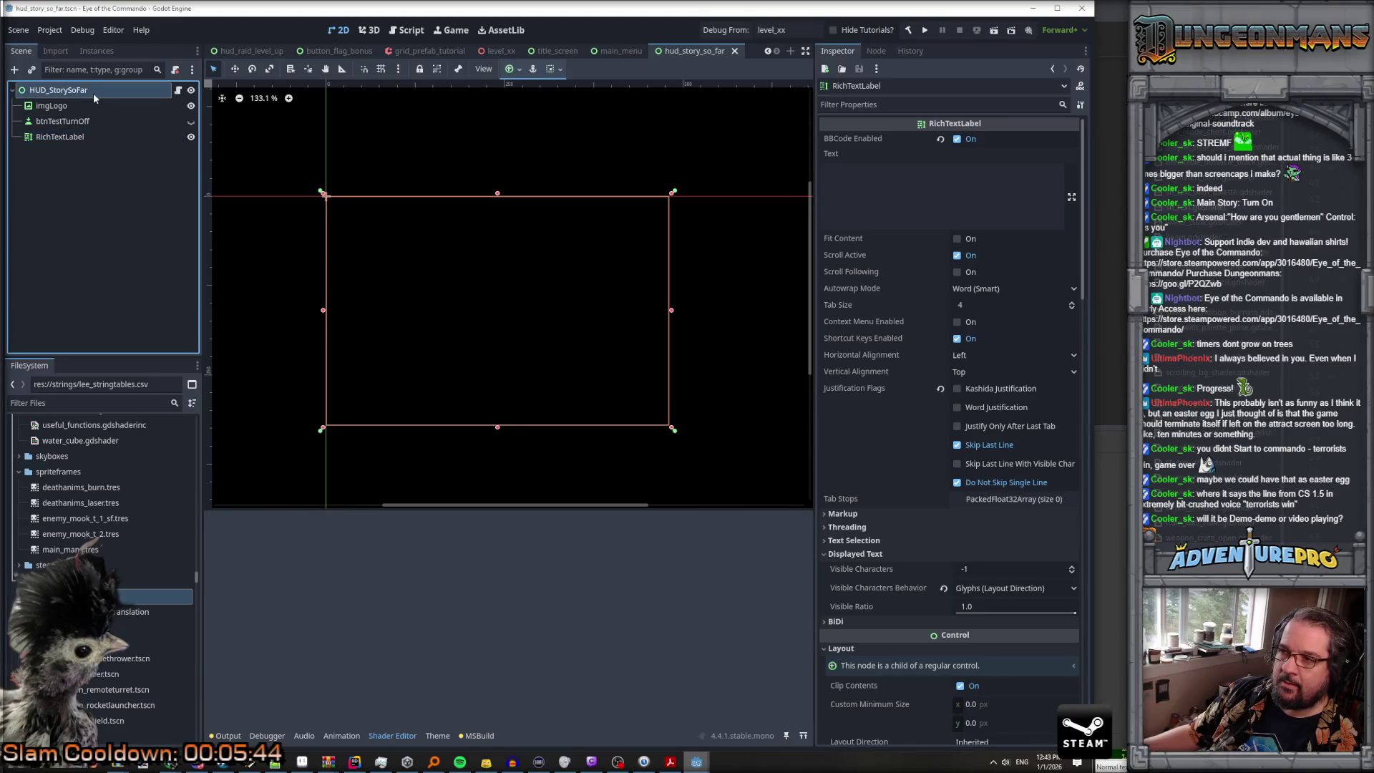
pyautogui.click(60, 136)
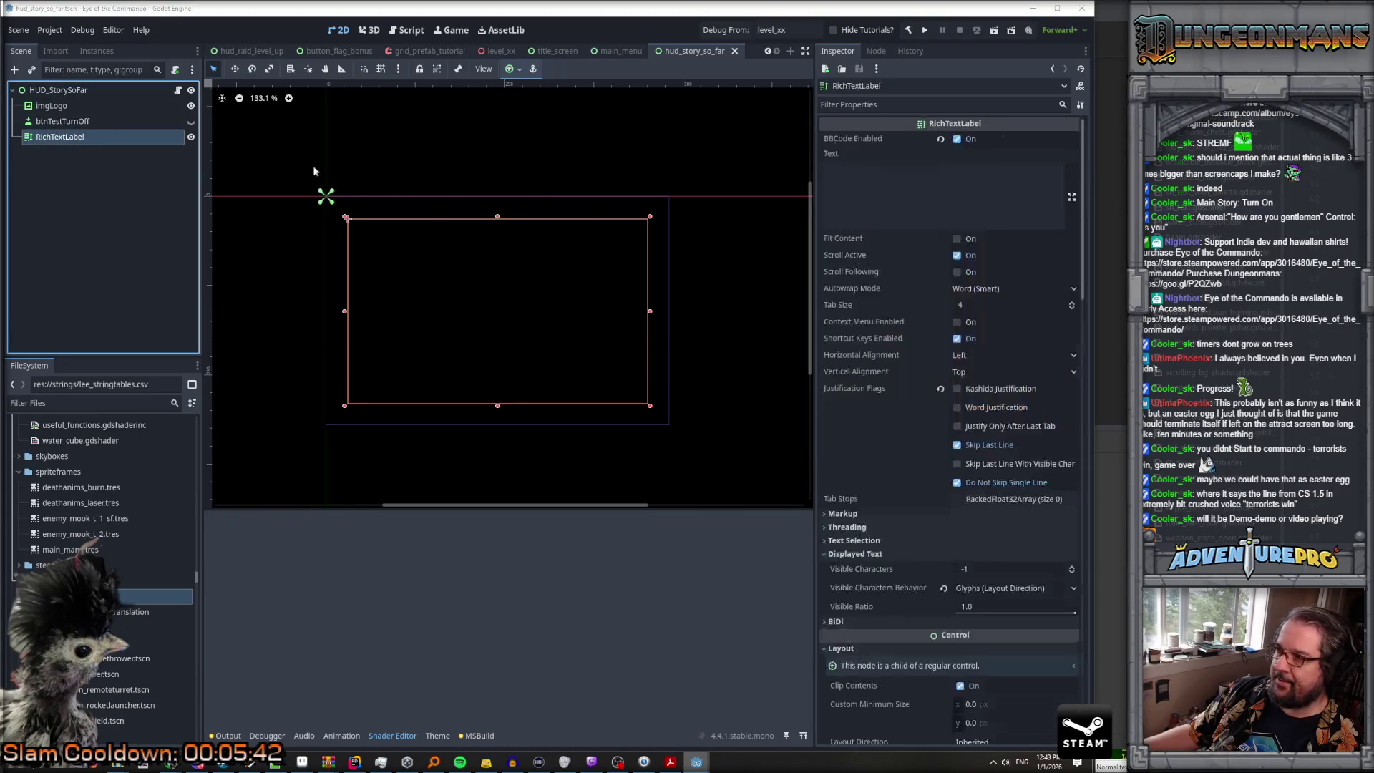
# Step: Paste the colored BBCode text starting 'FREEDOM IS IN PERIL ACROSS THE GLOBE' into the label's Text
pyautogui.click(276, 762)
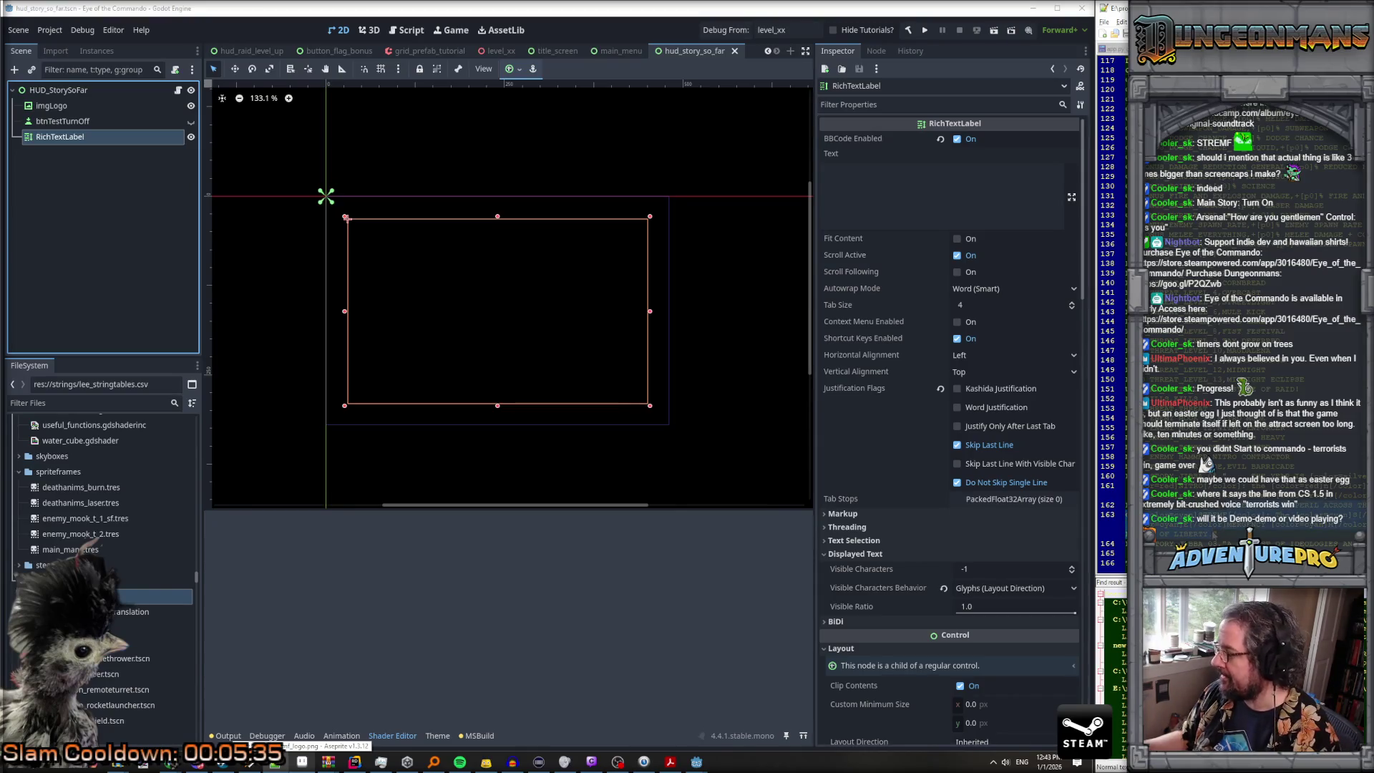
pyautogui.click(897, 199)
pyautogui.hotkey('ctrl', 'v')
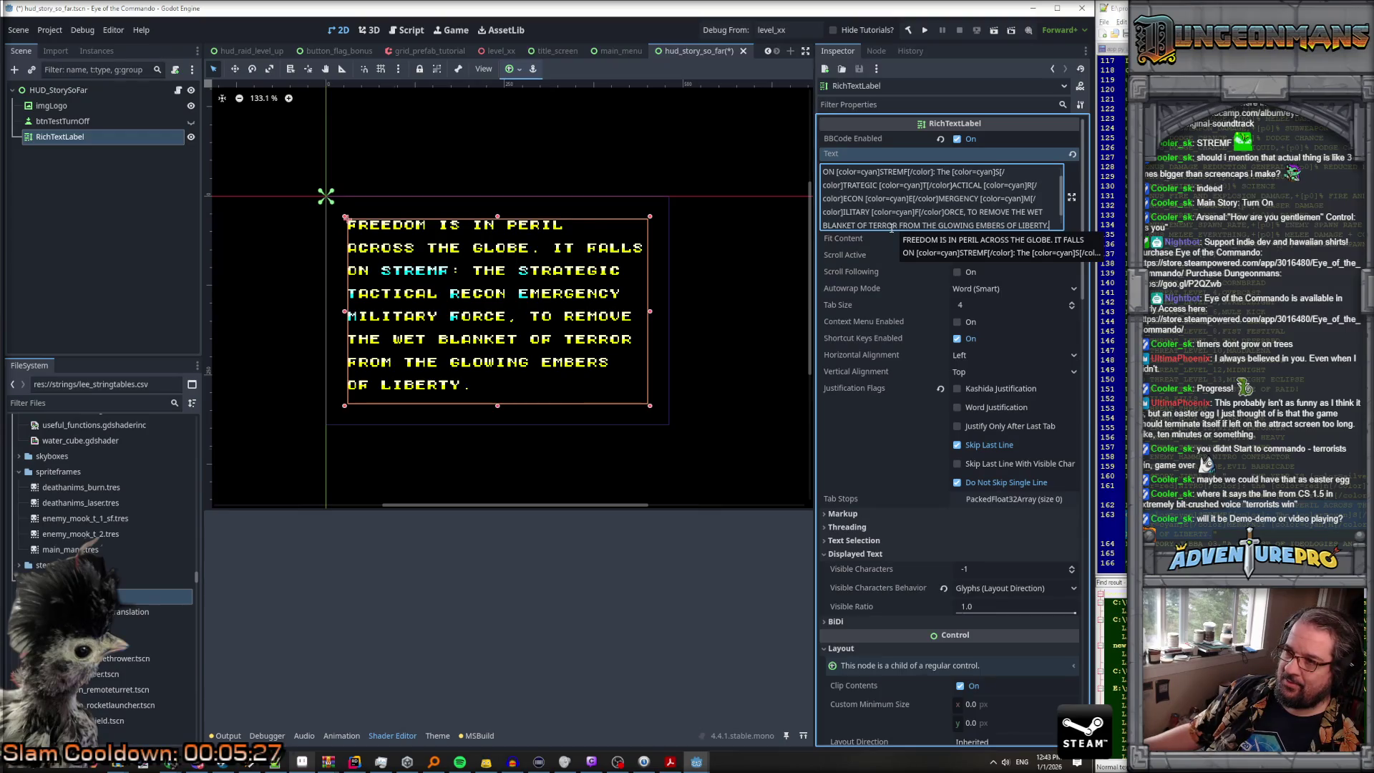
# Step: Stretch the label box downward, clear its text, save the scene, and uncheck Scroll Active
pyautogui.scroll(-1, 911, 203)
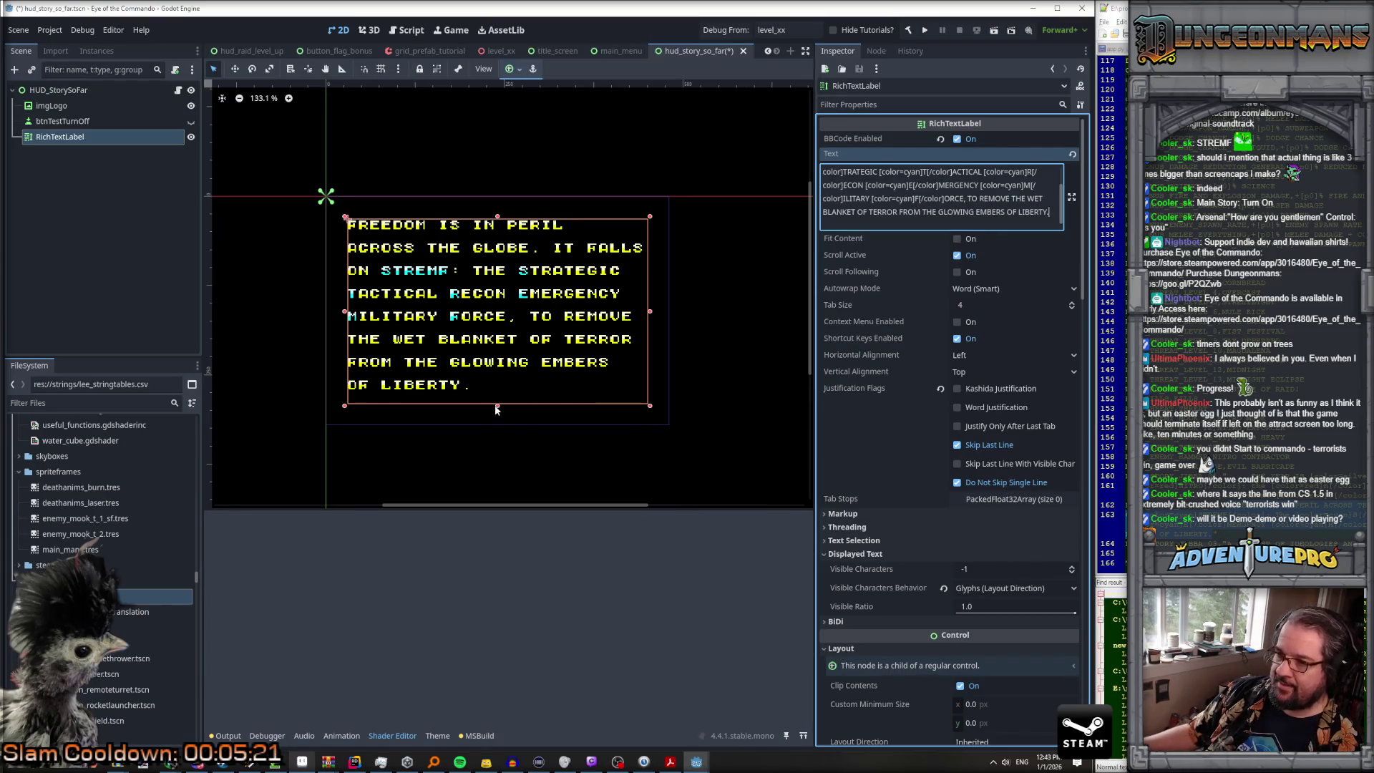
pyautogui.moveTo(498, 408); pyautogui.dragTo(497, 426)
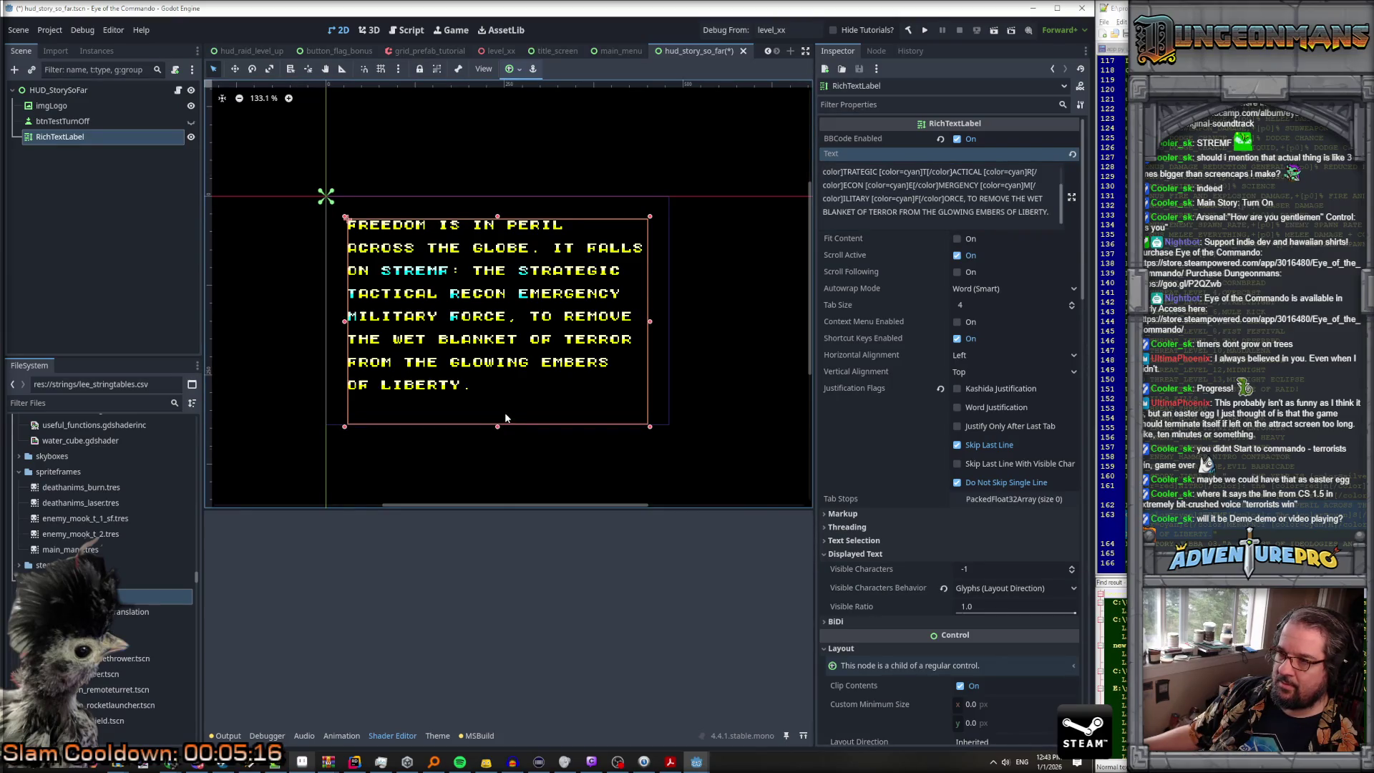
pyautogui.click(1051, 211)
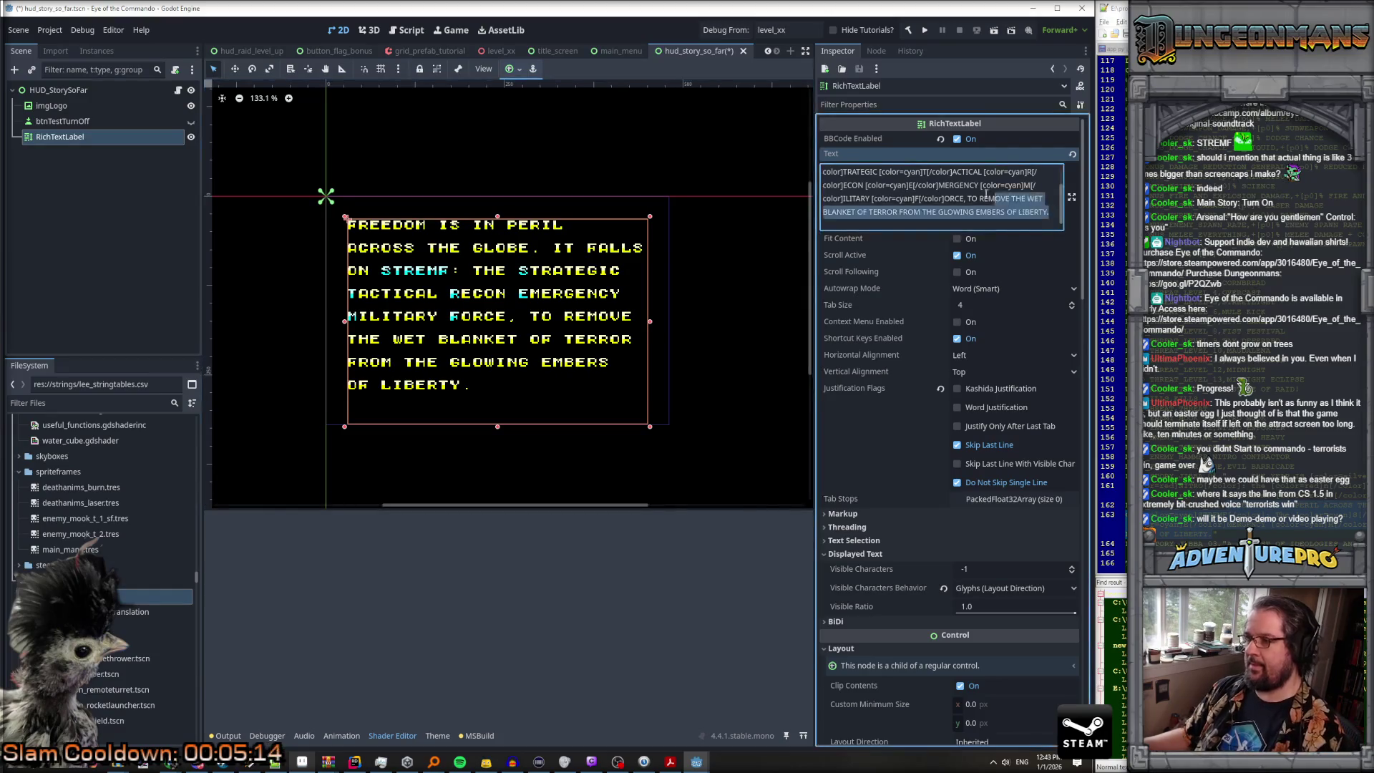
pyautogui.hotkey('ctrl', 'a')
pyautogui.press('BackSpace')
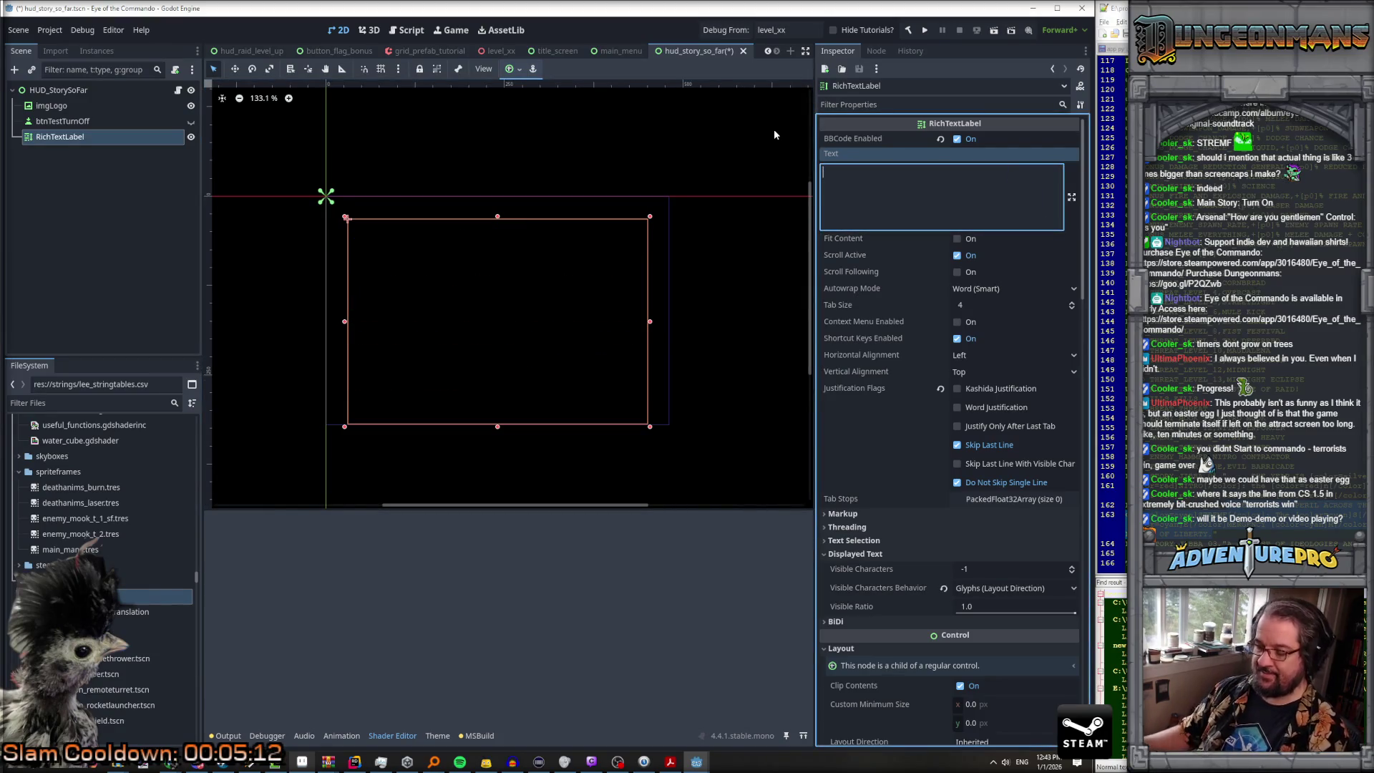
pyautogui.hotkey('ctrl', 's')
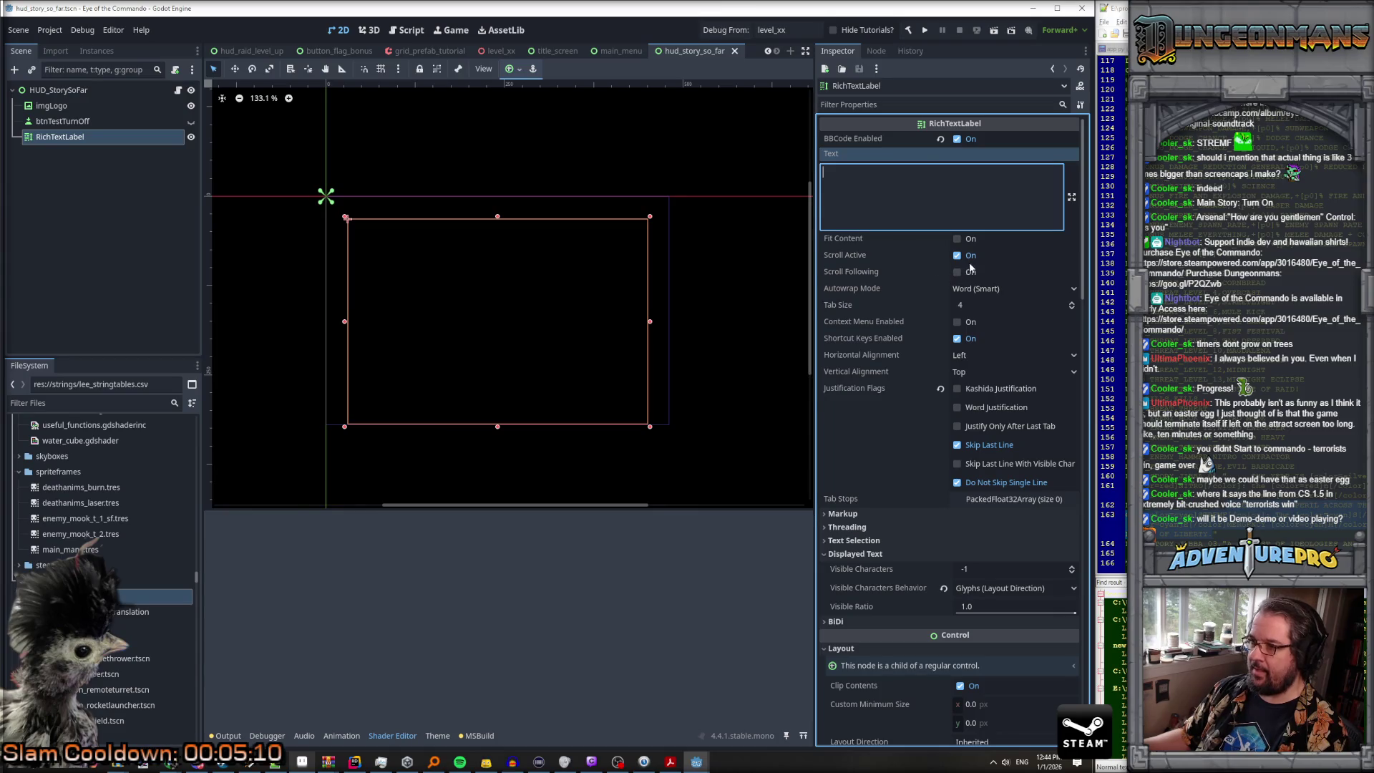
pyautogui.click(959, 256)
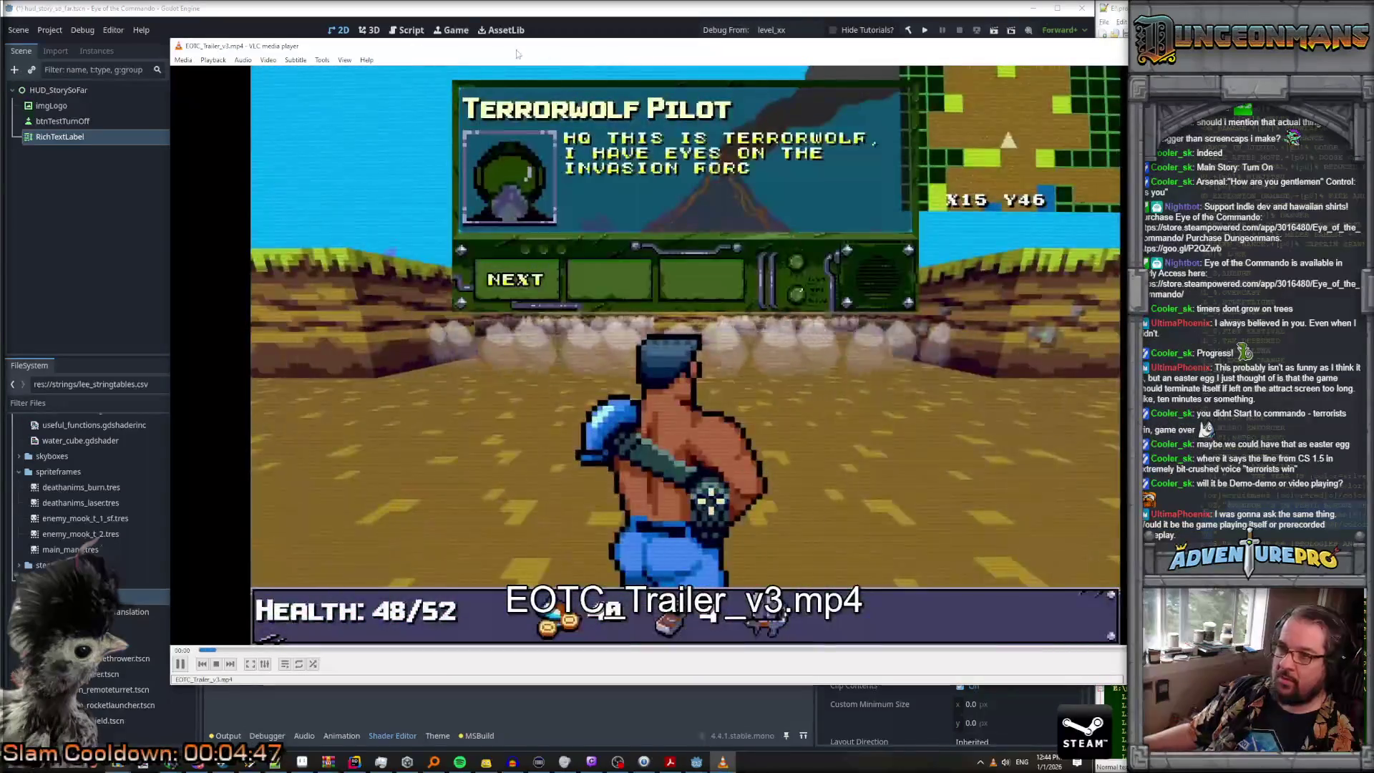
pyautogui.moveTo(517, 54); pyautogui.dragTo(407, 47)
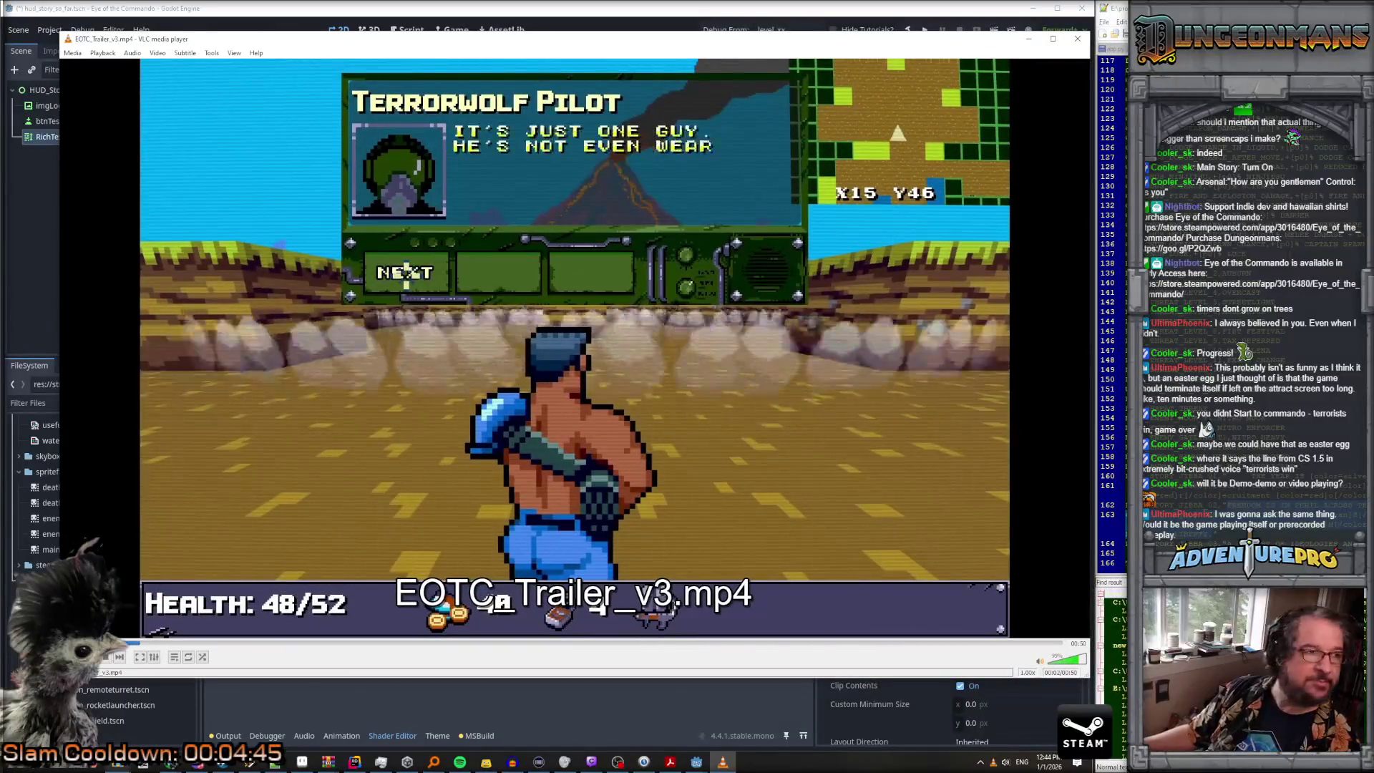
pyautogui.press('XF86AudioLowerVolume')
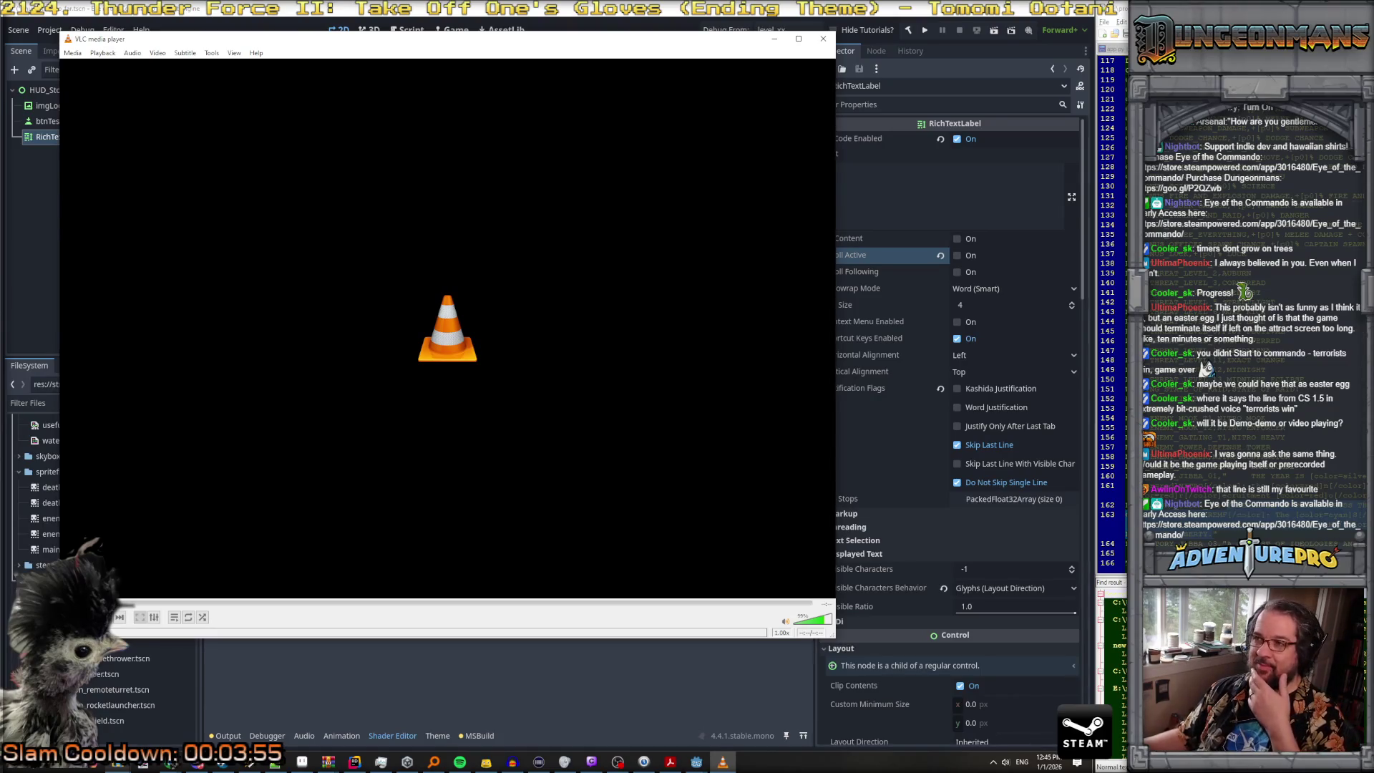
pyautogui.click(774, 38)
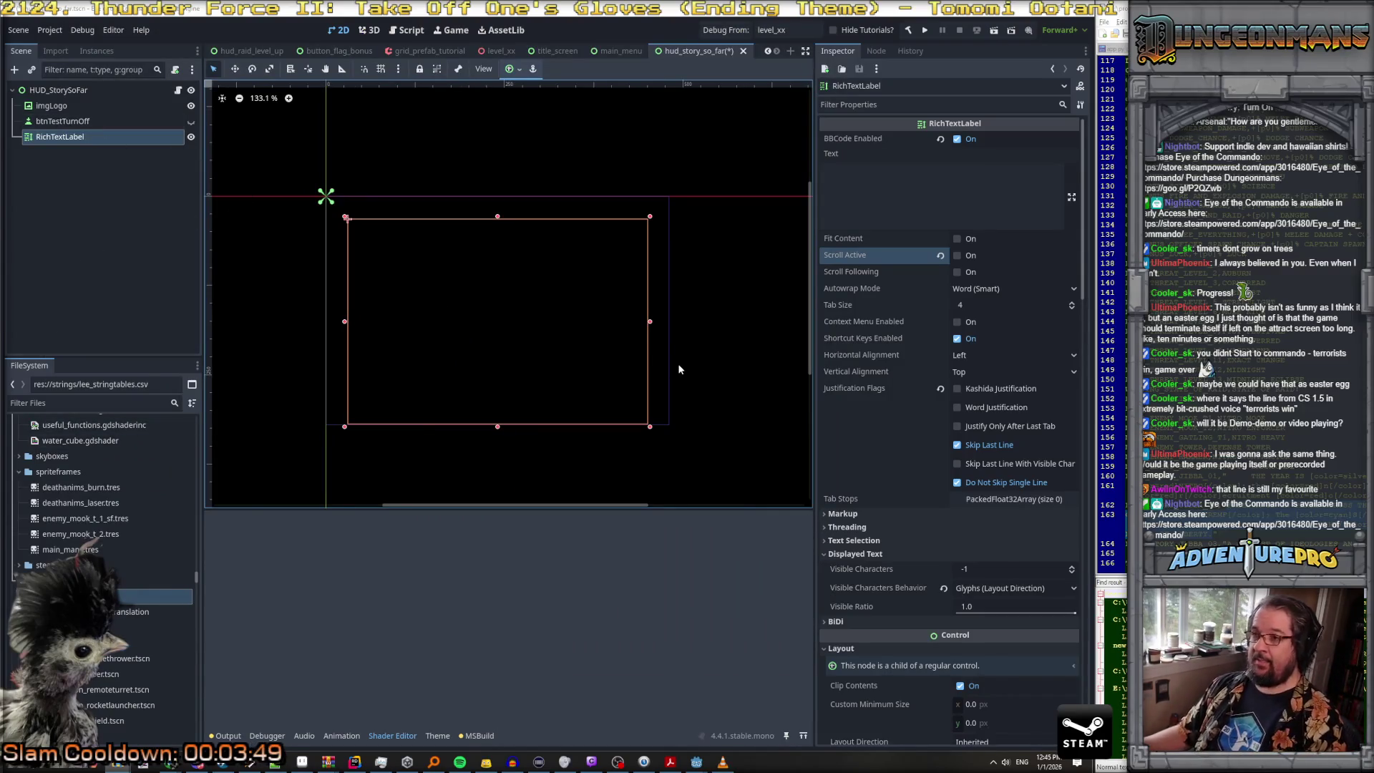
# Step: Save the story-so-far scene, test-run the game's intro text, stop it, then switch to the Shinobi prologue video
pyautogui.hotkey('ctrl', 's')
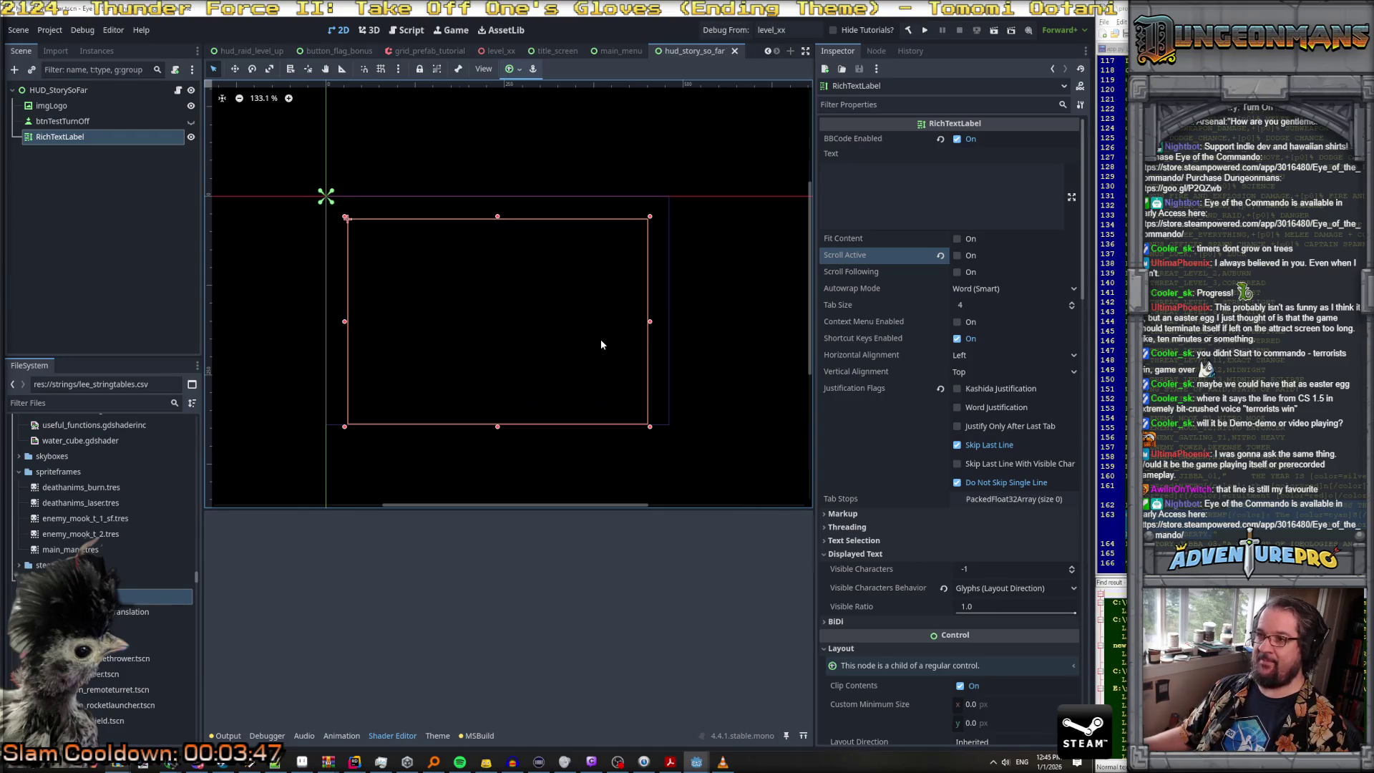
pyautogui.click(926, 32)
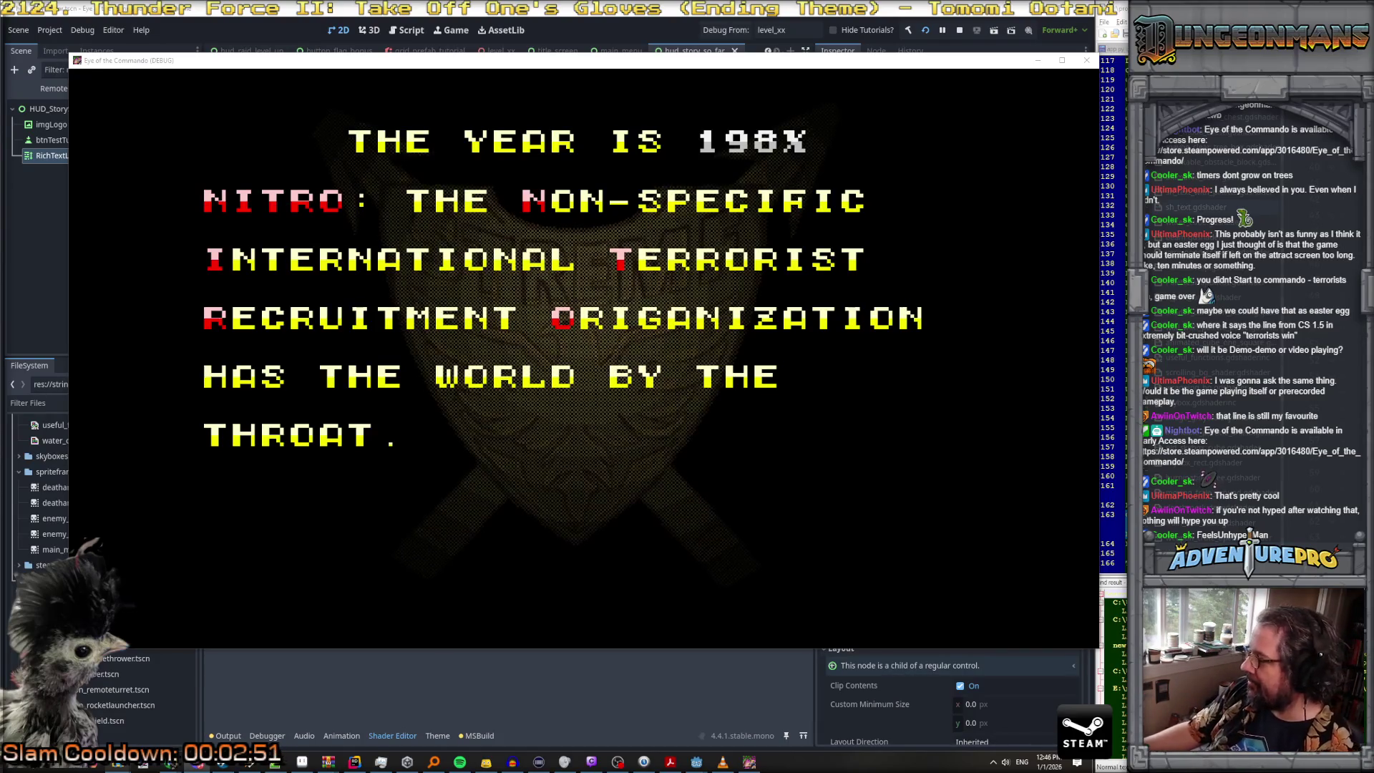
pyautogui.click(959, 30)
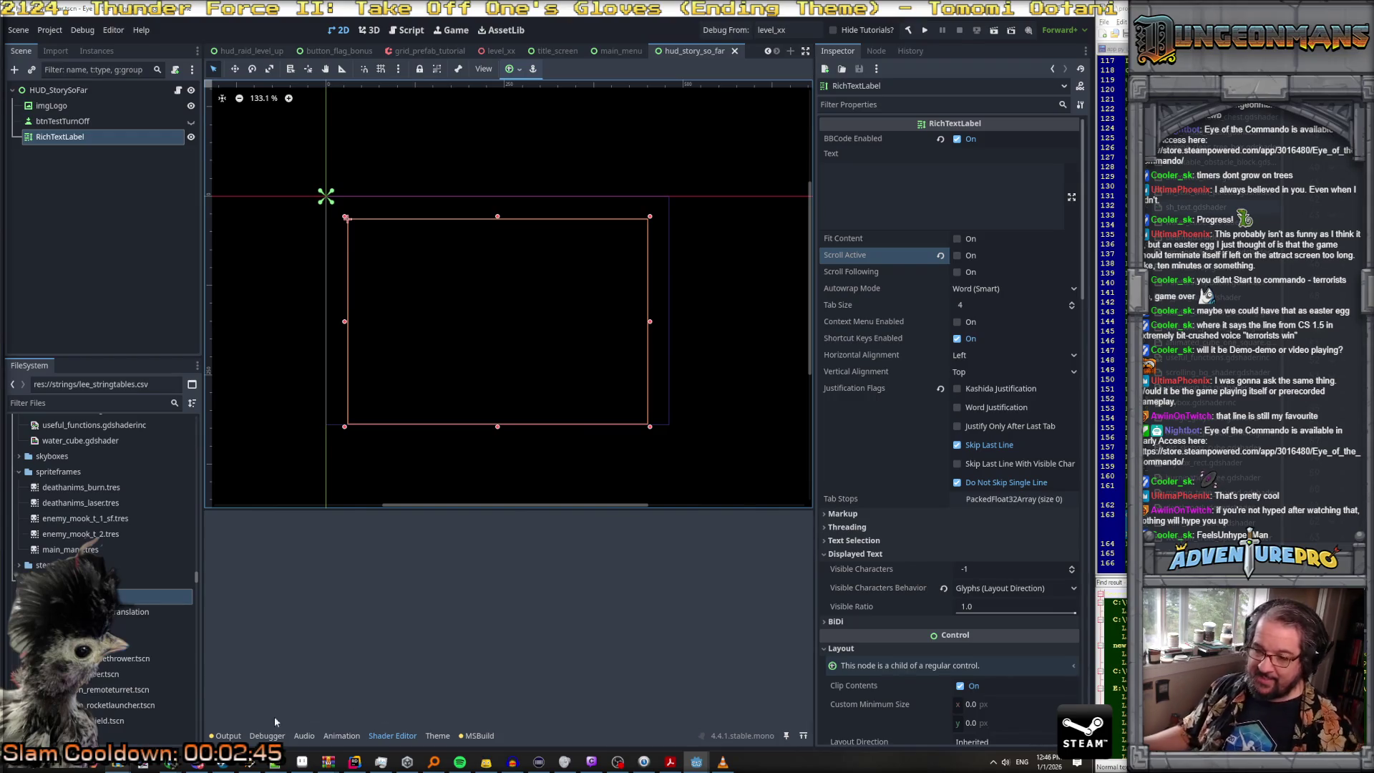
pyautogui.moveTo(275, 762)
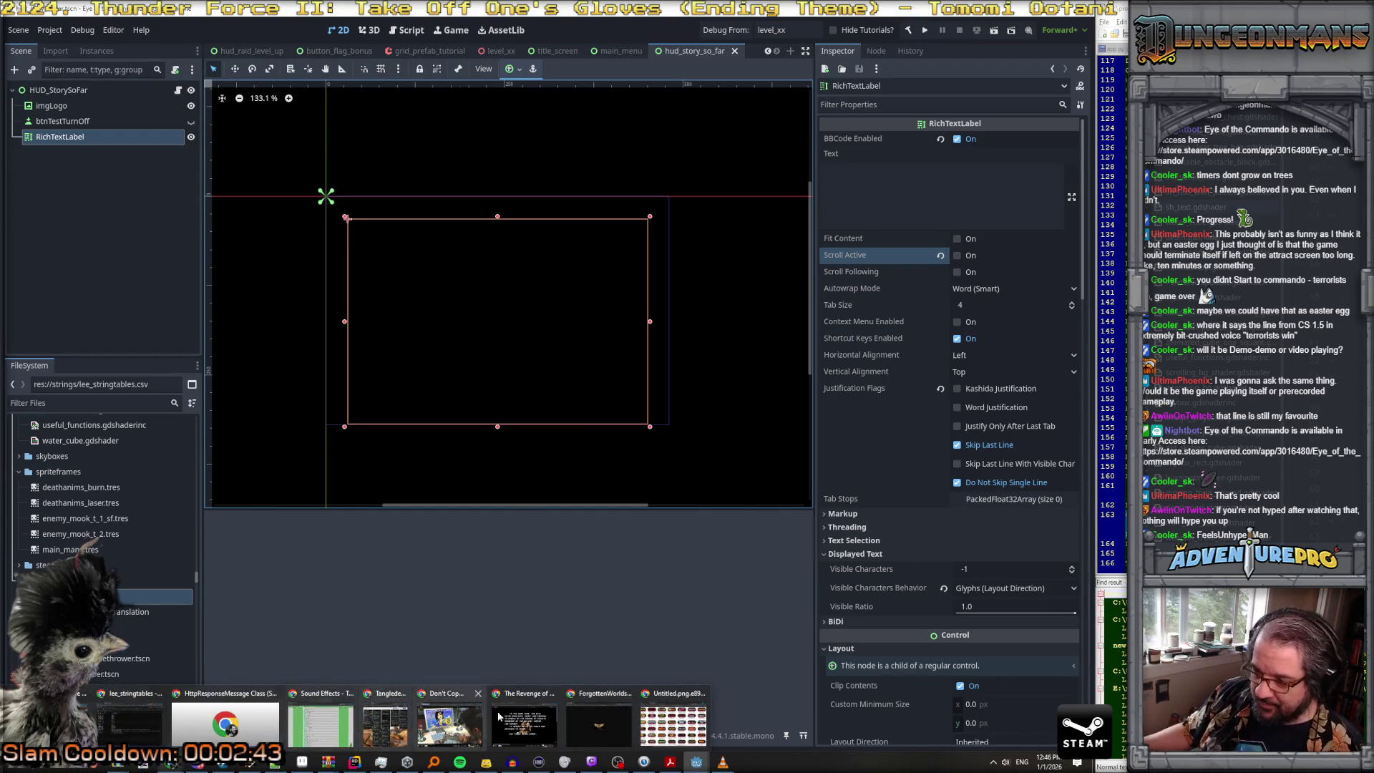
pyautogui.click(530, 719)
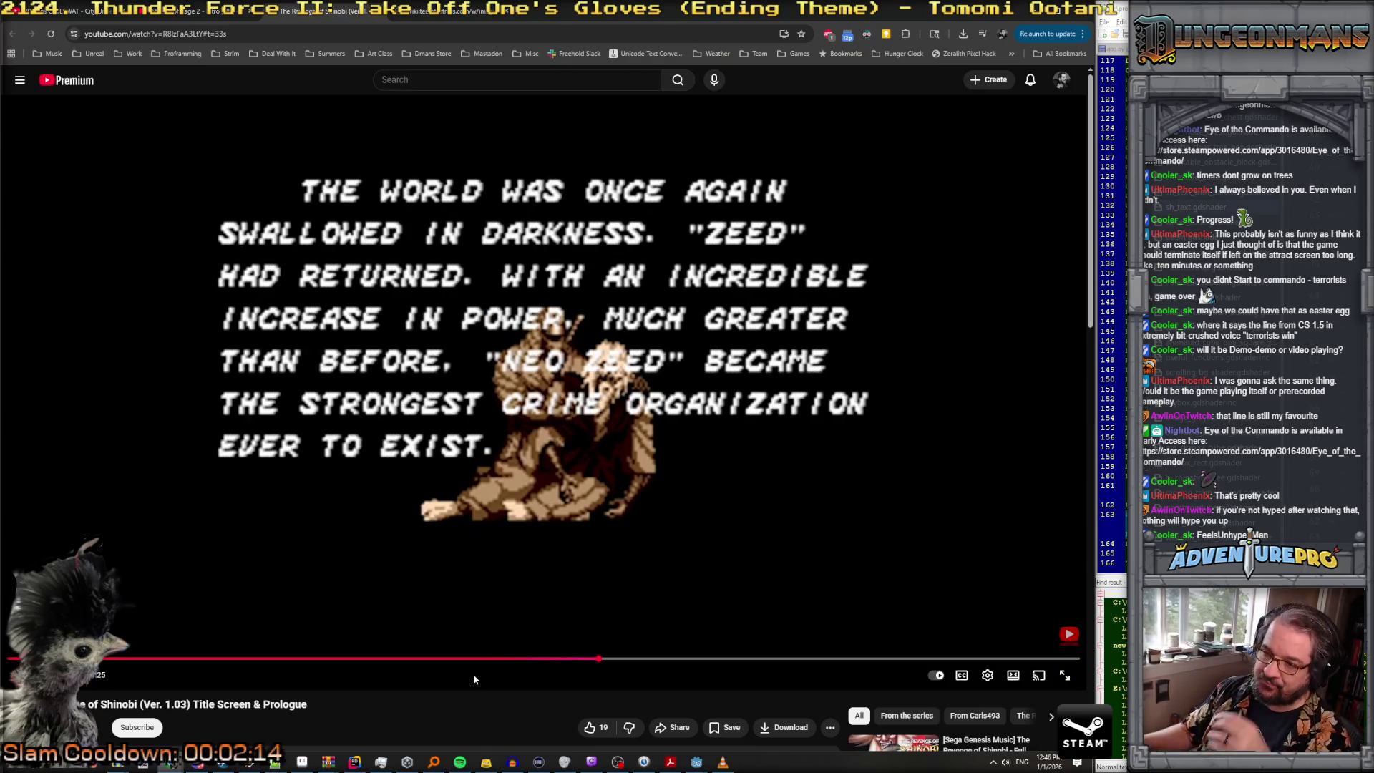
# Step: Return from the Shinobi prologue video to the hud_story_so_far scene in the Godot editor
pyautogui.moveTo(346, 768)
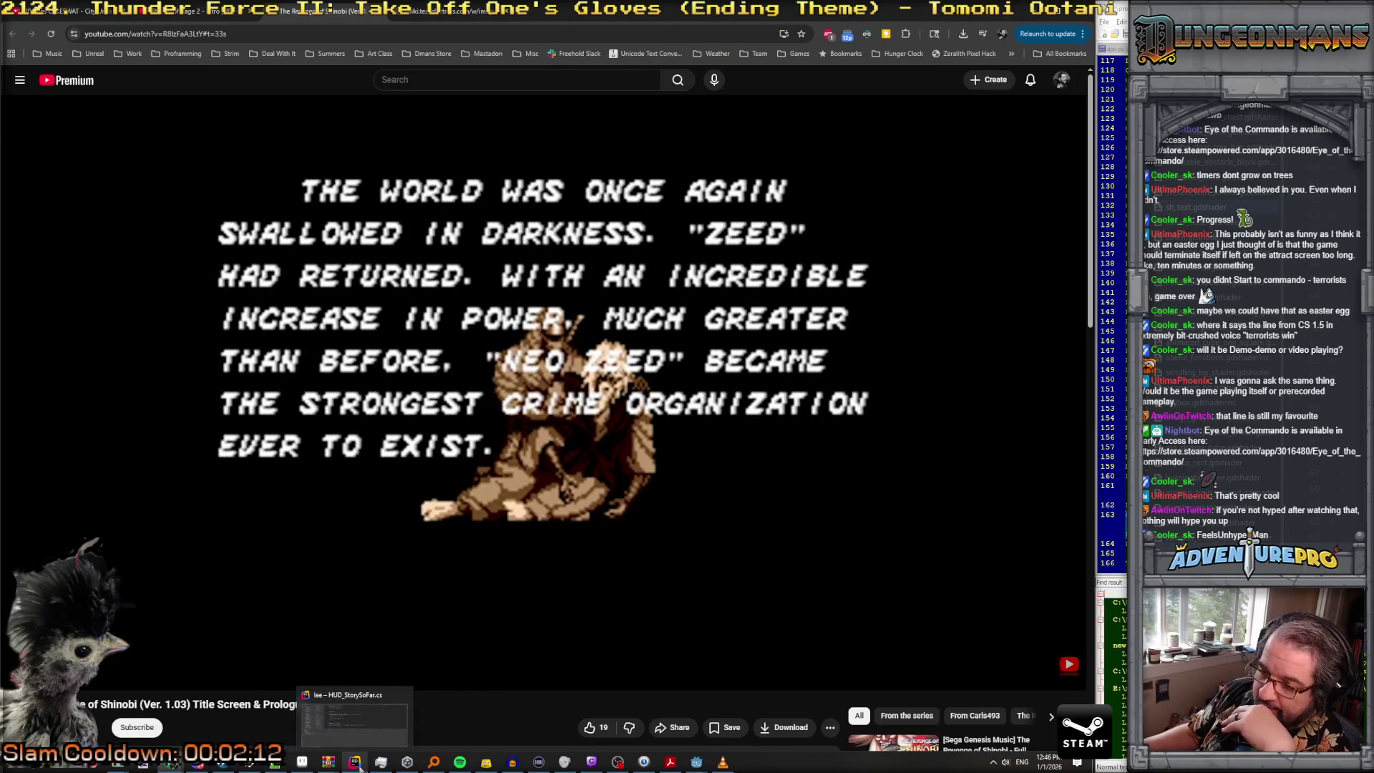
pyautogui.moveTo(697, 762)
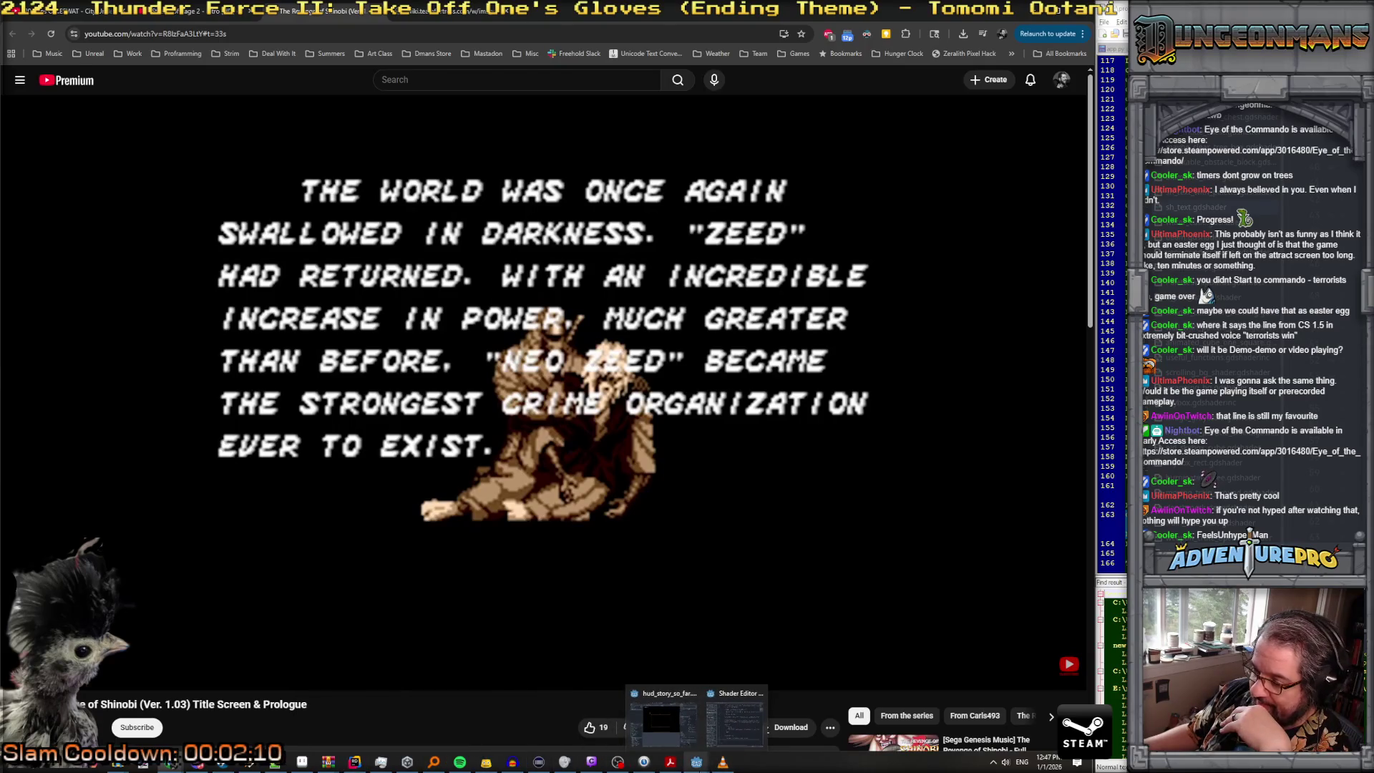
pyautogui.click(662, 723)
# Step: Paste the colored BBCode story text into the story label's Text property
pyautogui.click(883, 191)
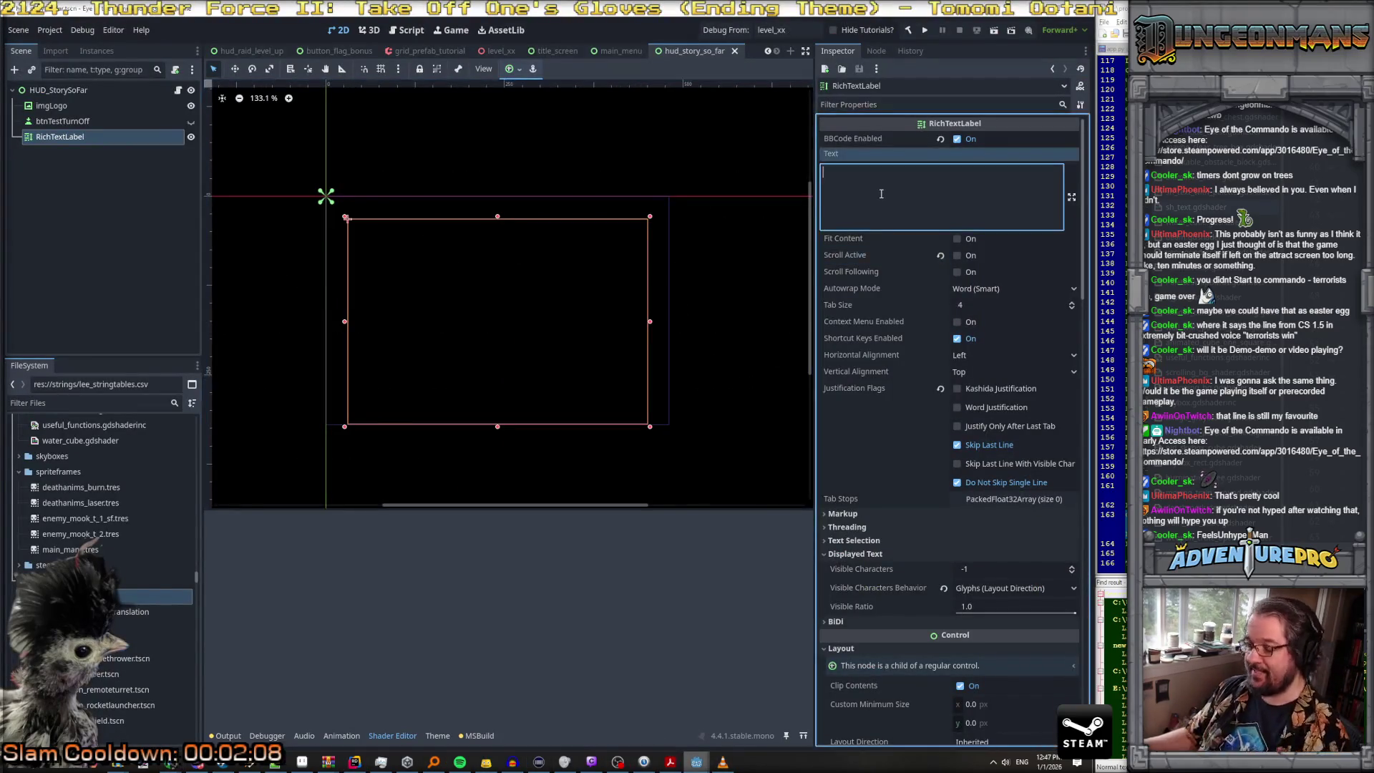
pyautogui.hotkey('ctrl', 'v')
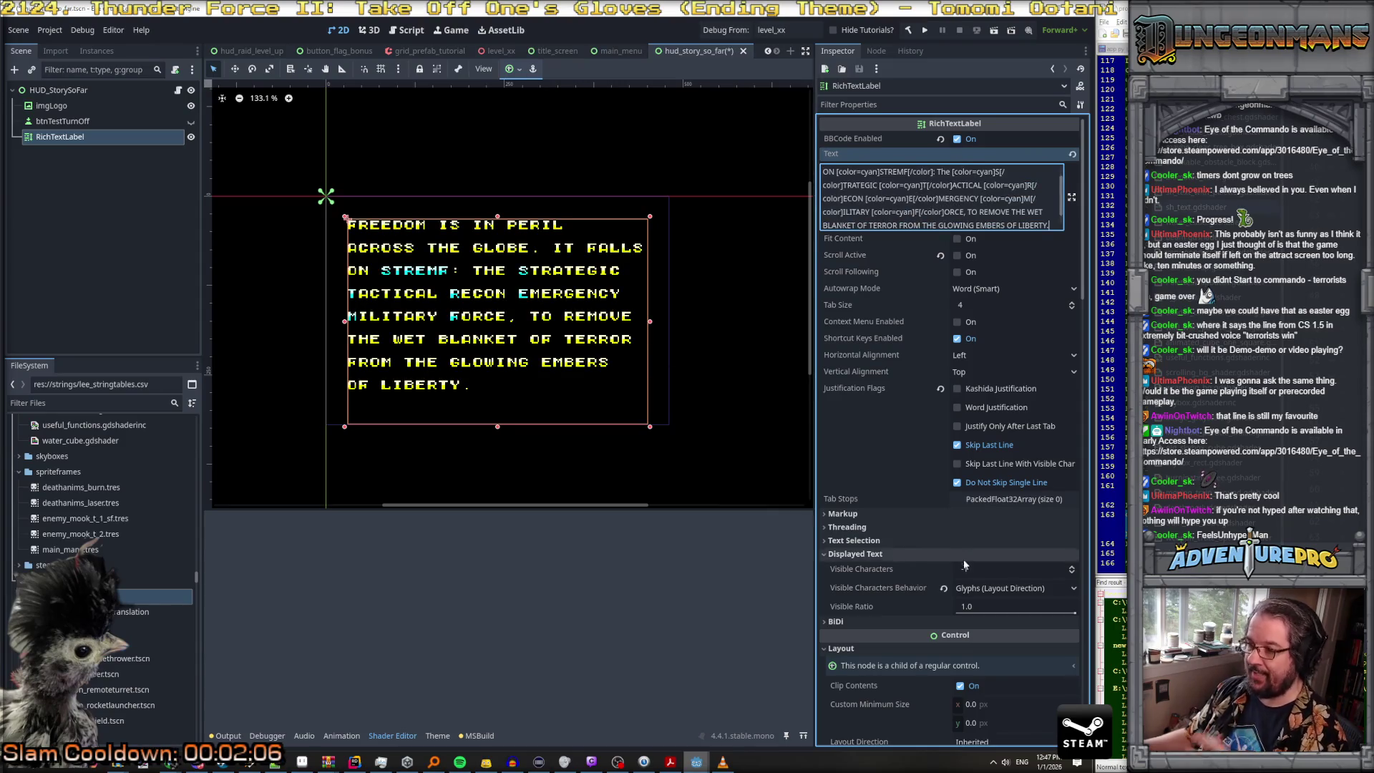
pyautogui.scroll(-10, 963, 549)
pyautogui.scroll(-6, 1011, 524)
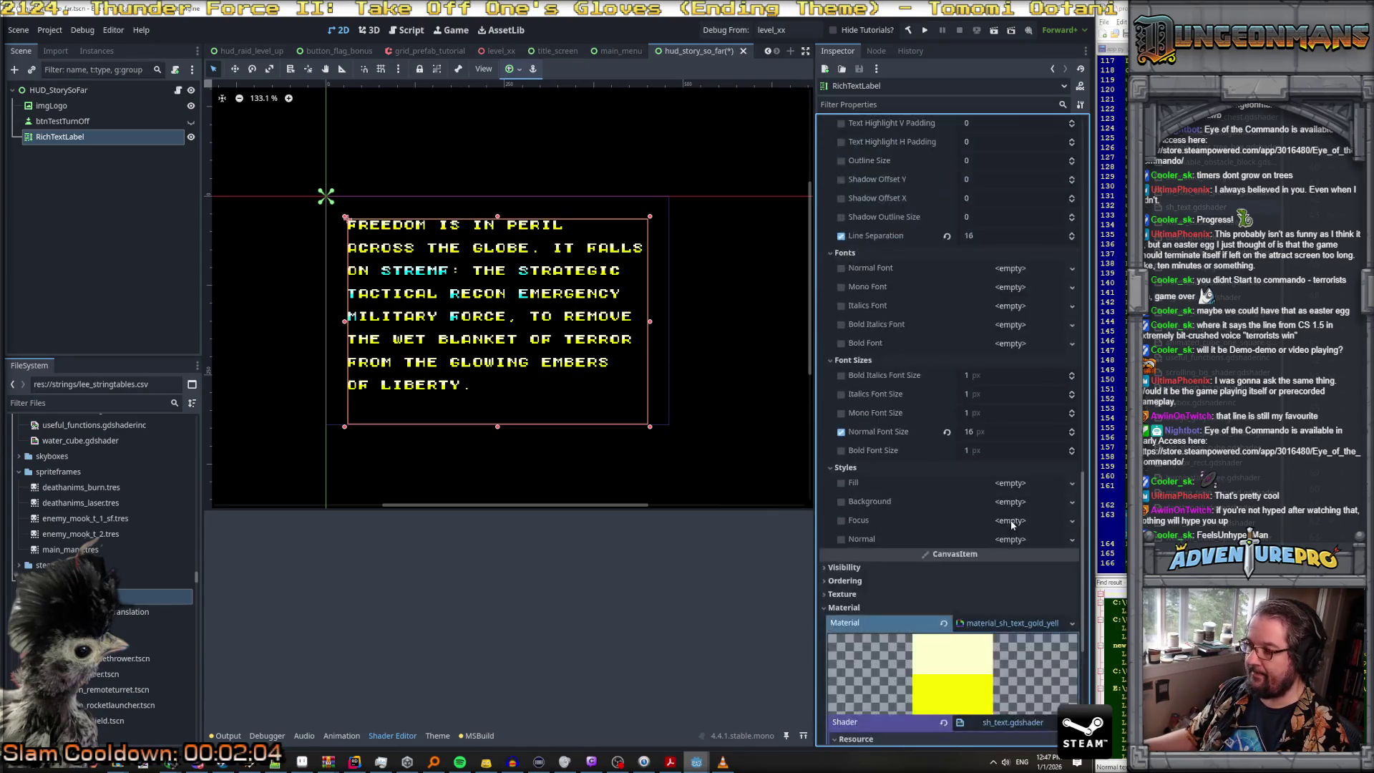
pyautogui.scroll(-3, 1024, 569)
# Step: Bring the floating Shader Editor showing sh_text.gdshader into view
pyautogui.moveTo(460, 761)
pyautogui.moveTo(696, 763)
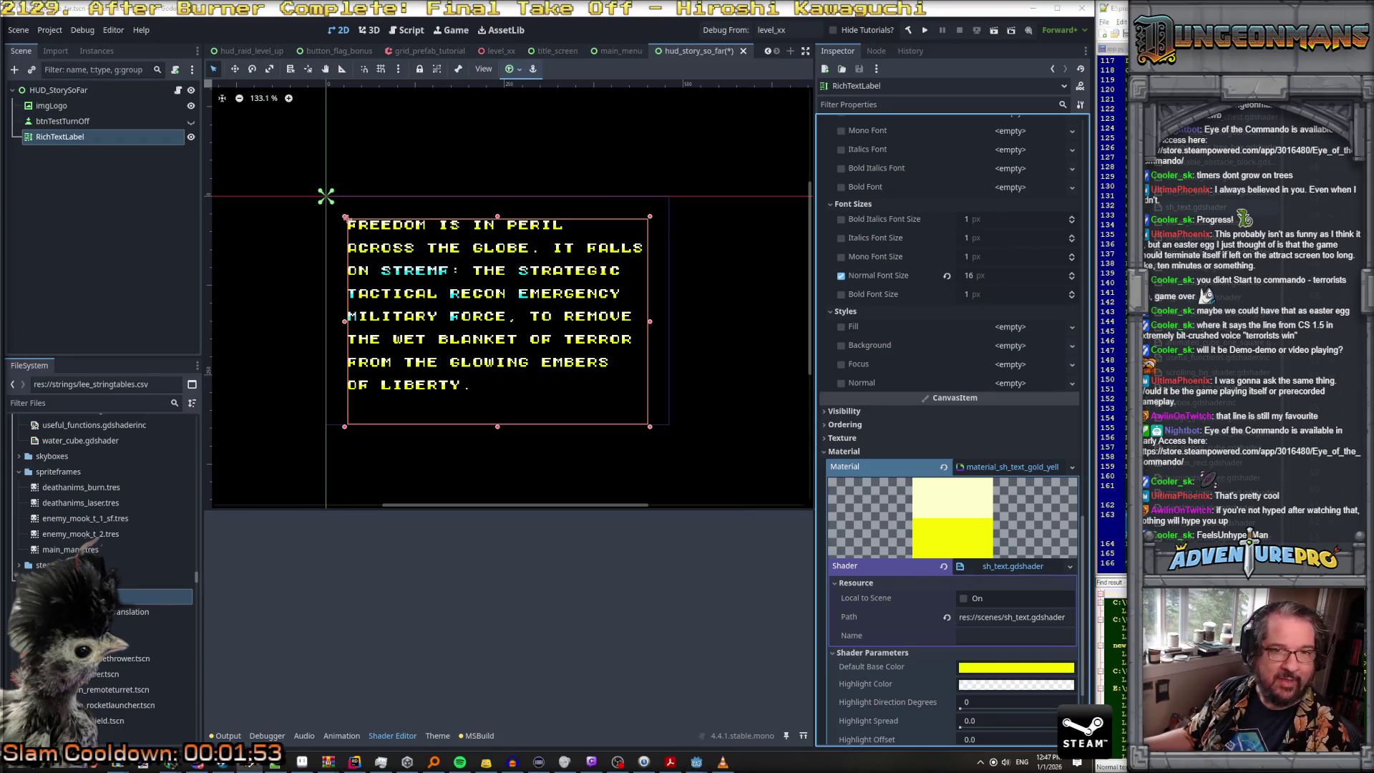
pyautogui.moveTo(563, 764)
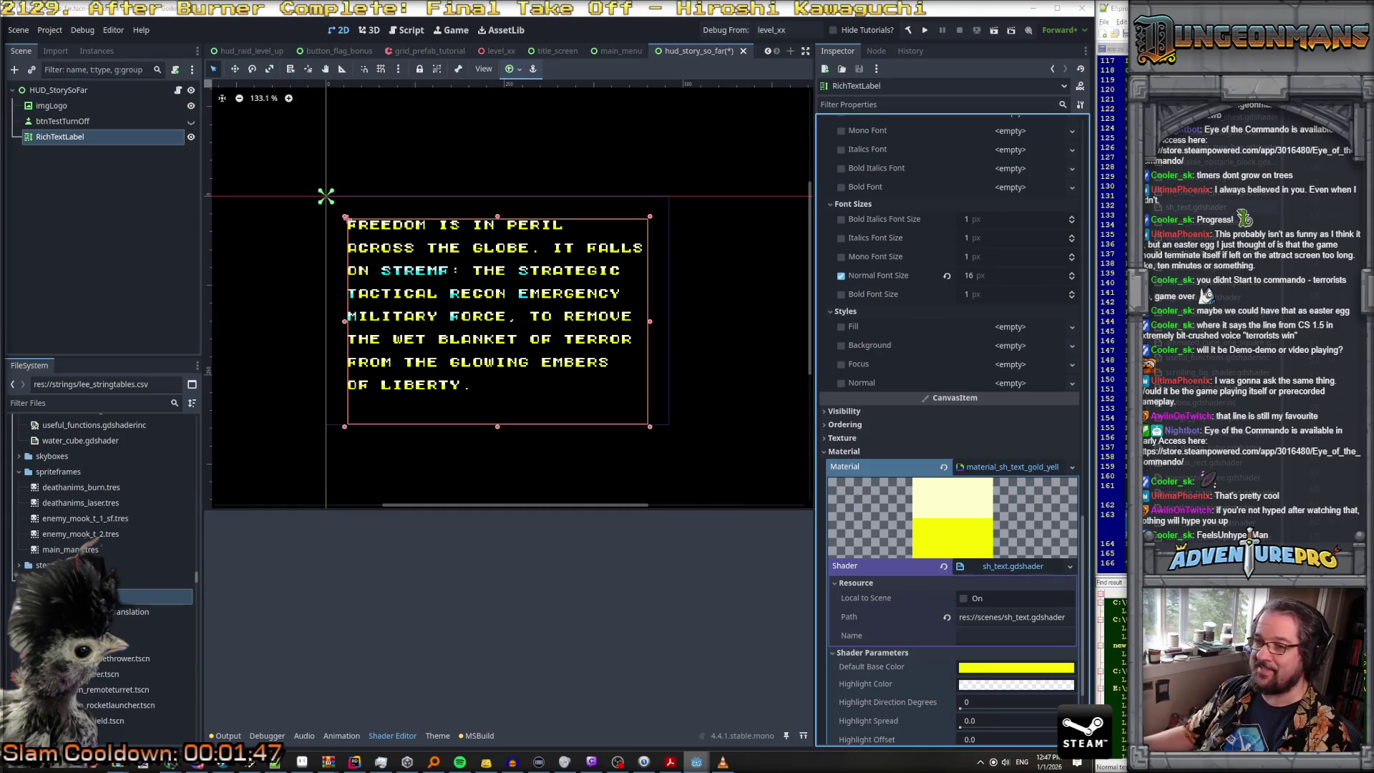
pyautogui.moveTo(1014, 85); pyautogui.dragTo(695, 85)
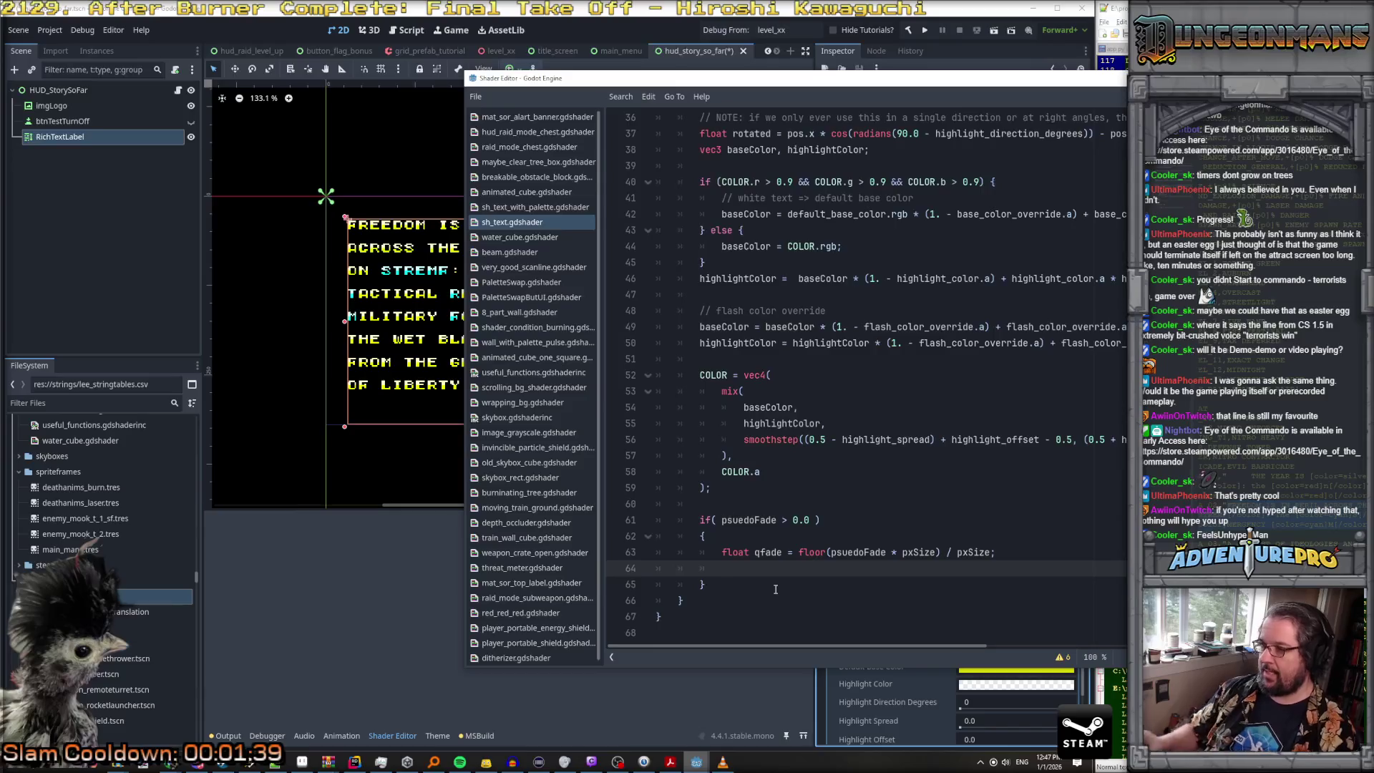
# Step: Declare float pxHalf = pxSize * 0.5 on a new line in the psuedoFade block
pyautogui.press('Up')
pyautogui.press('Up')
pyautogui.press('Return')
pyautogui.write('float')
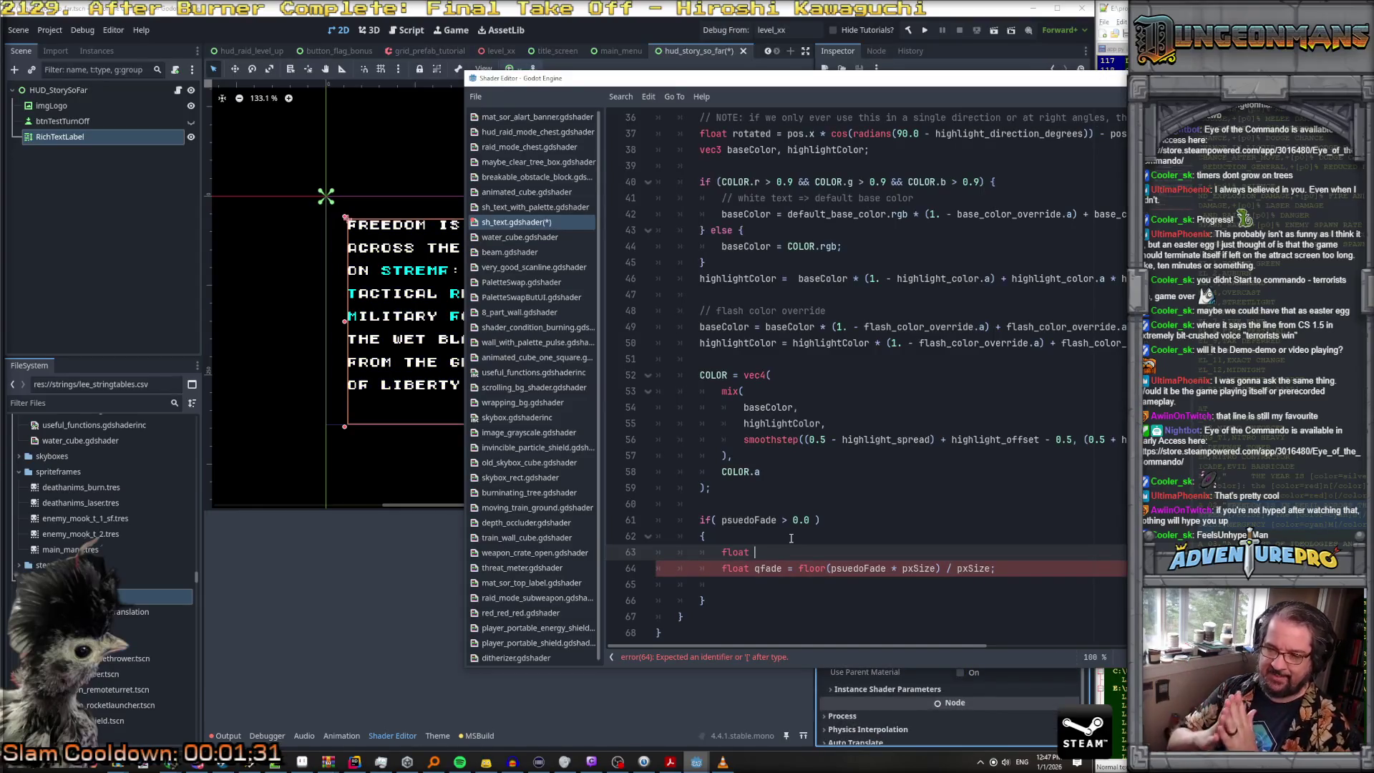
pyautogui.write('h')
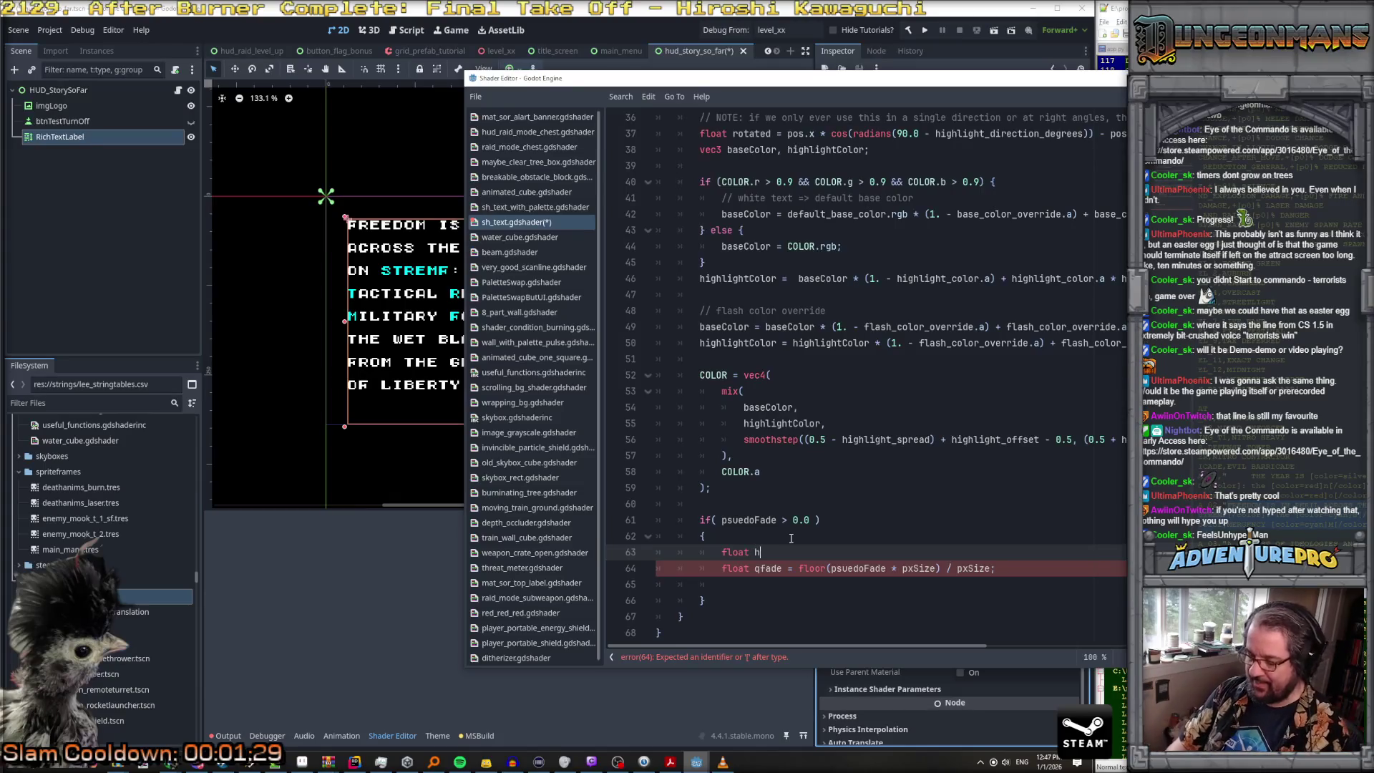
pyautogui.write('alfP')
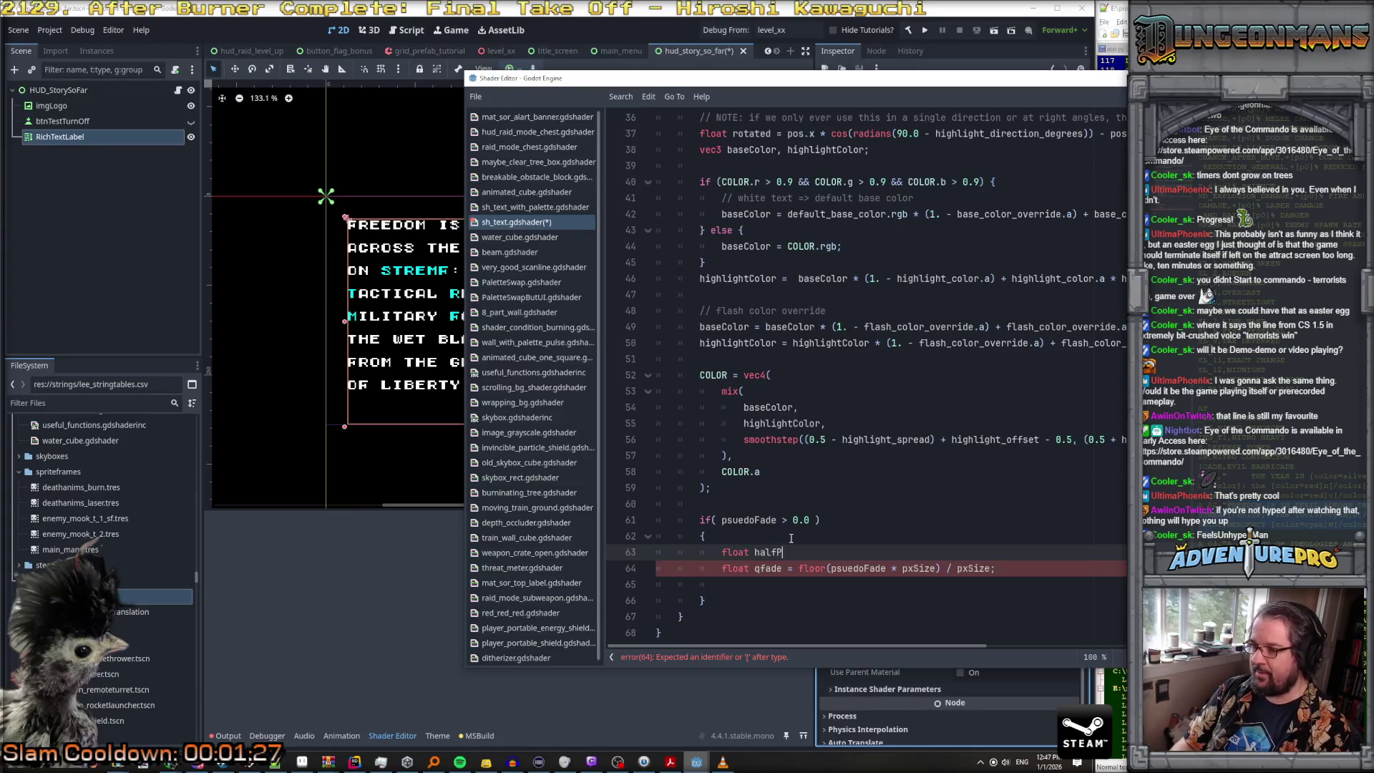
pyautogui.write('x= p')
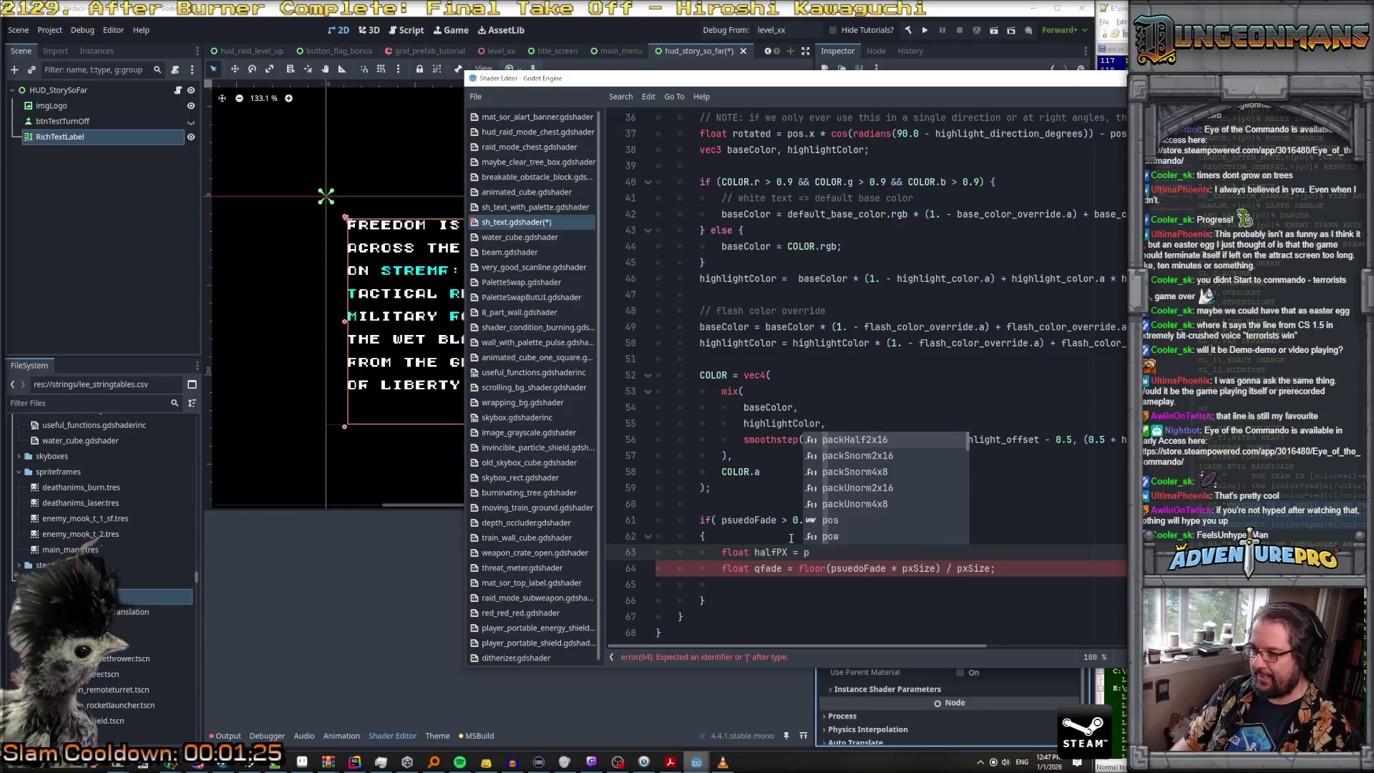
pyautogui.press('BackSpace')
pyautogui.press('BackSpace')
pyautogui.press('BackSpace')
pyautogui.write('pxH')
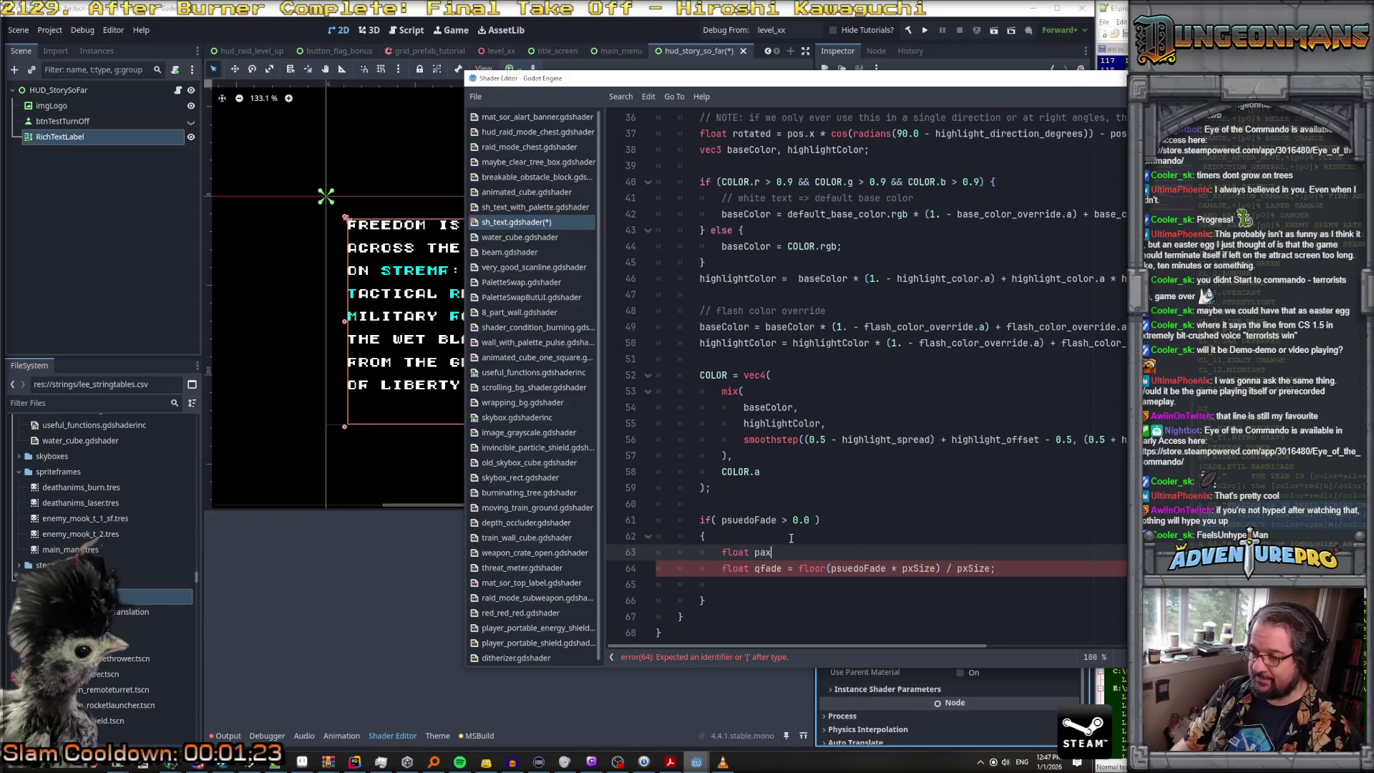
pyautogui.write('alf = pxSi')
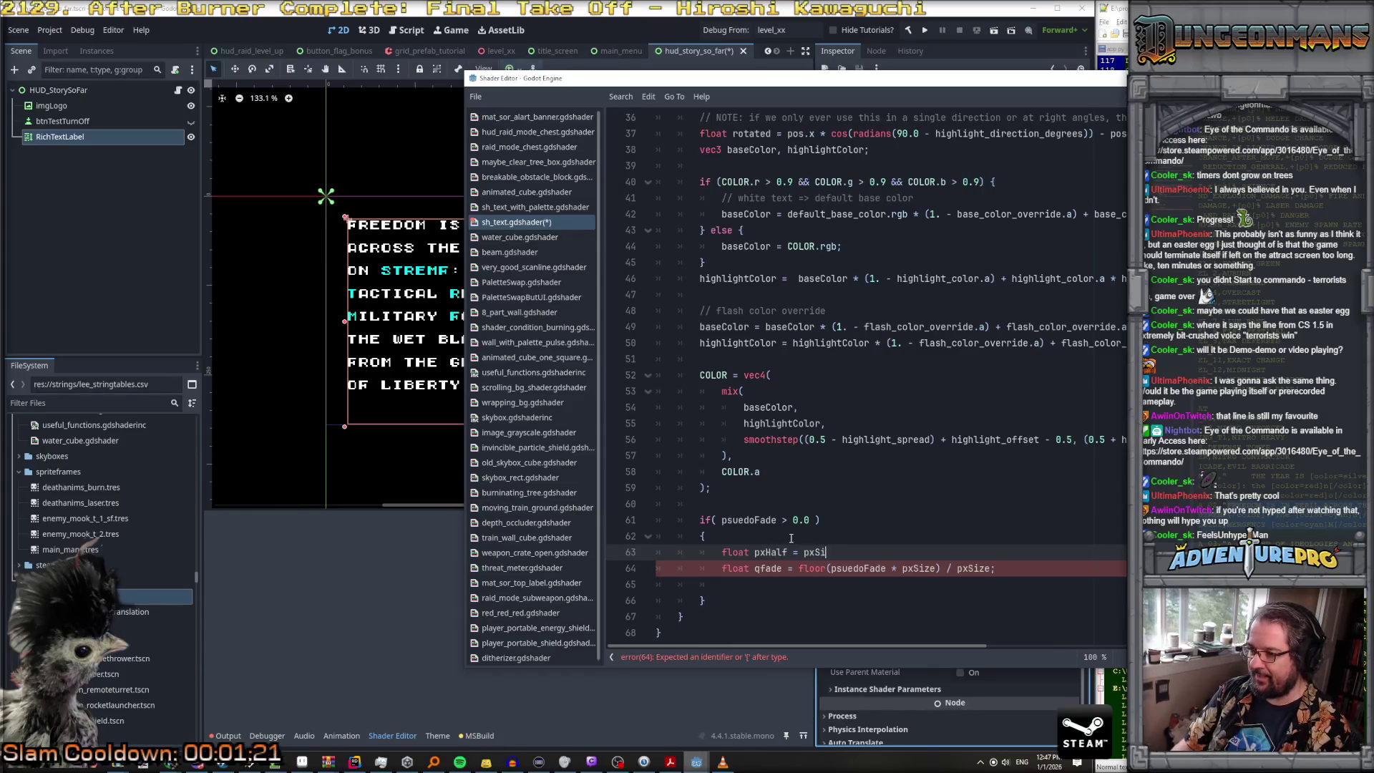
pyautogui.write('ze * 0.5f')
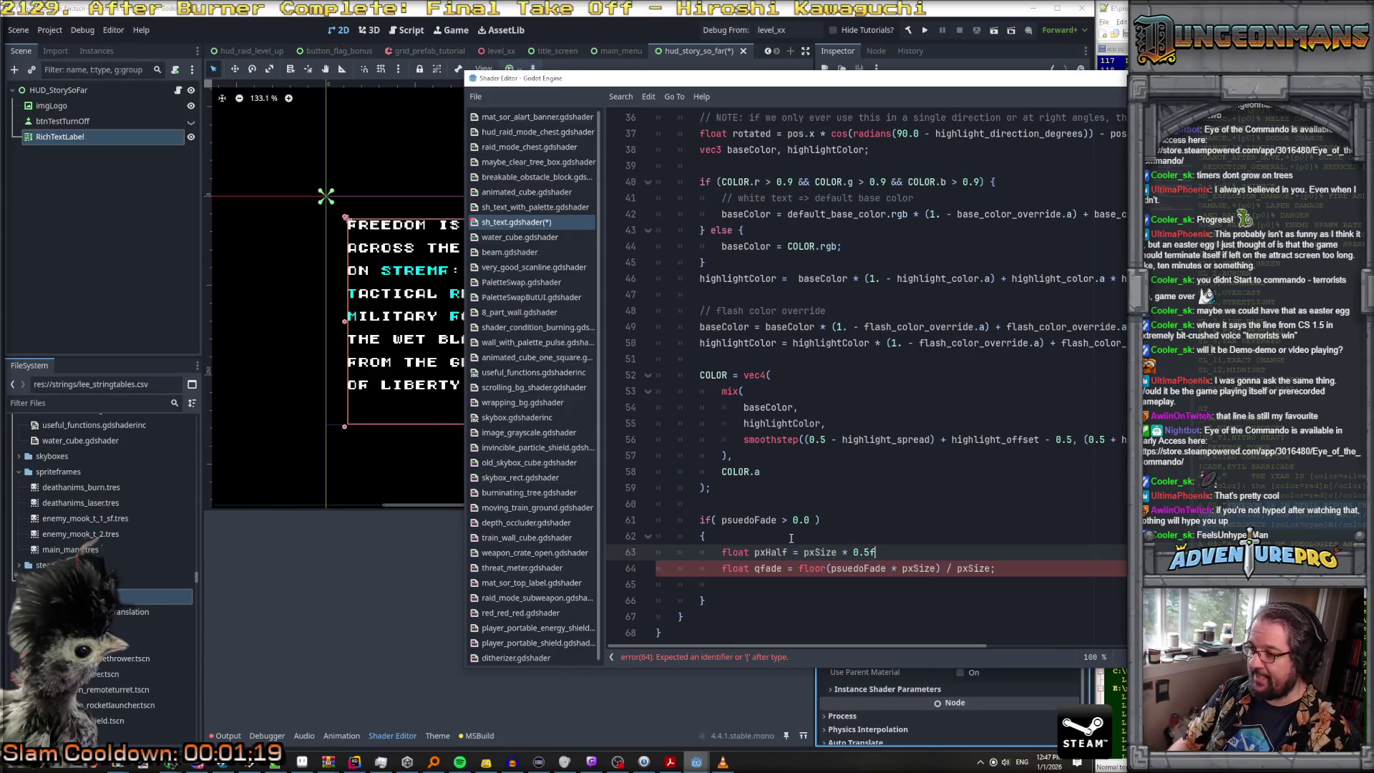
pyautogui.press('BackSpace')
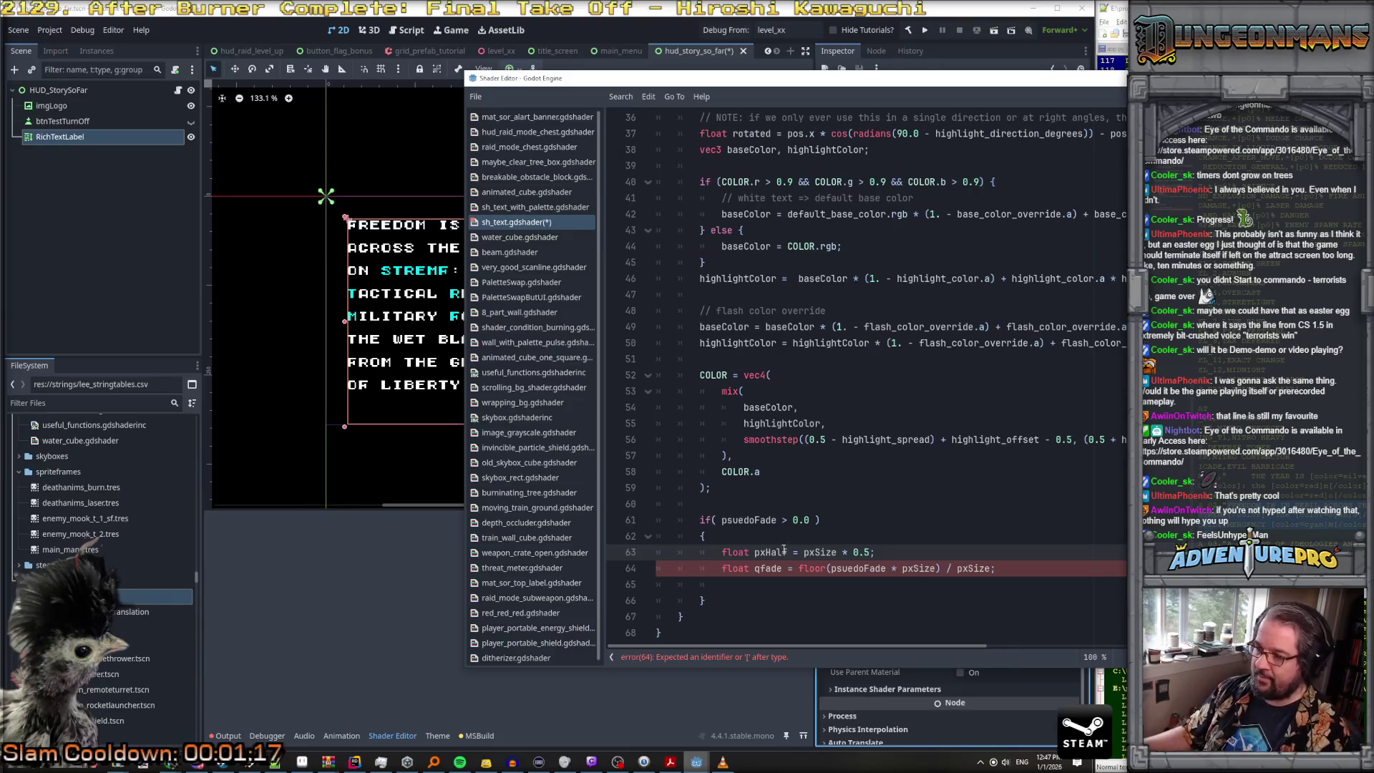
# Step: Replace both pxSize uses in the qfade line with pxHalf and add a blank line after it
pyautogui.doubleClick(919, 569)
pyautogui.write('pxHalf')
pyautogui.doubleClick(972, 568)
pyautogui.write('pxHalf')
pyautogui.click(1030, 568)
pyautogui.press('Return')
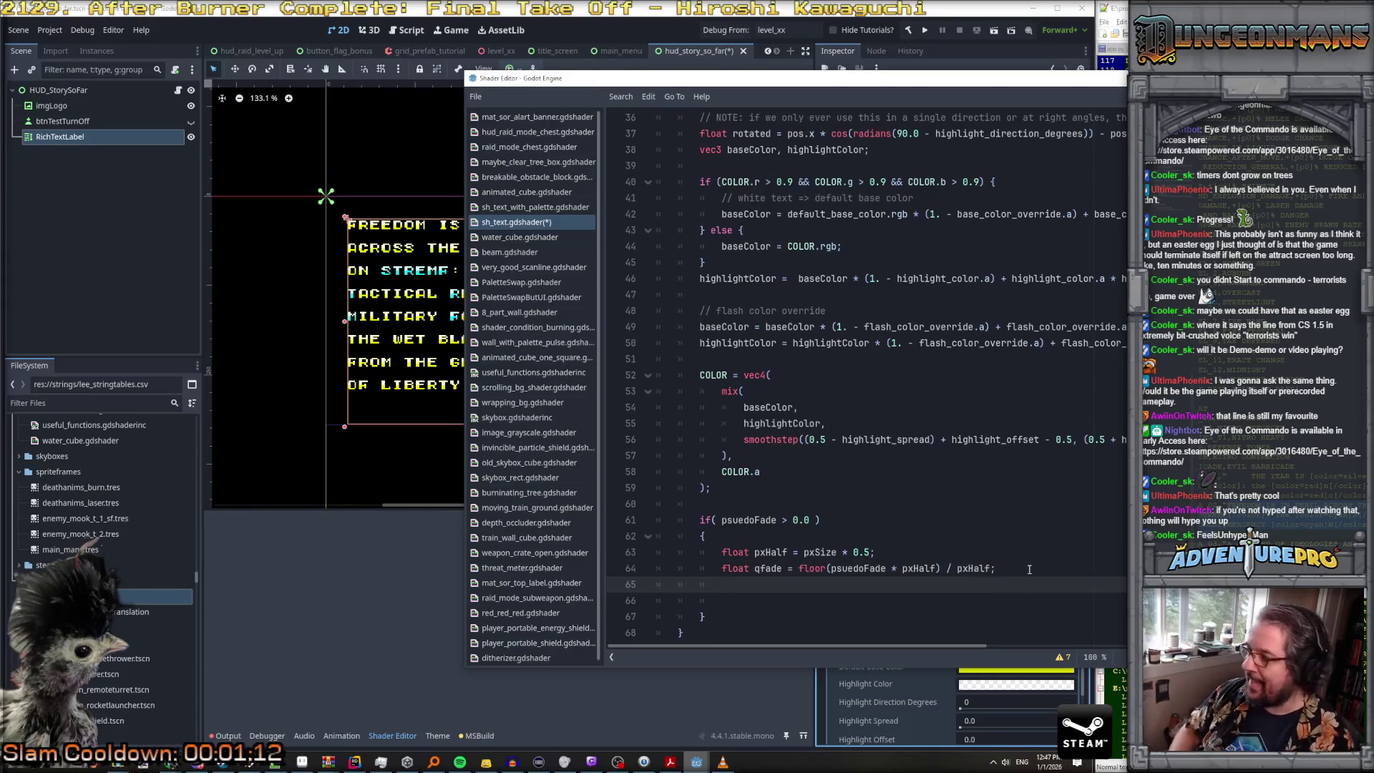